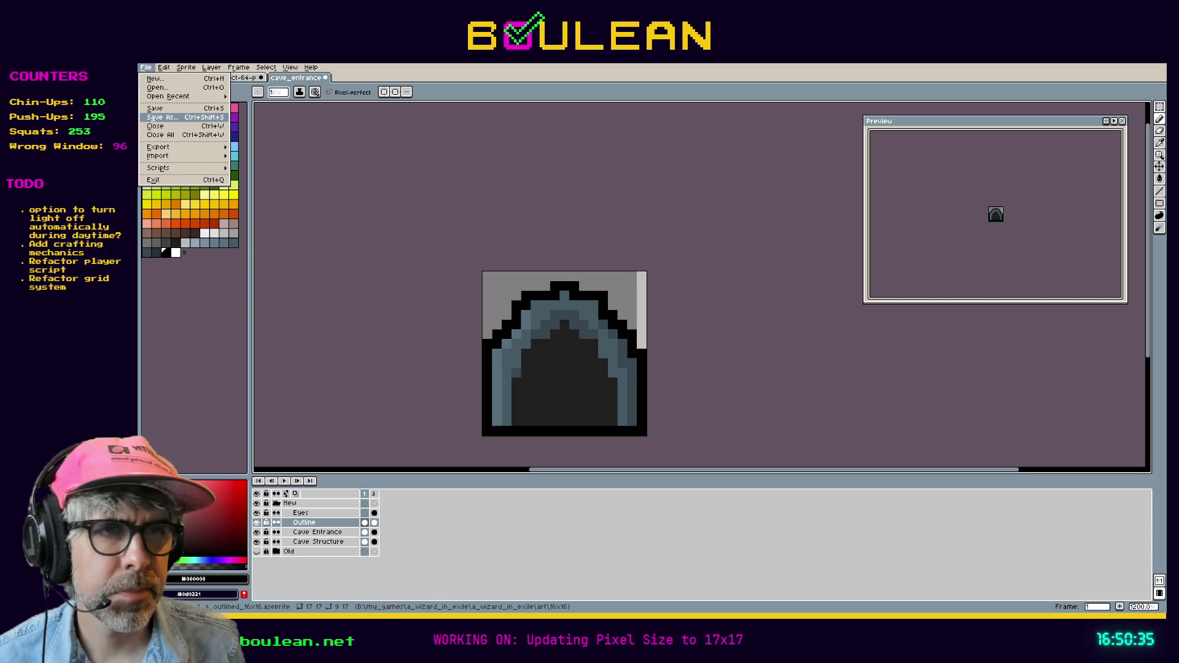
Step: Save the cave_entrance sprite as a new file in art\17x17, then web-search 'falcross'
{"action": "key", "text": "ctrl+s"}
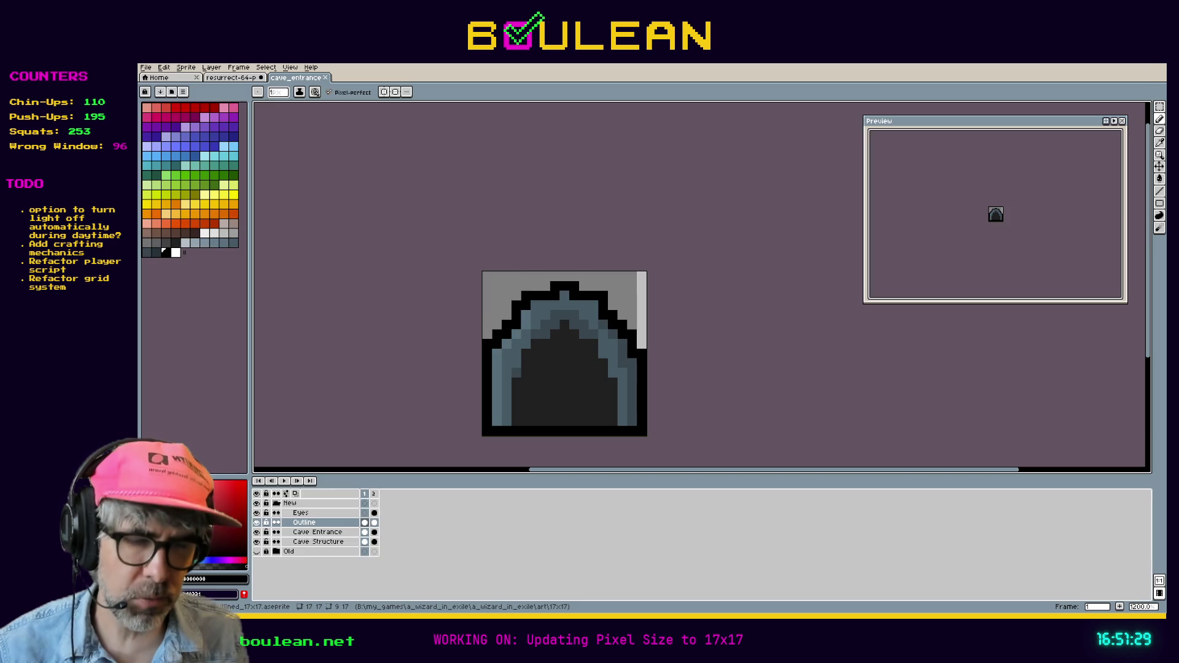
{"action": "key", "text": "alt+Tab"}
{"action": "key", "text": "ctrl+t"}
{"action": "type", "text": "falcross"}
{"action": "key", "text": "Return"}
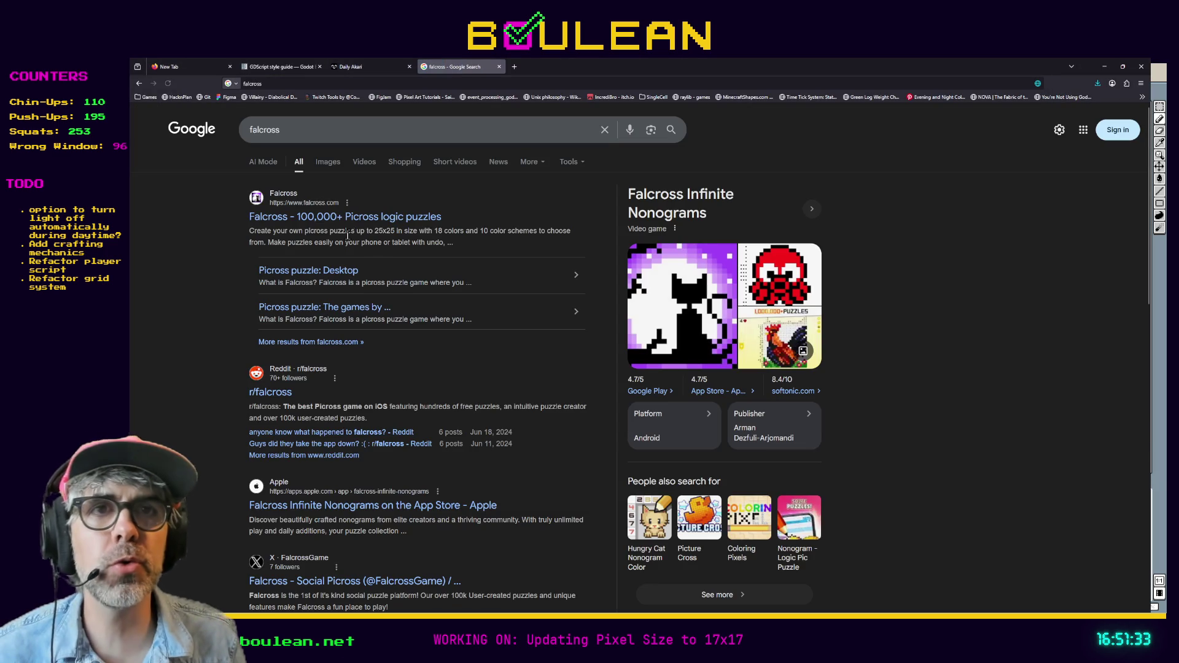
Step: Open falcross.com from the results, scroll its picross homepage, then minimize the browser
{"action": "left_click", "coordinate": [333, 218]}
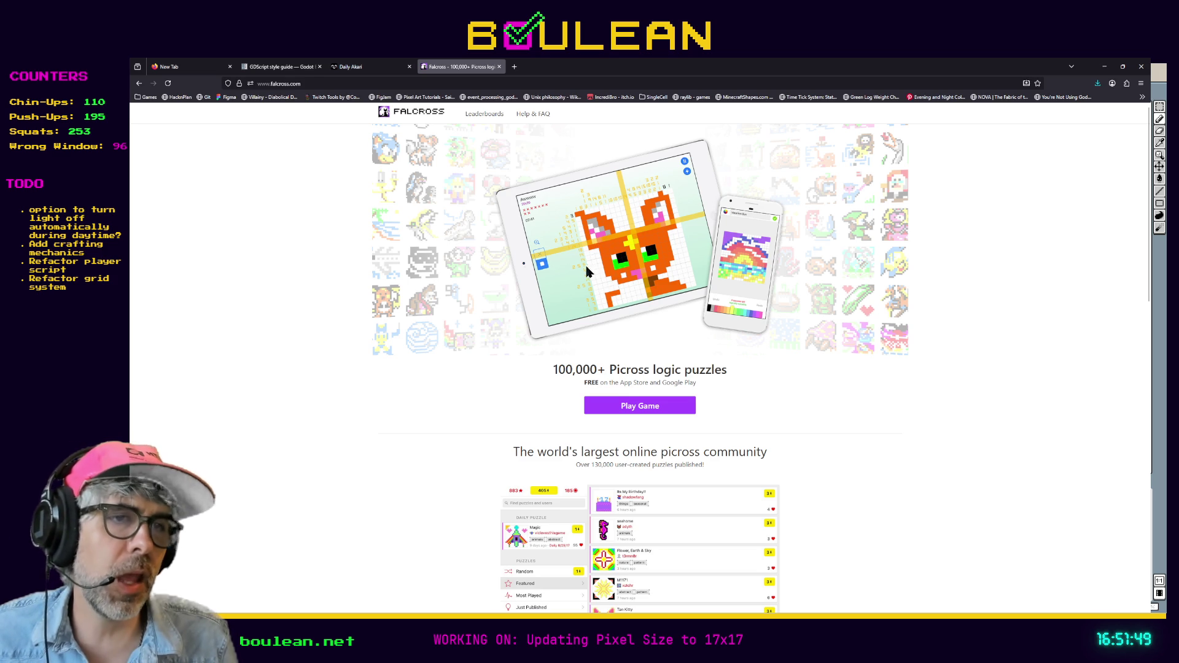
{"action": "scroll", "coordinate": [588, 270], "scroll_direction": "down", "scroll_amount": 1}
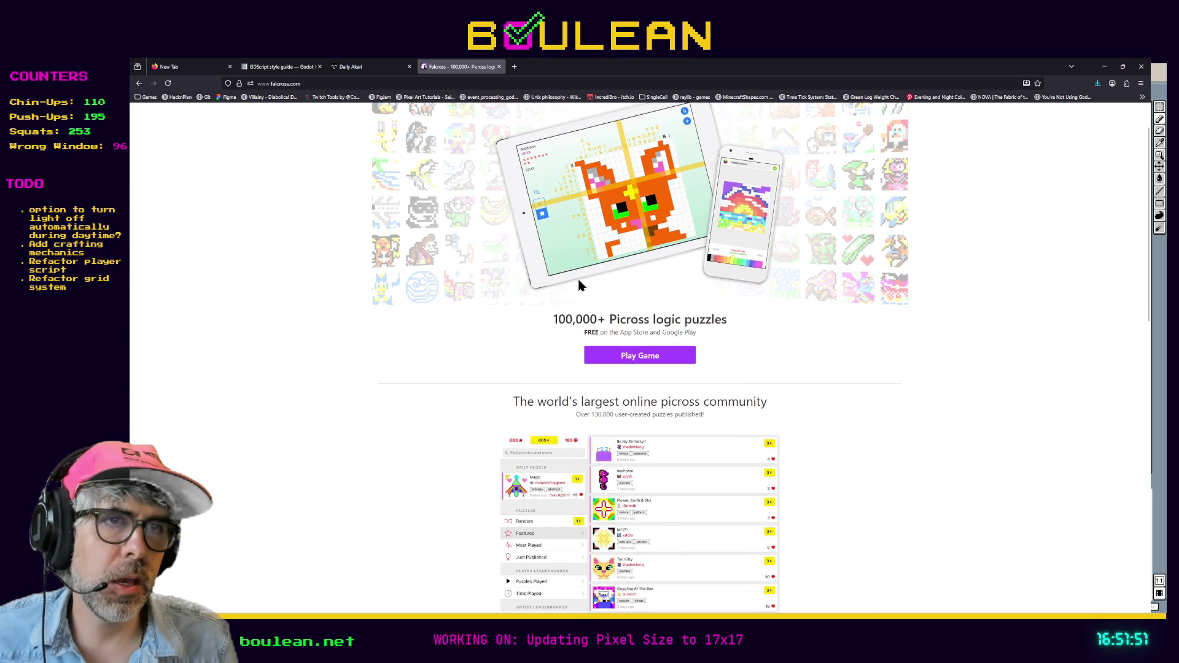
{"action": "scroll", "coordinate": [579, 285], "scroll_direction": "down", "scroll_amount": 1}
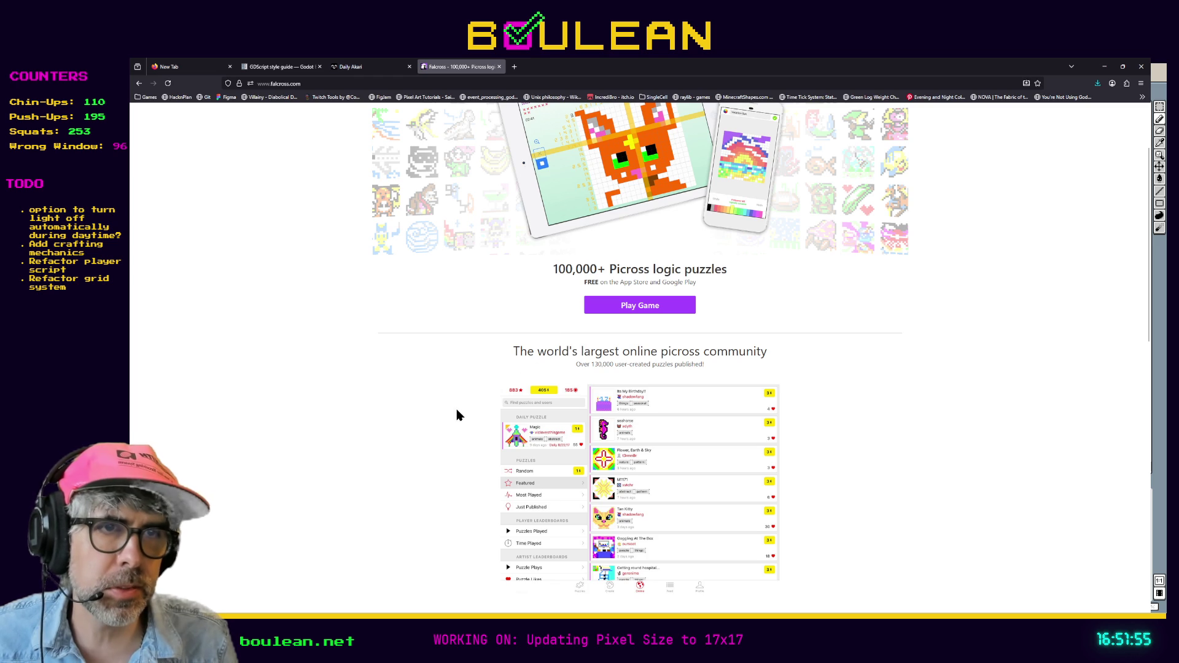
{"action": "scroll", "coordinate": [460, 408], "scroll_direction": "down", "scroll_amount": 2}
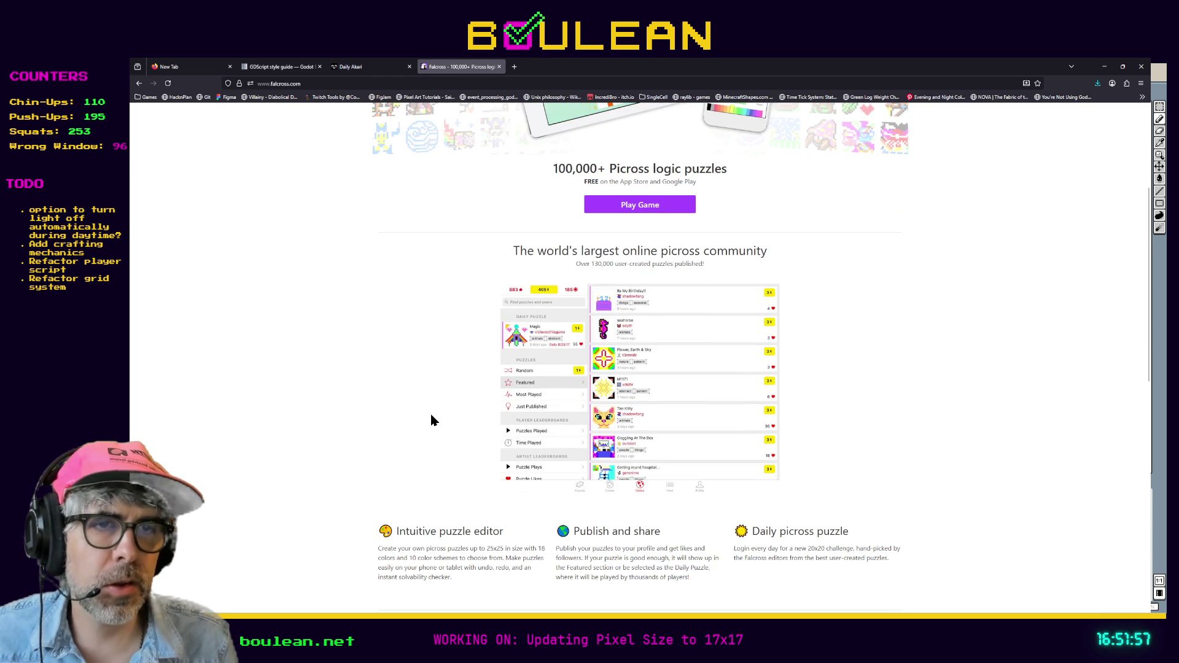
{"action": "left_click", "coordinate": [1103, 68]}
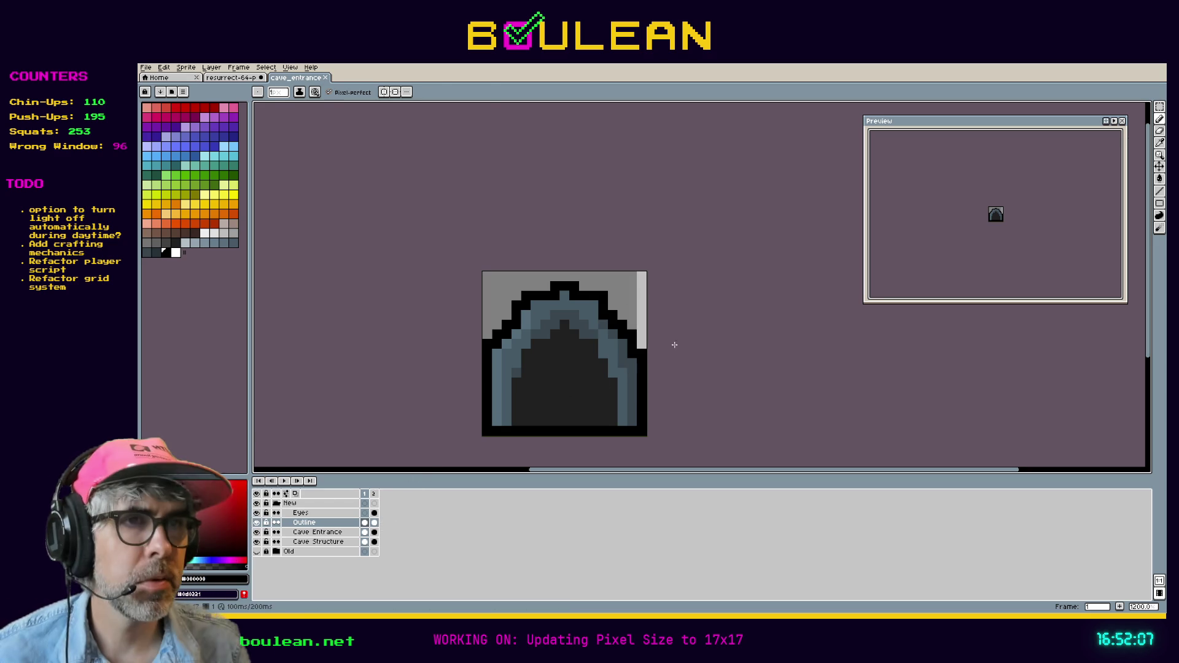
Step: Marquee-select the sprite's right half and move it on frame 2
{"action": "key", "text": "m"}
{"action": "left_click_drag", "start_coordinate": [640, 428], "coordinate": [567, 272]}
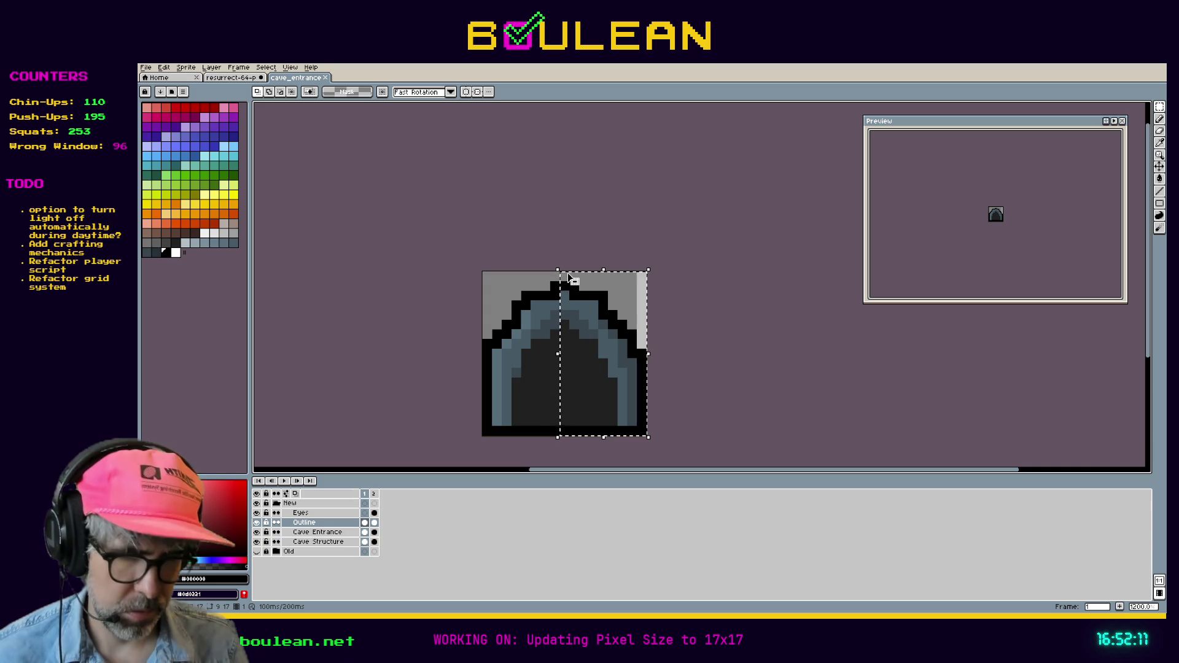
{"action": "key", "text": "Right"}
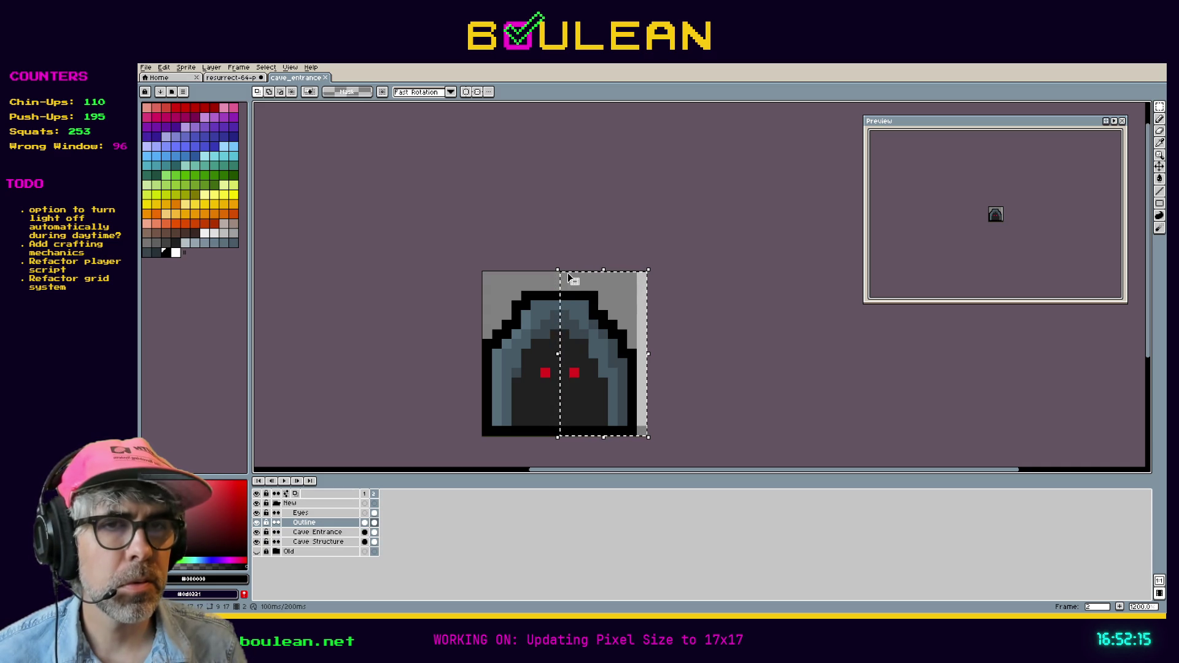
{"action": "left_click", "coordinate": [568, 273]}
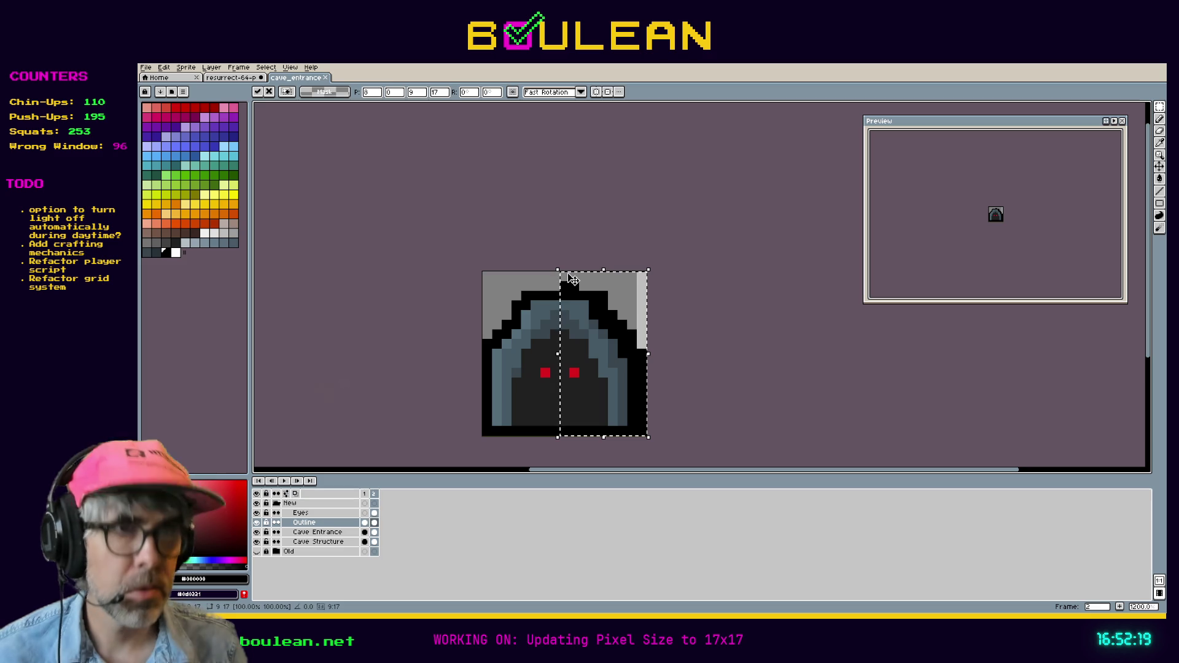
{"action": "key", "text": "Return"}
{"action": "key", "text": "Return"}
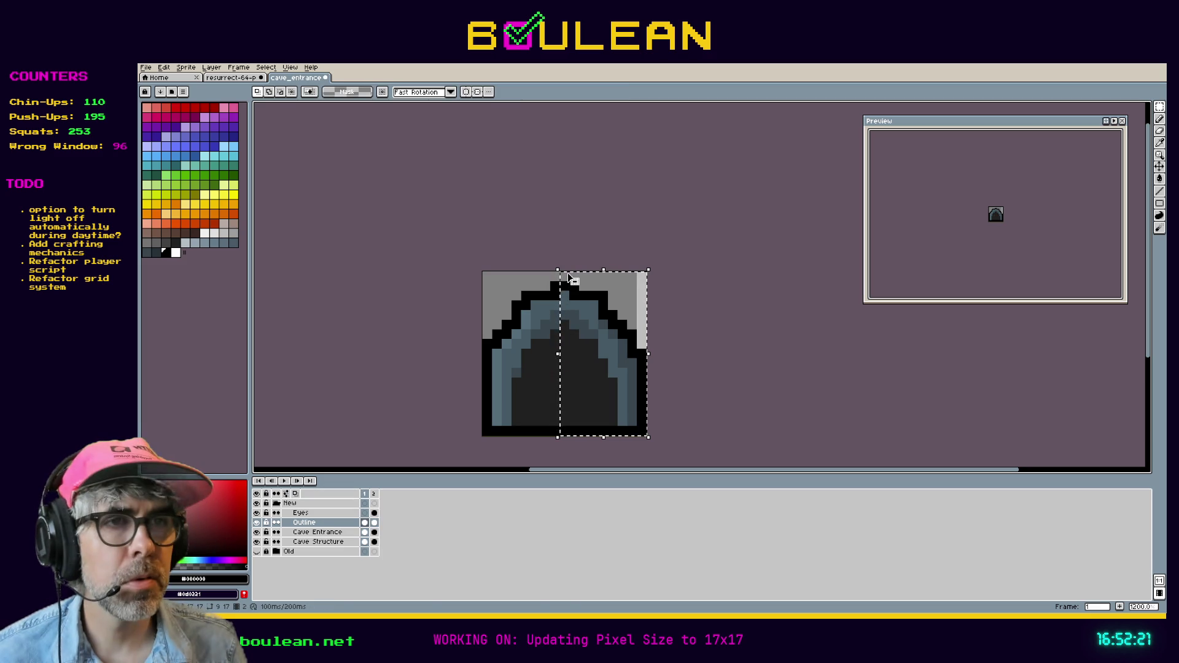
Step: Move the right half of the Cave Entrance layer and deselect
{"action": "left_click", "coordinate": [338, 532]}
{"action": "left_click", "coordinate": [337, 543]}
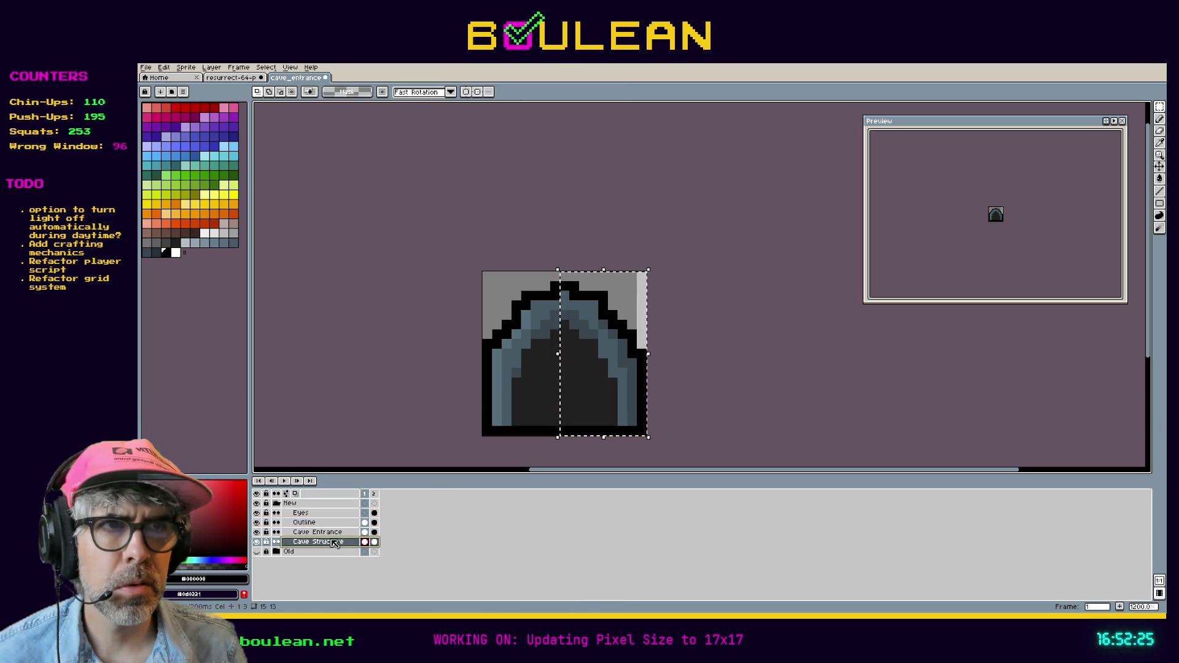
{"action": "left_click", "coordinate": [288, 532]}
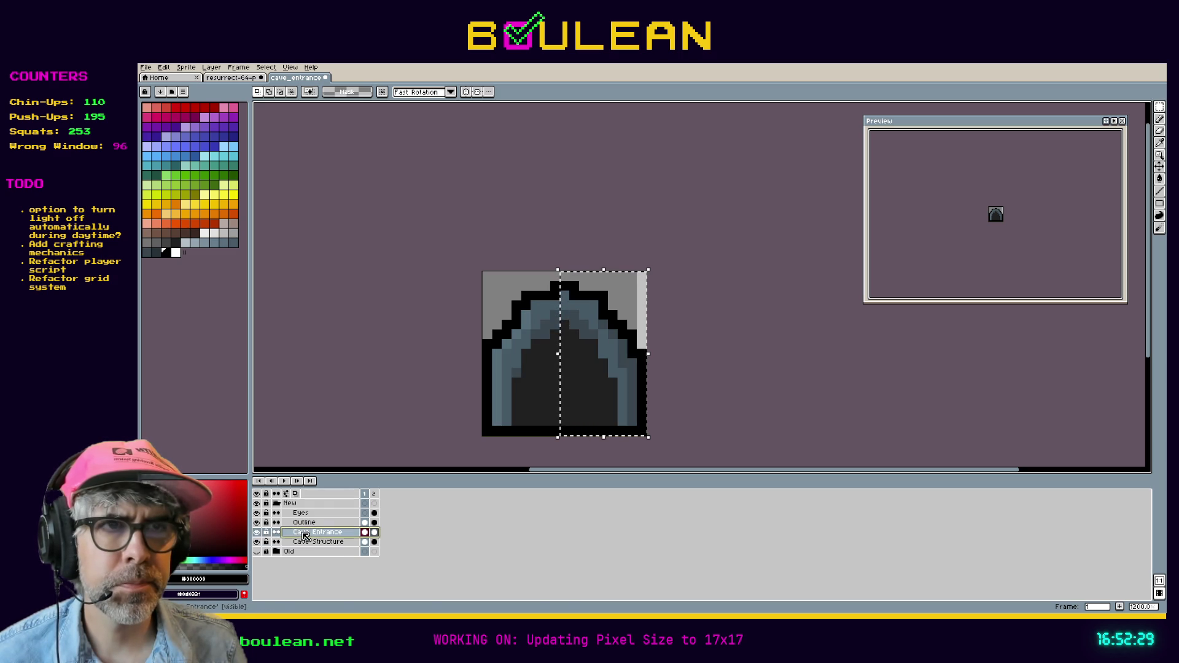
{"action": "left_click", "coordinate": [580, 368]}
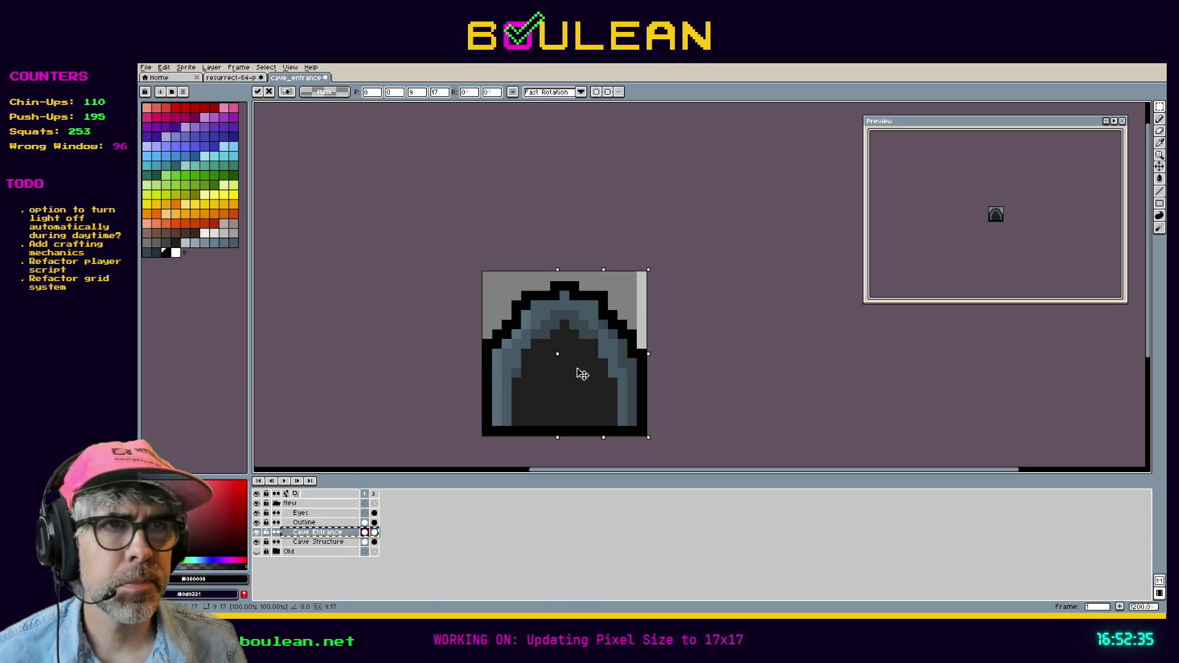
{"action": "key", "text": "ctrl+d"}
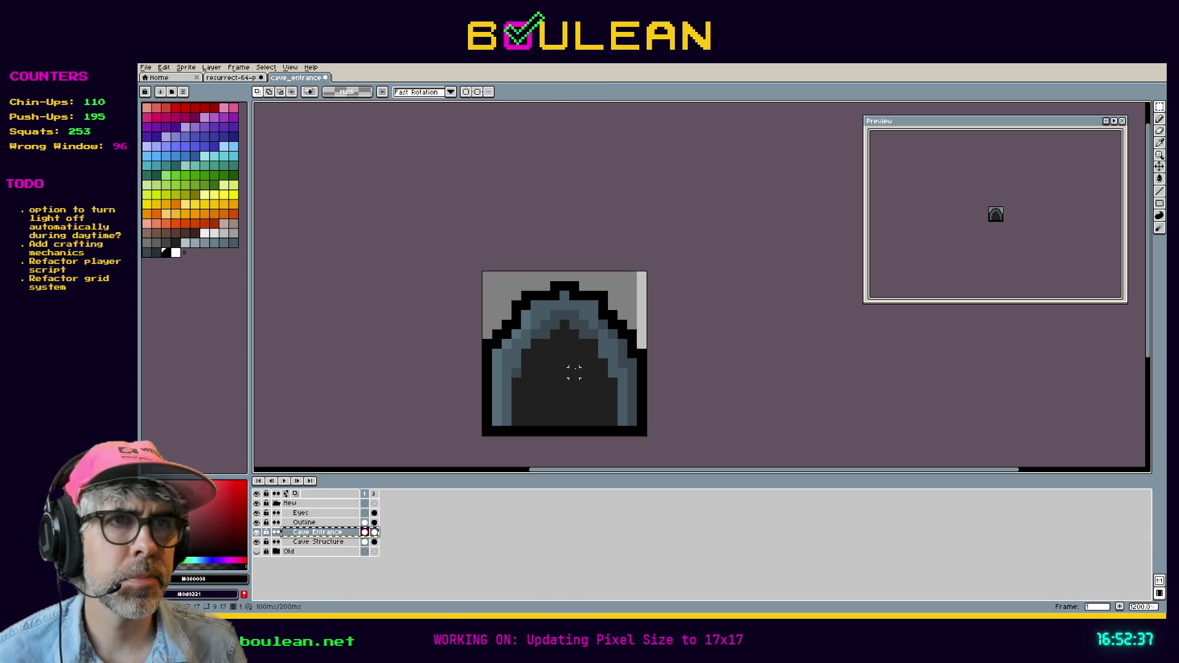
Step: Compare Cave Structure across frames 1 and 2, then select the sprite's right part
{"action": "left_click", "coordinate": [315, 542]}
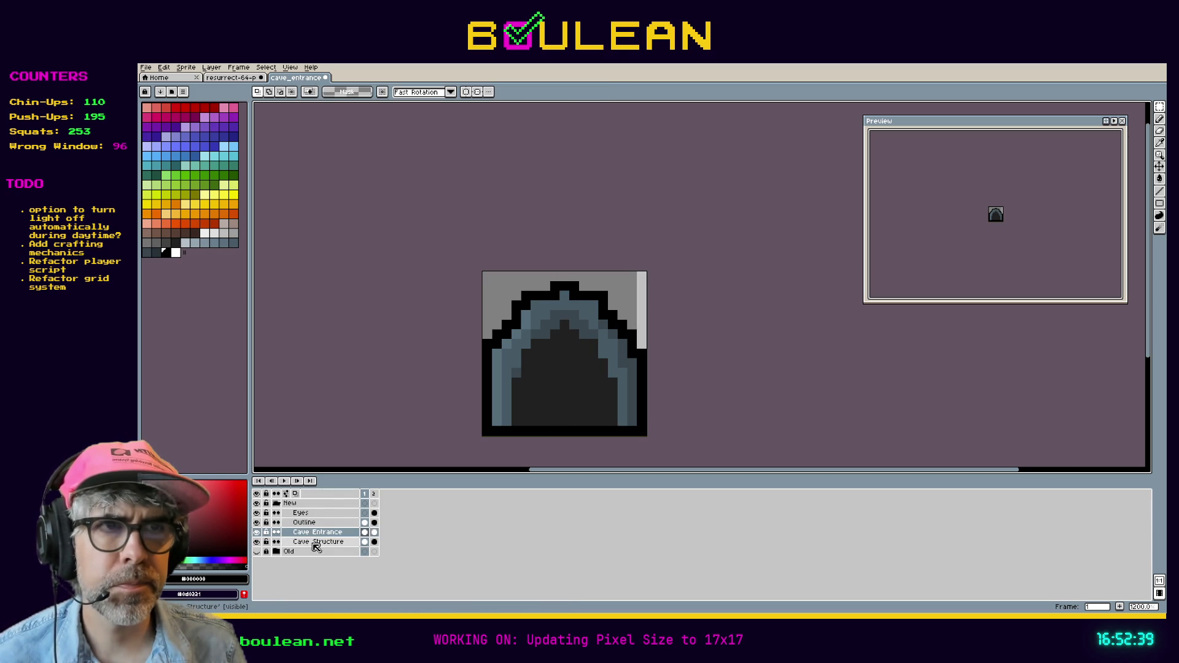
{"action": "left_click", "coordinate": [374, 542]}
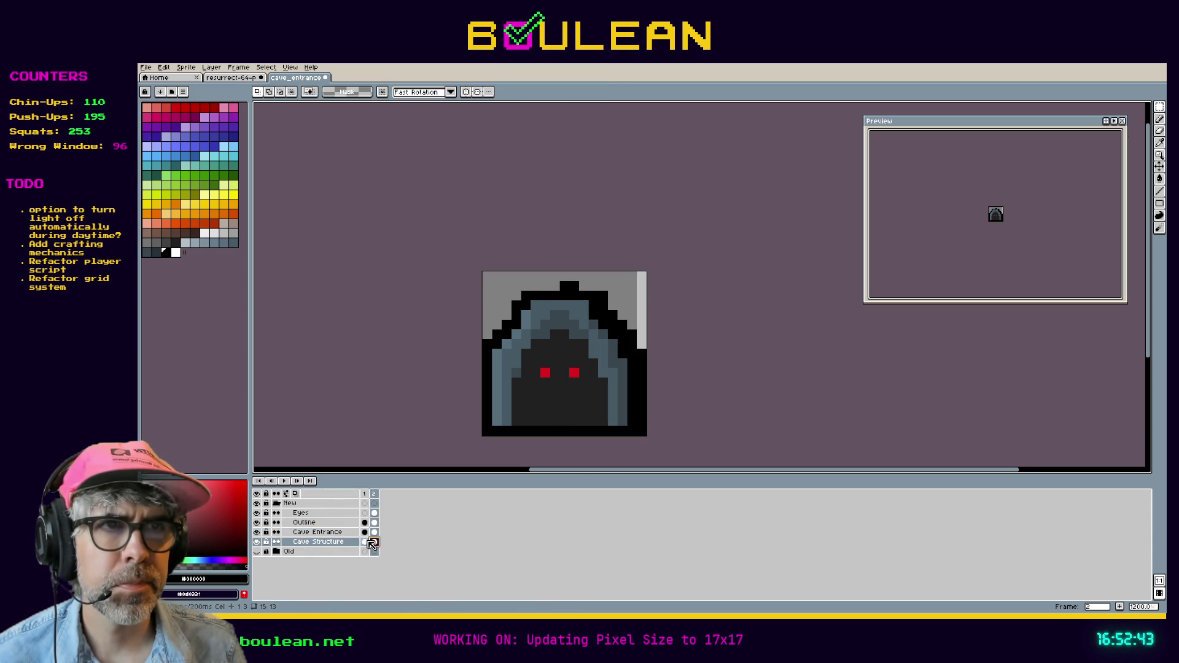
{"action": "left_click", "coordinate": [364, 542]}
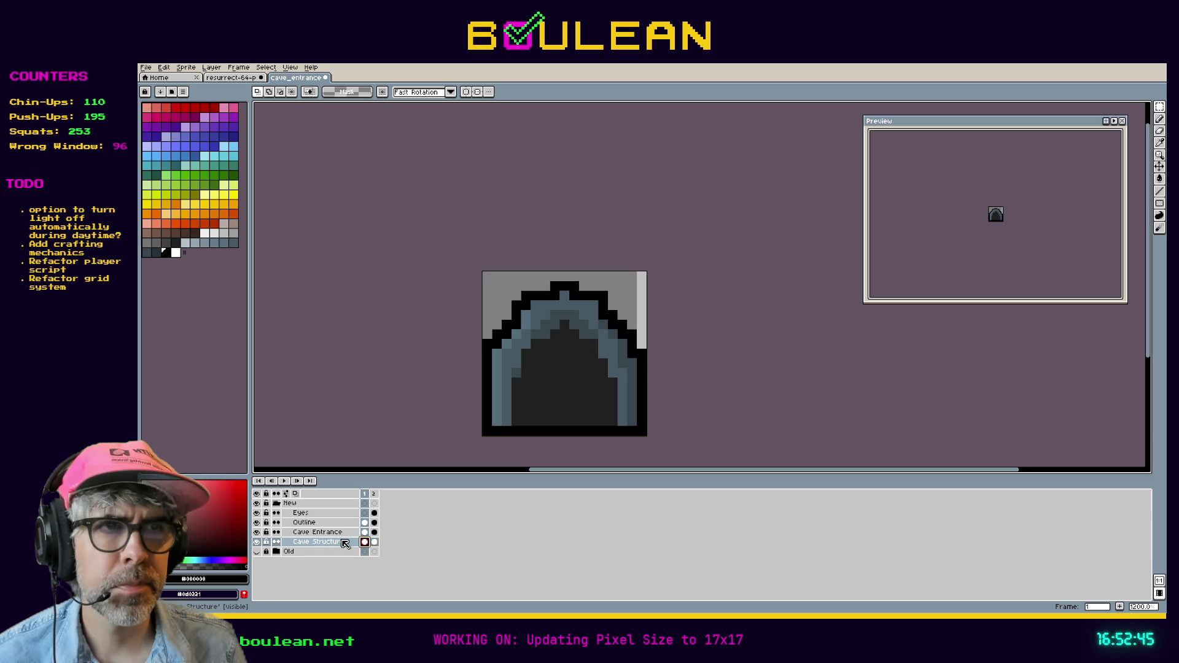
{"action": "left_click", "coordinate": [373, 543]}
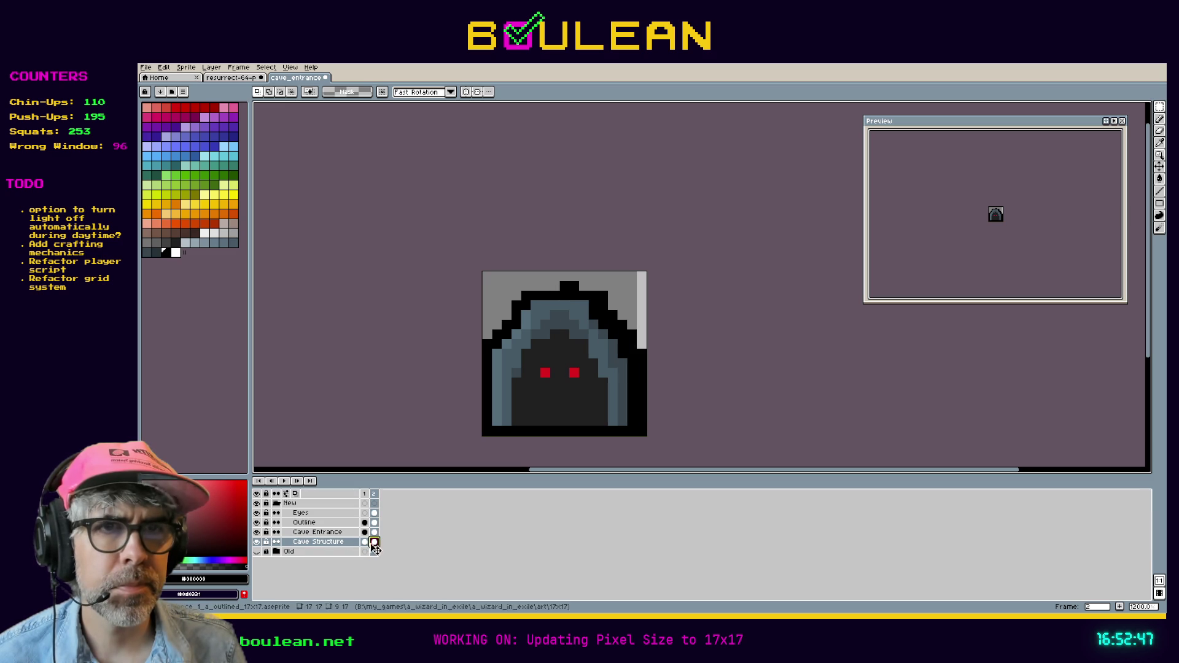
{"action": "left_click", "coordinate": [365, 544]}
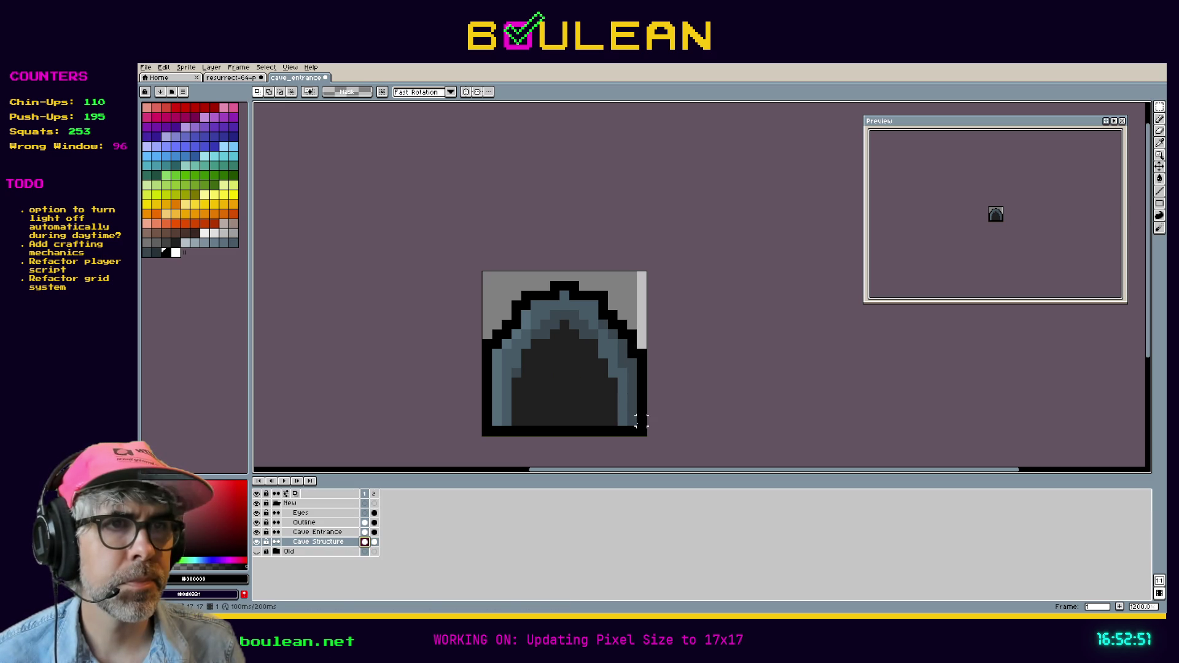
{"action": "left_click_drag", "start_coordinate": [641, 427], "coordinate": [550, 272]}
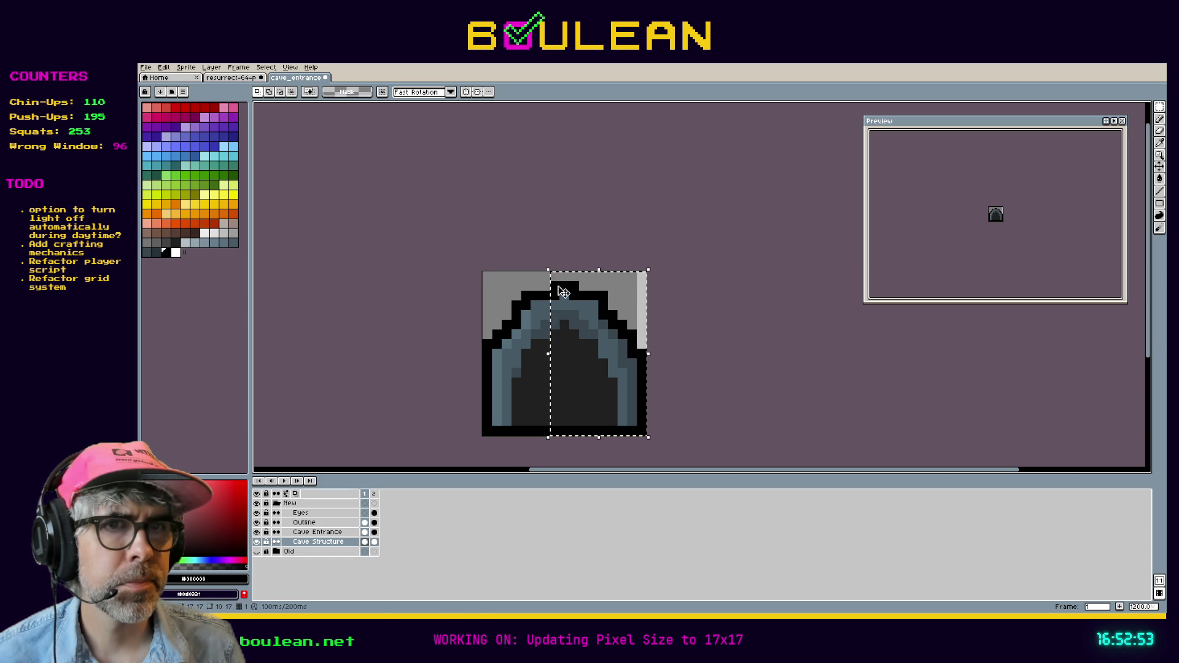
Step: Shift the selected right part on Cave Structure, Cave Entrance and Outline cels in both frames, then deselect
{"action": "left_click", "coordinate": [375, 543]}
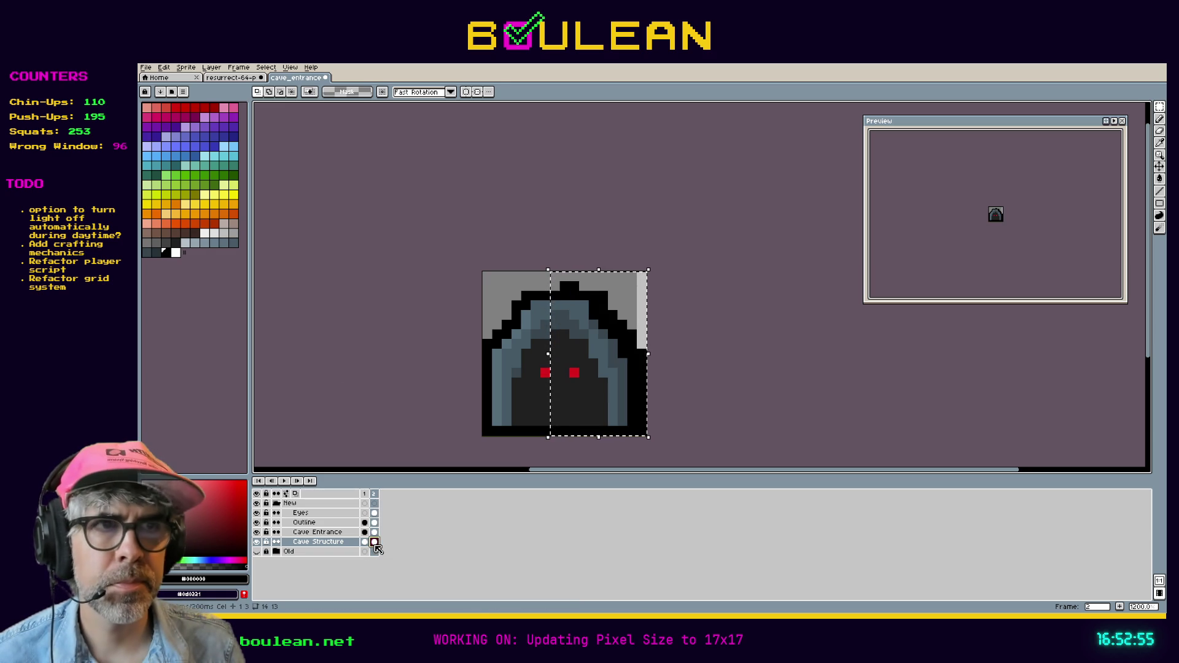
{"action": "key", "text": "ctrl+t"}
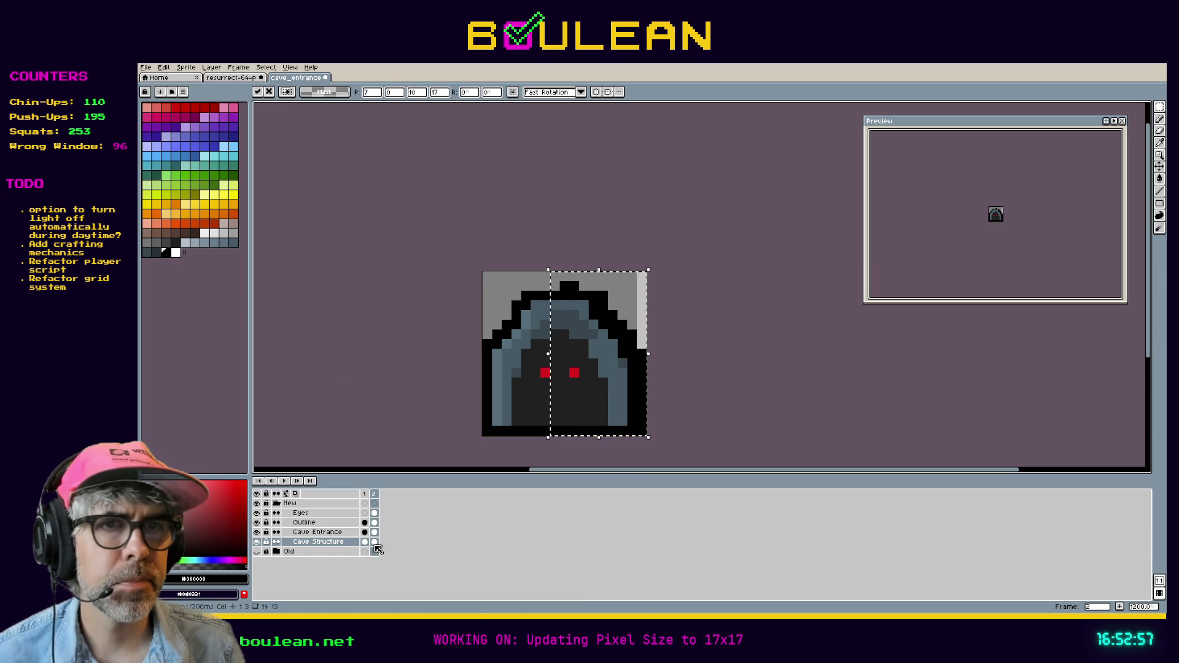
{"action": "left_click", "coordinate": [343, 536]}
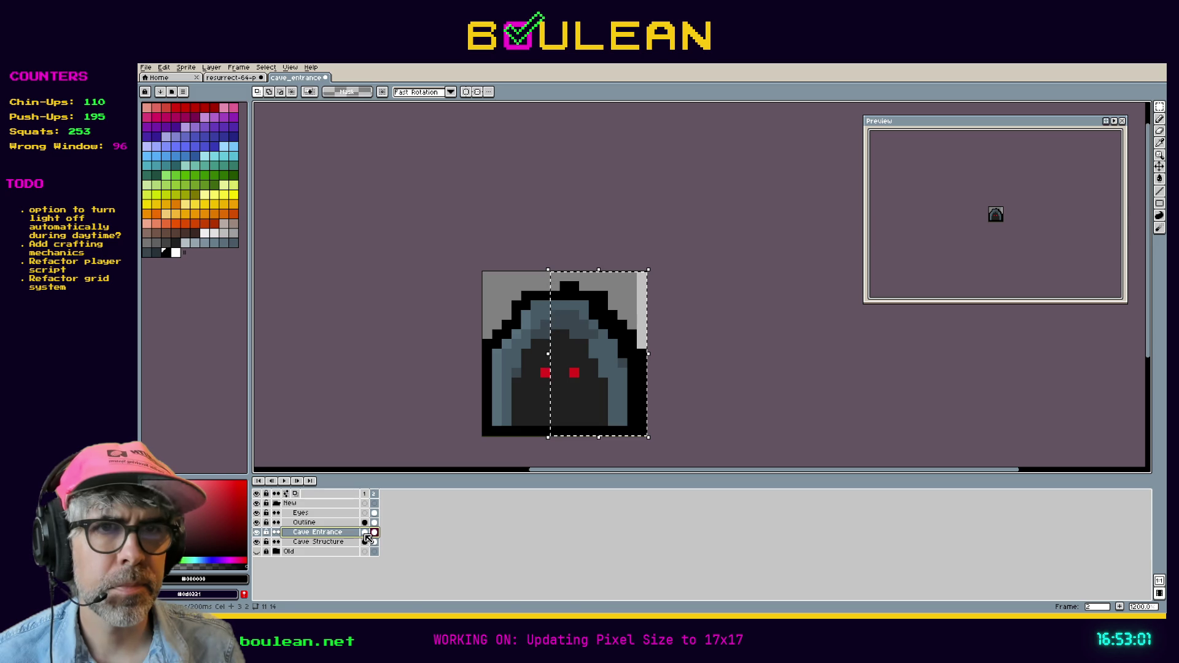
{"action": "left_click", "coordinate": [364, 536]}
{"action": "left_click", "coordinate": [375, 536]}
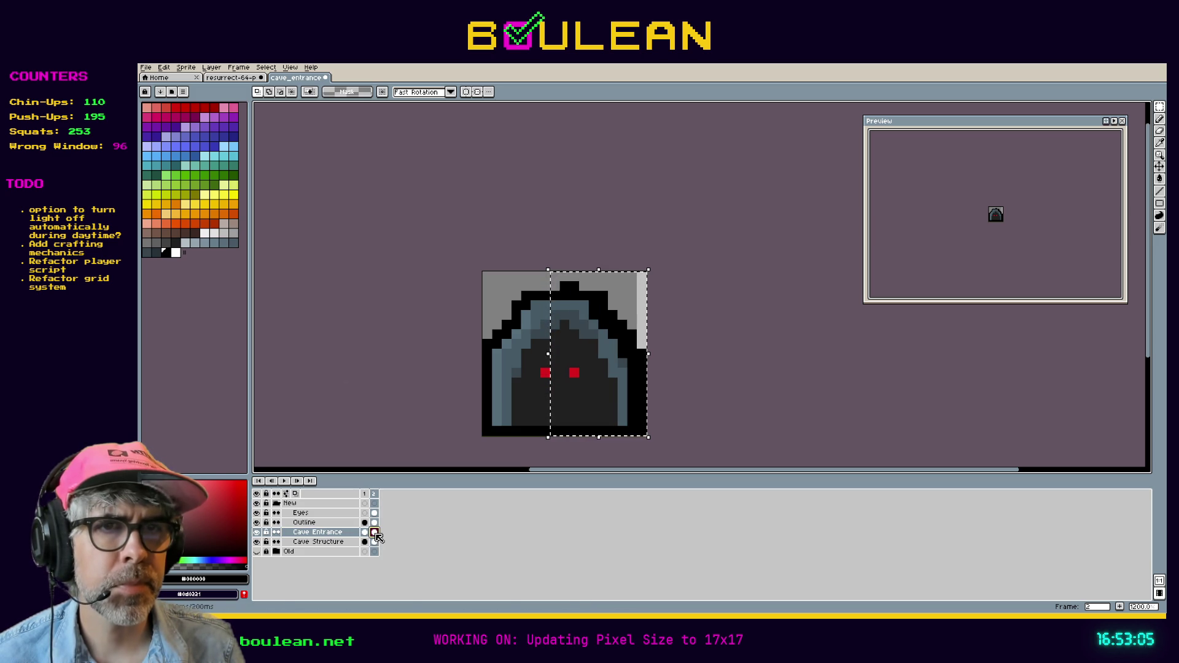
{"action": "left_click", "coordinate": [365, 541]}
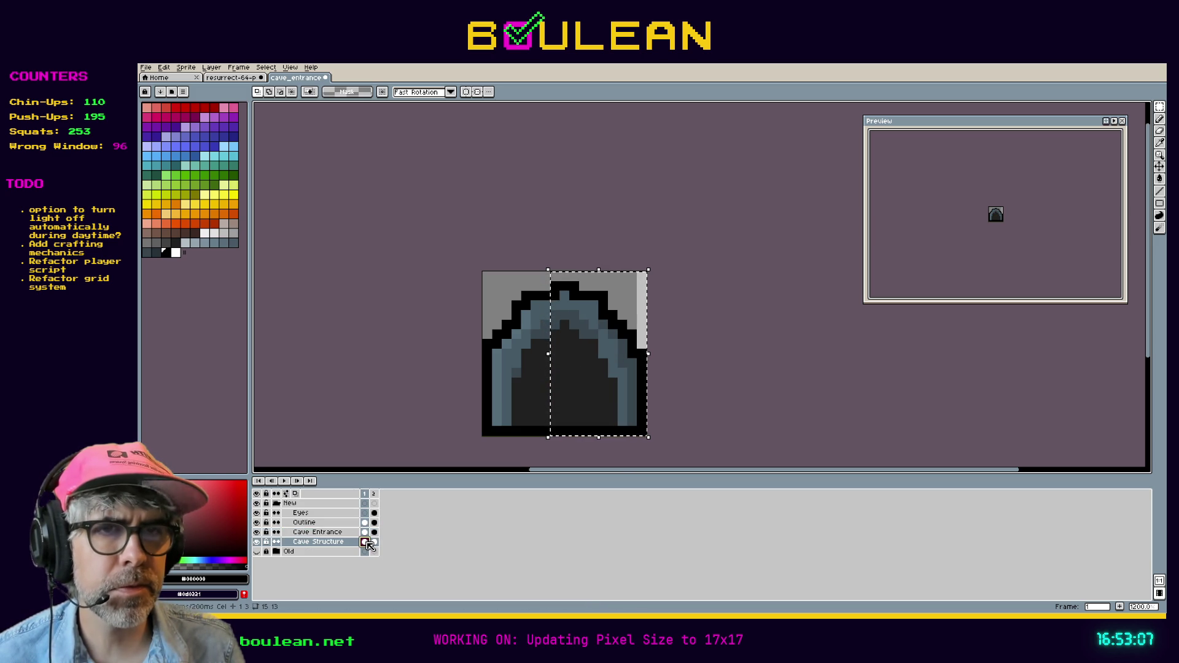
{"action": "left_click", "coordinate": [375, 542]}
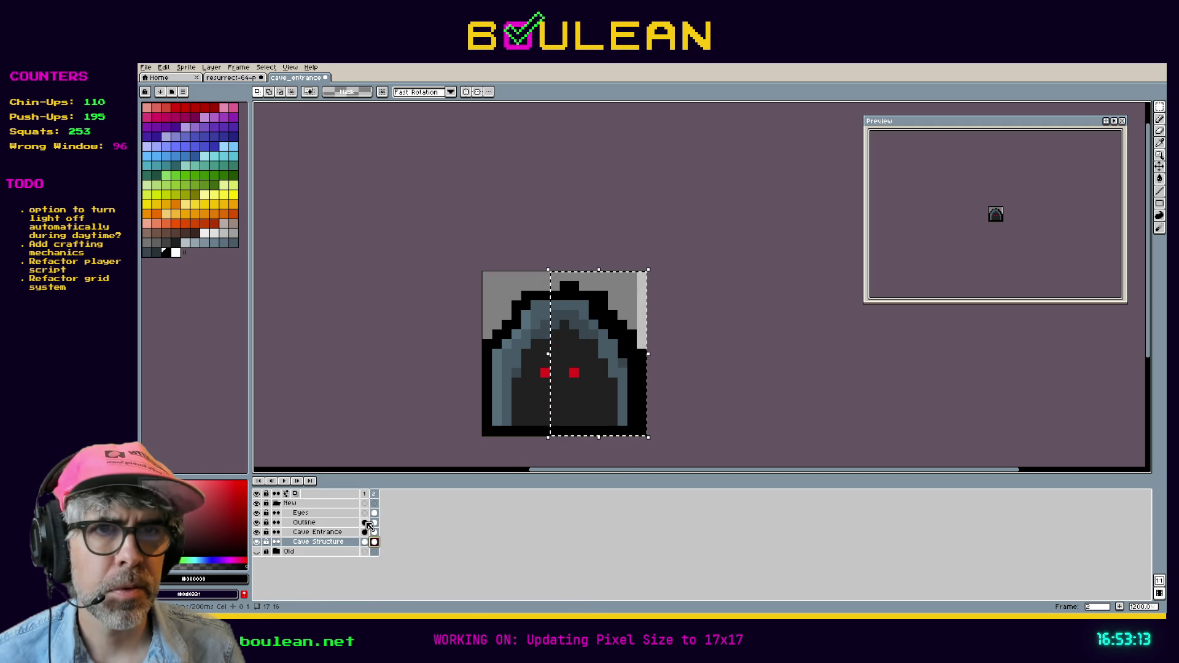
{"action": "left_click", "coordinate": [365, 522]}
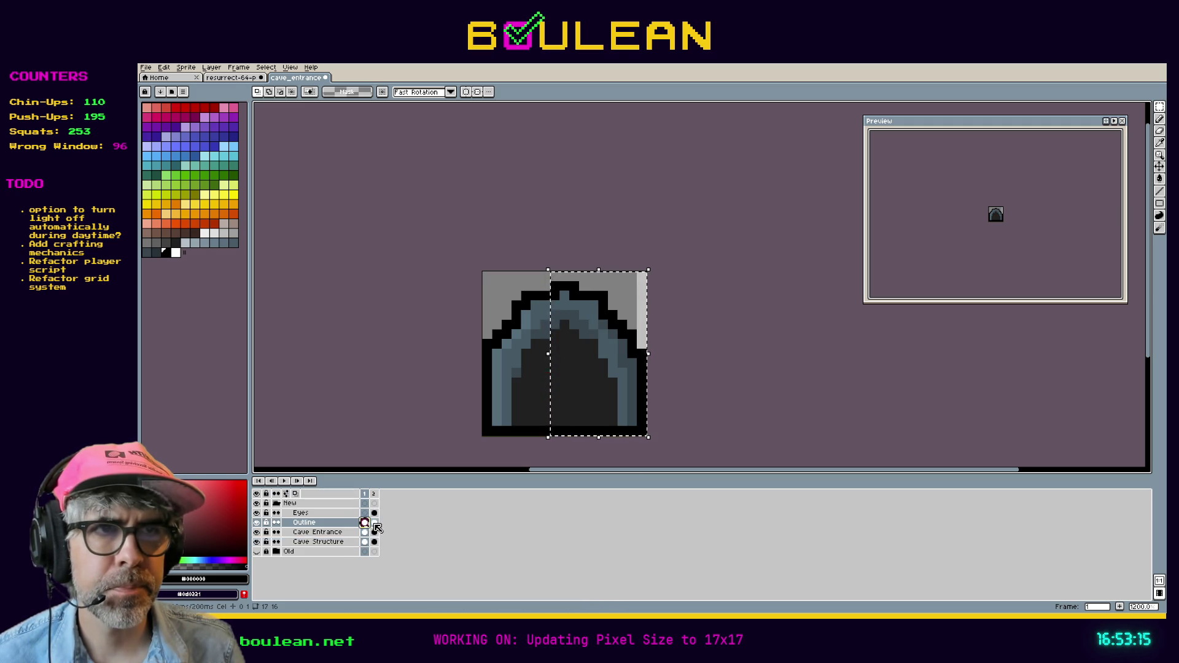
{"action": "left_click", "coordinate": [374, 523]}
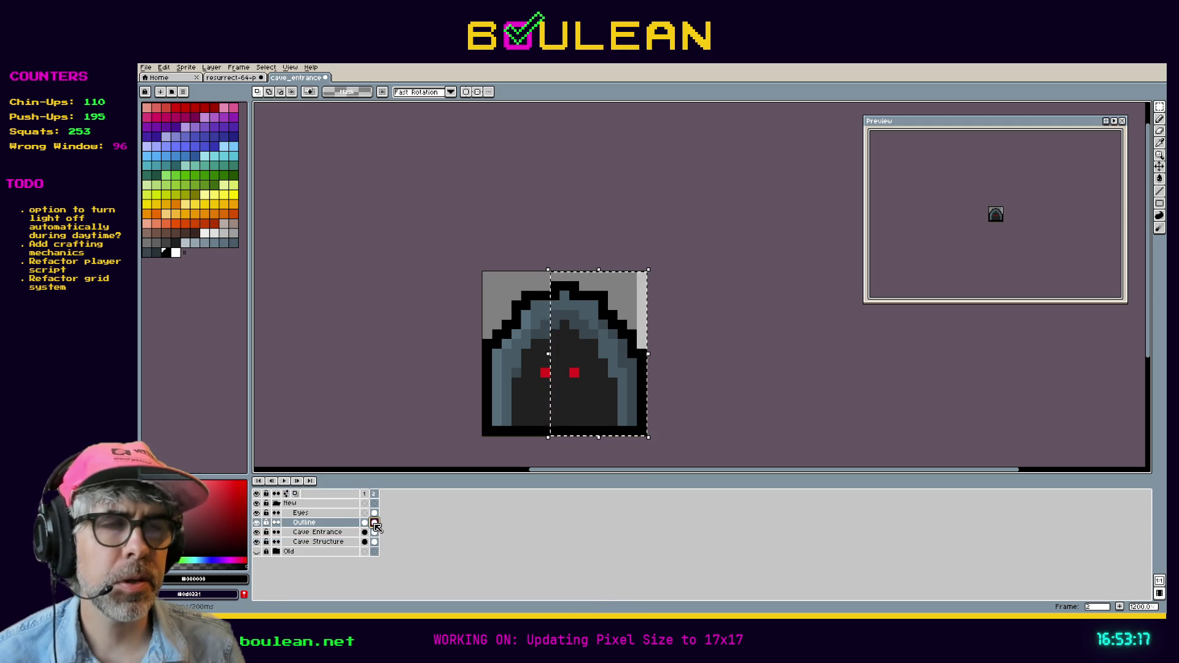
{"action": "key", "text": "ctrl+d"}
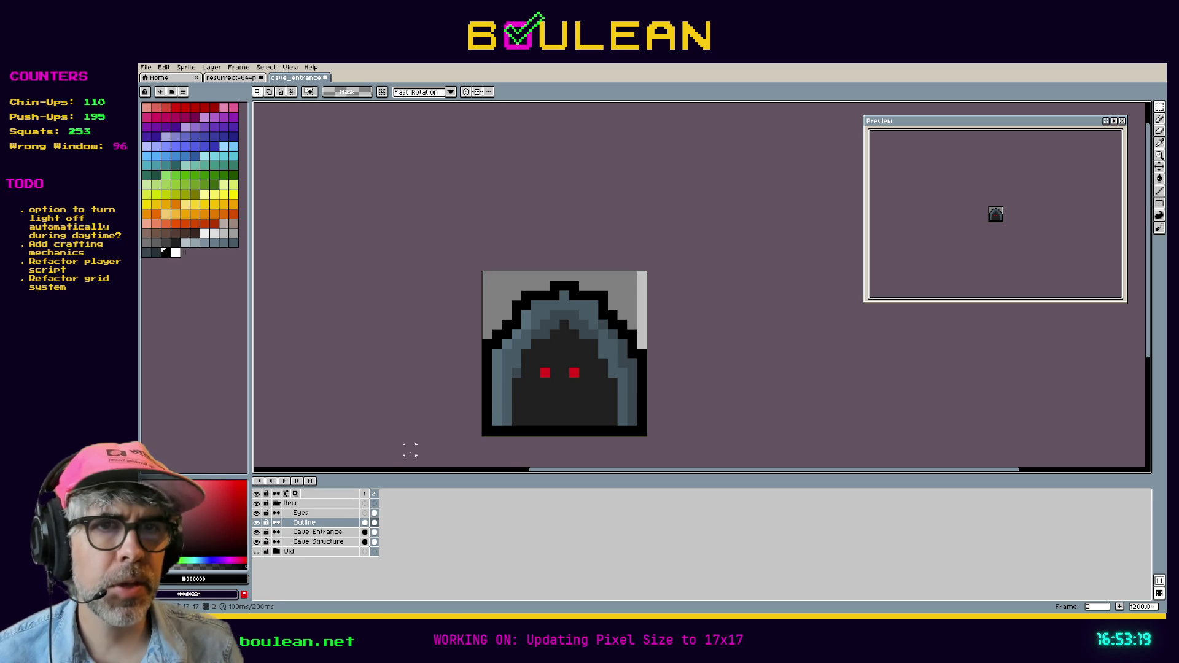
Step: On the frame-2 Eyes cel, nudge the left red eye one pixel left
{"action": "left_click", "coordinate": [307, 514]}
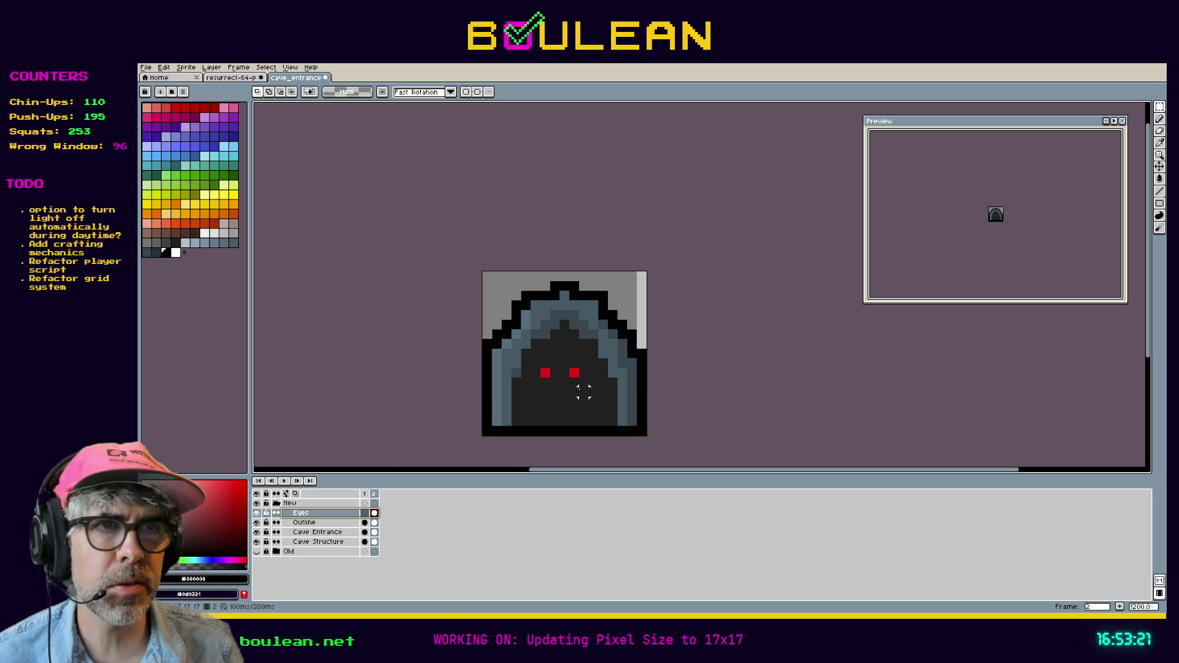
{"action": "mouse_move", "coordinate": [590, 390]}
{"action": "left_mouse_down"}
{"action": "mouse_move", "coordinate": [528, 356]}
{"action": "mouse_move", "coordinate": [563, 382]}
{"action": "left_mouse_up"}
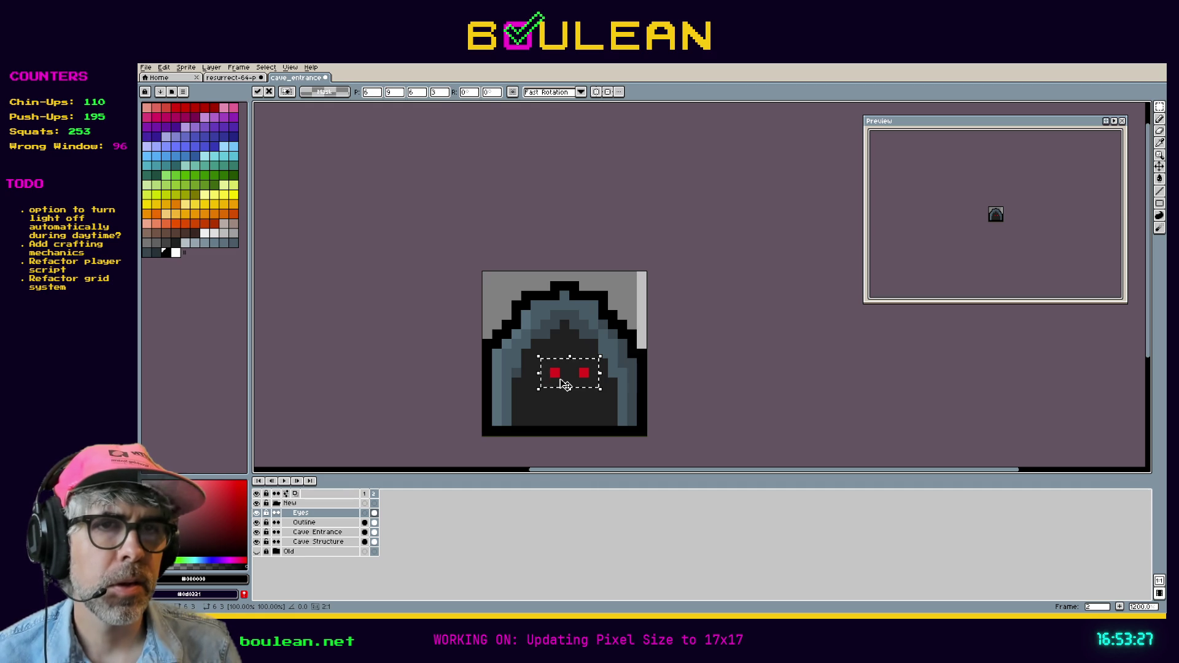
{"action": "key", "text": "ctrl+d"}
{"action": "left_click_drag", "start_coordinate": [562, 381], "coordinate": [557, 384]}
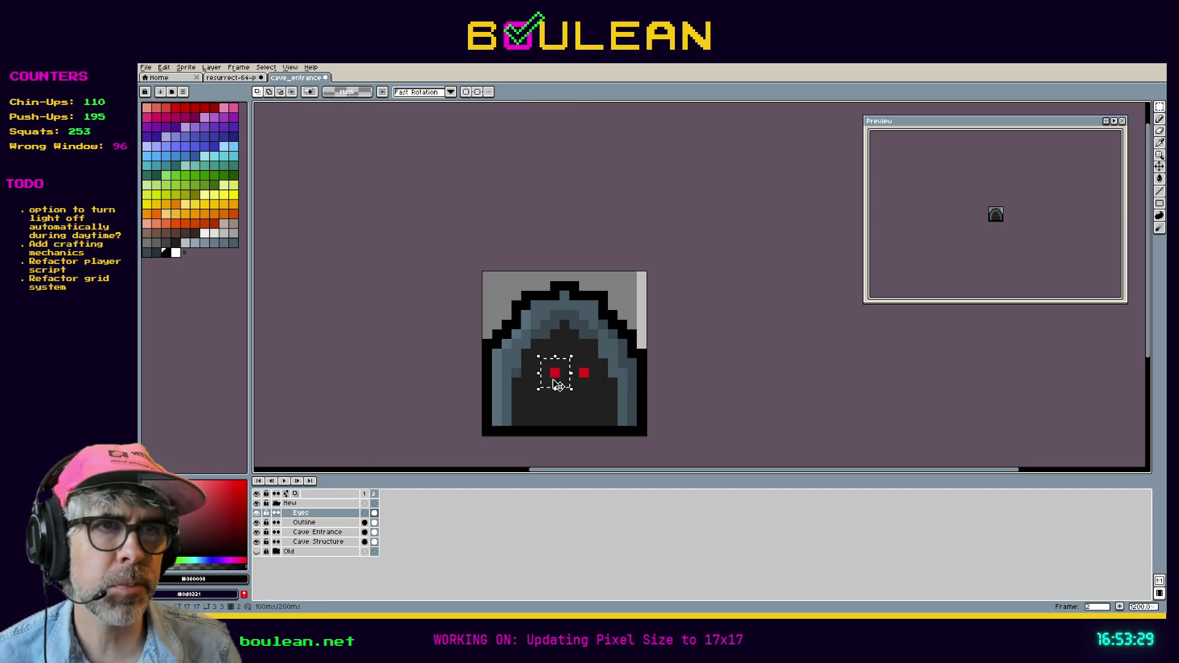
{"action": "key", "text": "Left"}
{"action": "key", "text": "ctrl+d"}
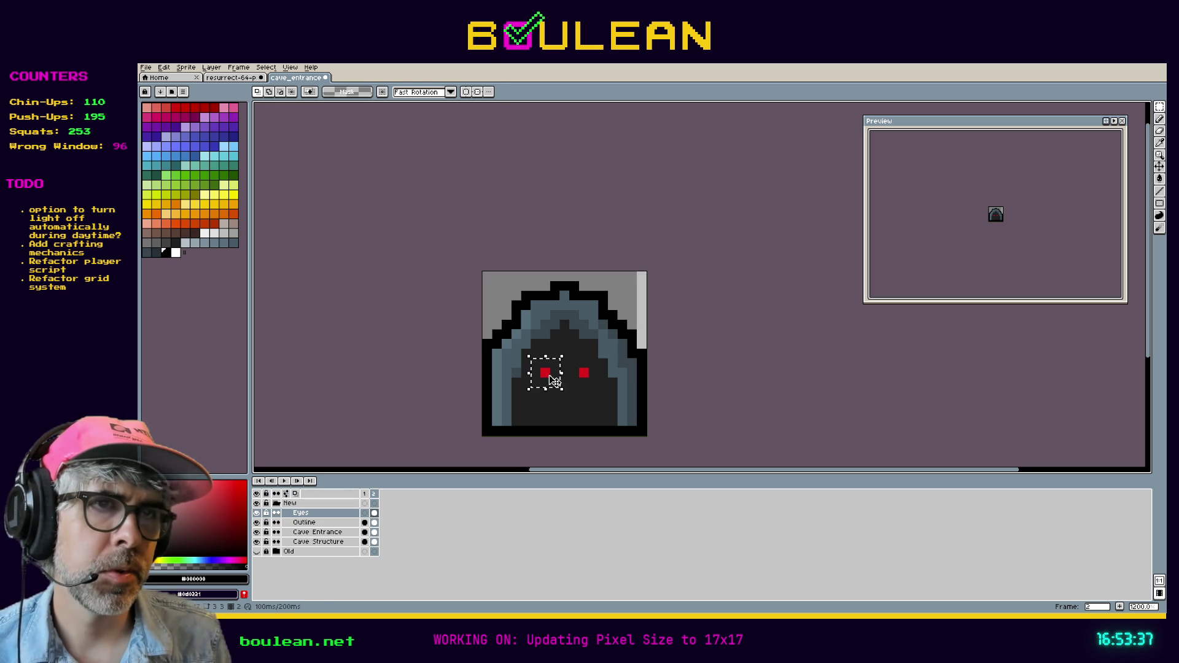
Step: Try repositioning the right eye, undo the stray edits, and clear the selection
{"action": "key", "text": "ctrl+v"}
{"action": "key", "text": "Return"}
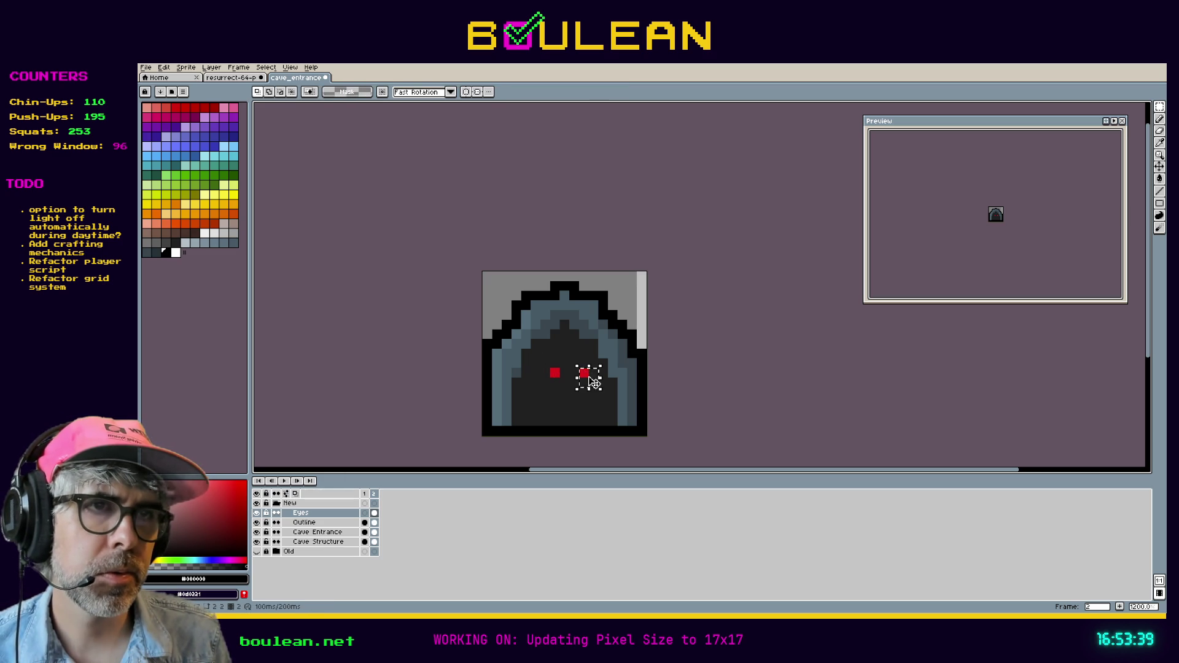
{"action": "key", "text": "ctrl+shift+d"}
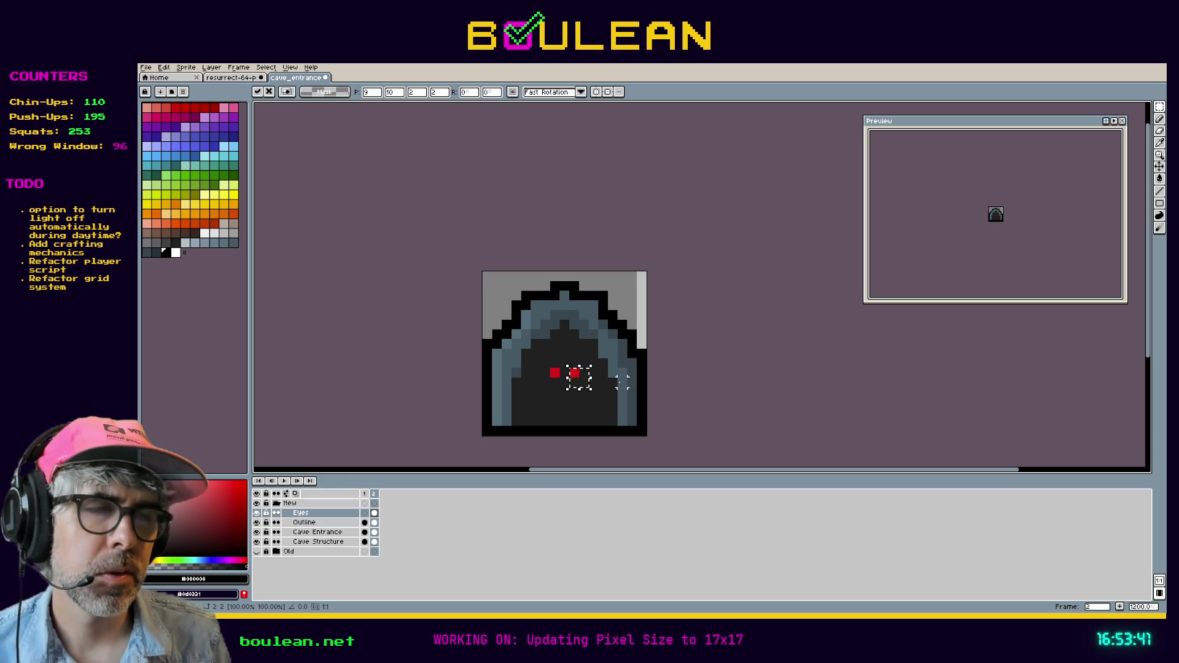
{"action": "left_click", "coordinate": [603, 372]}
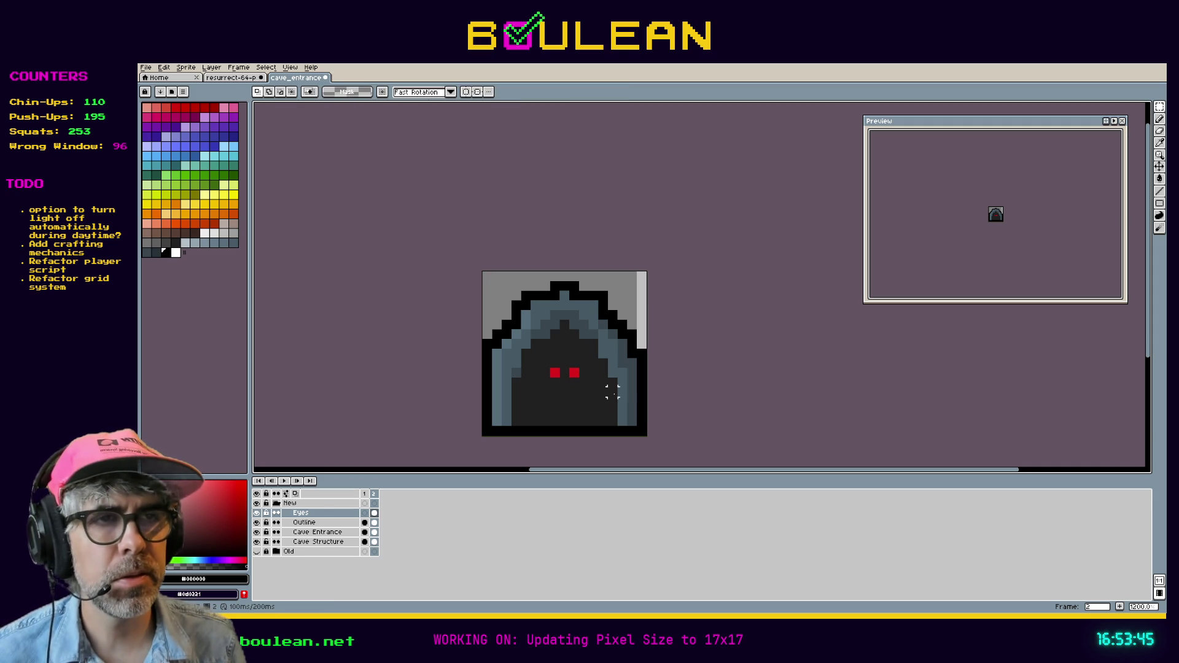
{"action": "key", "text": "ctrl+z"}
{"action": "key", "text": "ctrl+z"}
{"action": "key", "text": "ctrl+z"}
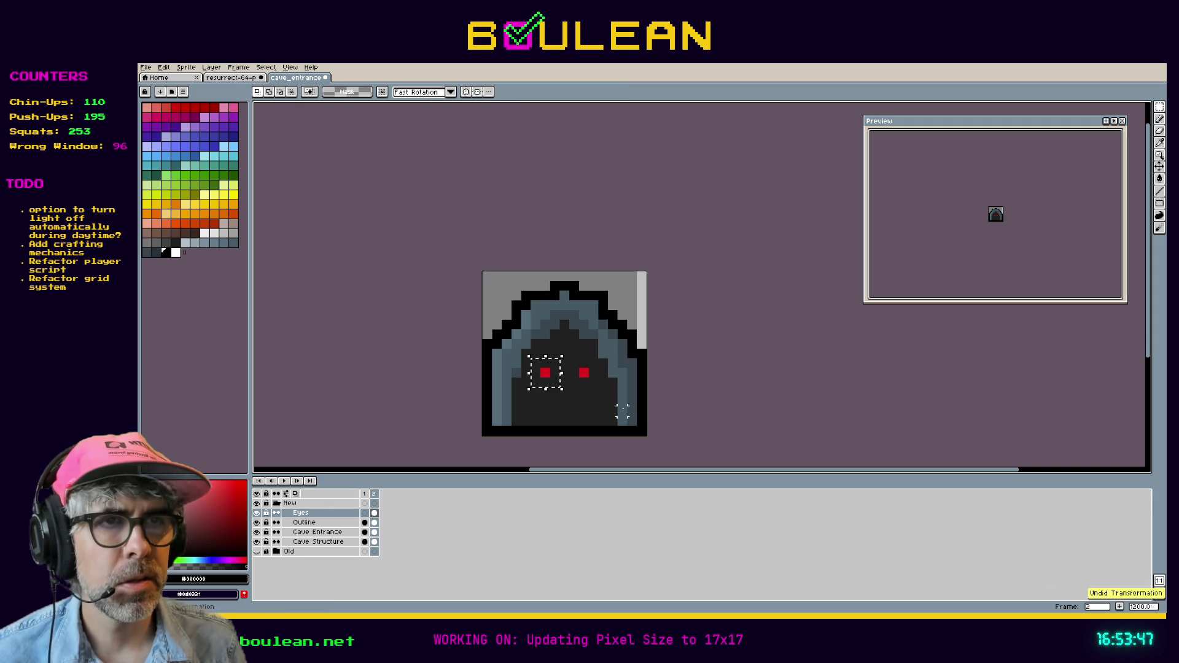
{"action": "key", "text": "ctrl+d"}
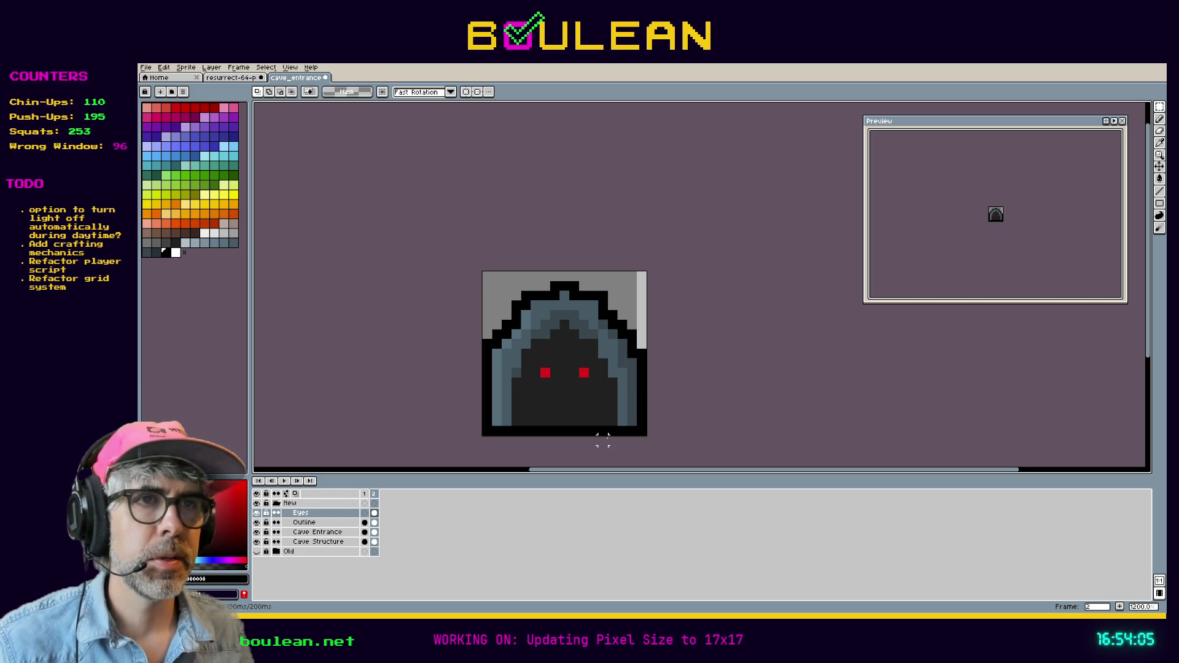
Step: Add a new third frame after frame 2
{"action": "left_click", "coordinate": [365, 494]}
{"action": "left_click", "coordinate": [374, 500]}
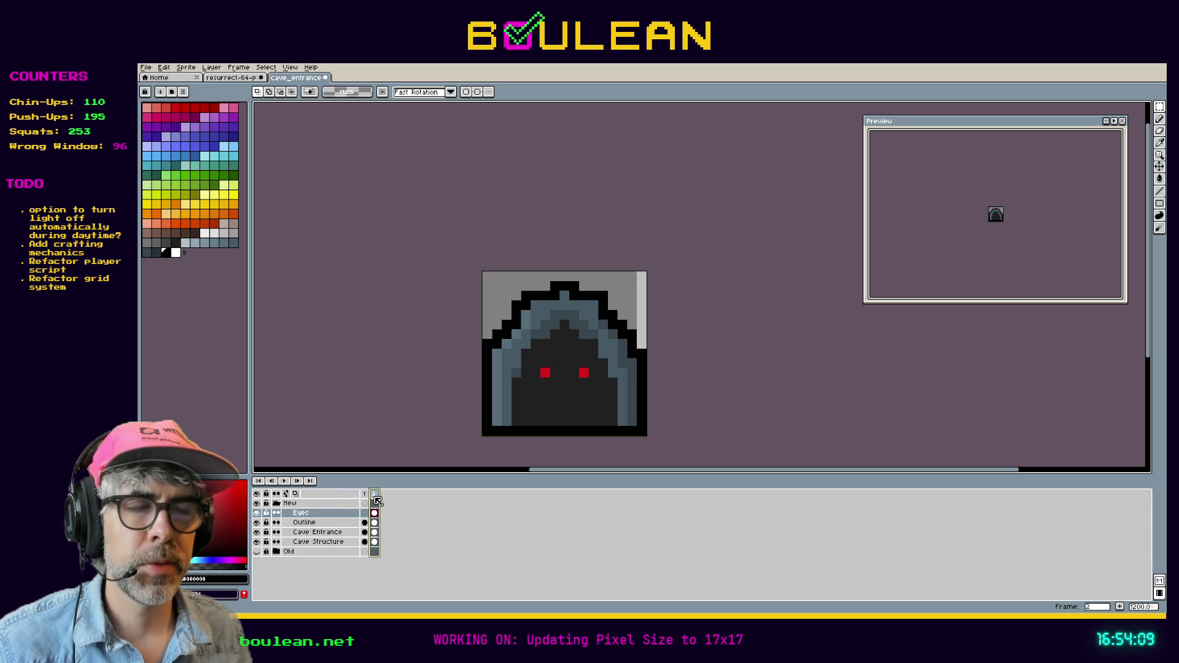
{"action": "right_click", "coordinate": [375, 500]}
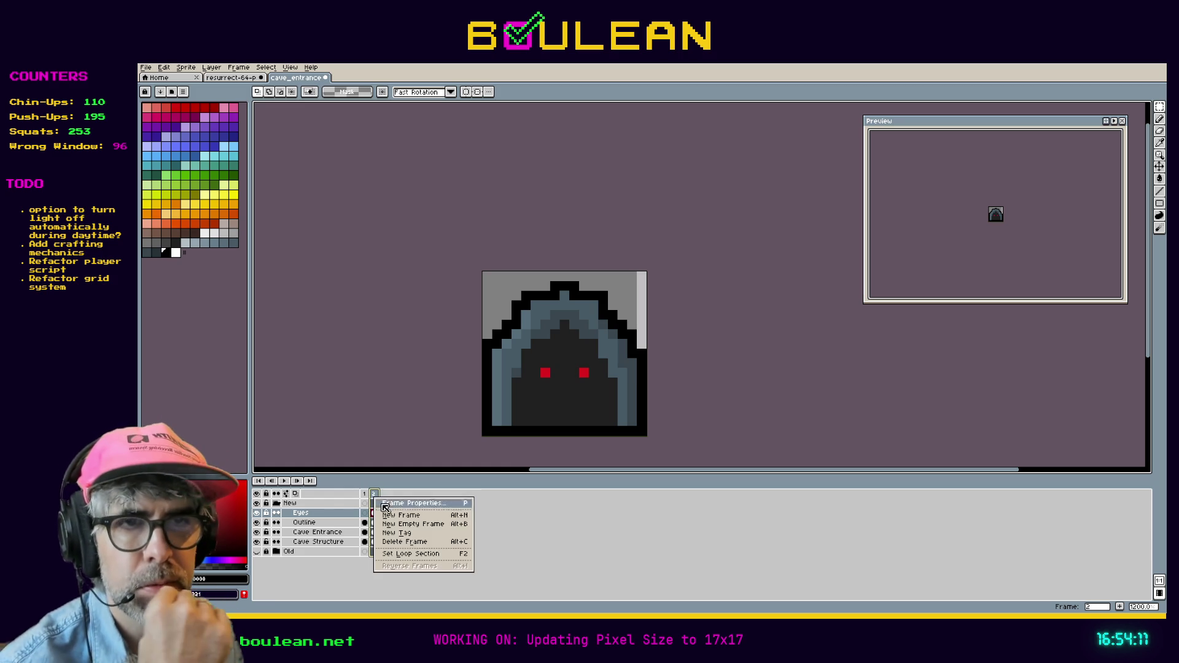
{"action": "left_click", "coordinate": [397, 516]}
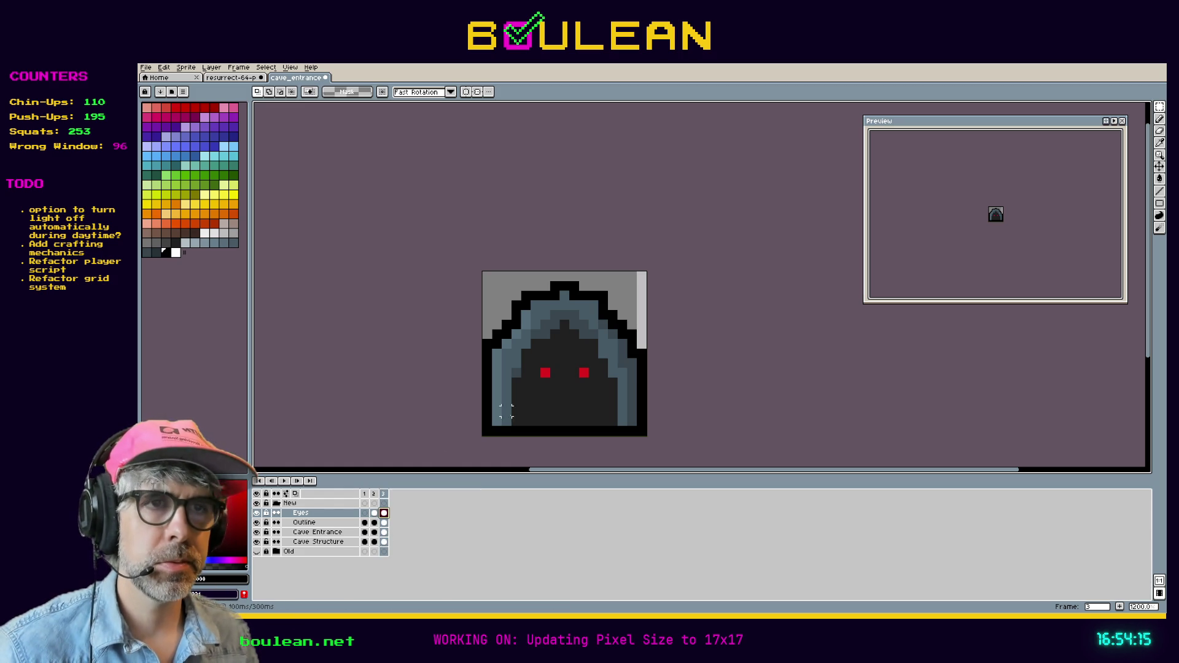
Step: In frame 3, nudge the red eyes closer together and save the sprite
{"action": "left_click_drag", "start_coordinate": [531, 358], "coordinate": [556, 382]}
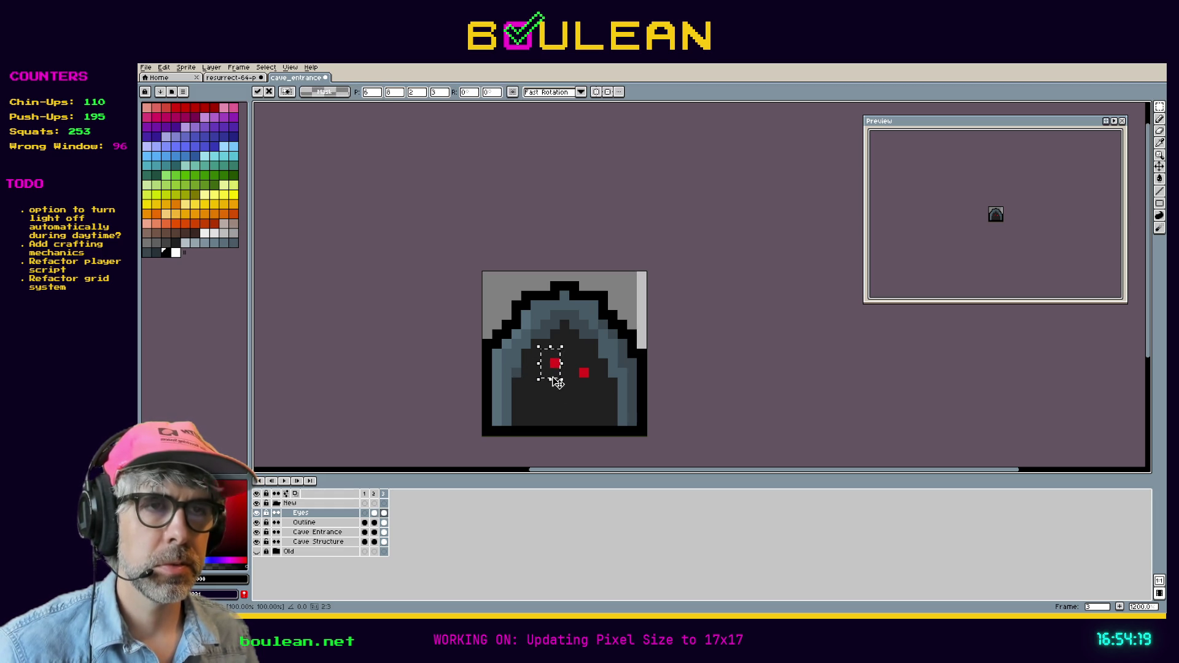
{"action": "key", "text": "Down"}
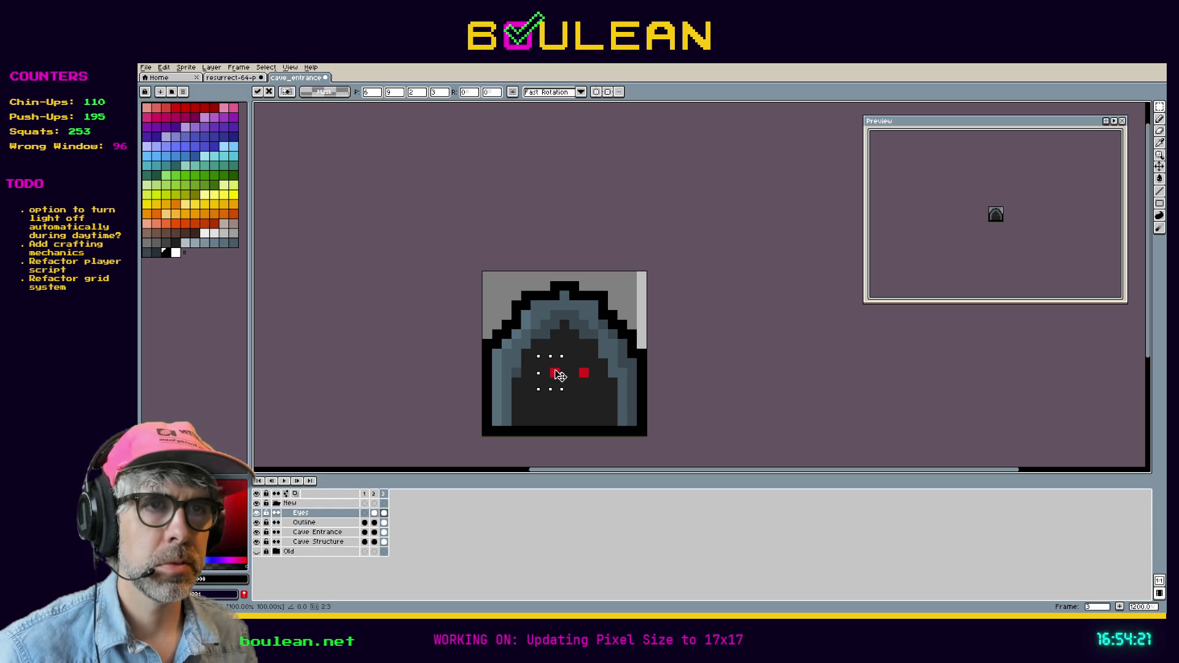
{"action": "mouse_move", "coordinate": [568, 358]}
{"action": "left_mouse_down"}
{"action": "mouse_move", "coordinate": [600, 389]}
{"action": "mouse_move", "coordinate": [577, 381]}
{"action": "left_mouse_up"}
{"action": "left_click", "coordinate": [584, 400]}
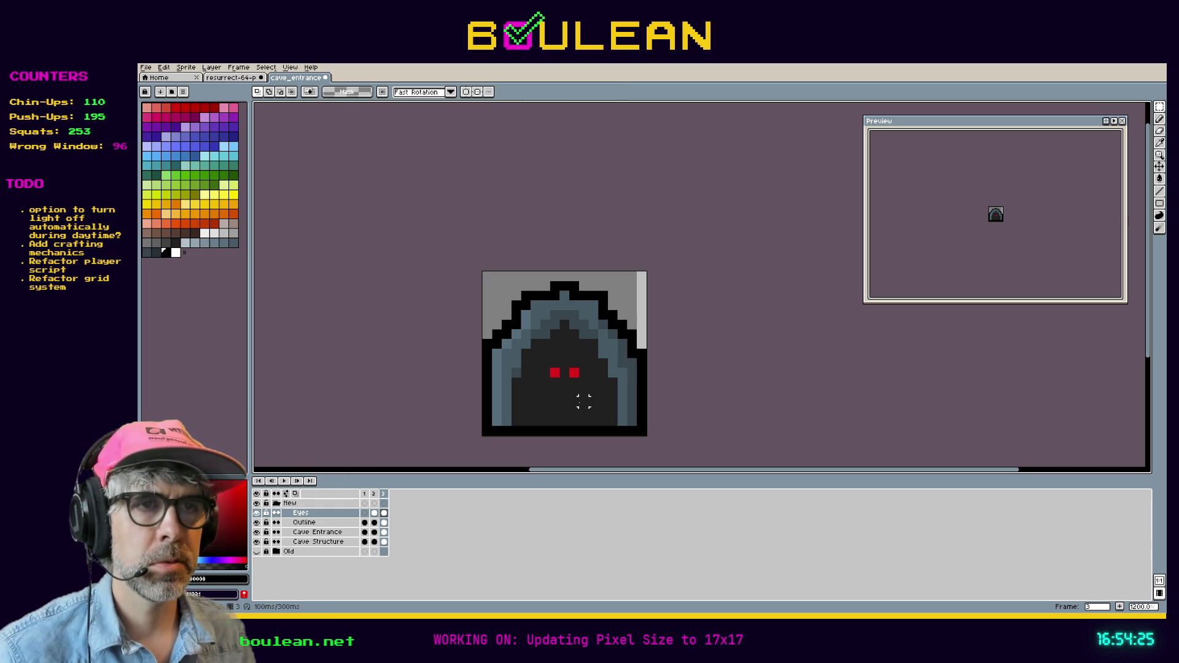
{"action": "key", "text": "ctrl+s"}
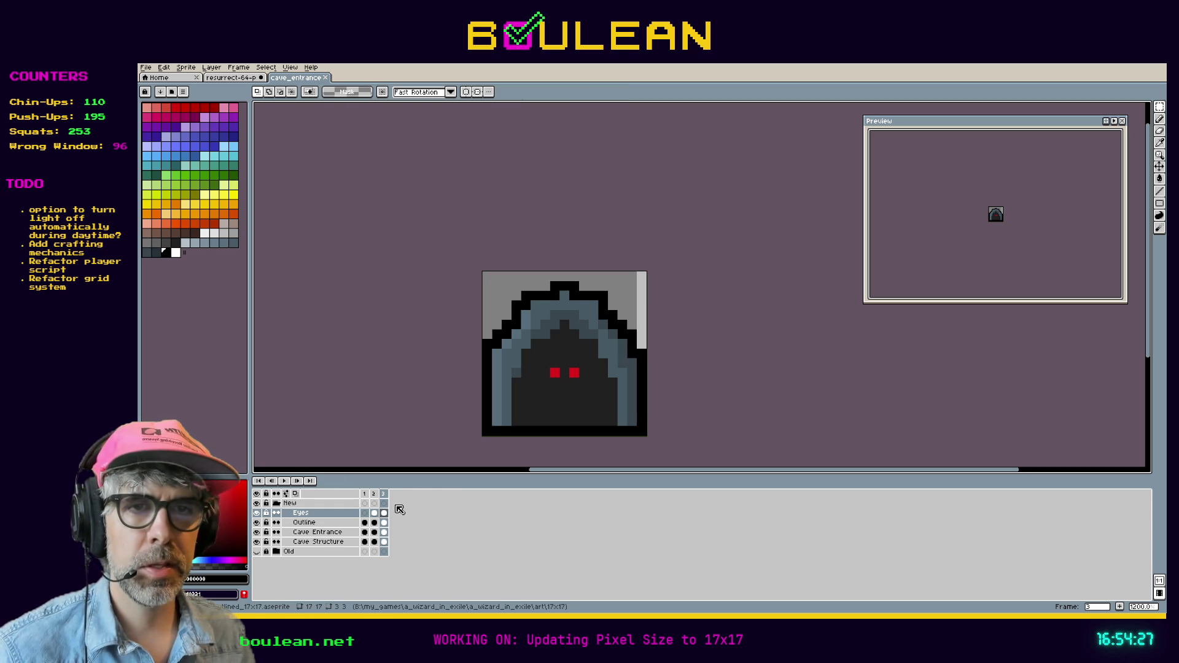
Step: Raise both frame-2 eyes one pixel and save the sprite
{"action": "left_click", "coordinate": [375, 515]}
{"action": "left_click_drag", "start_coordinate": [531, 358], "coordinate": [619, 409]}
{"action": "key", "text": "Up"}
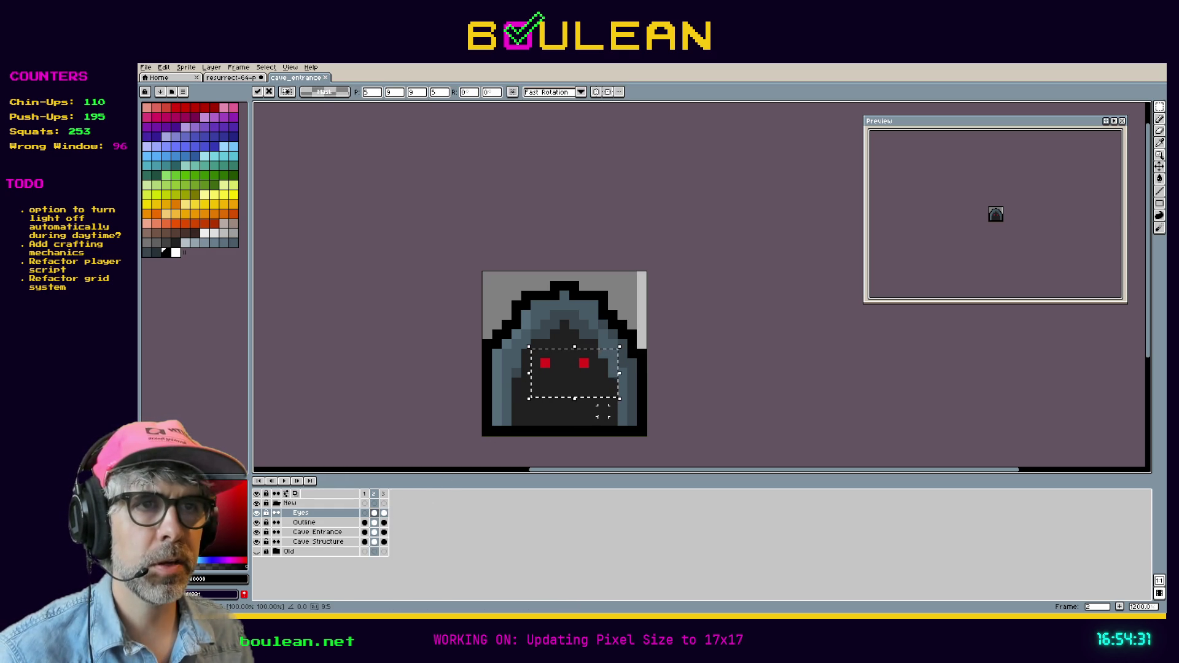
{"action": "key", "text": "Up"}
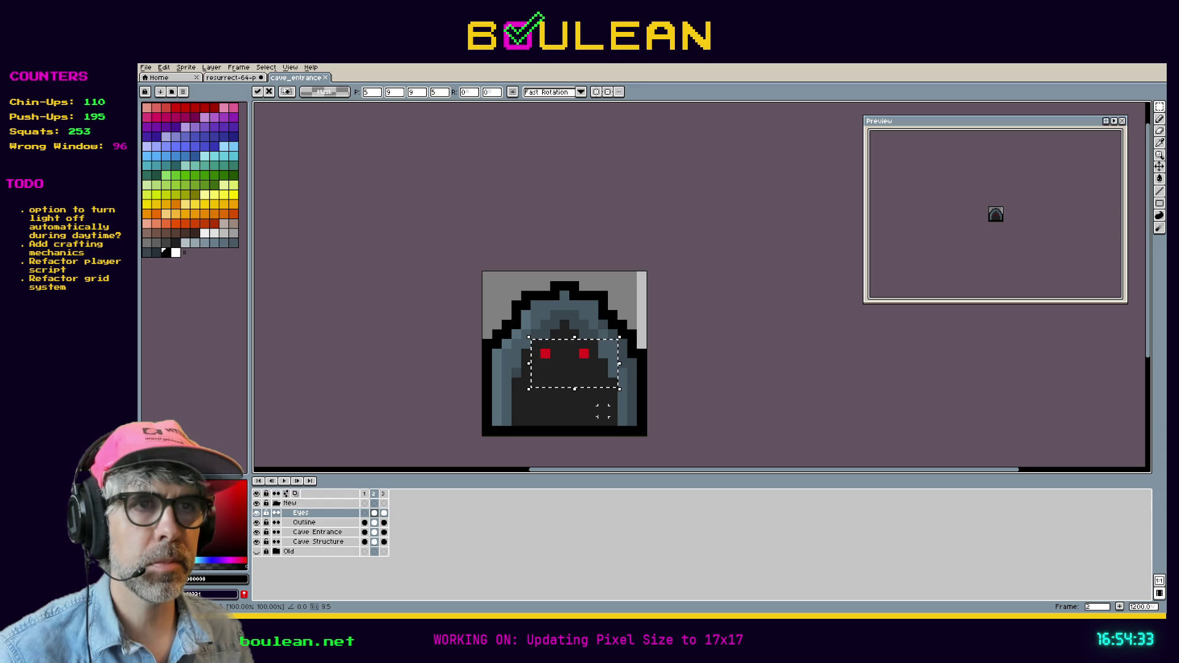
{"action": "key", "text": "Down"}
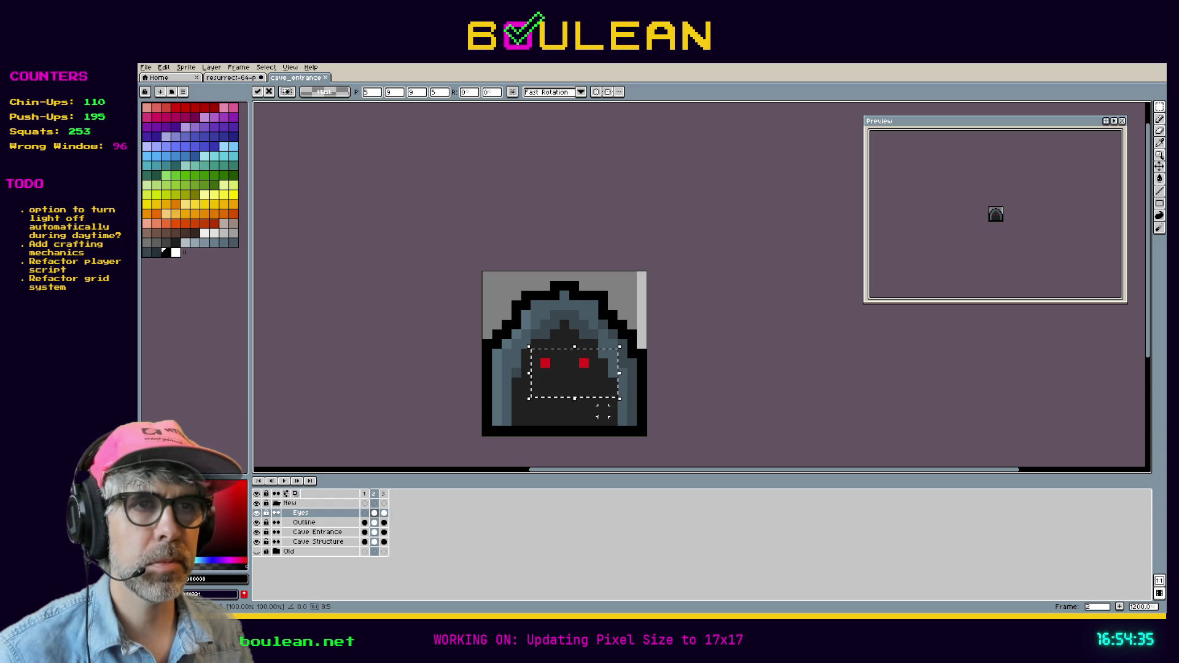
{"action": "key", "text": "ctrl+d"}
{"action": "key", "text": "ctrl+s"}
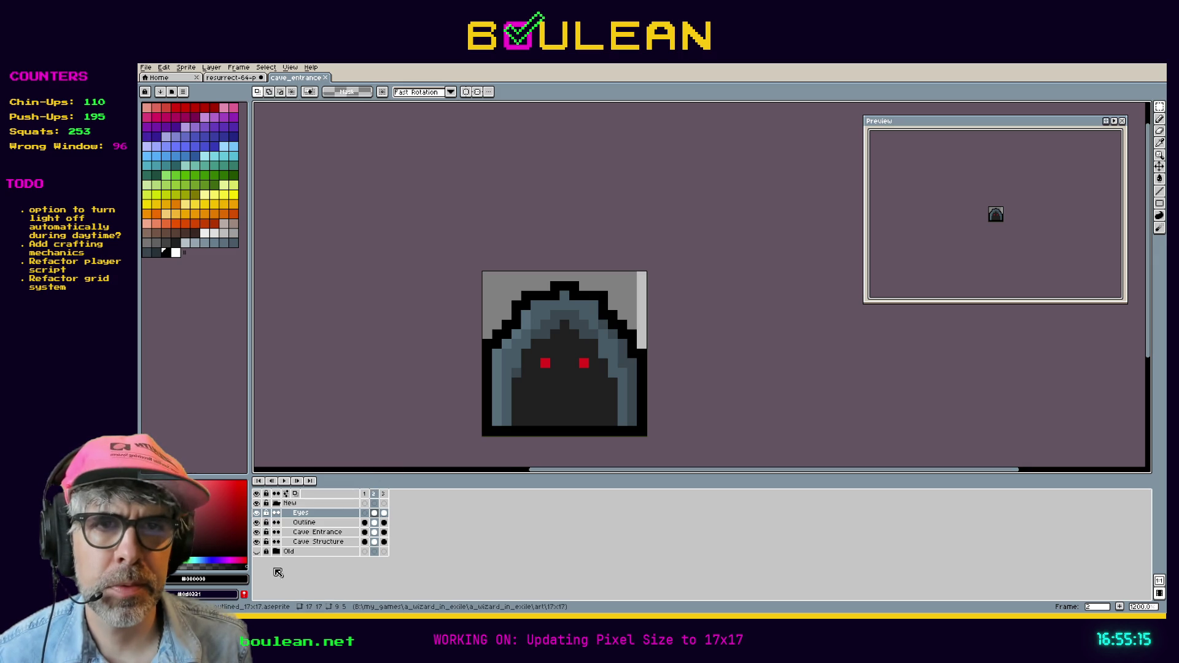
Step: Delete the Old layer and hide the Cave Structure, Cave Entrance, Outline and Eyes layers
{"action": "right_click", "coordinate": [288, 551]}
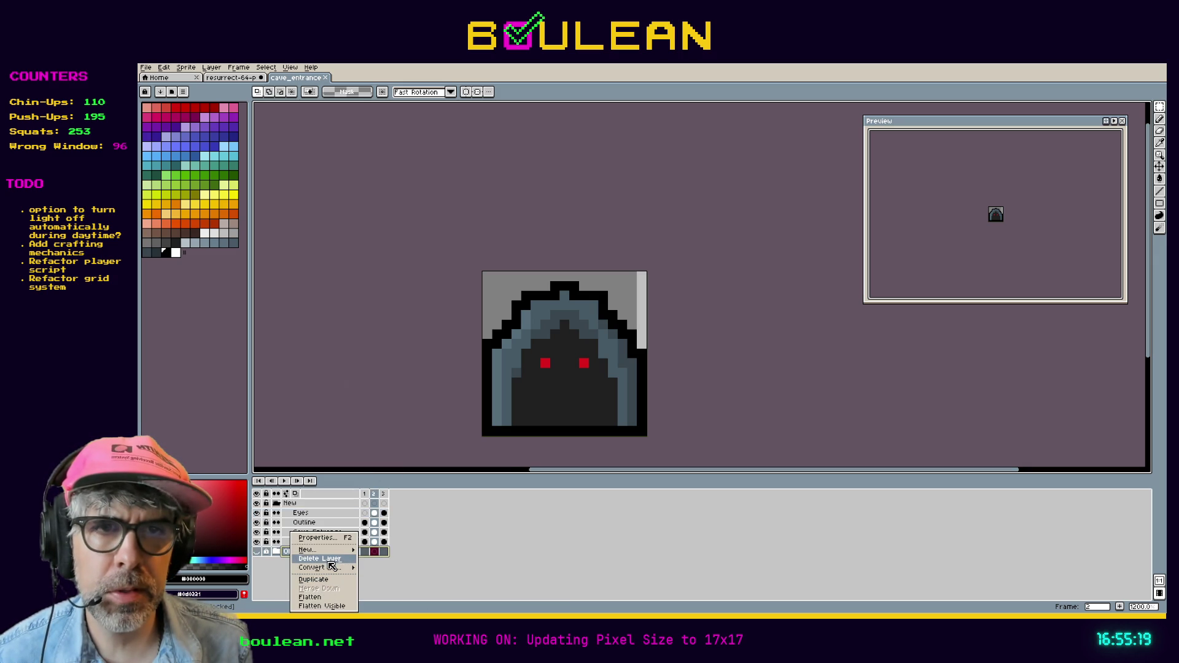
{"action": "left_click", "coordinate": [330, 560]}
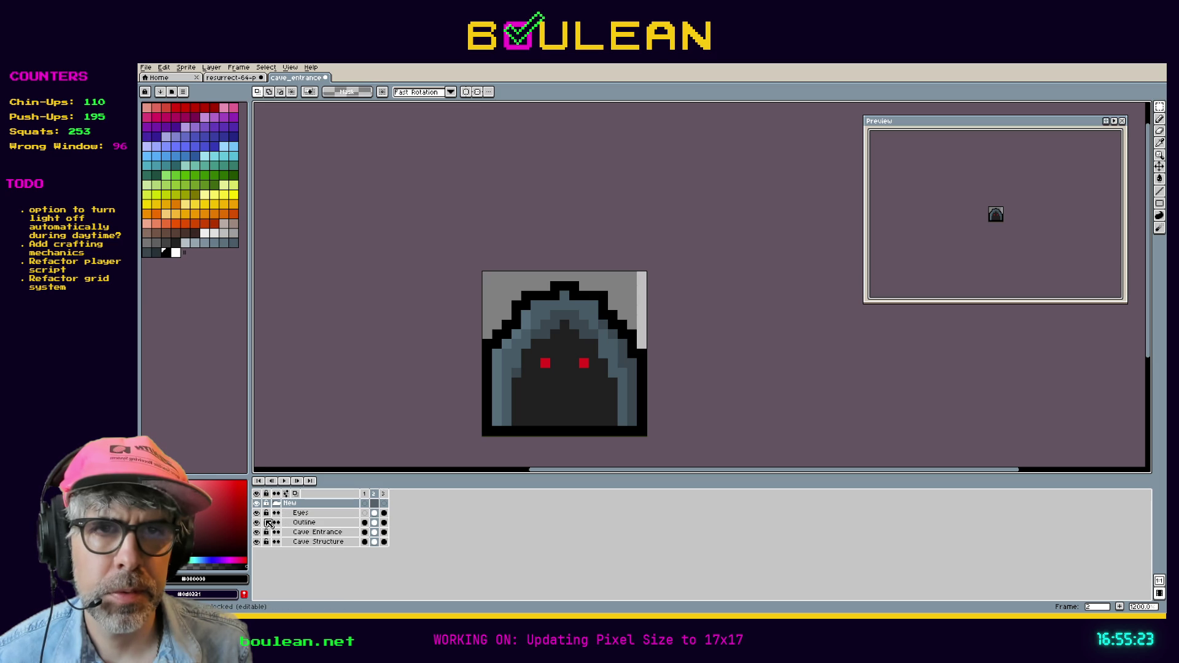
{"action": "left_click", "coordinate": [256, 542]}
{"action": "left_click", "coordinate": [257, 531]}
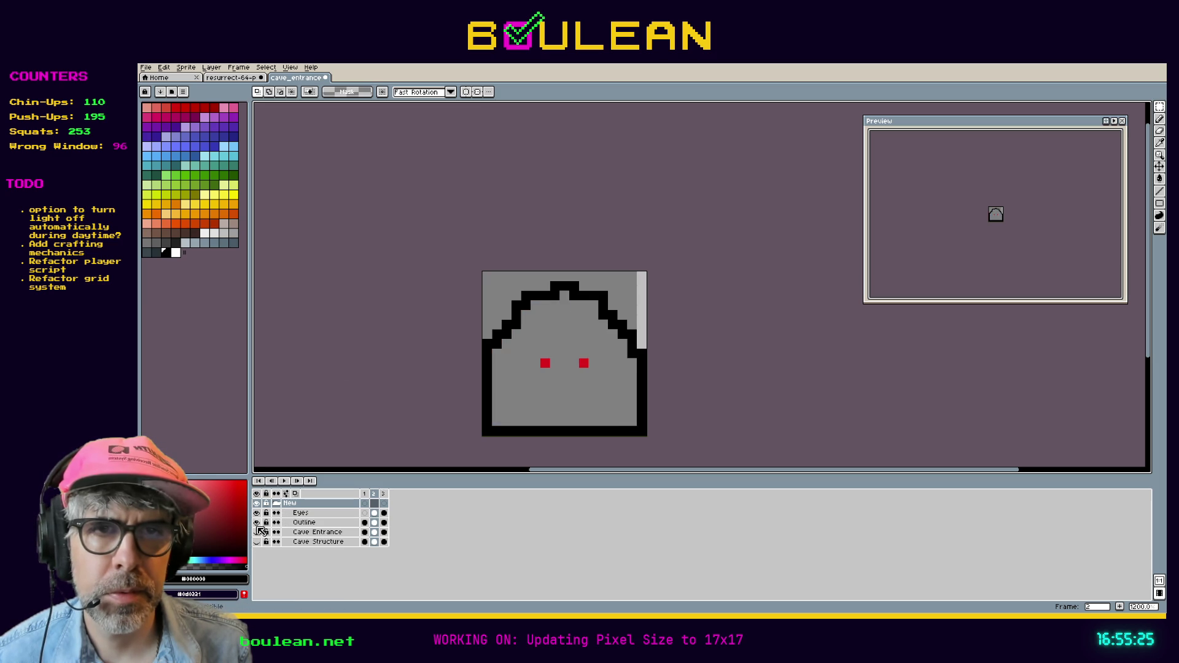
{"action": "left_click", "coordinate": [257, 522]}
{"action": "left_click", "coordinate": [257, 513]}
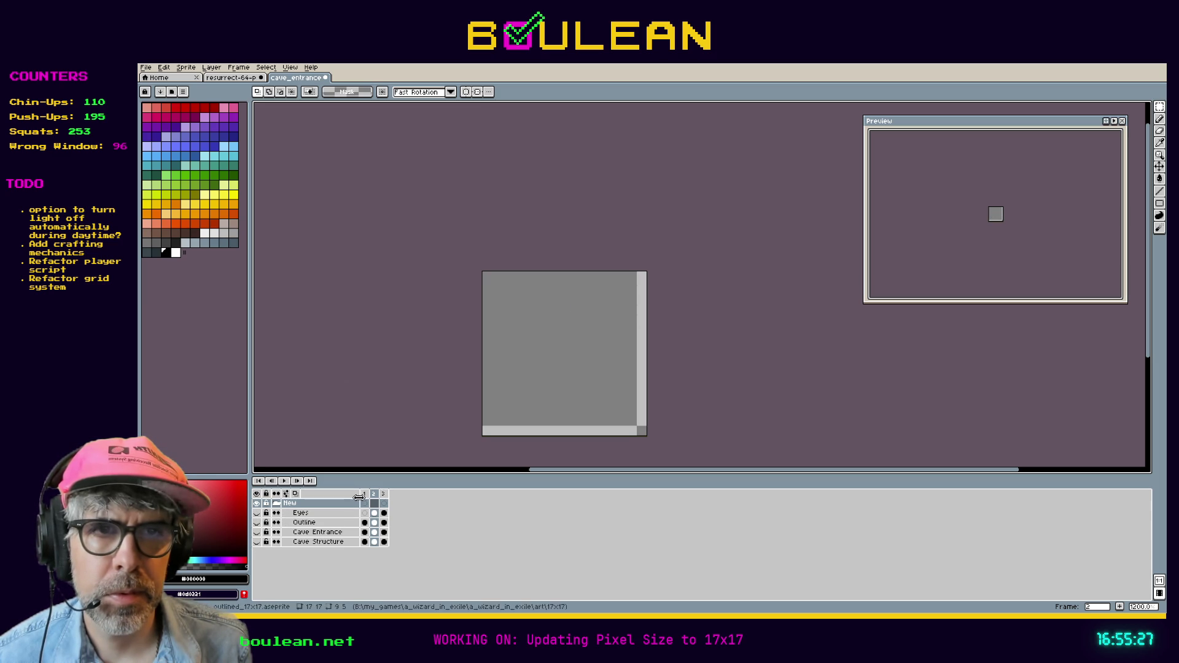
{"action": "left_click", "coordinate": [364, 494]}
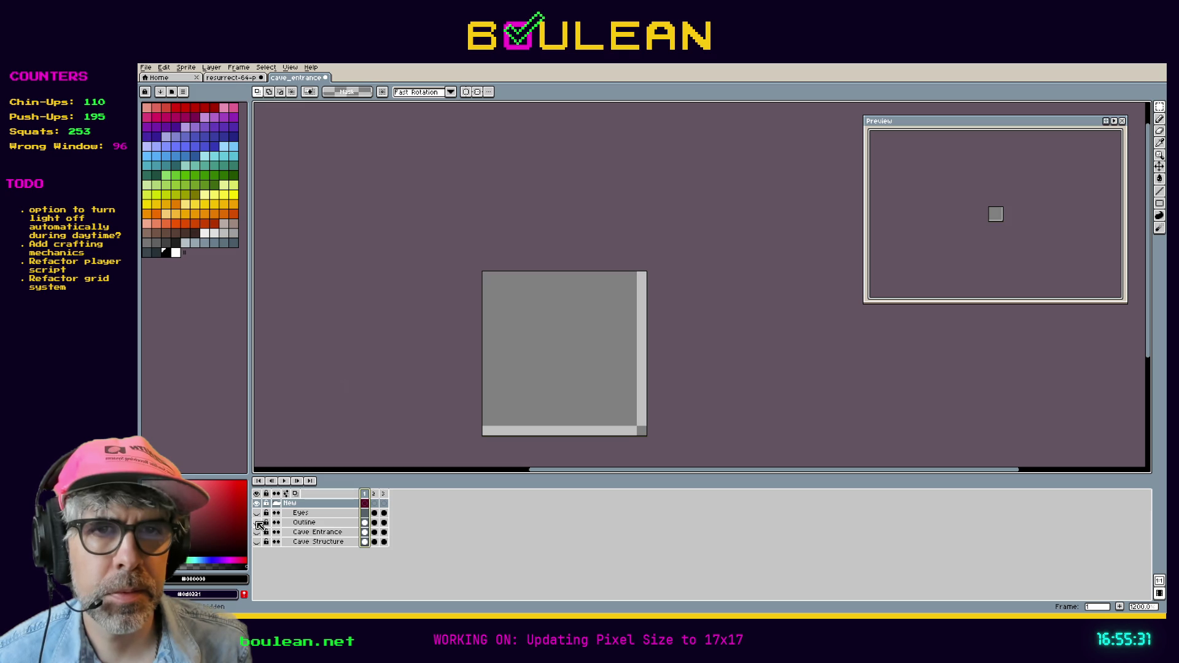
Step: Toggle the Outline layer and step through frames 1–3 to compare
{"action": "left_click", "coordinate": [258, 522]}
{"action": "left_click", "coordinate": [258, 523]}
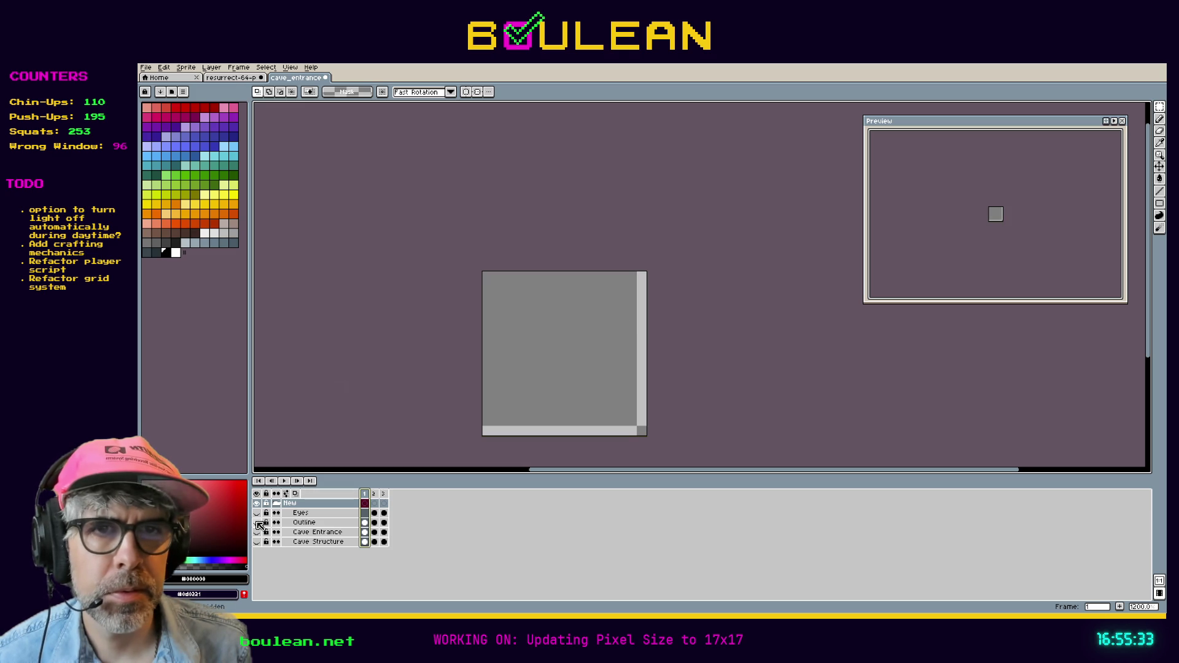
{"action": "left_click", "coordinate": [257, 523]}
{"action": "key", "text": "Right"}
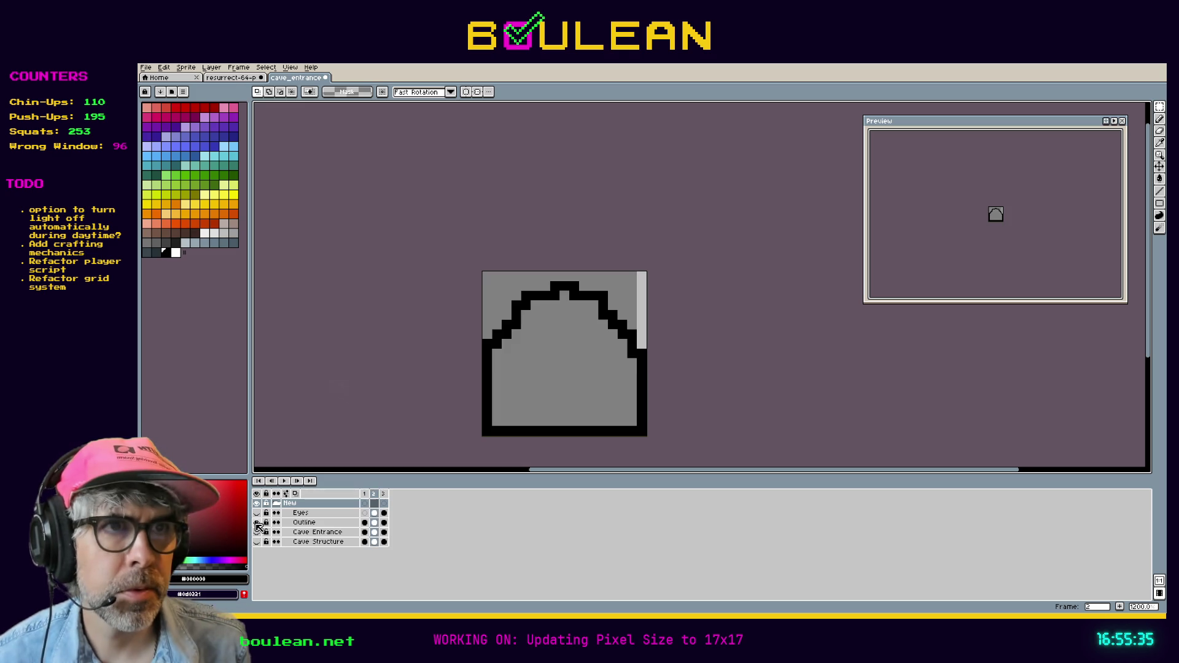
{"action": "key", "text": "Right"}
{"action": "key", "text": "Left"}
{"action": "key", "text": "Left"}
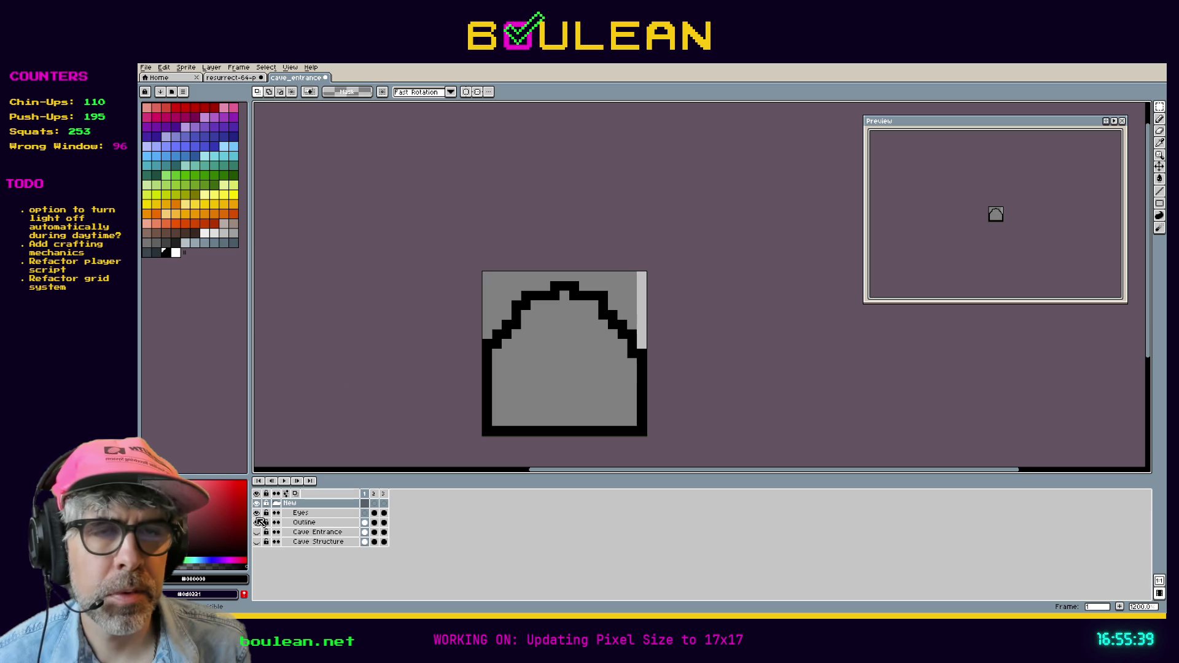
{"action": "key", "text": "Right"}
{"action": "key", "text": "Right"}
{"action": "key", "text": "Right"}
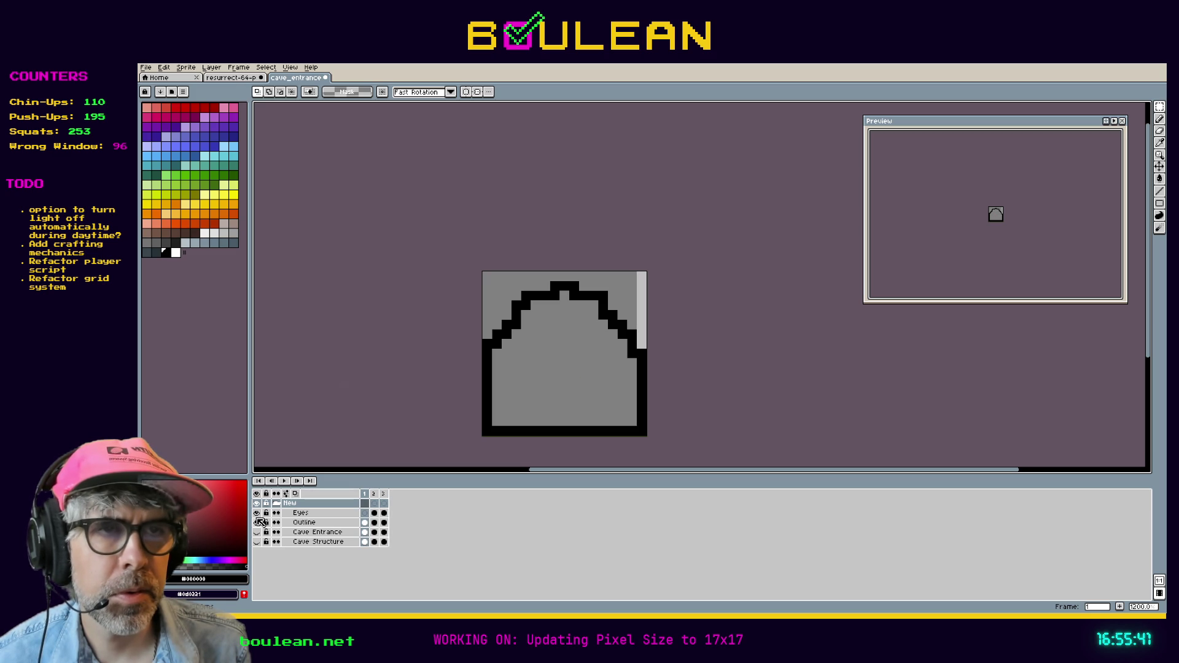
{"action": "key", "text": "Right"}
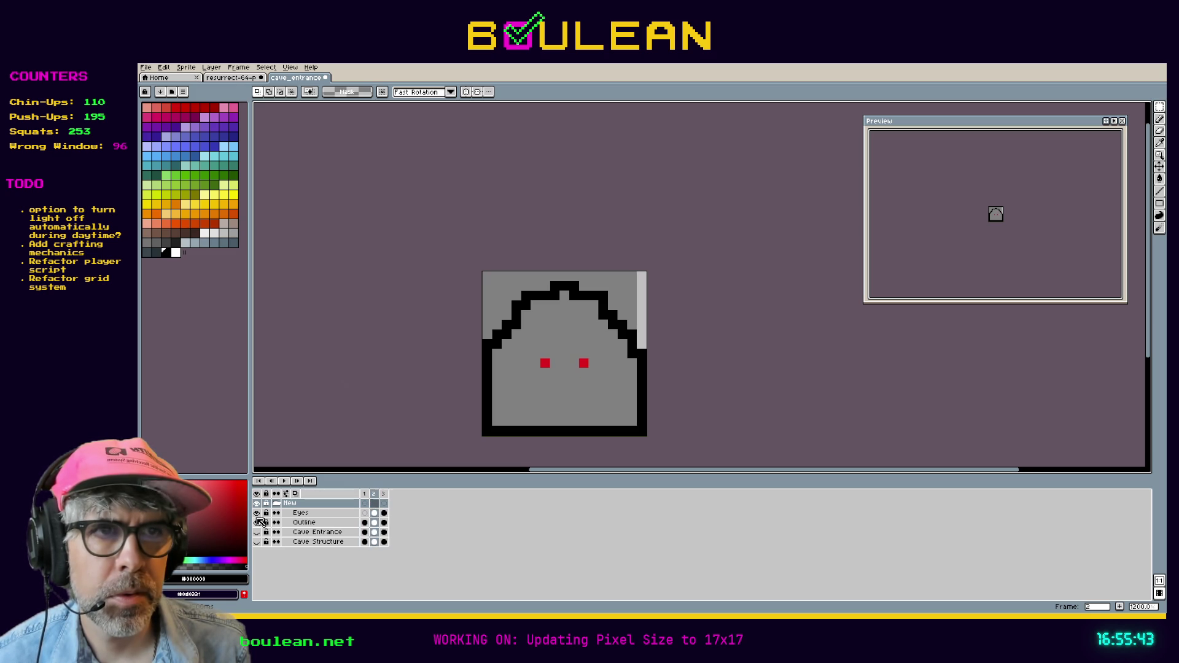
{"action": "key", "text": "Left"}
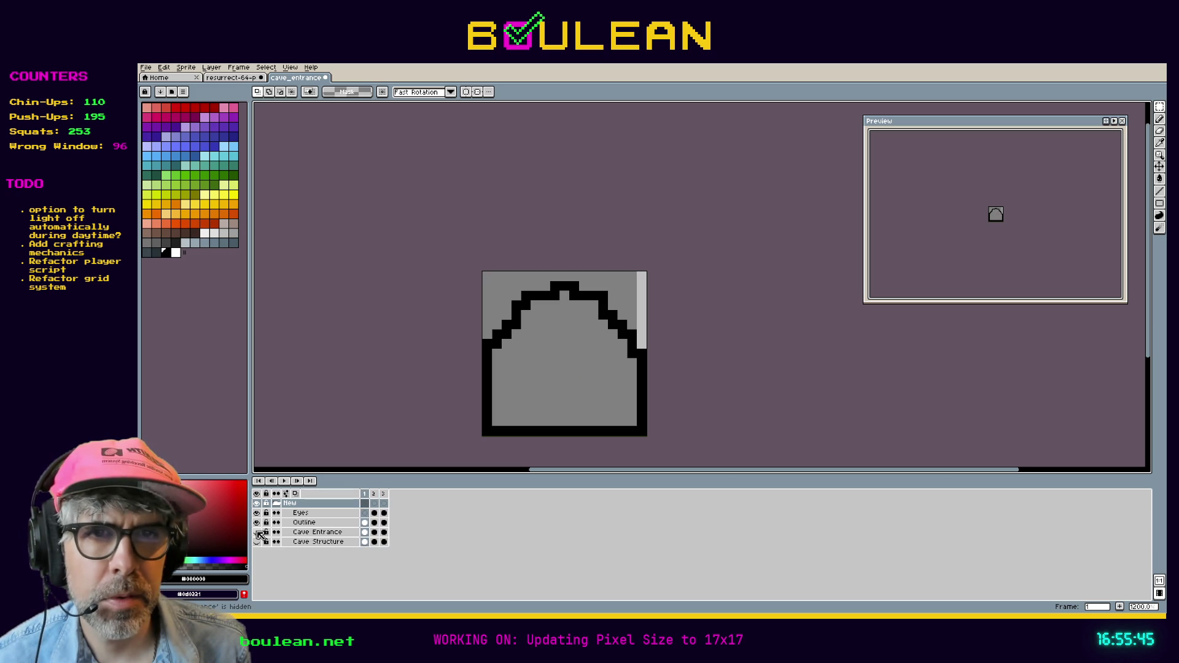
Step: Hide Outline and Eyes, show Cave Entrance, check frames 2–3, and hide Cave Structure
{"action": "left_click_drag", "start_coordinate": [257, 522], "coordinate": [256, 513]}
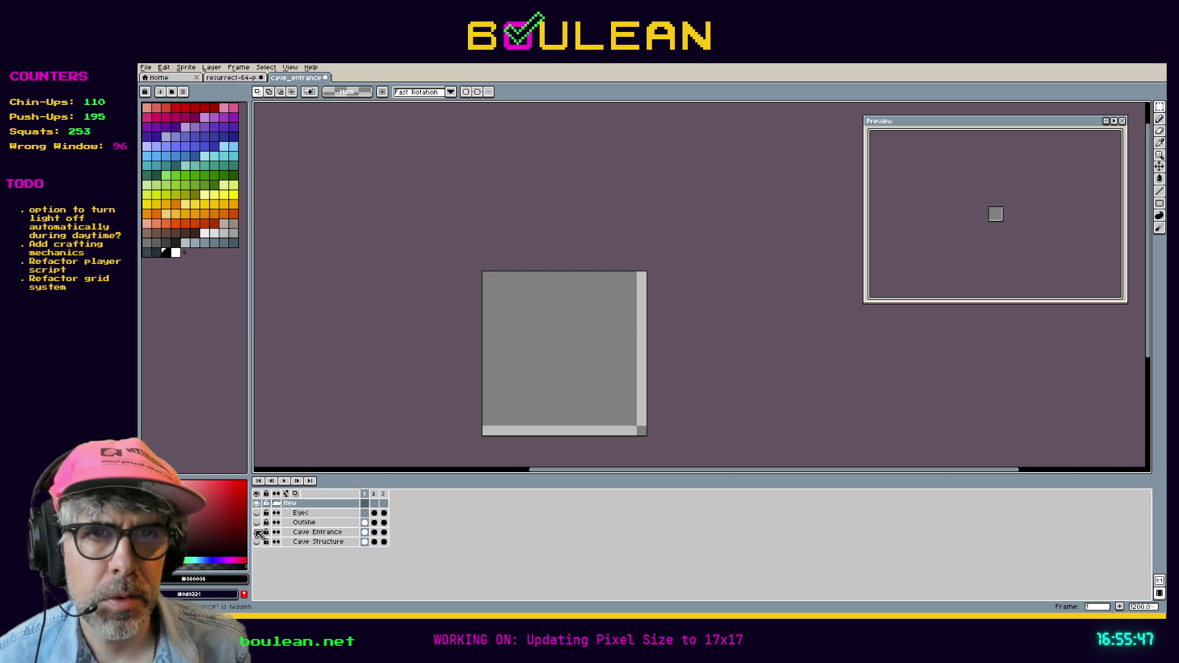
{"action": "left_click", "coordinate": [257, 533]}
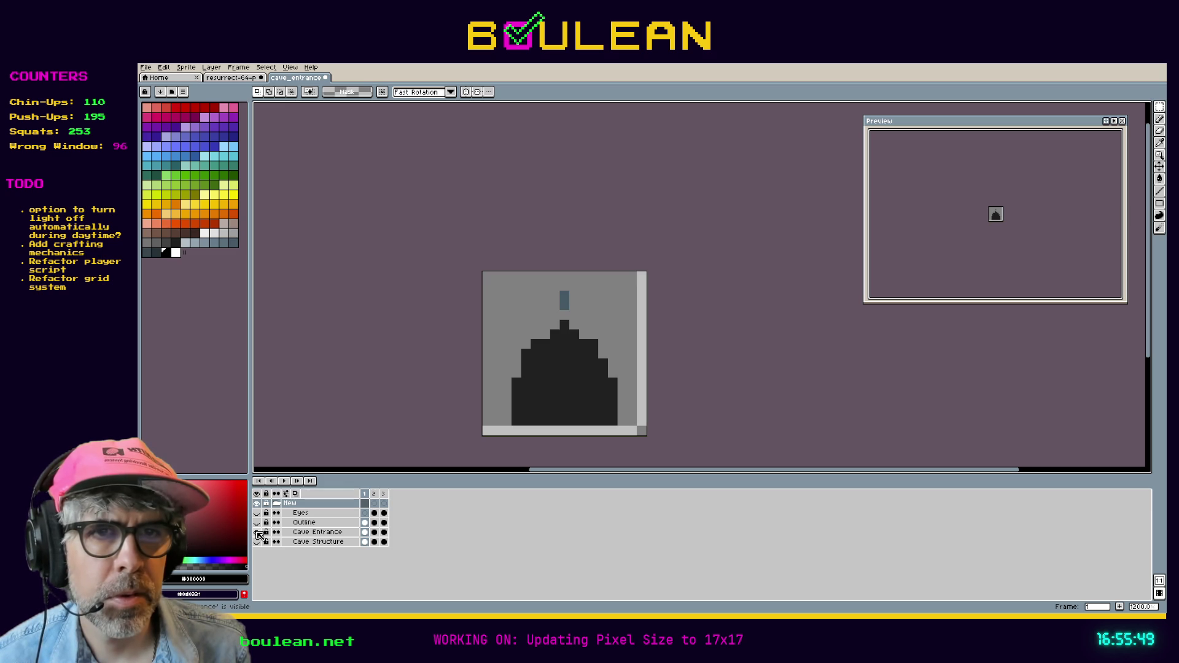
{"action": "key", "text": "Right"}
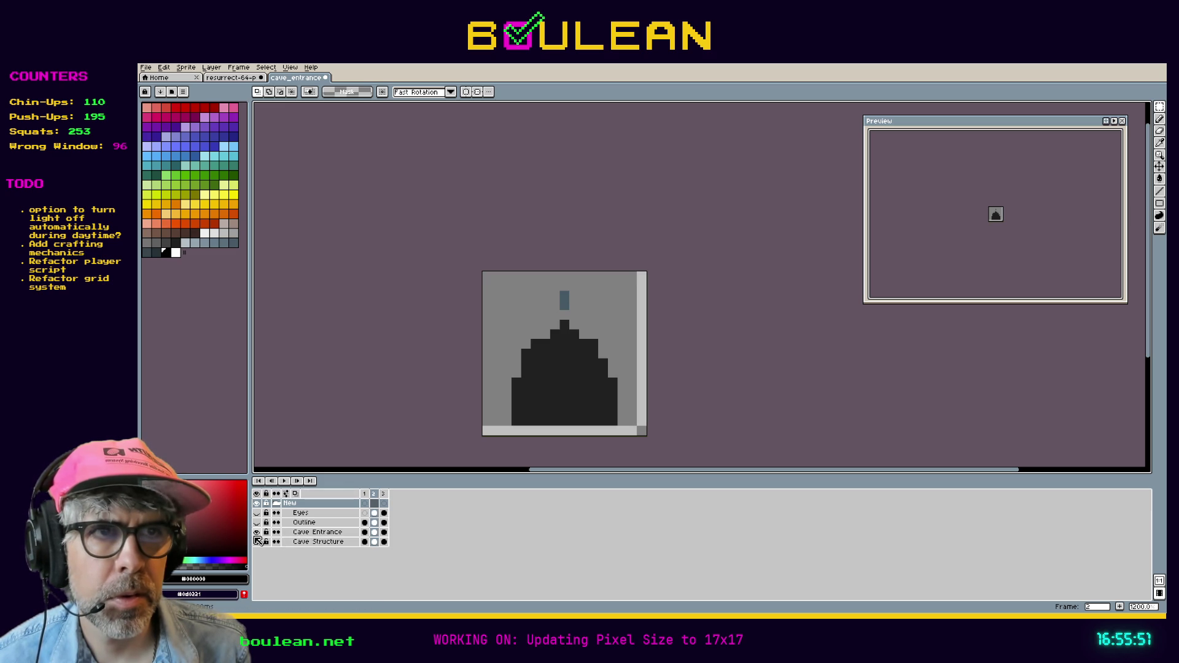
{"action": "key", "text": "Right"}
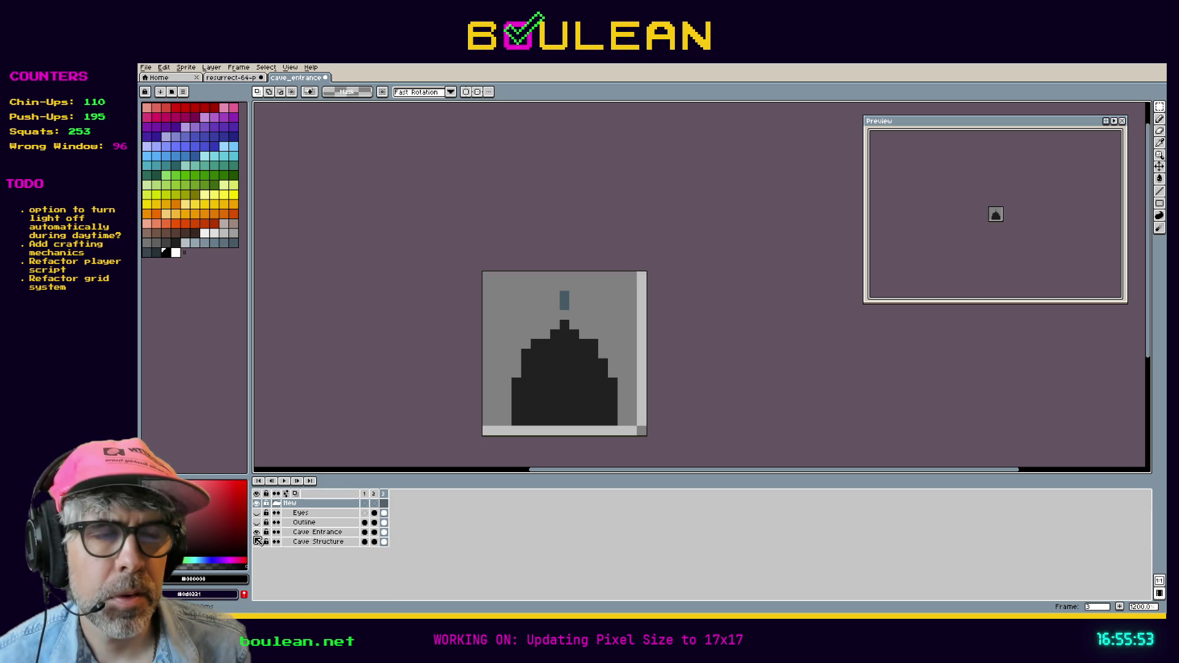
{"action": "left_click", "coordinate": [257, 541]}
{"action": "key", "text": "Left"}
{"action": "key", "text": "Left"}
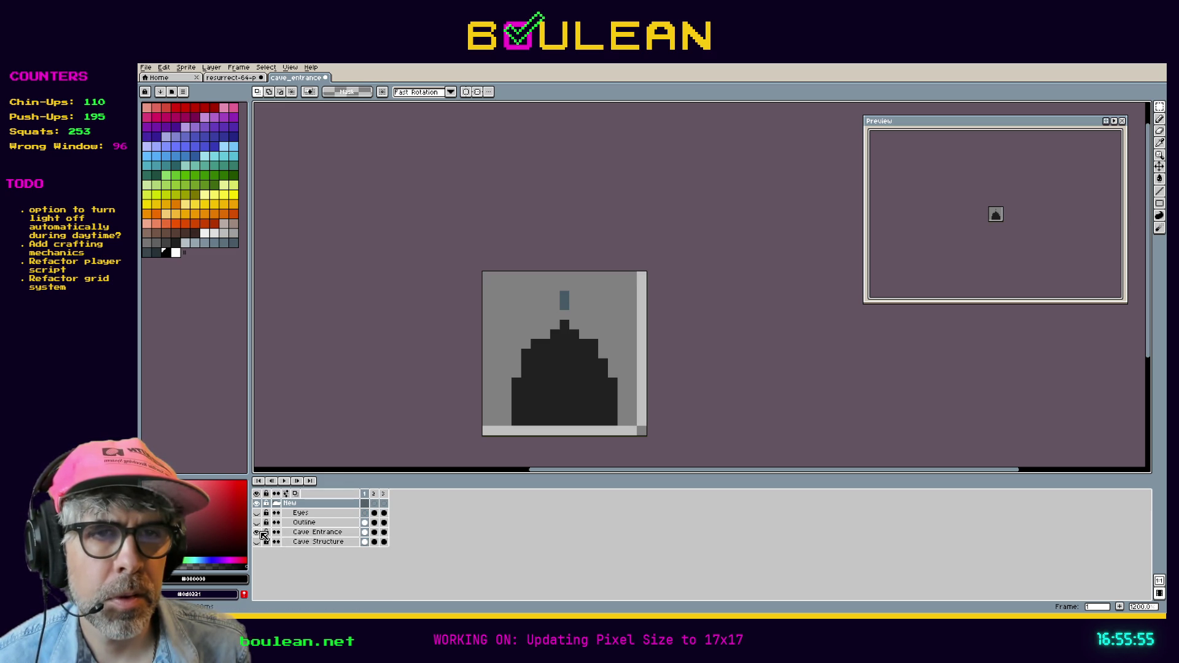
Step: Select the stray blue-grey block and target the Cave Structure frame-1 cel
{"action": "left_click_drag", "start_coordinate": [538, 280], "coordinate": [581, 321]}
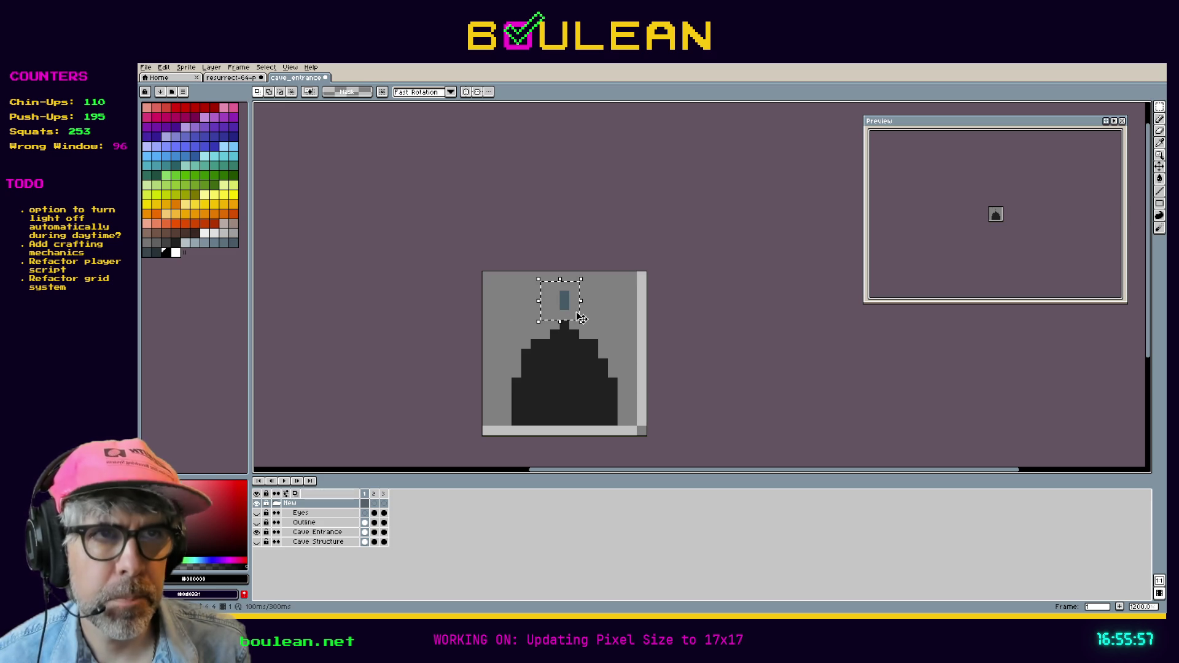
{"action": "left_click", "coordinate": [365, 541]}
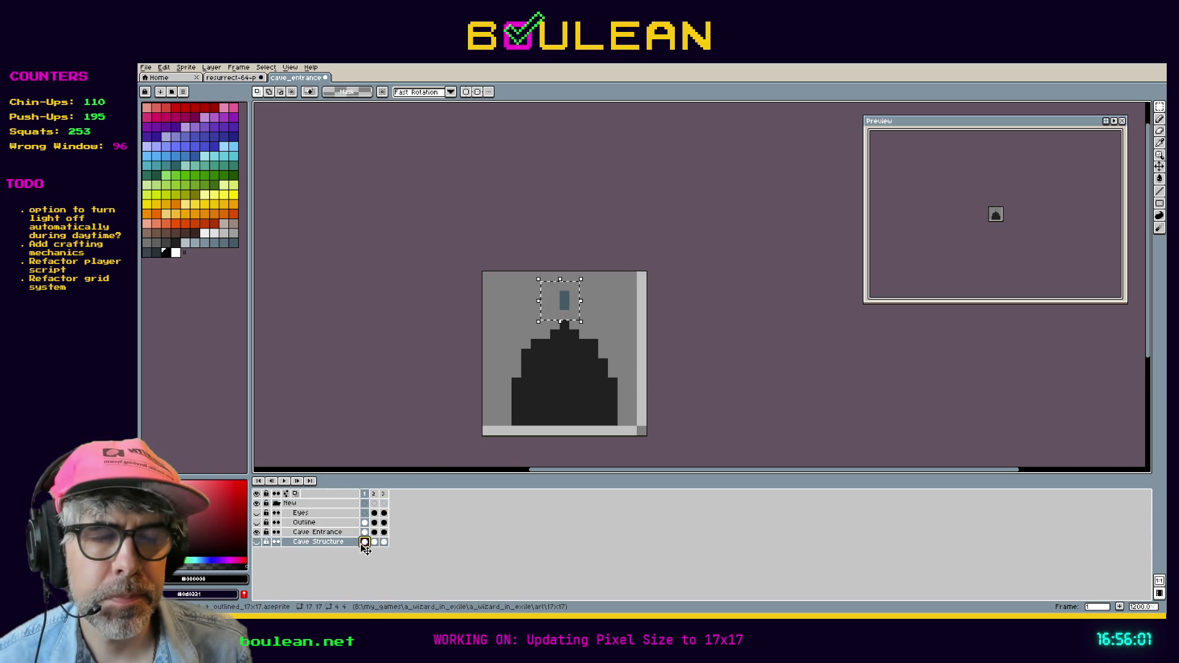
{"action": "left_click", "coordinate": [256, 542]}
{"action": "left_click", "coordinate": [325, 533]}
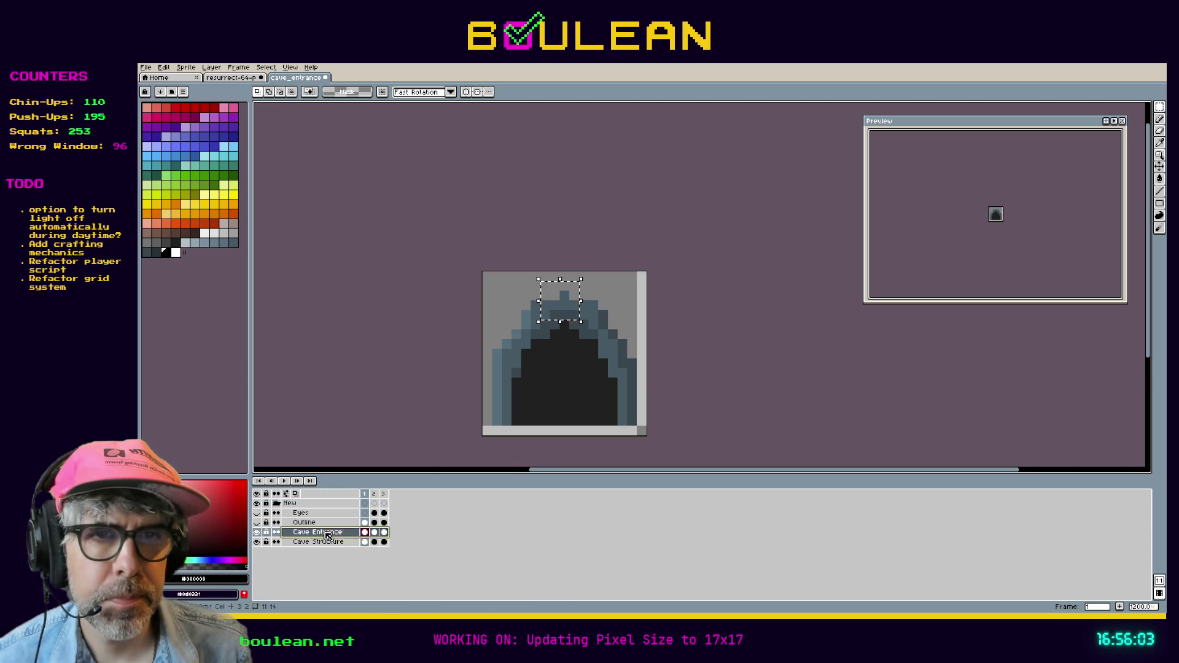
{"action": "left_click", "coordinate": [365, 542]}
Step: Move the block onto the arch peak on each Cave Structure frame and commit
{"action": "key", "text": "ctrl+t"}
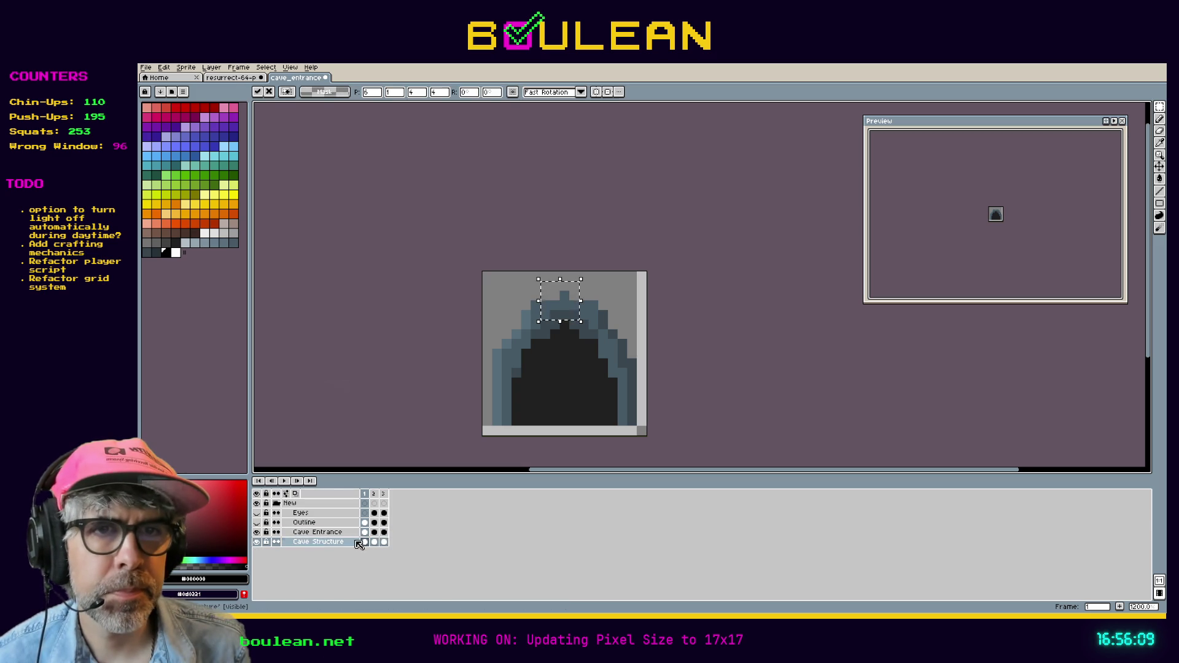
{"action": "key", "text": "Right"}
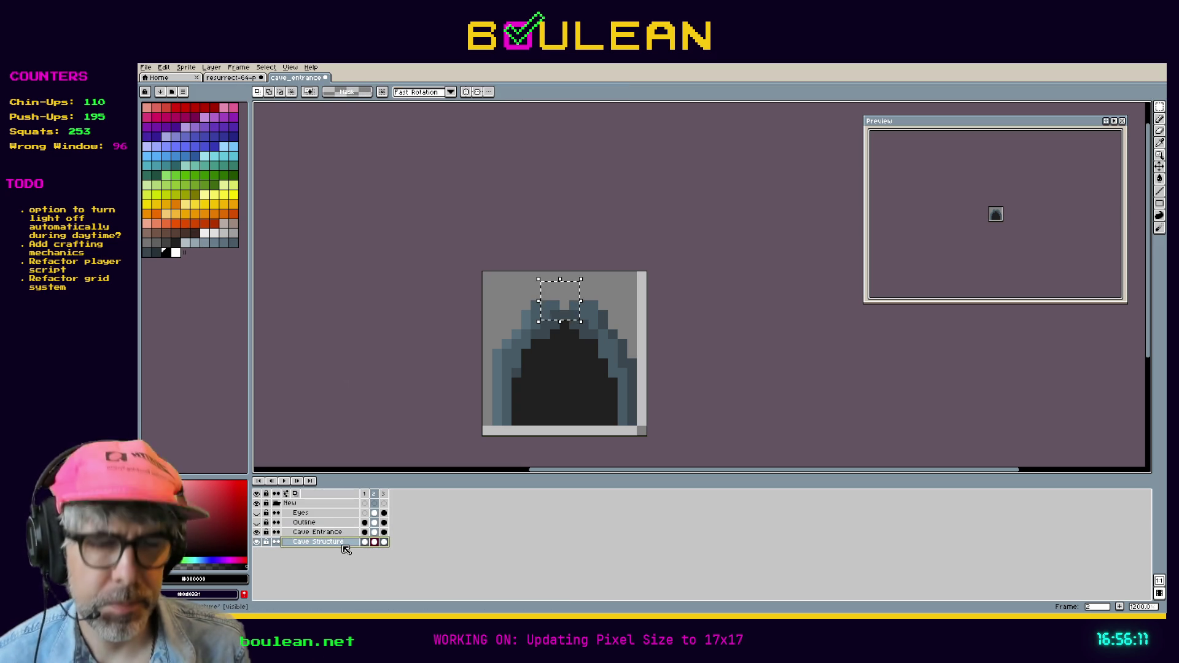
{"action": "key", "text": "ctrl+t"}
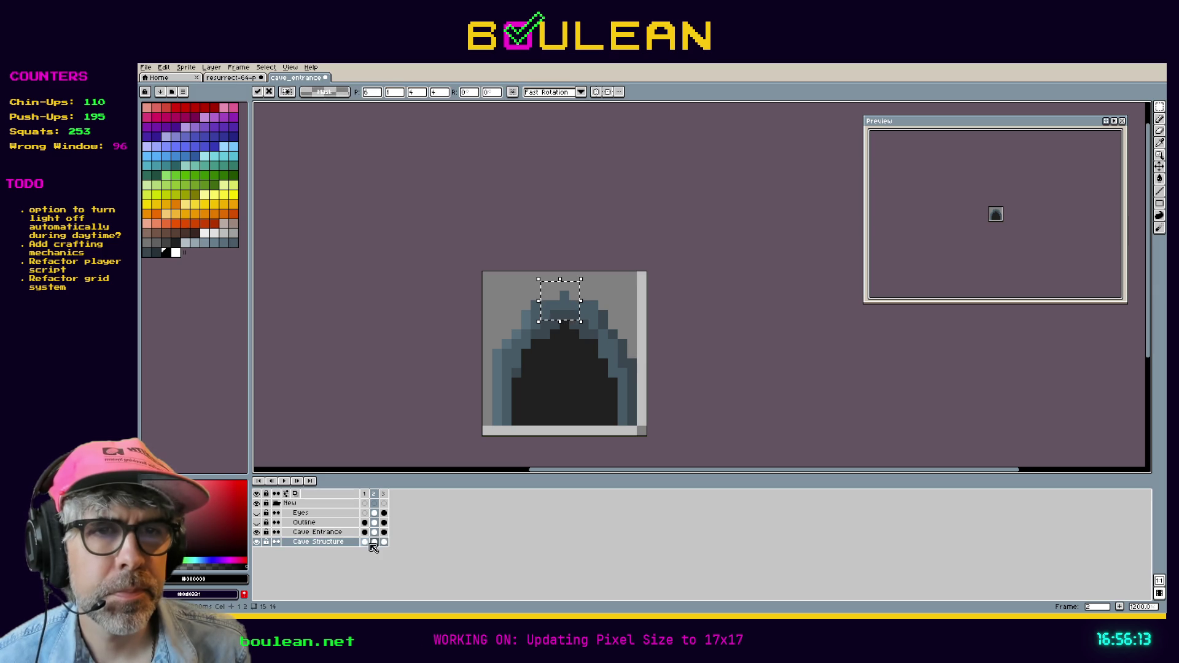
{"action": "left_click", "coordinate": [384, 542]}
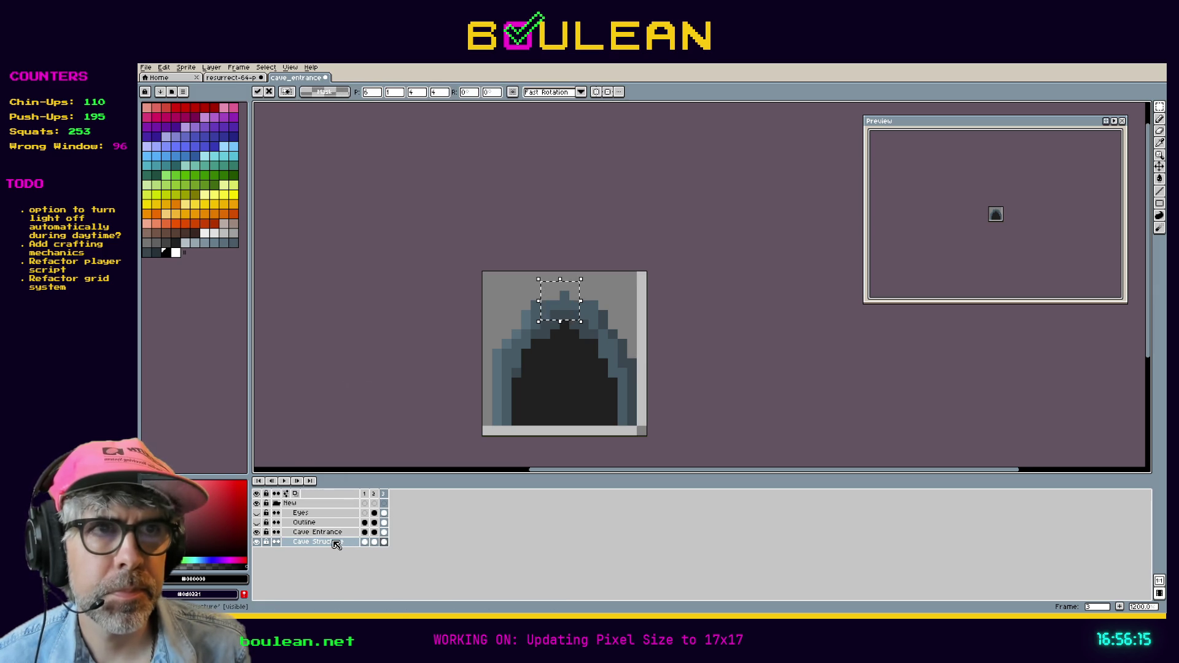
{"action": "key", "text": "ctrl+d"}
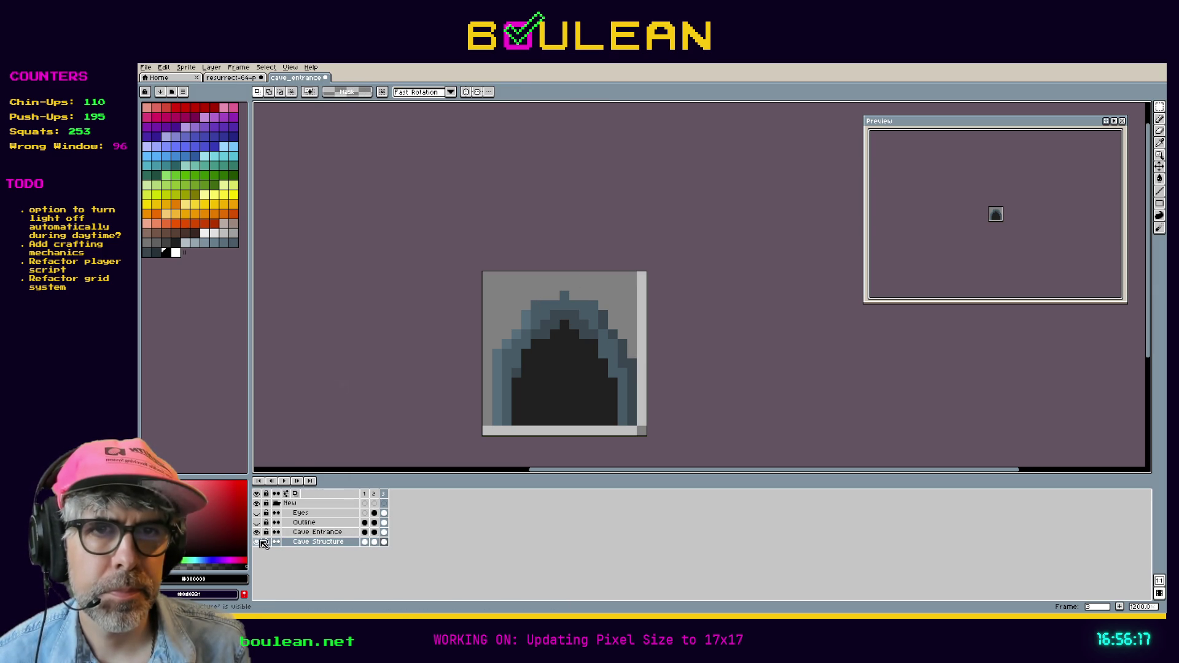
Step: View the Cave Structure arch alone across frames 1–3
{"action": "left_click", "coordinate": [257, 542]}
{"action": "left_click", "coordinate": [364, 533]}
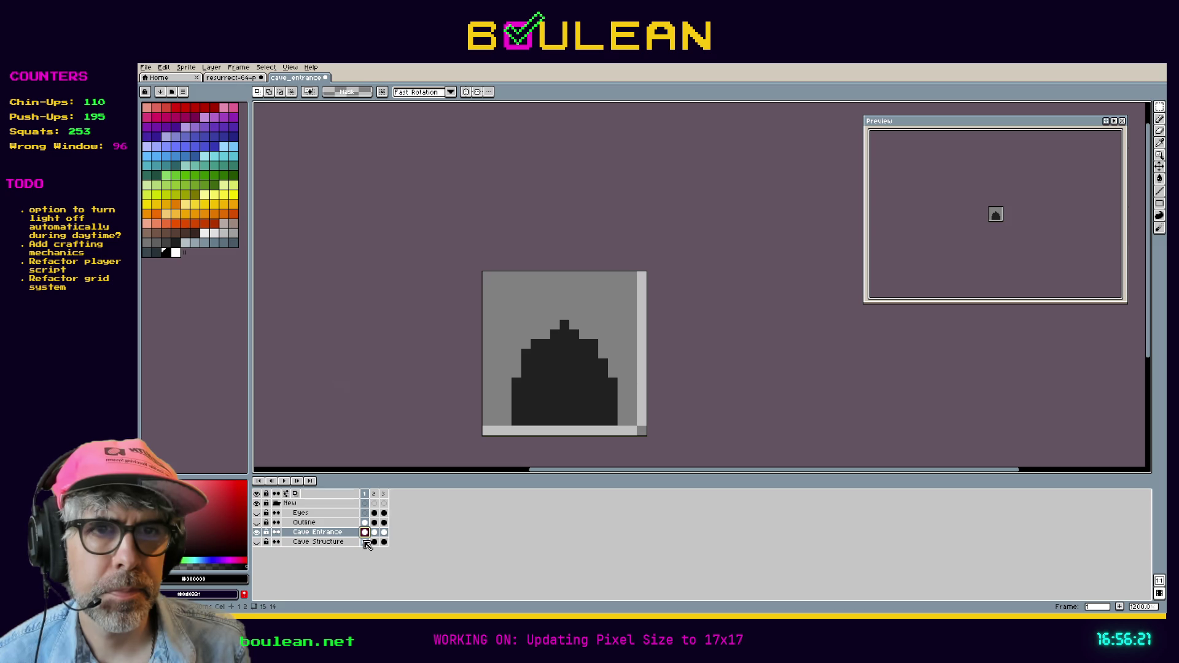
{"action": "left_click", "coordinate": [257, 532]}
{"action": "left_click", "coordinate": [364, 542]}
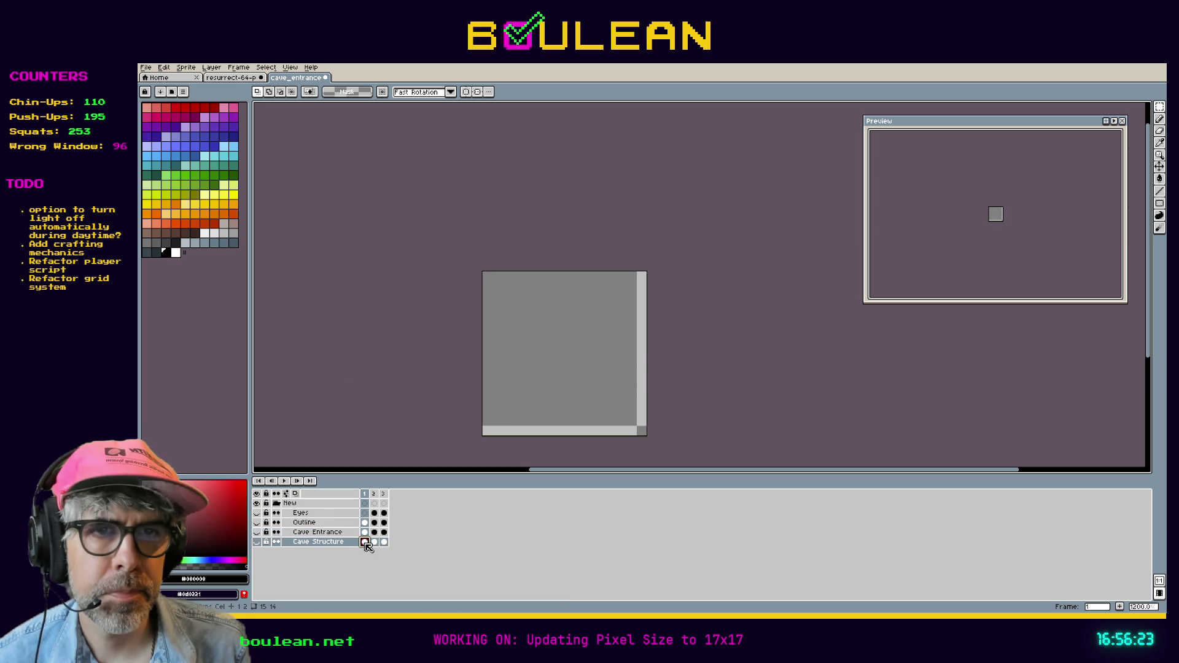
{"action": "left_click", "coordinate": [257, 541]}
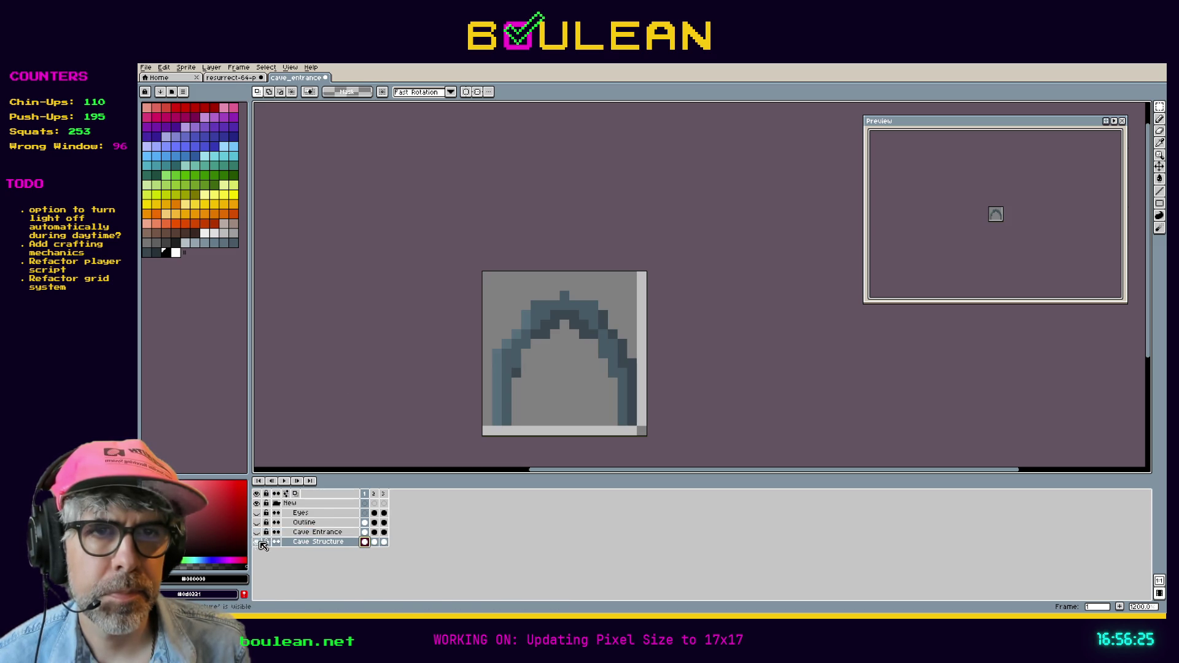
{"action": "left_click", "coordinate": [374, 542]}
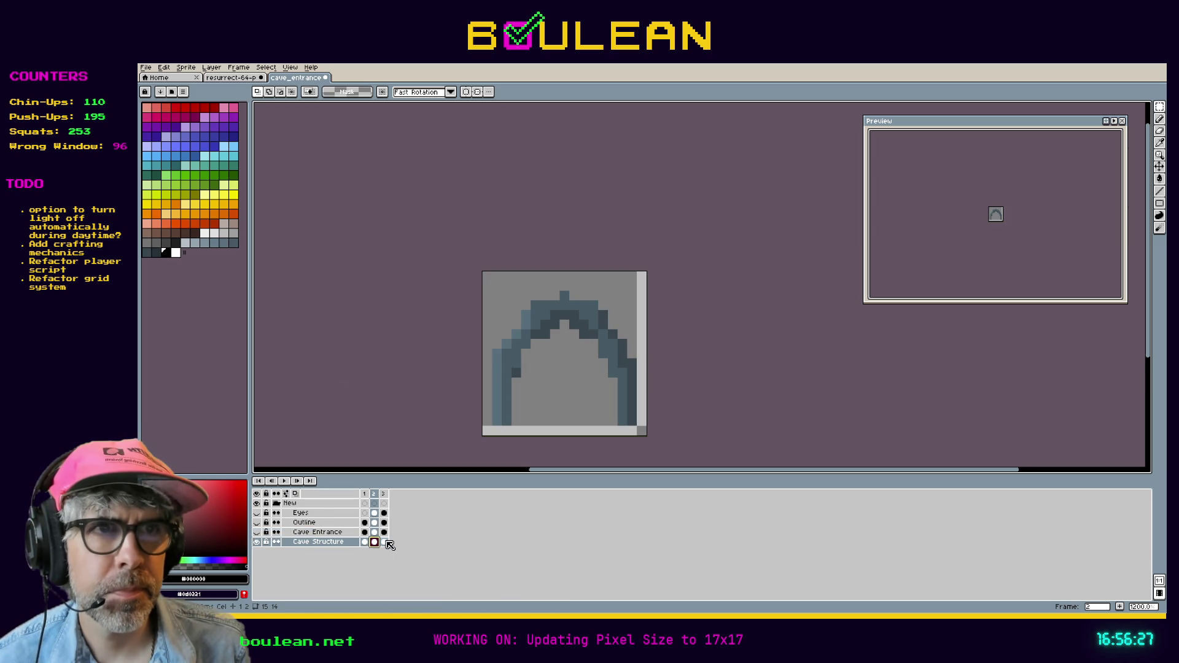
{"action": "left_click", "coordinate": [384, 542]}
{"action": "left_click", "coordinate": [365, 542]}
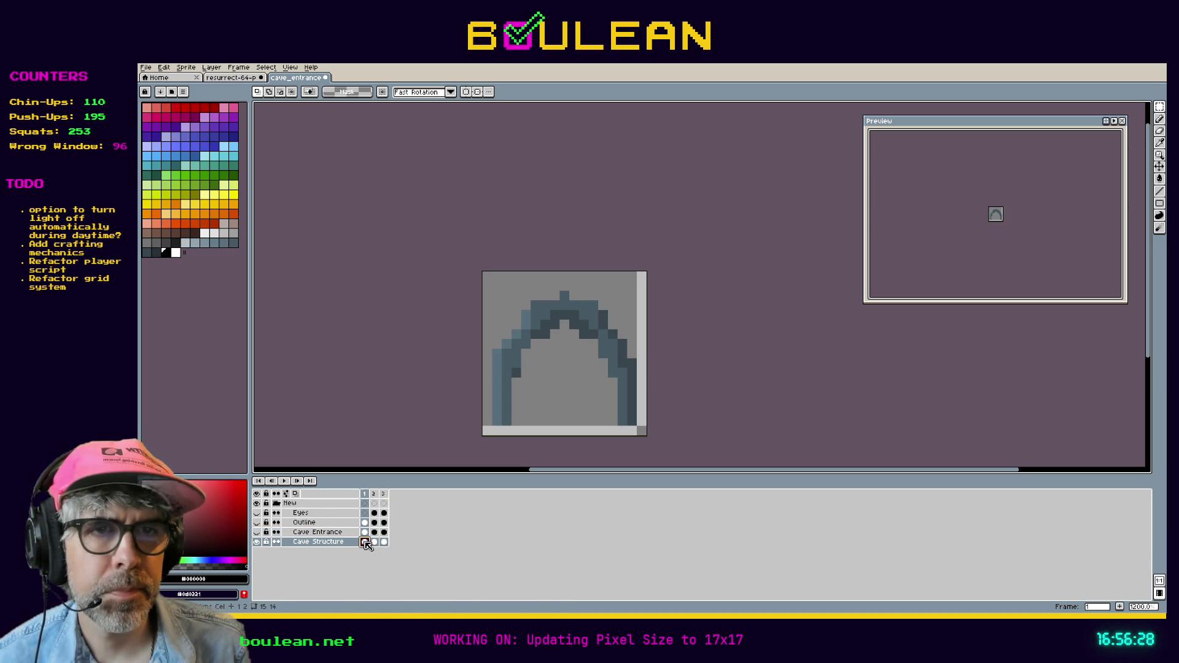
Step: Show the Cave Entrance, Outline and Eyes layers again and save the sprite
{"action": "left_click", "coordinate": [256, 532]}
{"action": "left_click", "coordinate": [257, 522]}
{"action": "left_click", "coordinate": [257, 513]}
{"action": "key", "text": "ctrl+s"}
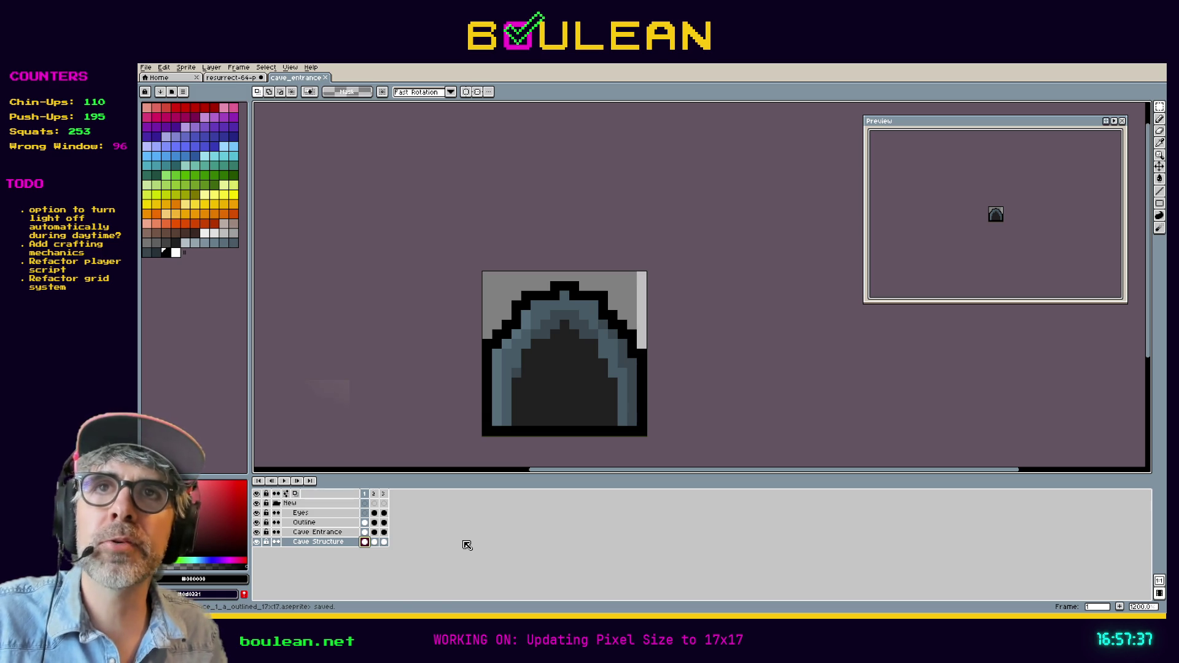
Step: Save the cave_entrance .aseprite file with Ctrl+S
{"action": "key", "text": "ctrl+s"}
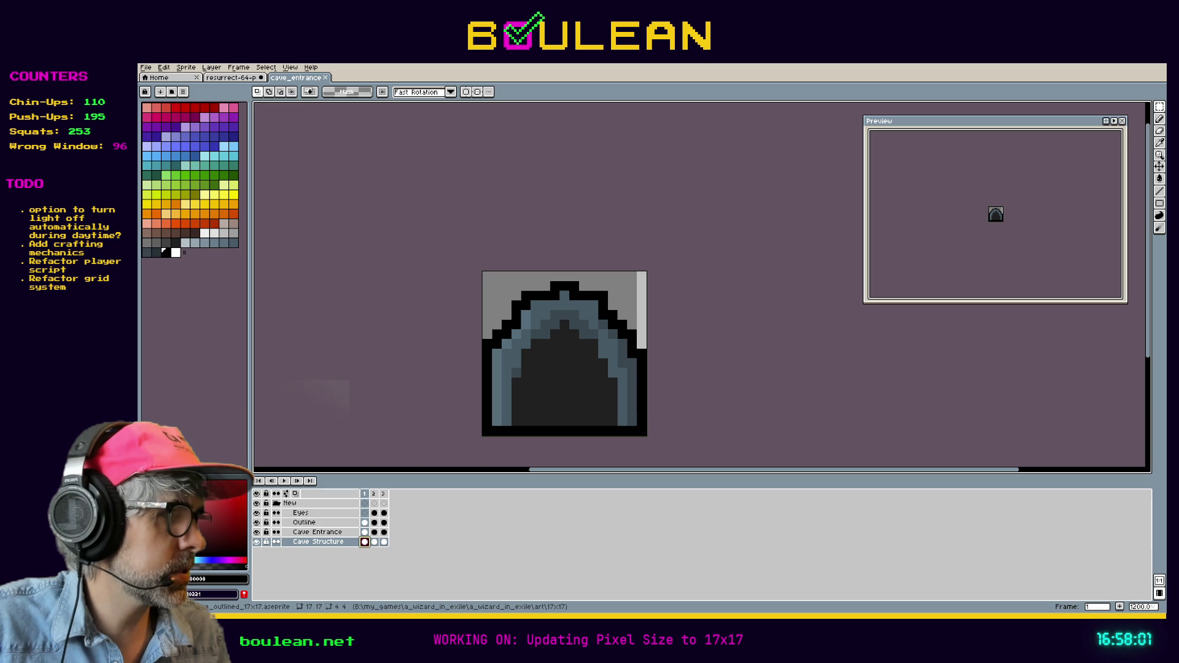
Step: Zoom in and pan to the enlarged cordage_1_a spiral
{"action": "scroll", "coordinate": [702, 277], "scroll_direction": "up", "scroll_amount": 3}
{"action": "scroll", "coordinate": [702, 277], "scroll_direction": "up", "scroll_amount": 1}
{"action": "mouse_move", "coordinate": [769, 286]}
{"action": "left_mouse_down"}
{"action": "mouse_move", "coordinate": [654, 218]}
{"action": "mouse_move", "coordinate": [619, 214]}
{"action": "left_mouse_up"}
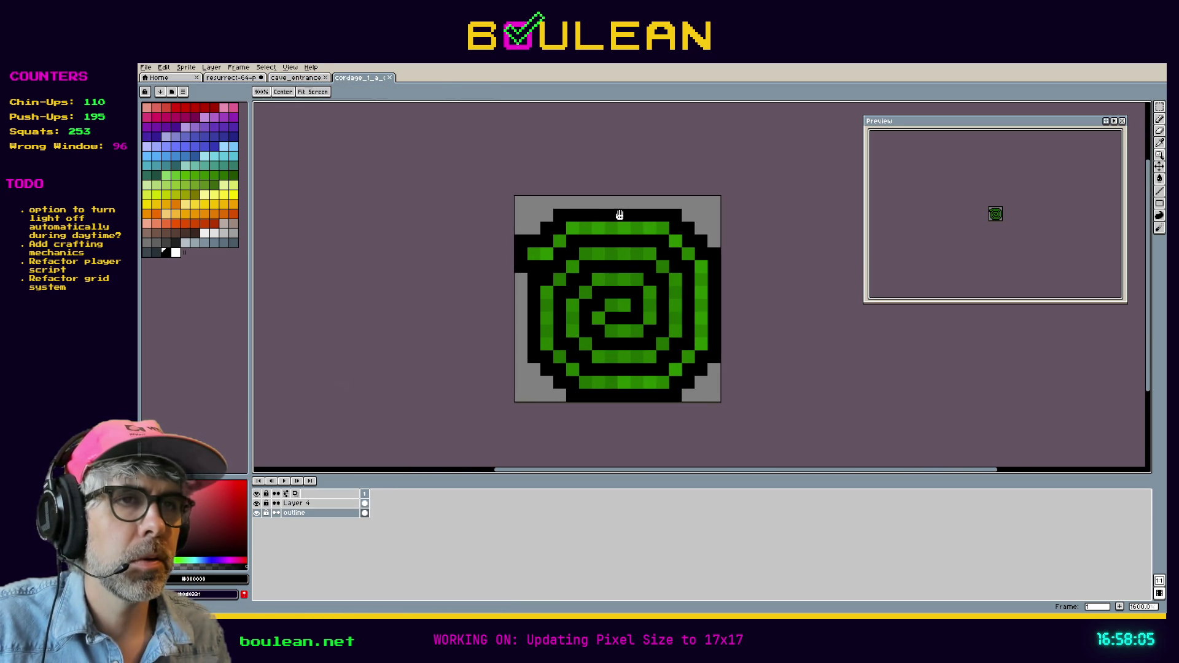
Step: Sample a colour from the resurrect-64 palette image with the eyedropper, then return to cave_entrance
{"action": "left_click", "coordinate": [302, 82]}
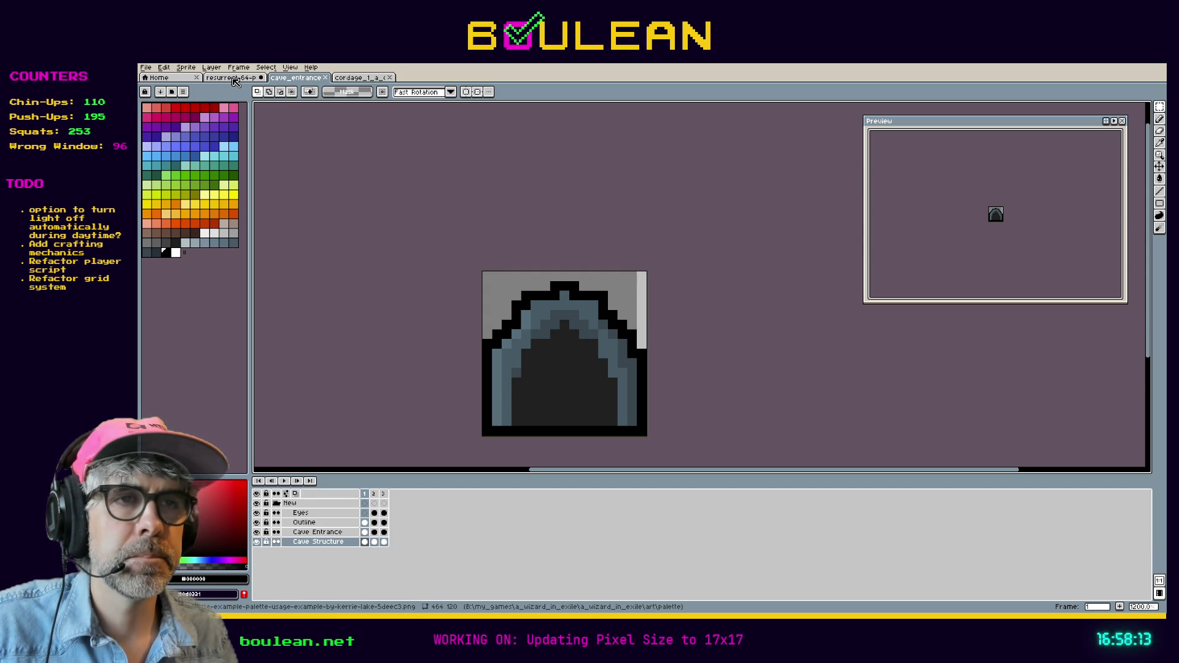
{"action": "left_click", "coordinate": [234, 78]}
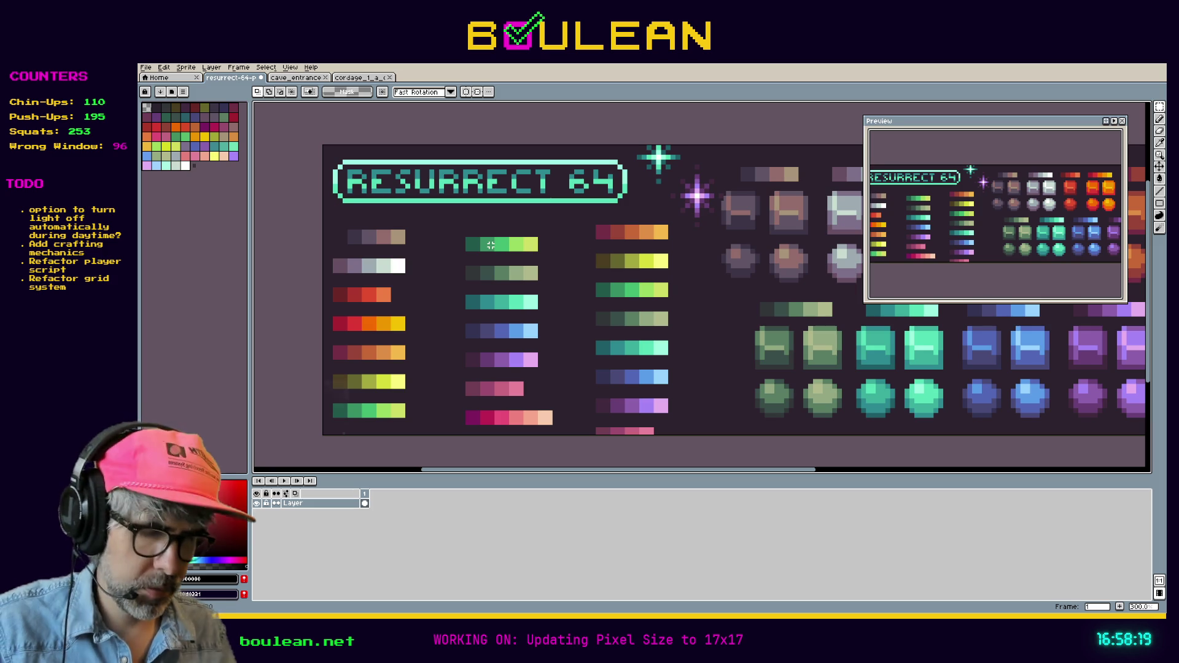
{"action": "key", "text": "i"}
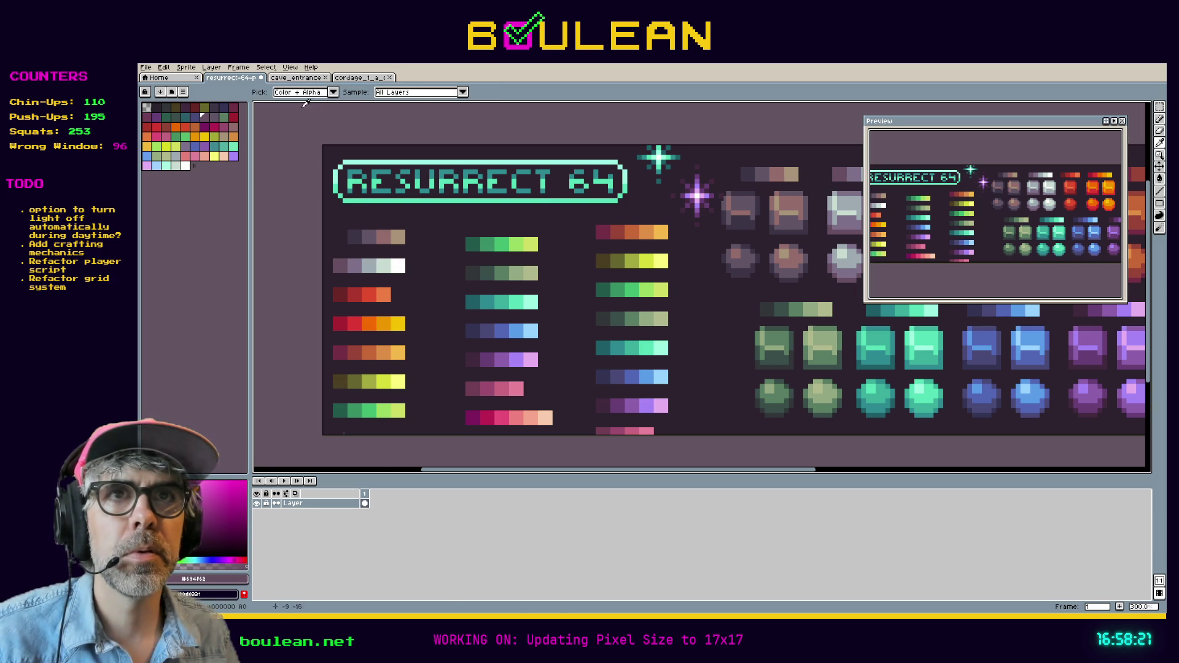
{"action": "left_click", "coordinate": [311, 79]}
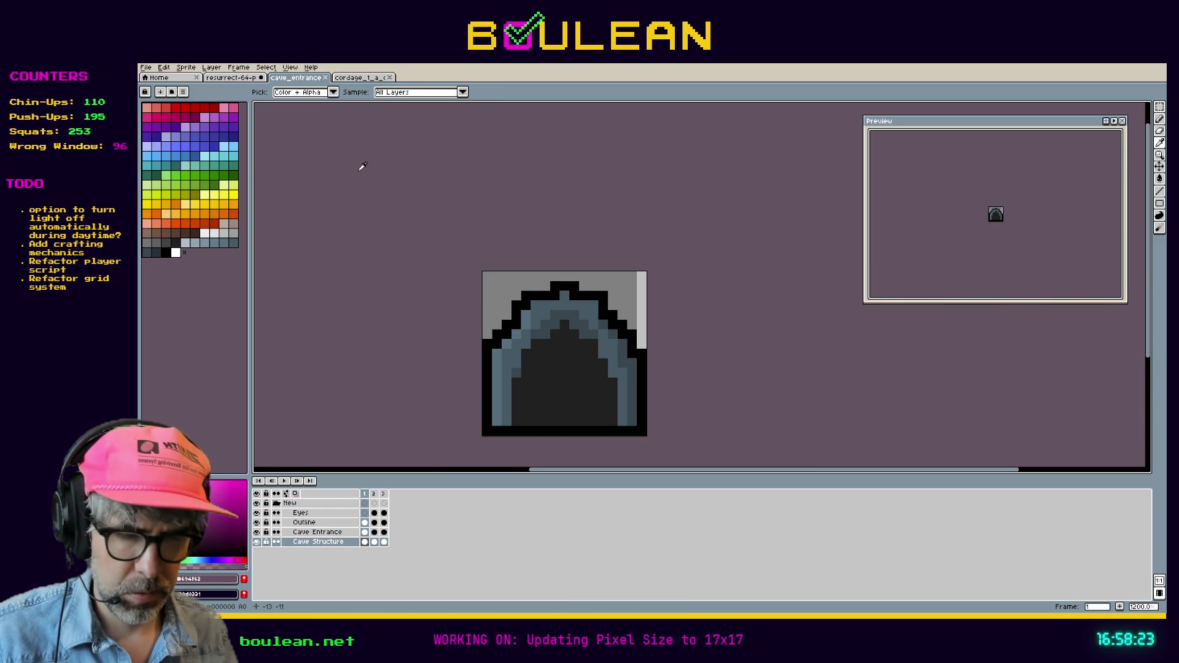
Step: Make Cave Entrance the working layer, undoing an accidental fill, a paste and a trial interior fill
{"action": "key", "text": "g"}
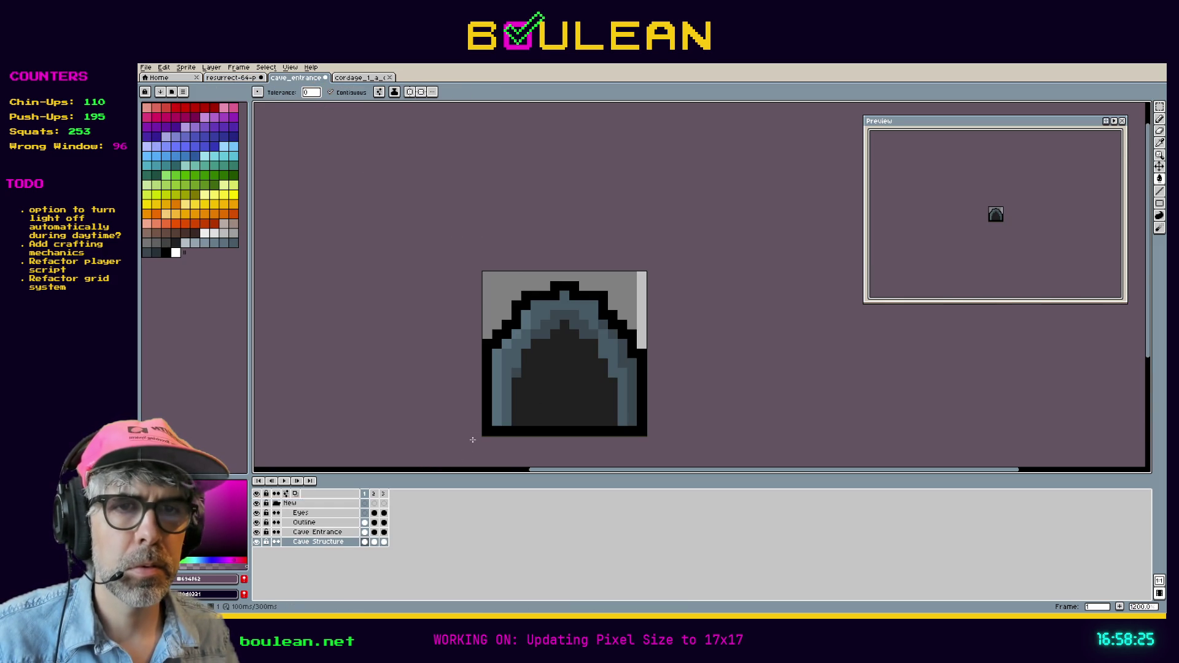
{"action": "key", "text": "ctrl+z"}
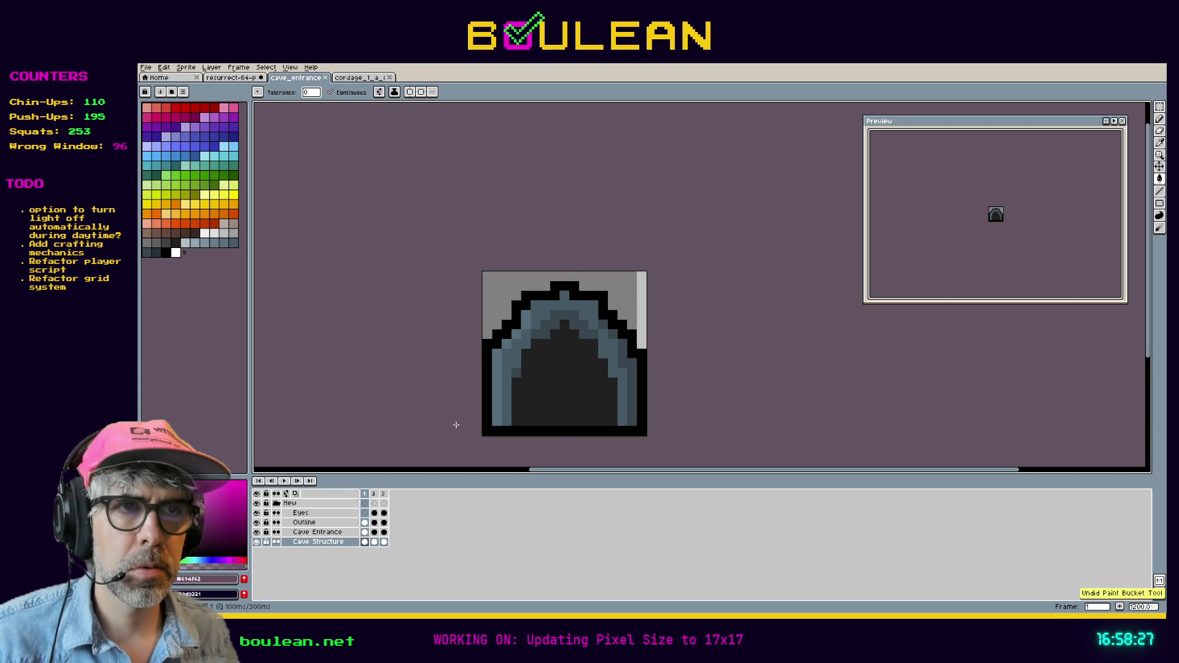
{"action": "left_click", "coordinate": [318, 532]}
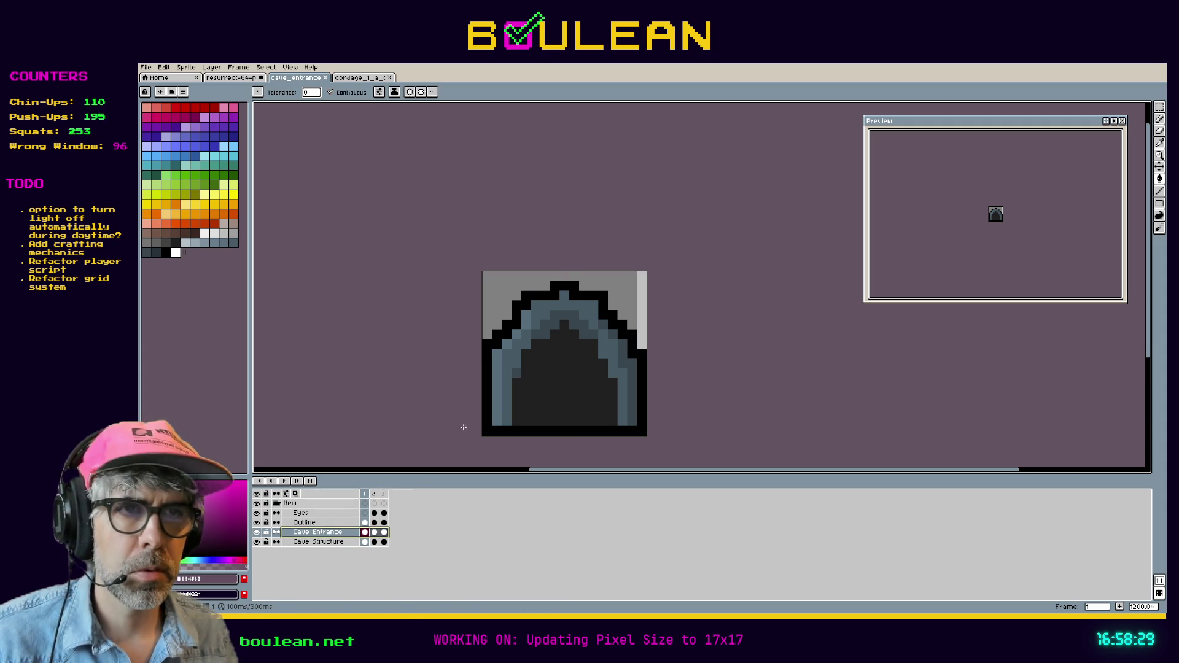
{"action": "key", "text": "ctrl+shift+d"}
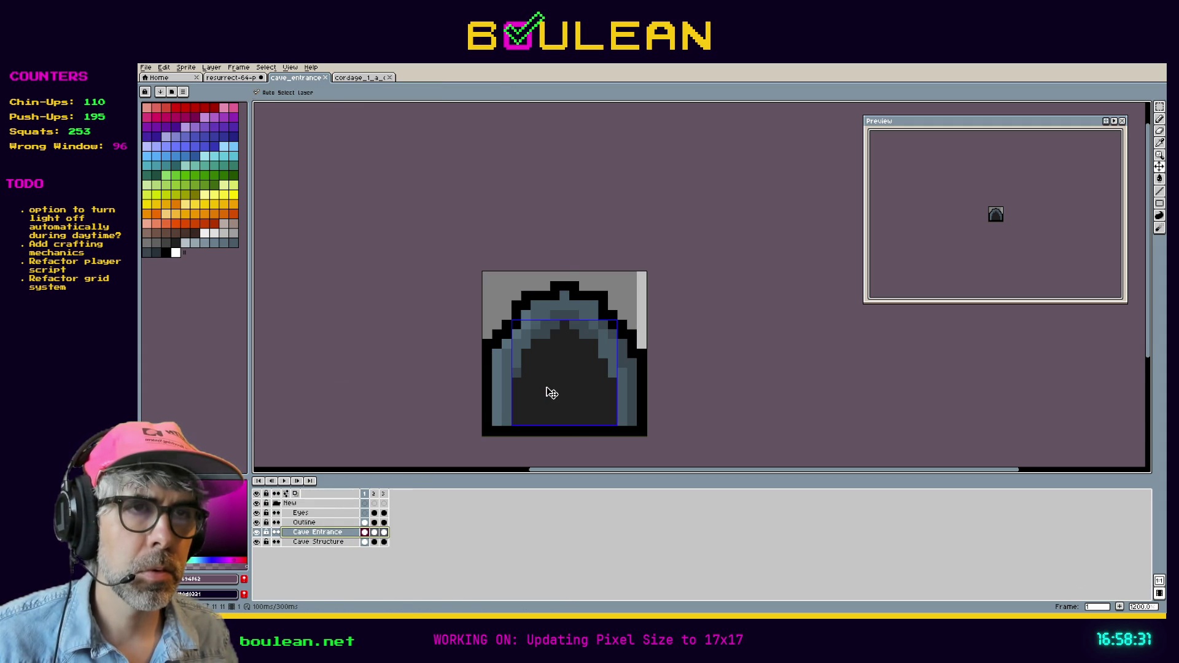
{"action": "key", "text": "ctrl+z"}
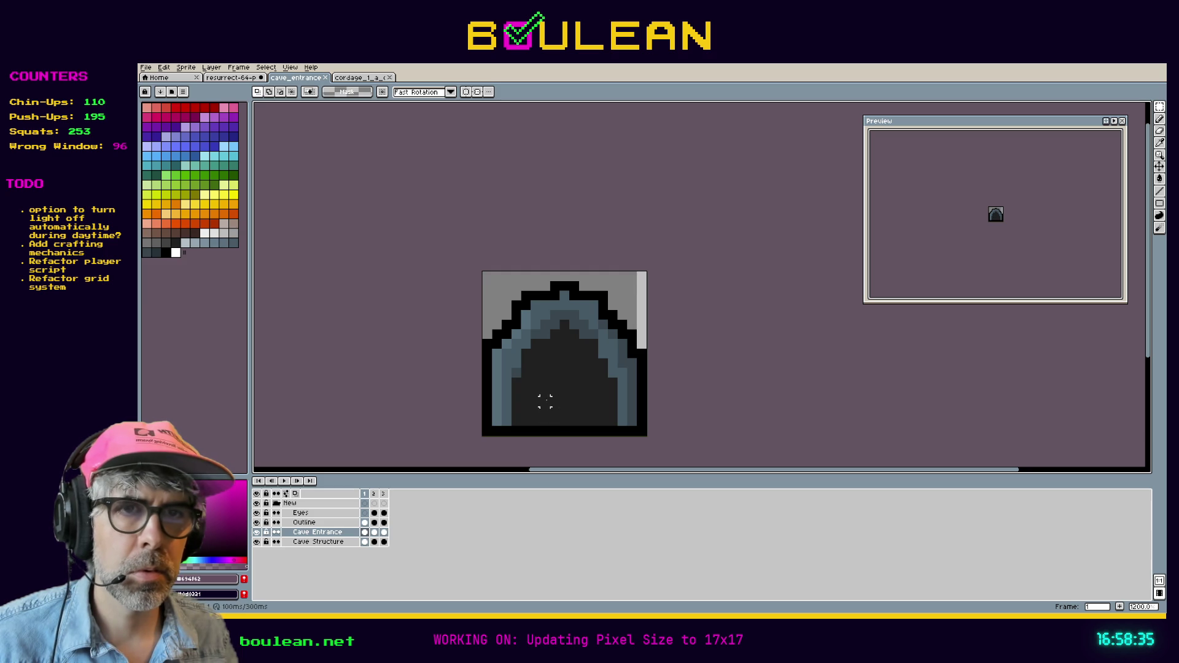
{"action": "left_click", "coordinate": [257, 532]}
{"action": "left_click", "coordinate": [258, 534]}
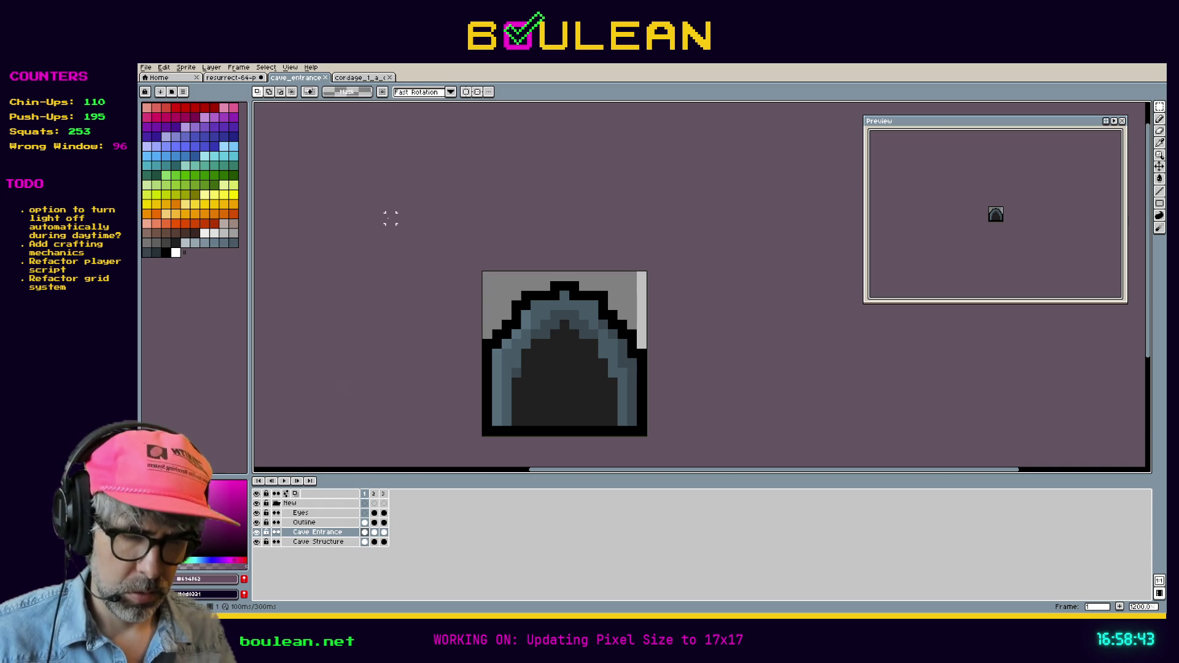
{"action": "key", "text": "g"}
{"action": "left_click", "coordinate": [554, 372]}
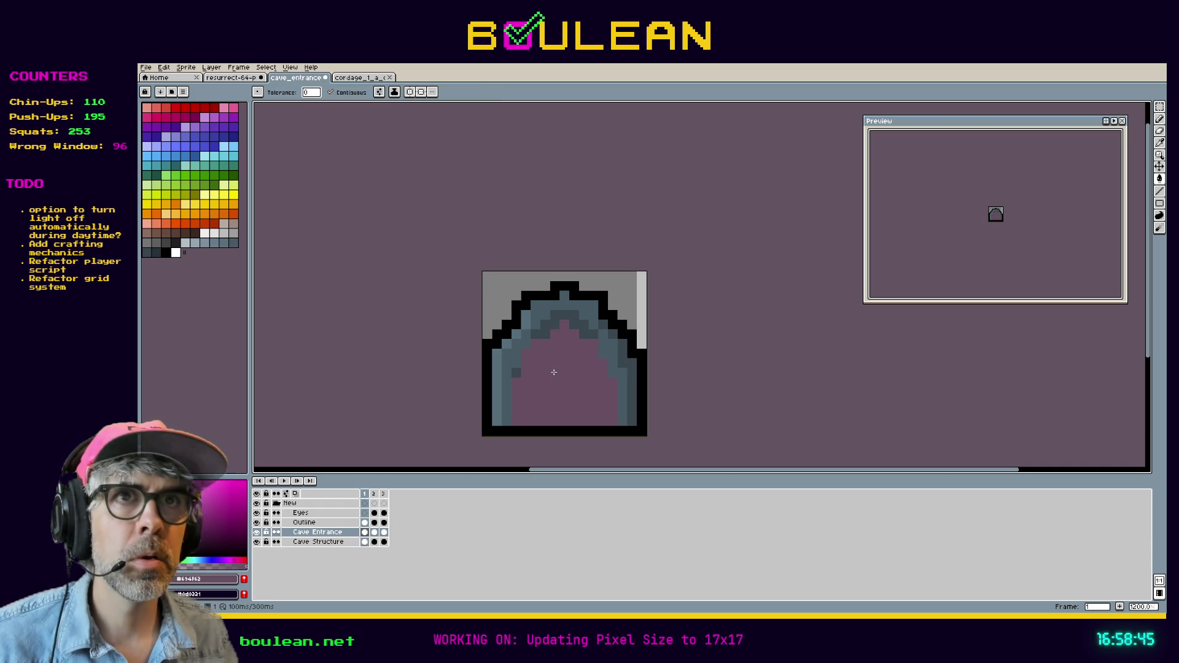
{"action": "key", "text": "ctrl+z"}
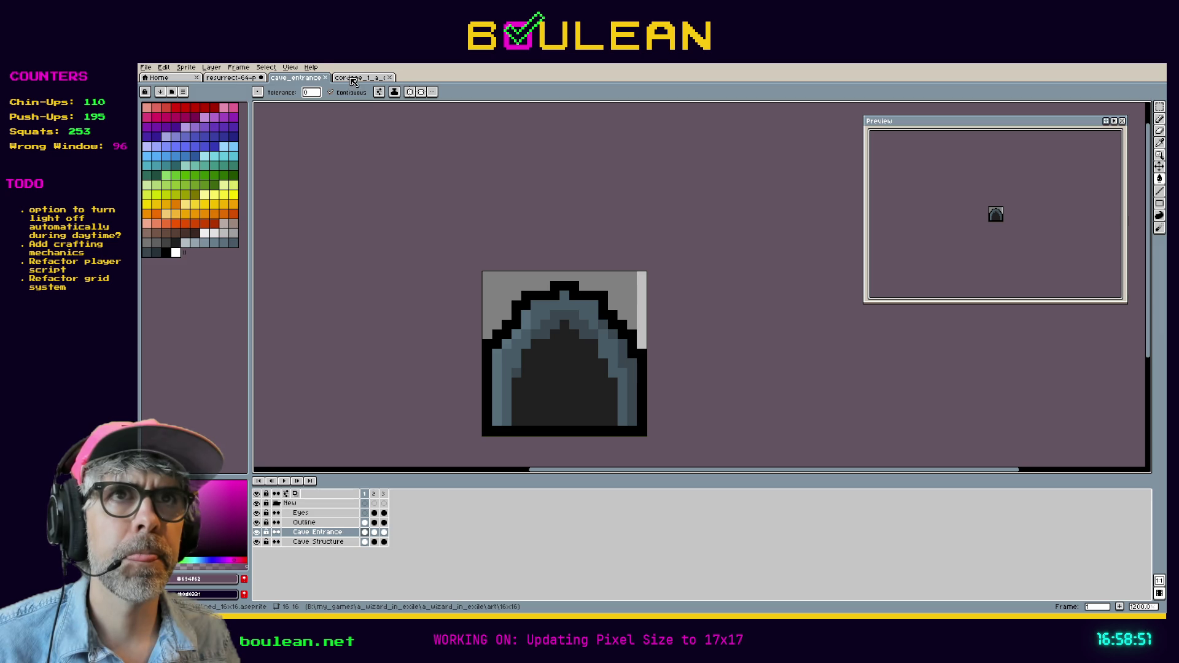
Step: Eyedrop the darkest purple #2e222f from Resurrect 64 and fill the cave's dark interior with it
{"action": "left_click", "coordinate": [354, 79]}
{"action": "left_click", "coordinate": [244, 79]}
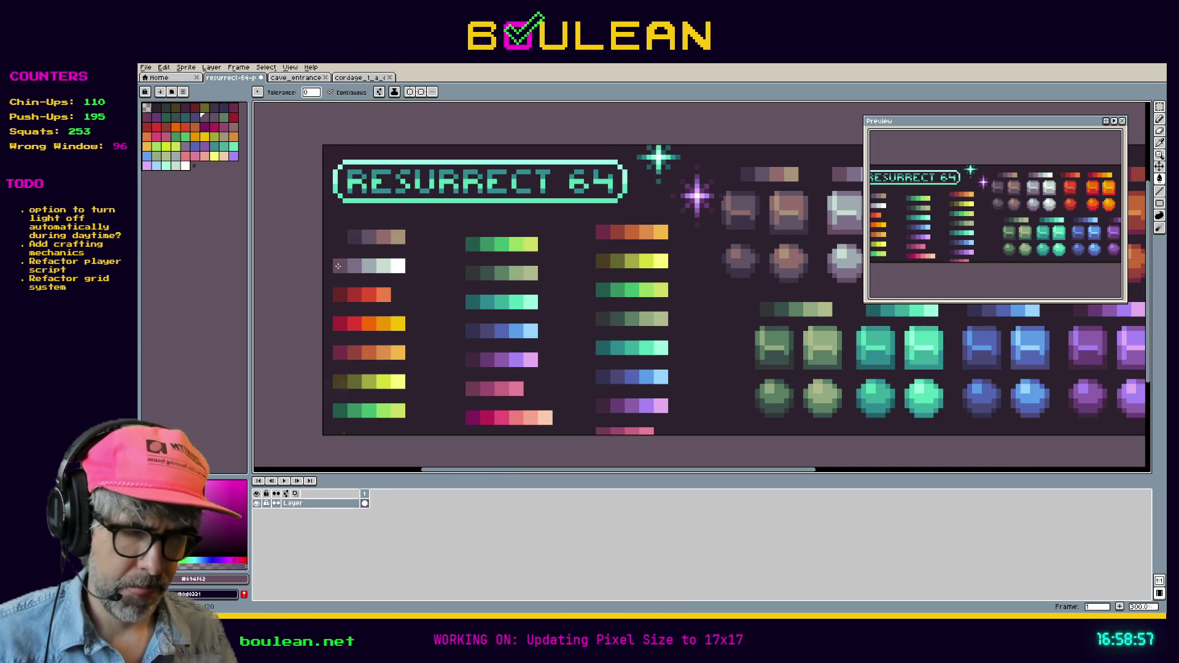
{"action": "key", "text": "i"}
{"action": "left_click", "coordinate": [301, 80]}
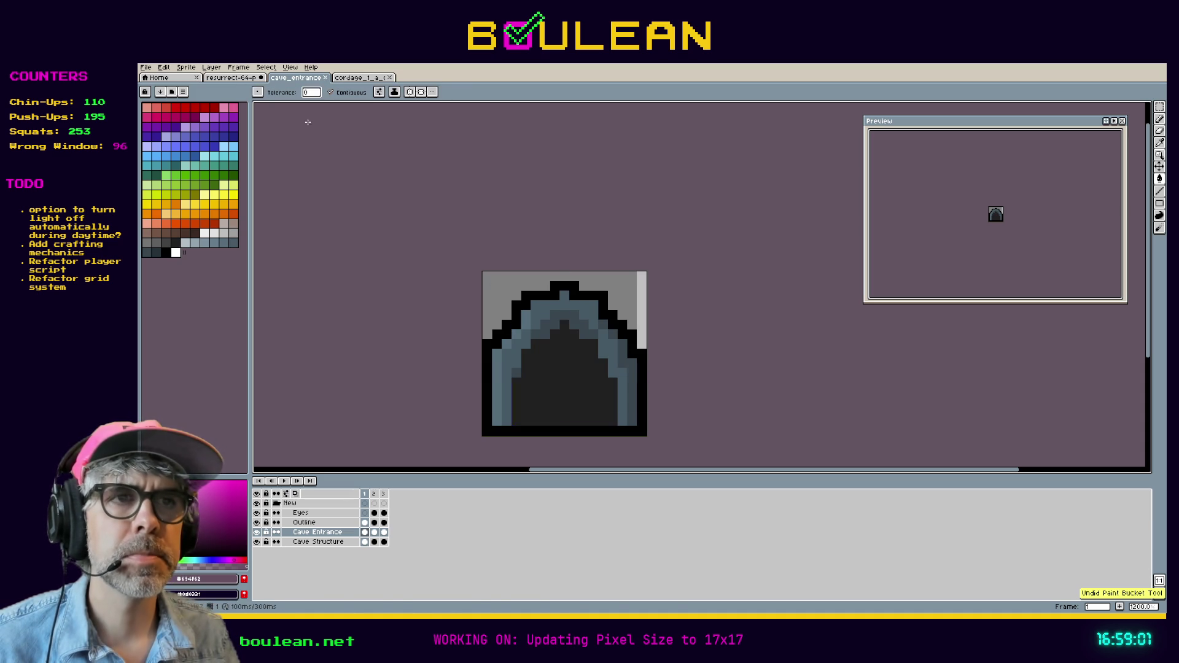
{"action": "key", "text": "ctrl+shift+Tab"}
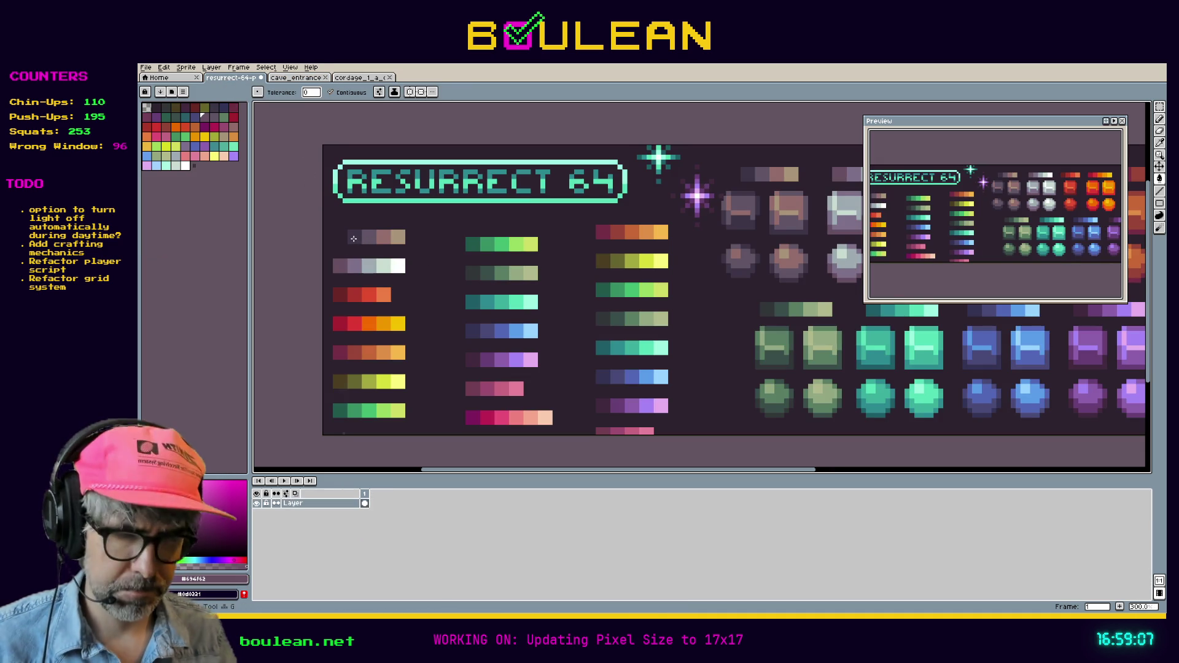
{"action": "key", "text": "u"}
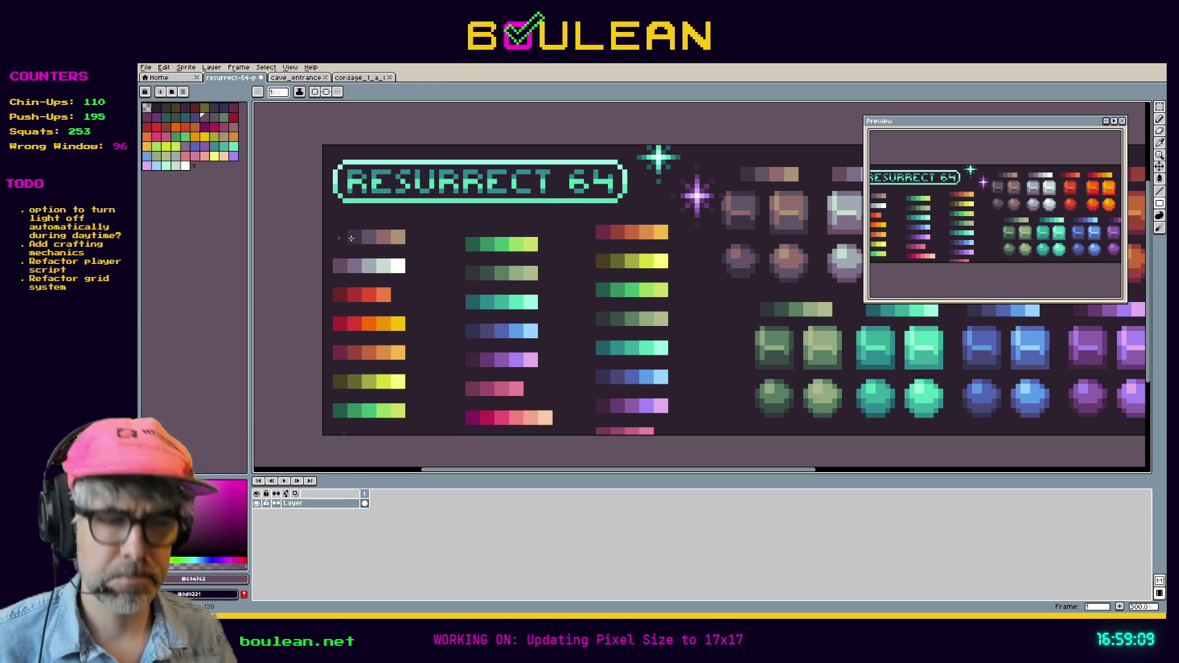
{"action": "left_click", "coordinate": [295, 77]}
{"action": "key", "text": "g"}
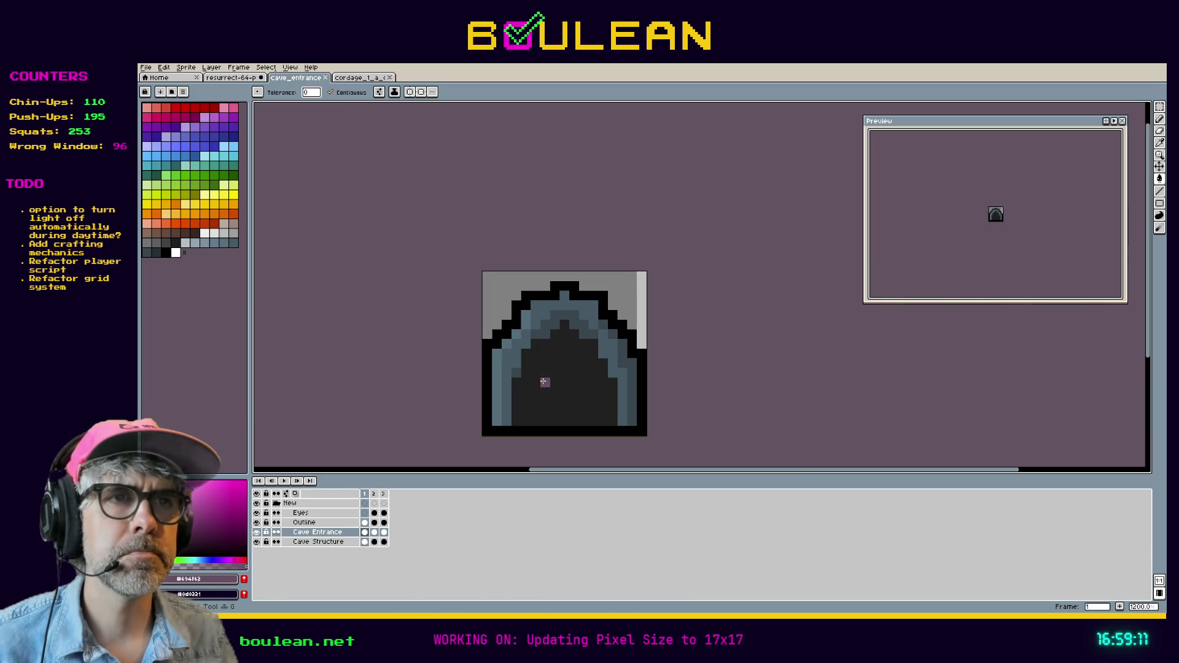
{"action": "left_click", "coordinate": [543, 382]}
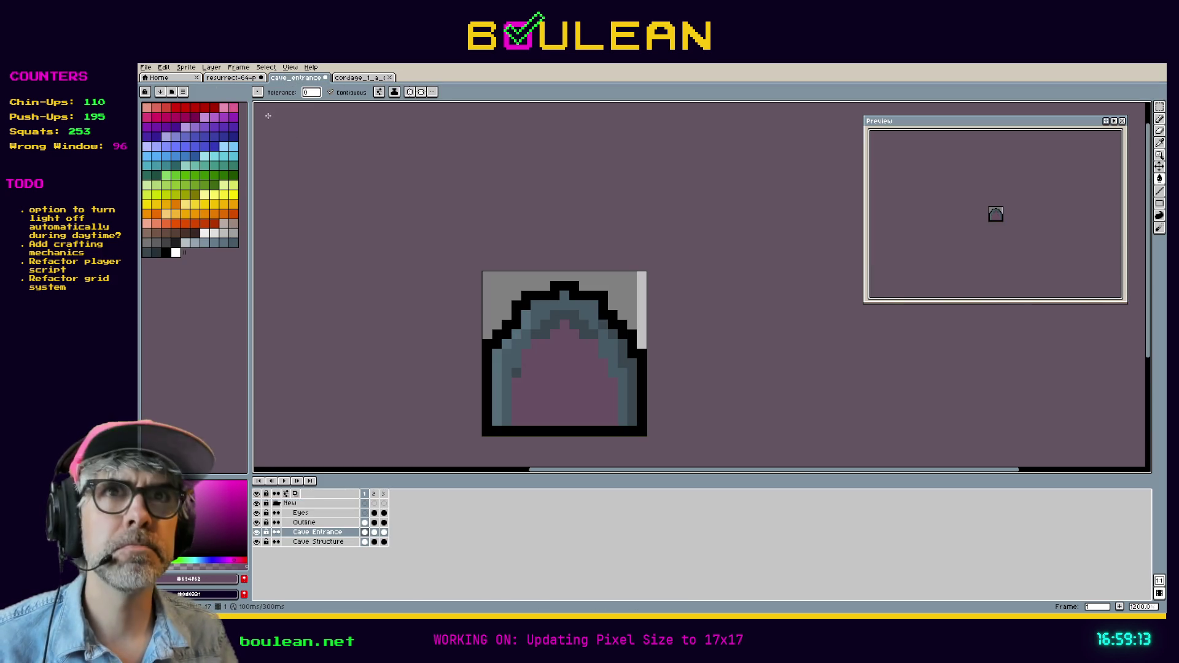
Step: Pick the dark purple-grey #3e3546 from the Resurrect 64 palette image
{"action": "left_click", "coordinate": [238, 78]}
{"action": "key", "text": "i"}
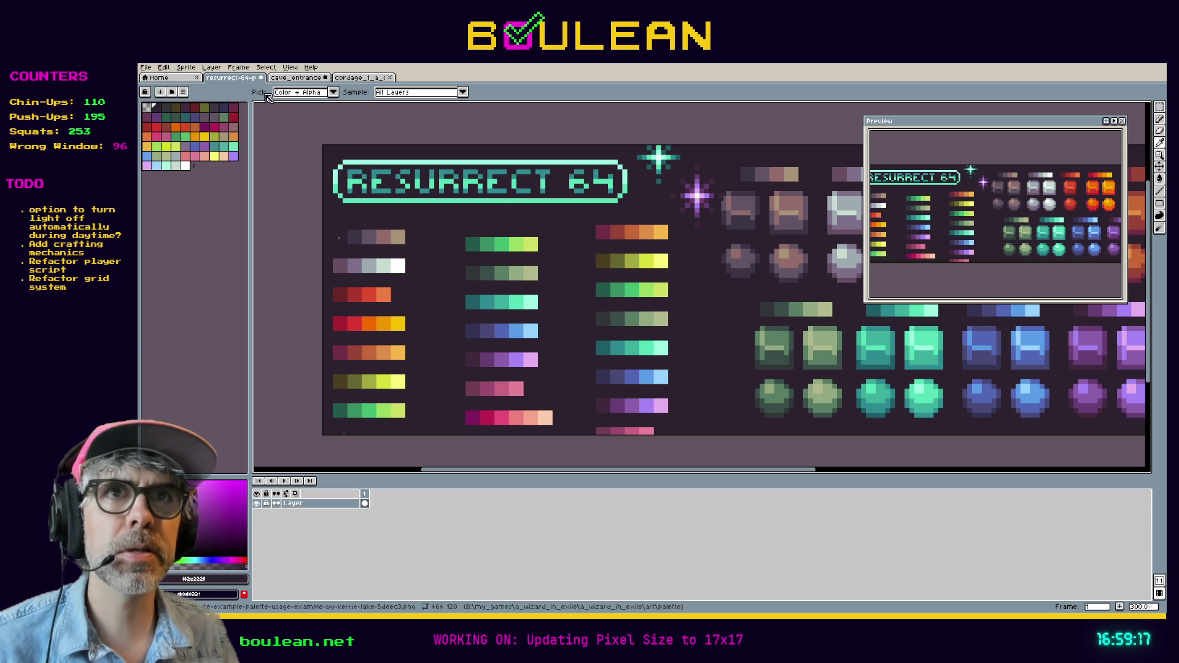
{"action": "left_click", "coordinate": [295, 78]}
{"action": "key", "text": "g"}
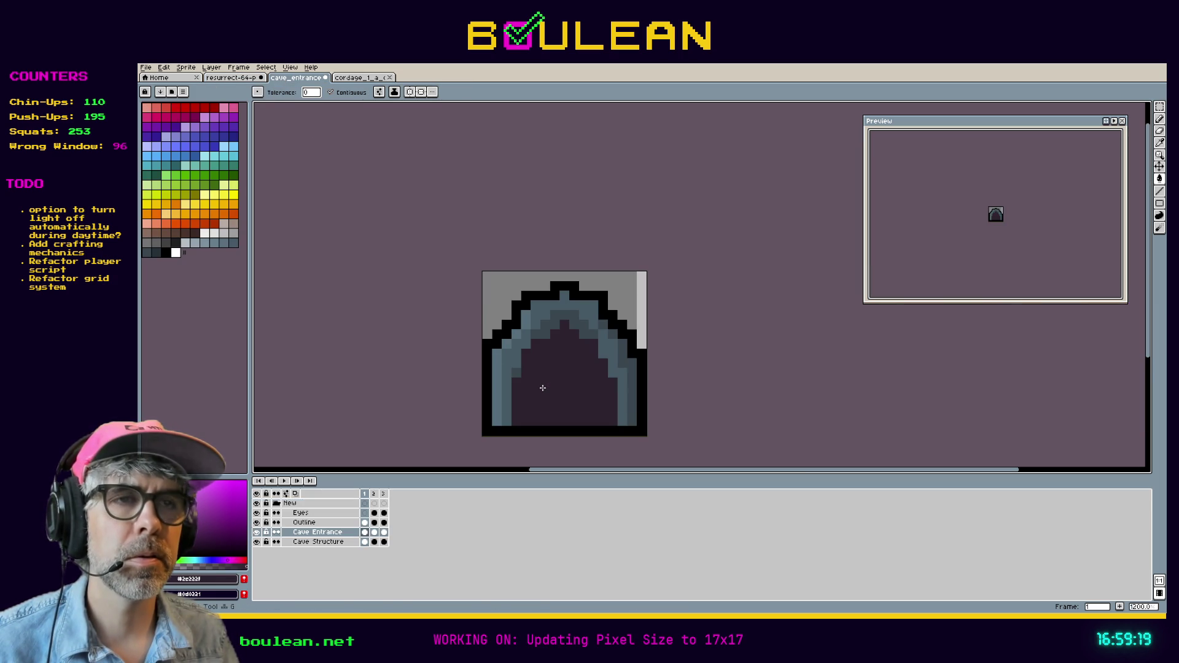
{"action": "left_click", "coordinate": [231, 78]}
{"action": "key", "text": "i"}
{"action": "left_click", "coordinate": [363, 237]}
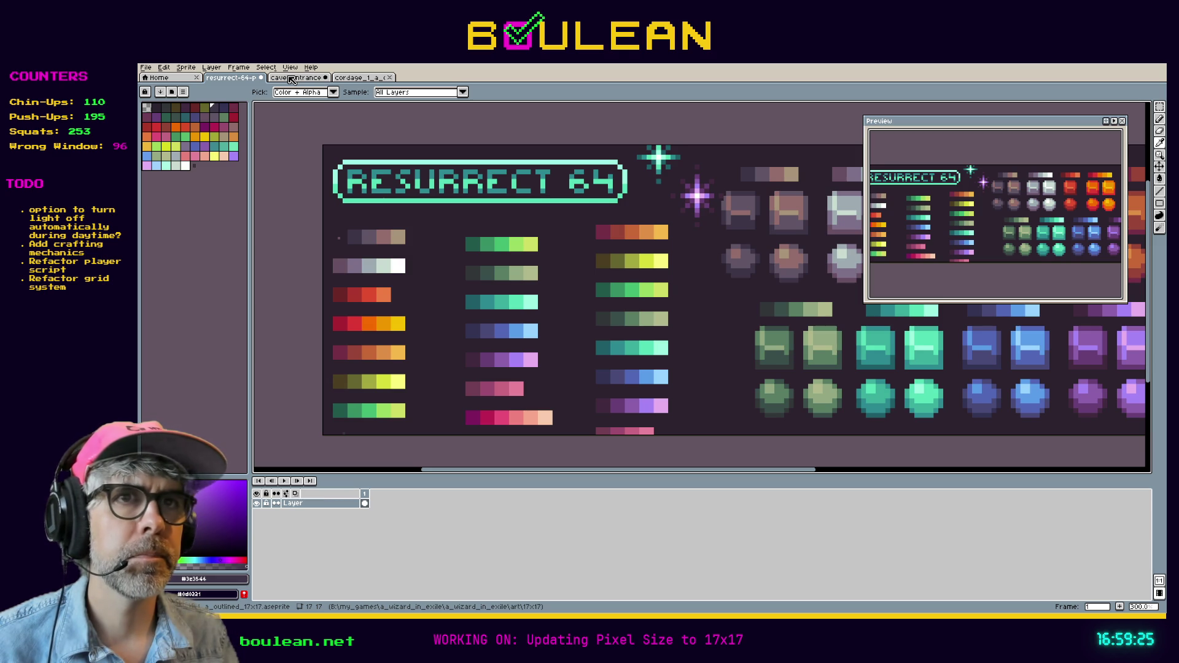
Step: With Contiguous off, fill the arch's whole inner band and a stray left-edge pixel with #3e3546
{"action": "left_click", "coordinate": [291, 79]}
{"action": "key", "text": "g"}
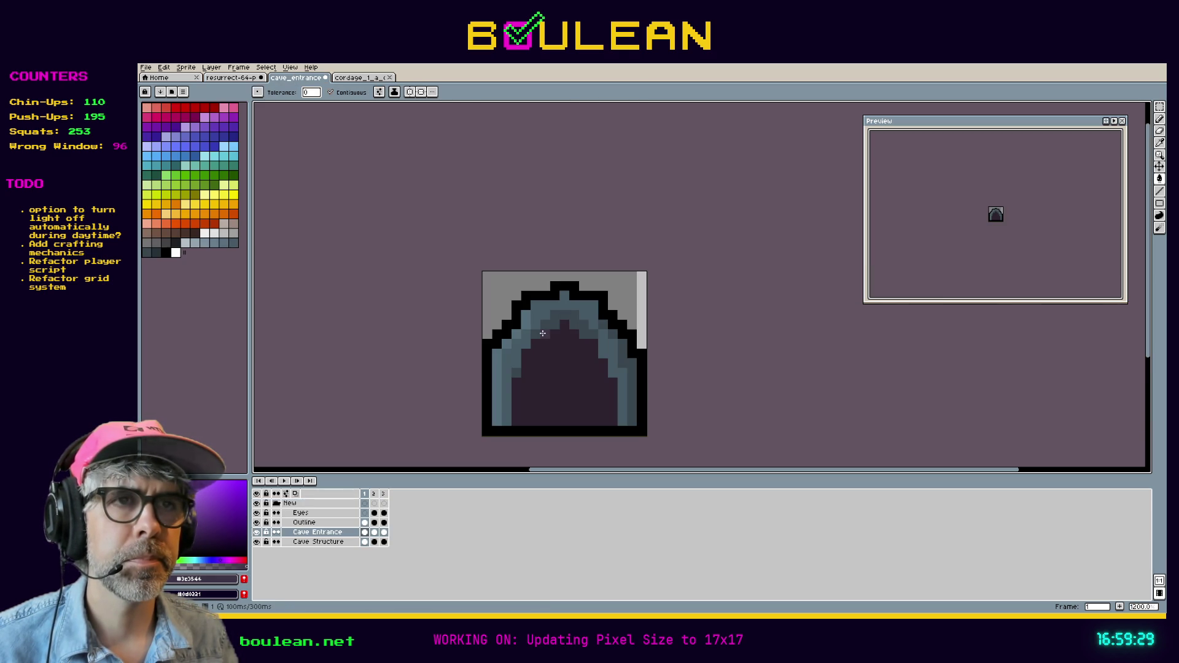
{"action": "left_click", "coordinate": [355, 80]}
{"action": "left_click", "coordinate": [233, 78]}
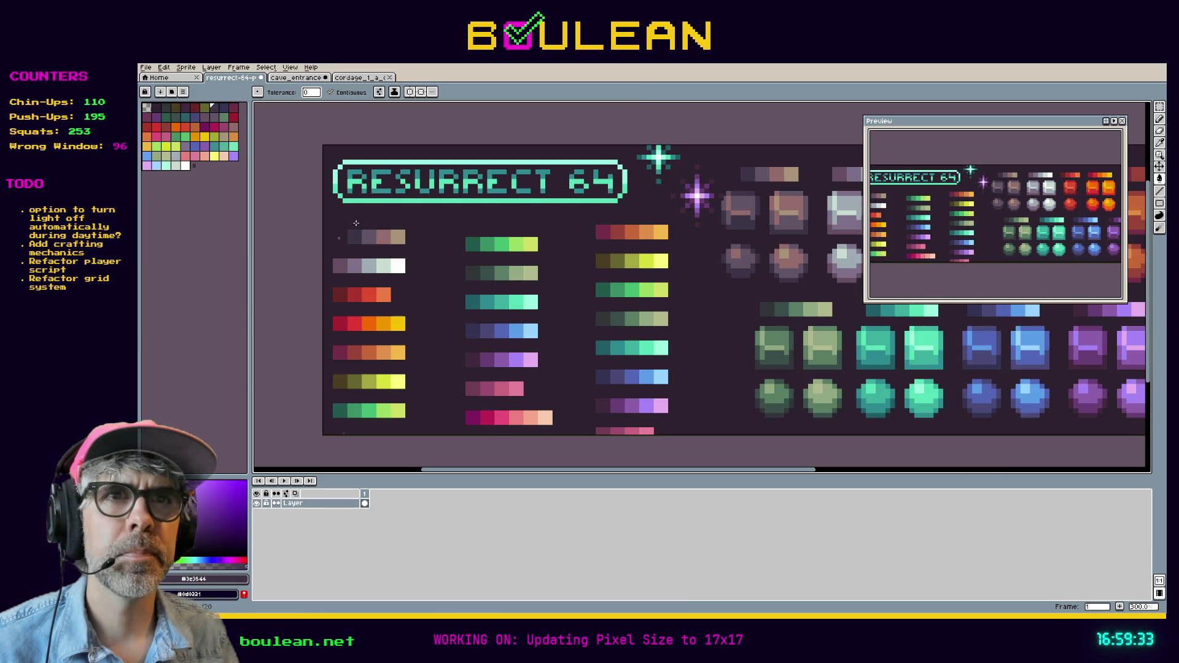
{"action": "key", "text": "i"}
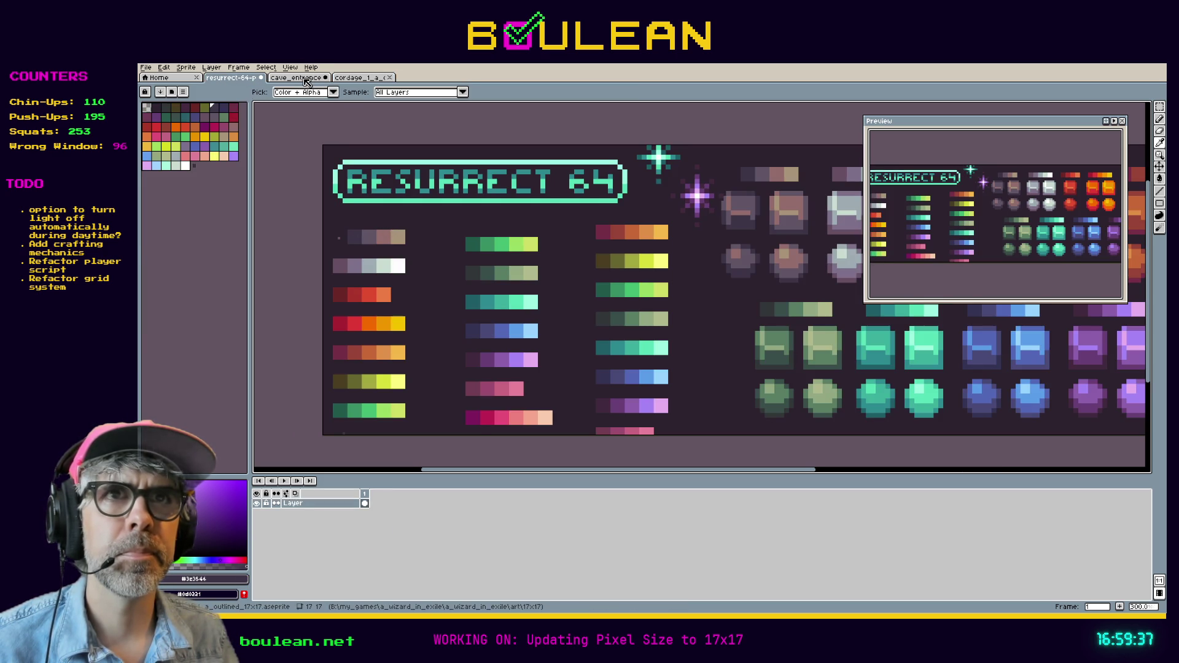
{"action": "left_click", "coordinate": [307, 78]}
{"action": "key", "text": "g"}
{"action": "left_click", "coordinate": [516, 360]}
{"action": "left_click", "coordinate": [545, 333]}
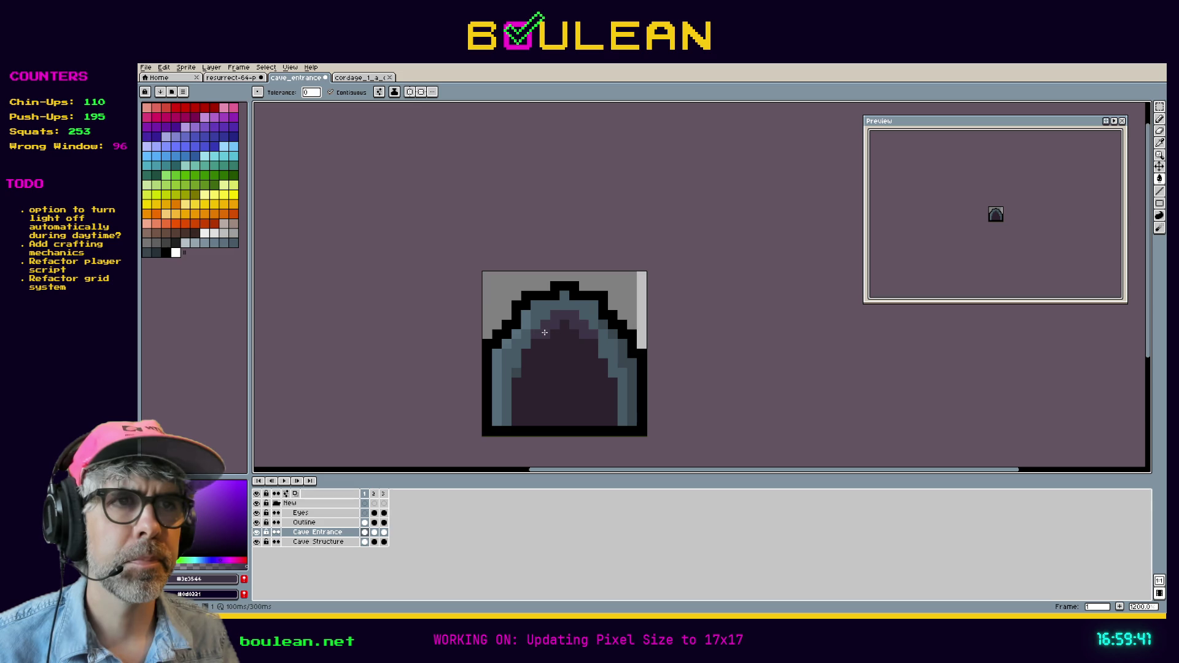
{"action": "left_click", "coordinate": [344, 93]}
{"action": "left_click", "coordinate": [541, 334]}
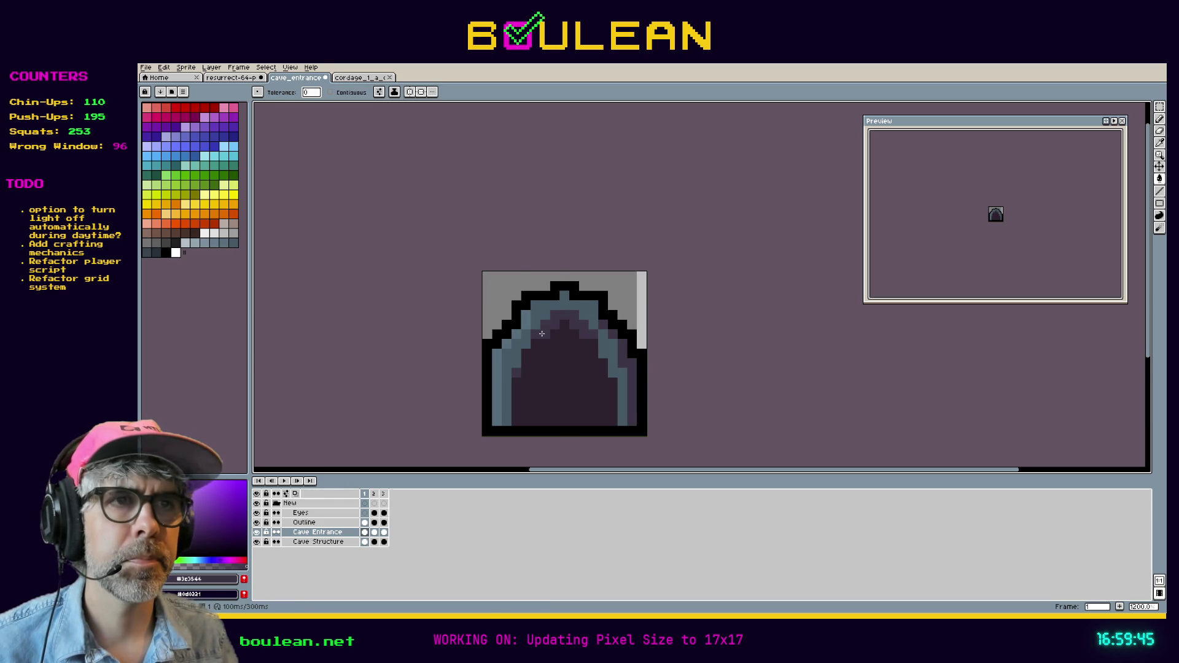
Step: Pick the light grey #9babb2 from the Resurrect 64 palette
{"action": "left_click", "coordinate": [360, 81]}
{"action": "left_click", "coordinate": [232, 78]}
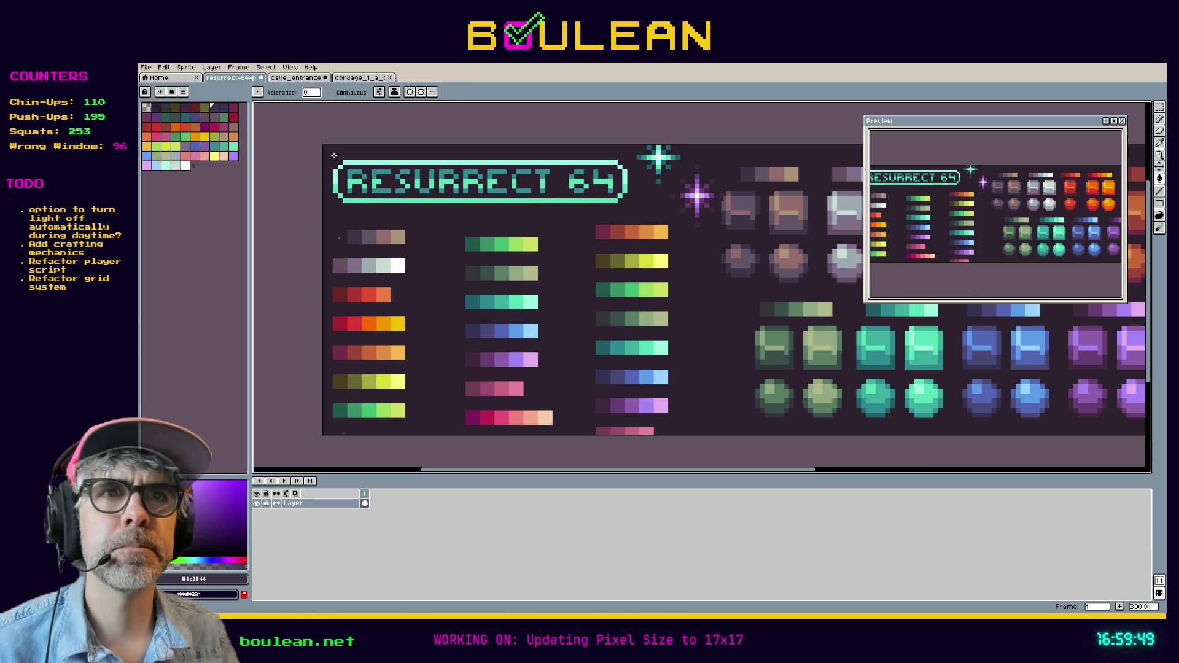
{"action": "left_click", "coordinate": [373, 262]}
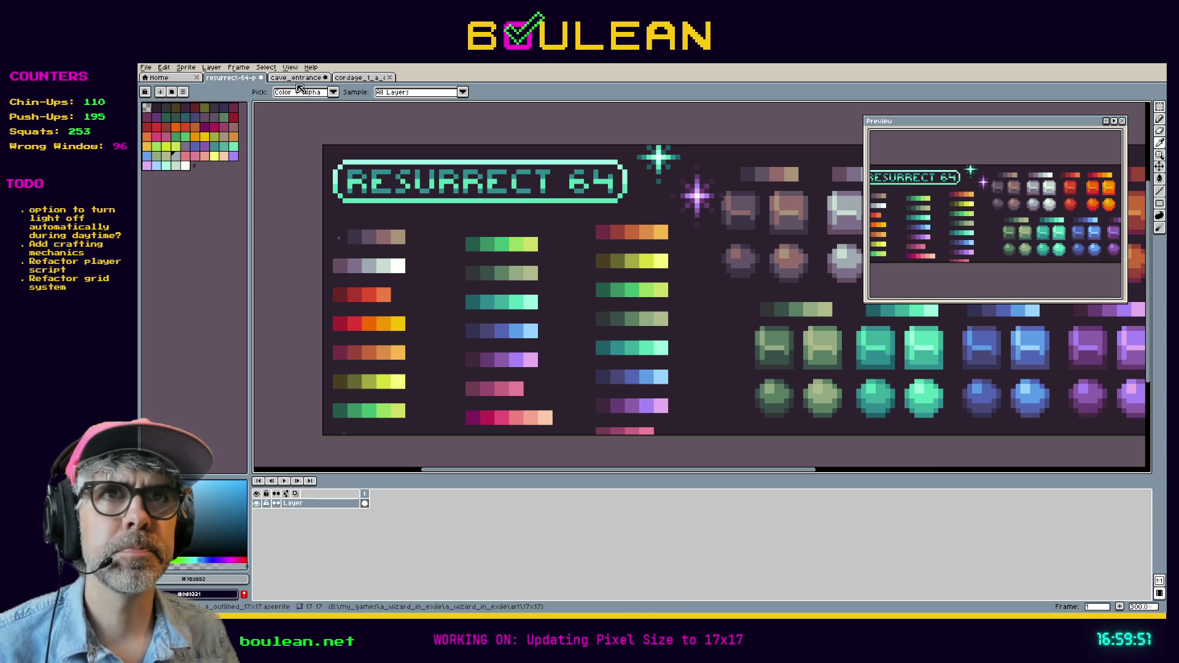
{"action": "left_click", "coordinate": [300, 80]}
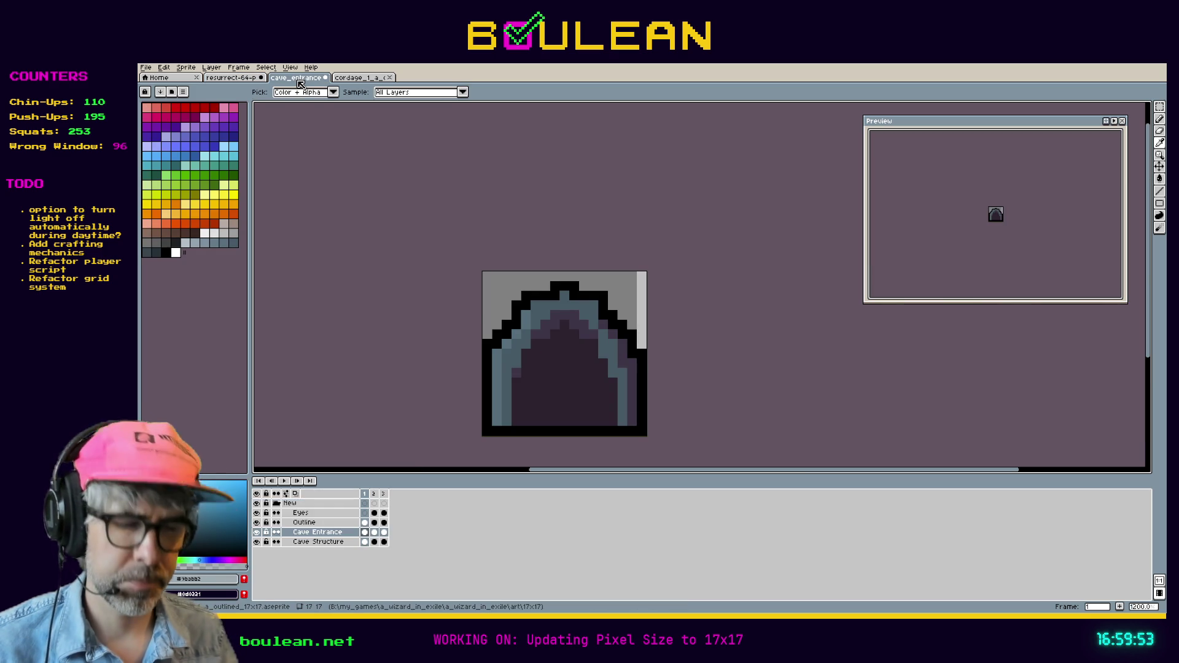
Step: Try the muted mauve #694f62 on the arch band, then undo that pink fill
{"action": "left_click", "coordinate": [252, 78]}
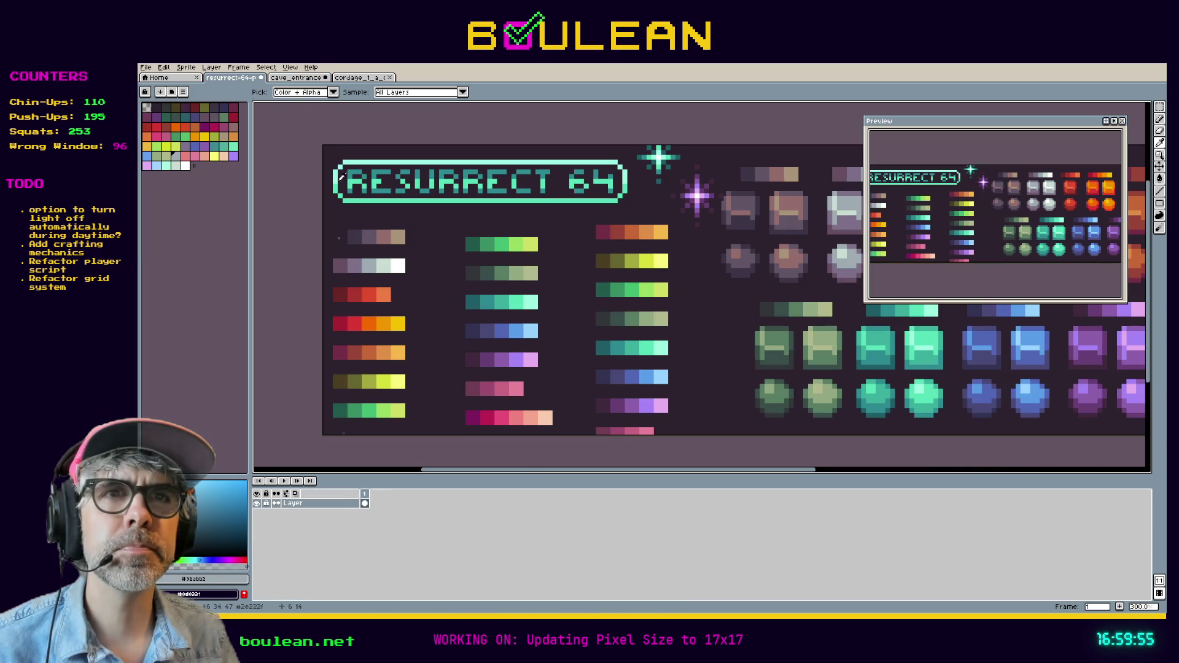
{"action": "left_click", "coordinate": [347, 261]}
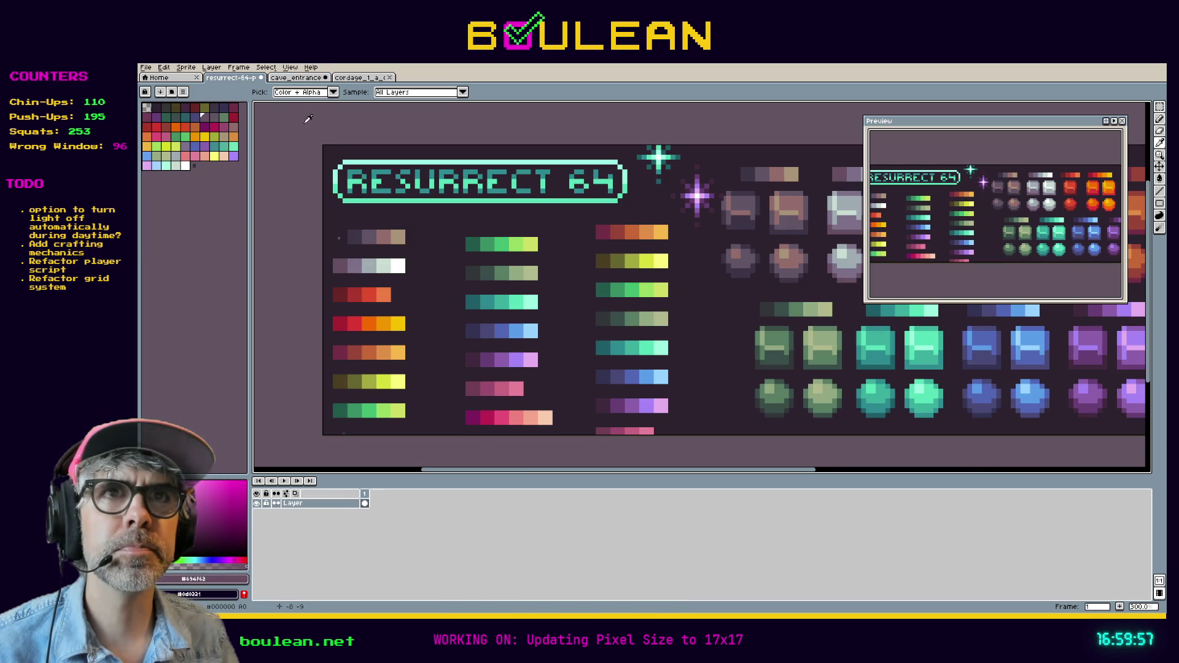
{"action": "left_click", "coordinate": [294, 78]}
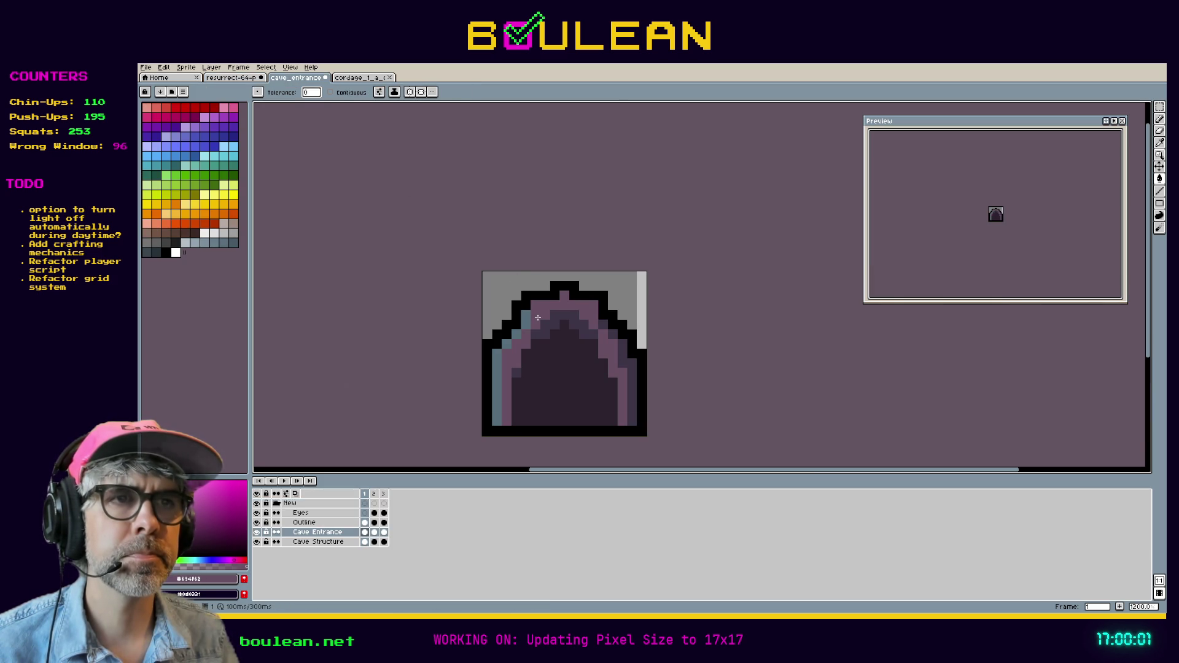
{"action": "key", "text": "ctrl+z"}
{"action": "left_click", "coordinate": [257, 80]}
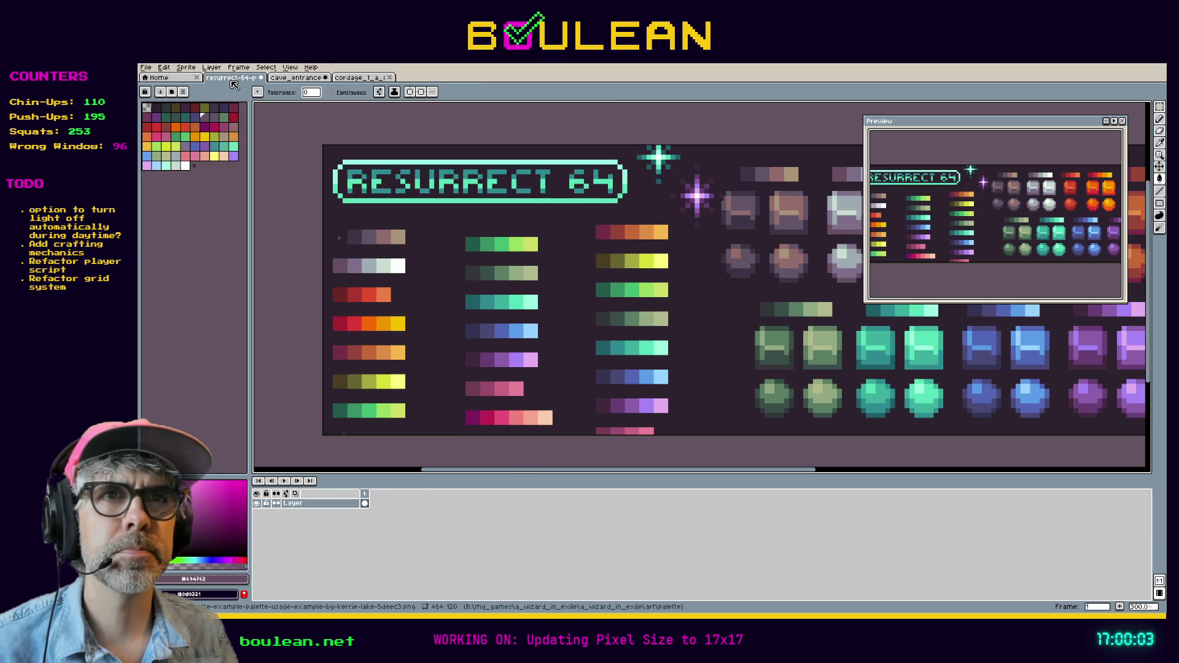
{"action": "key", "text": "i"}
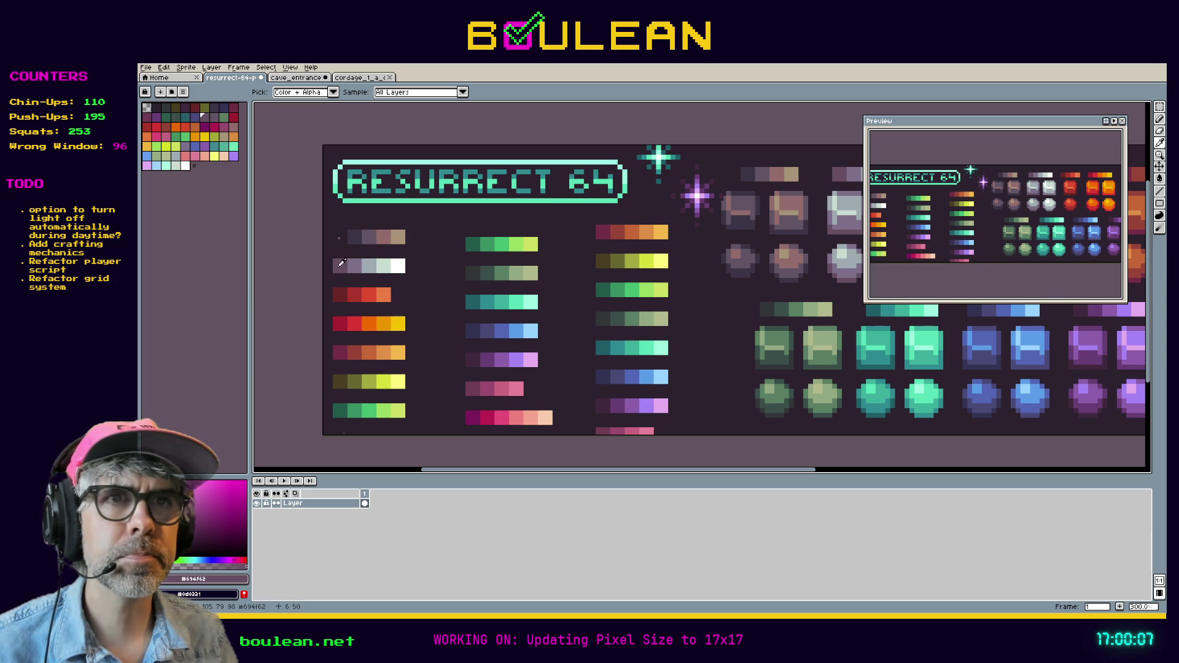
{"action": "scroll", "coordinate": [455, 282], "scroll_direction": "down", "scroll_amount": 1}
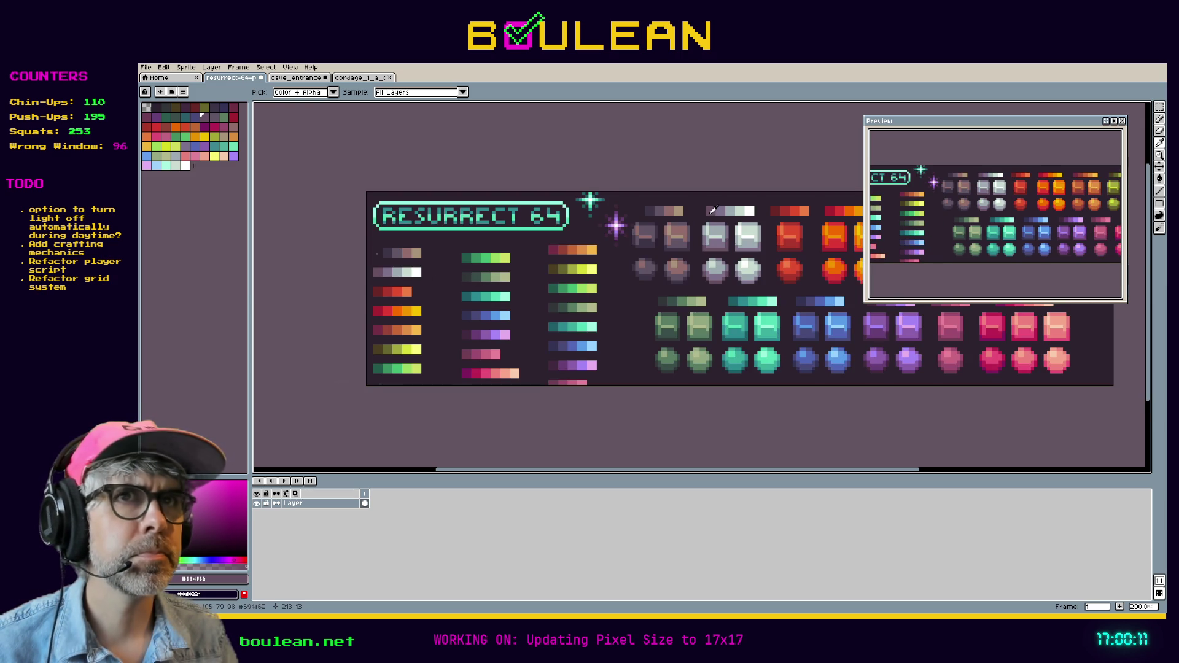
{"action": "left_click", "coordinate": [305, 78]}
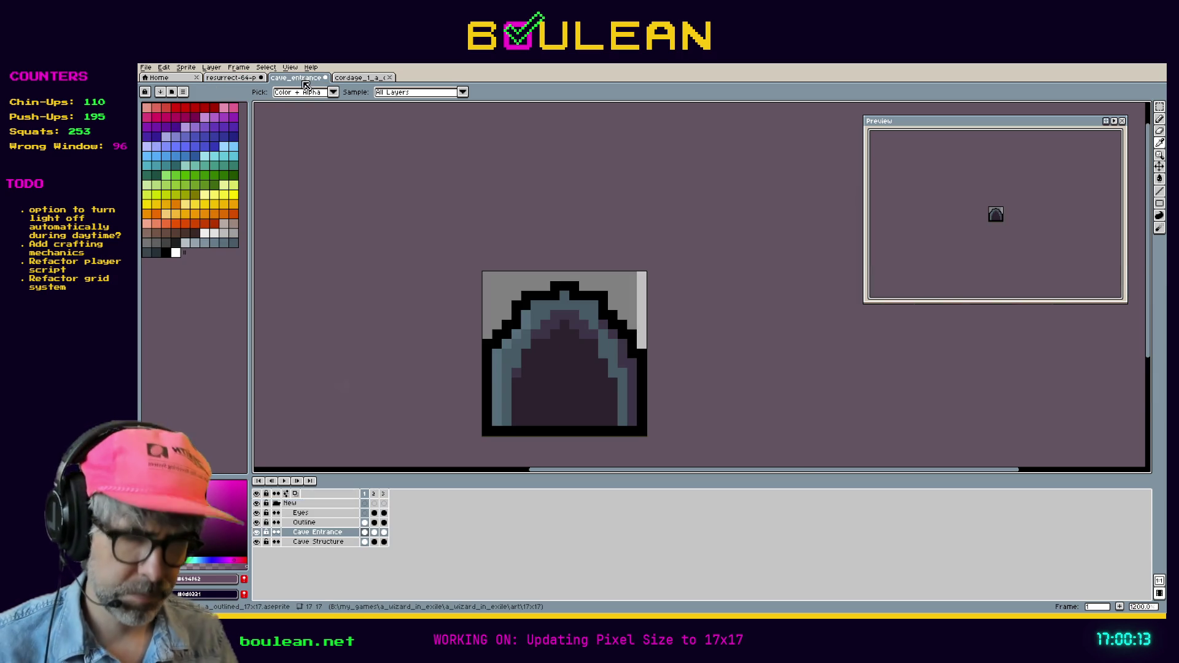
{"action": "key", "text": "g"}
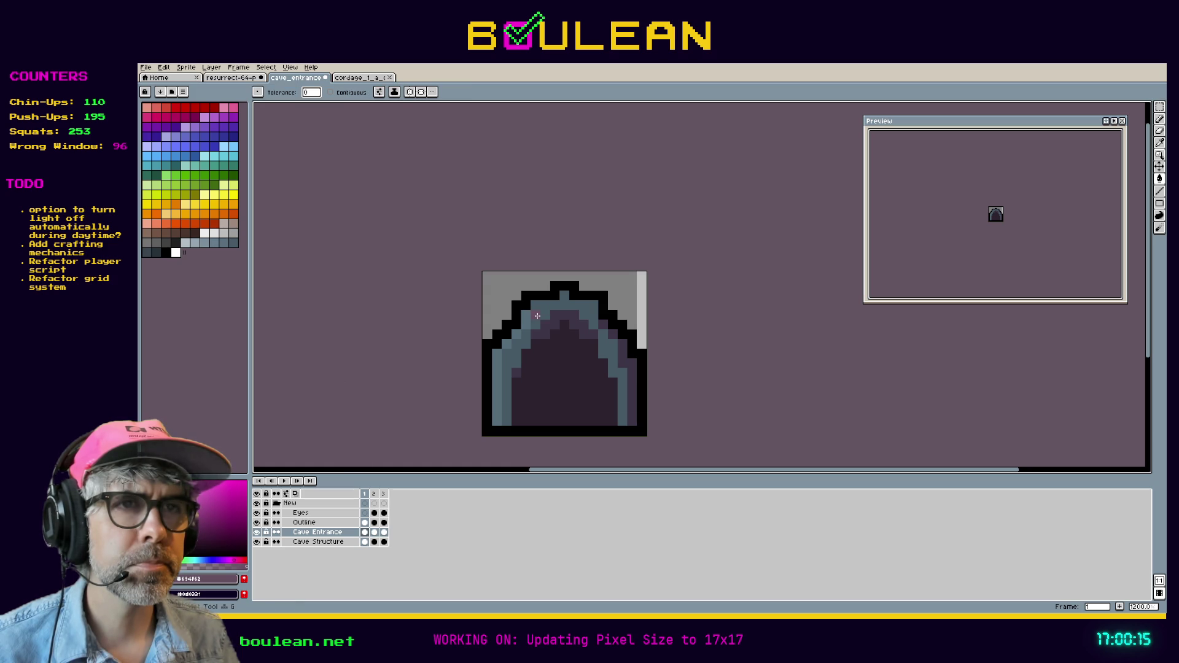
Step: Sample purple #7f708a from Resurrect 64 and fill the blue-grey arch wall with it
{"action": "left_click", "coordinate": [361, 77]}
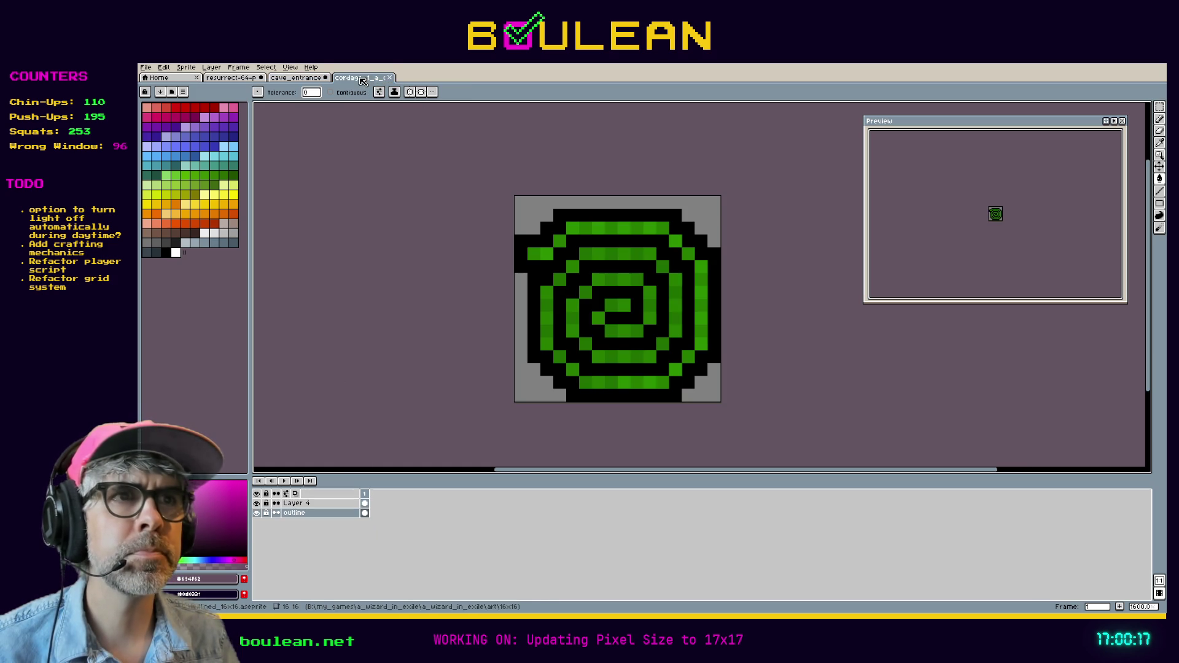
{"action": "left_click", "coordinate": [229, 78]}
{"action": "key", "text": "i"}
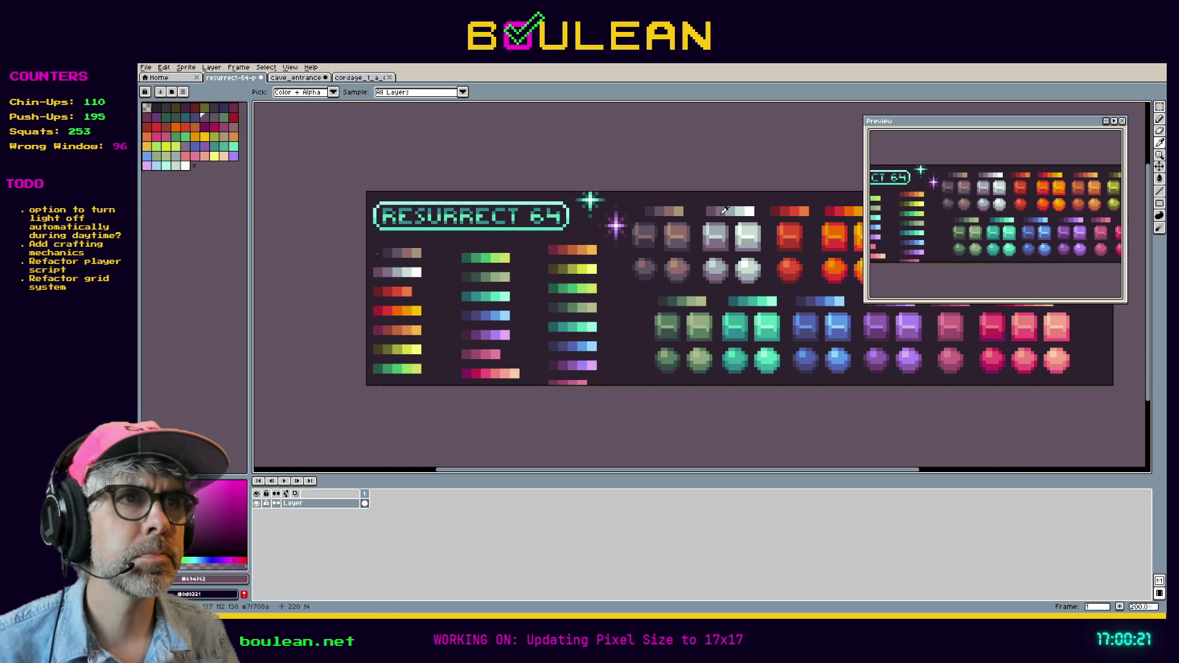
{"action": "left_click", "coordinate": [725, 209]}
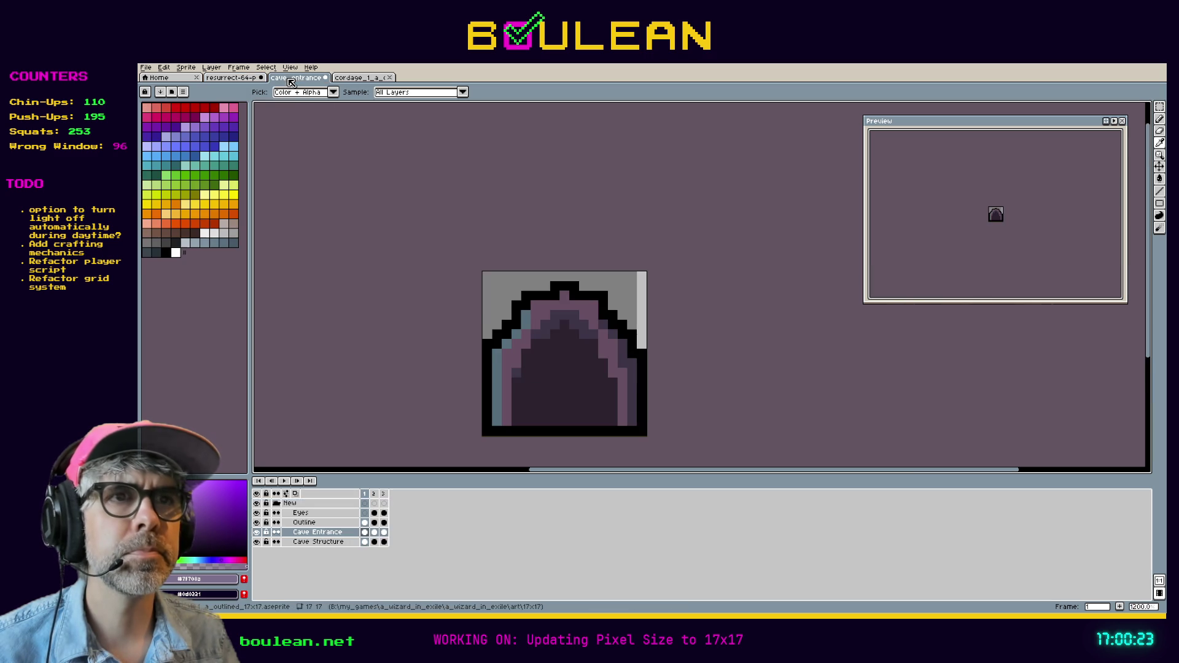
{"action": "left_click", "coordinate": [296, 78]}
{"action": "key", "text": "g"}
{"action": "left_click", "coordinate": [496, 363]}
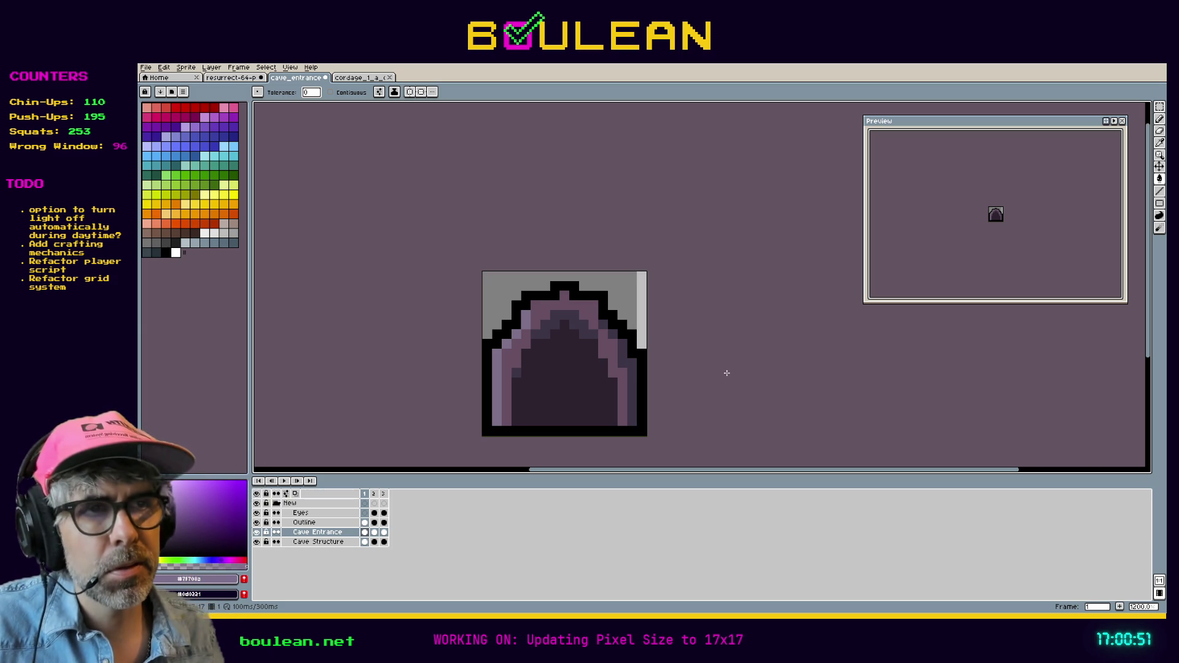
Step: Sample light grey-blue #9babb2 and fill the arch's left edge with it
{"action": "left_click", "coordinate": [352, 79]}
{"action": "left_click", "coordinate": [295, 78]}
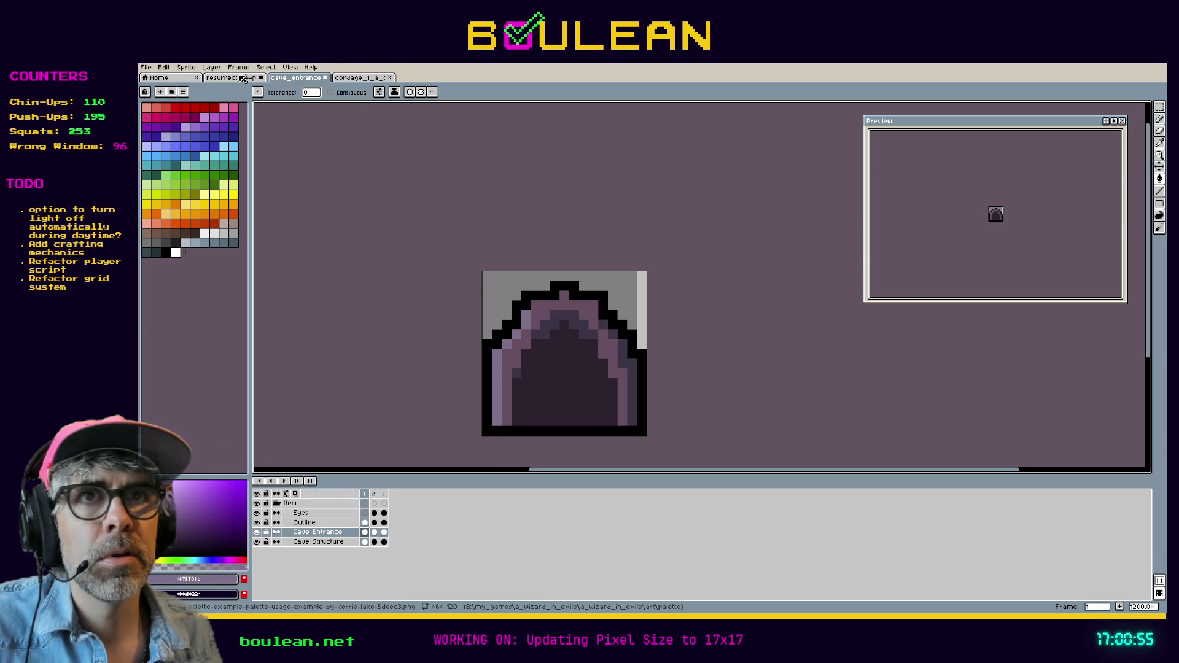
{"action": "left_click", "coordinate": [242, 78]}
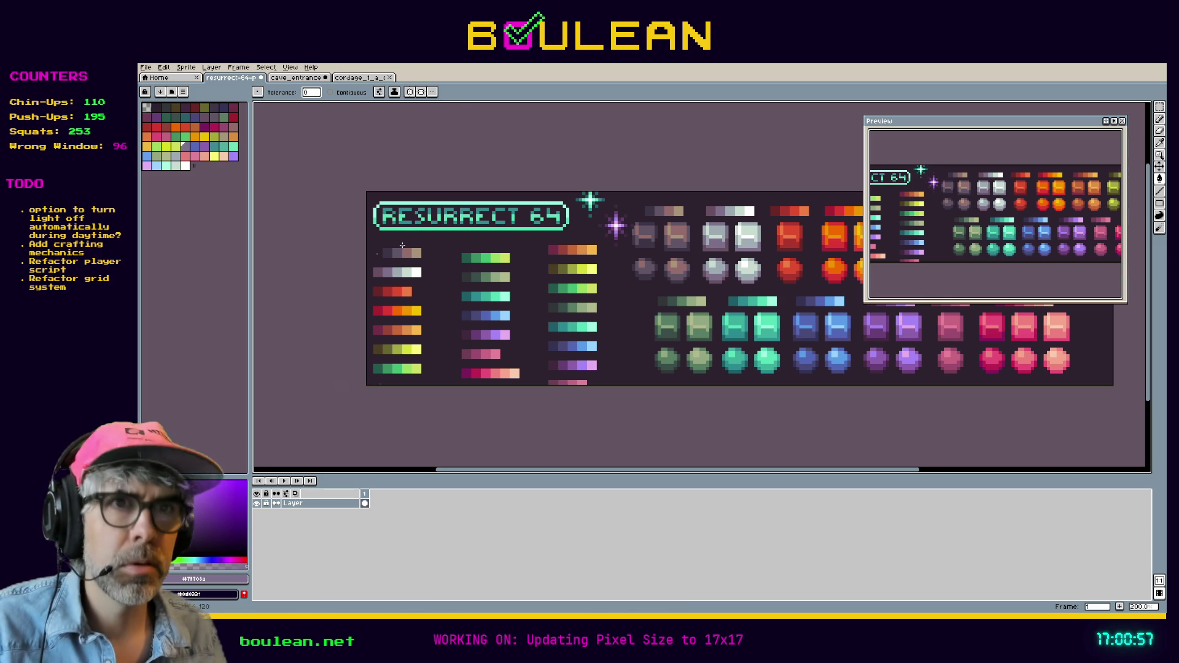
{"action": "key", "text": "i"}
{"action": "left_click", "coordinate": [398, 272]}
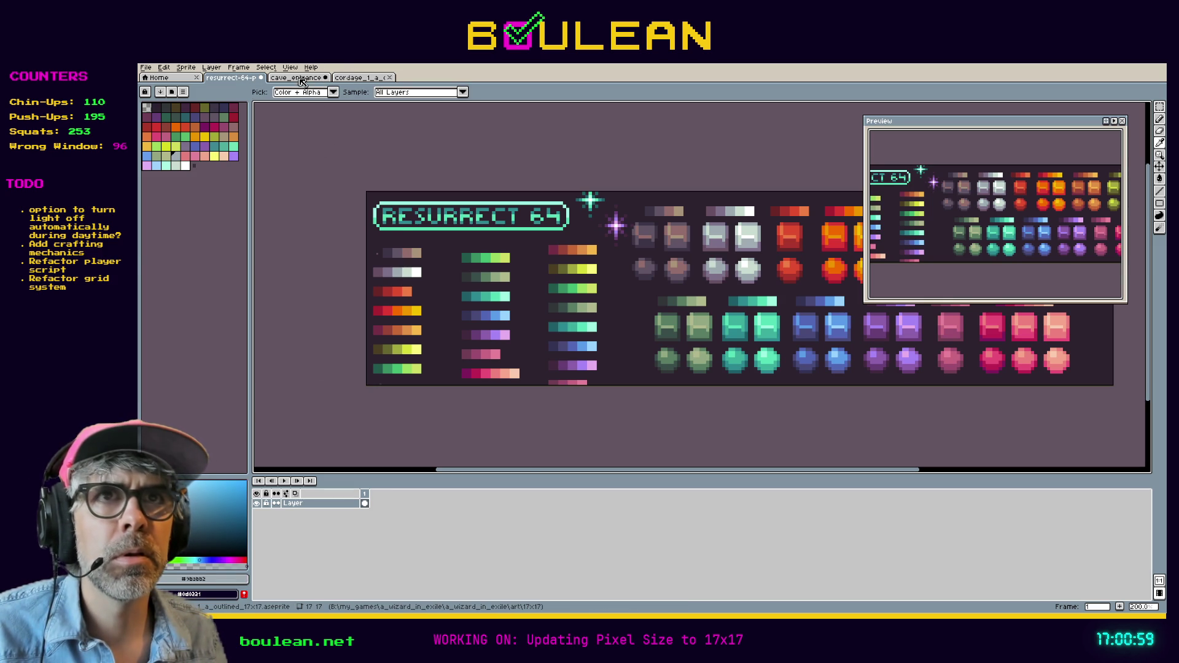
{"action": "left_click", "coordinate": [301, 78]}
{"action": "key", "text": "g"}
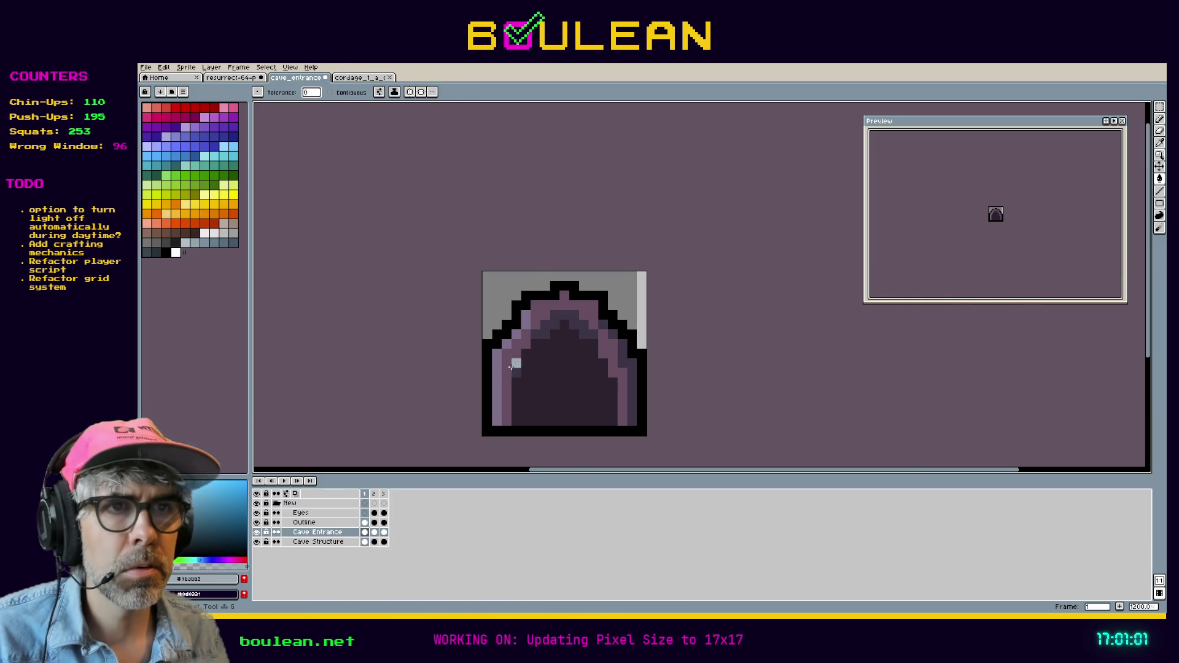
{"action": "left_click", "coordinate": [497, 371]}
Step: Refill the arch's inner band with a lighter lavender from Resurrect 64
{"action": "left_click", "coordinate": [364, 78]}
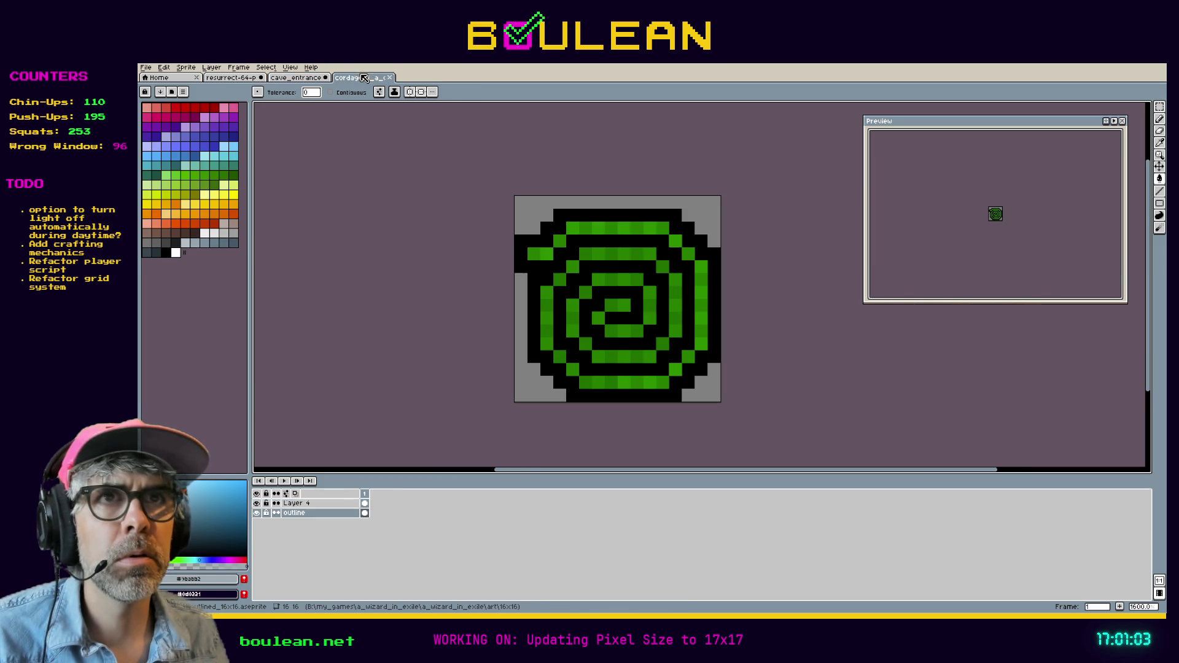
{"action": "left_click", "coordinate": [236, 79]}
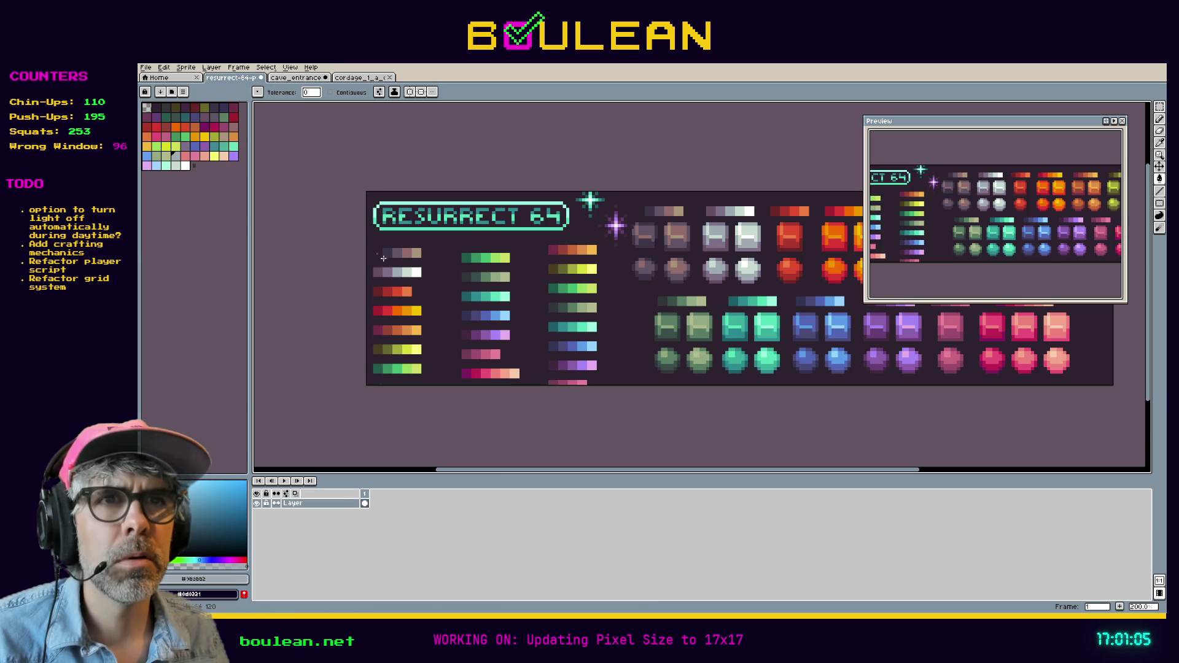
{"action": "key", "text": "i"}
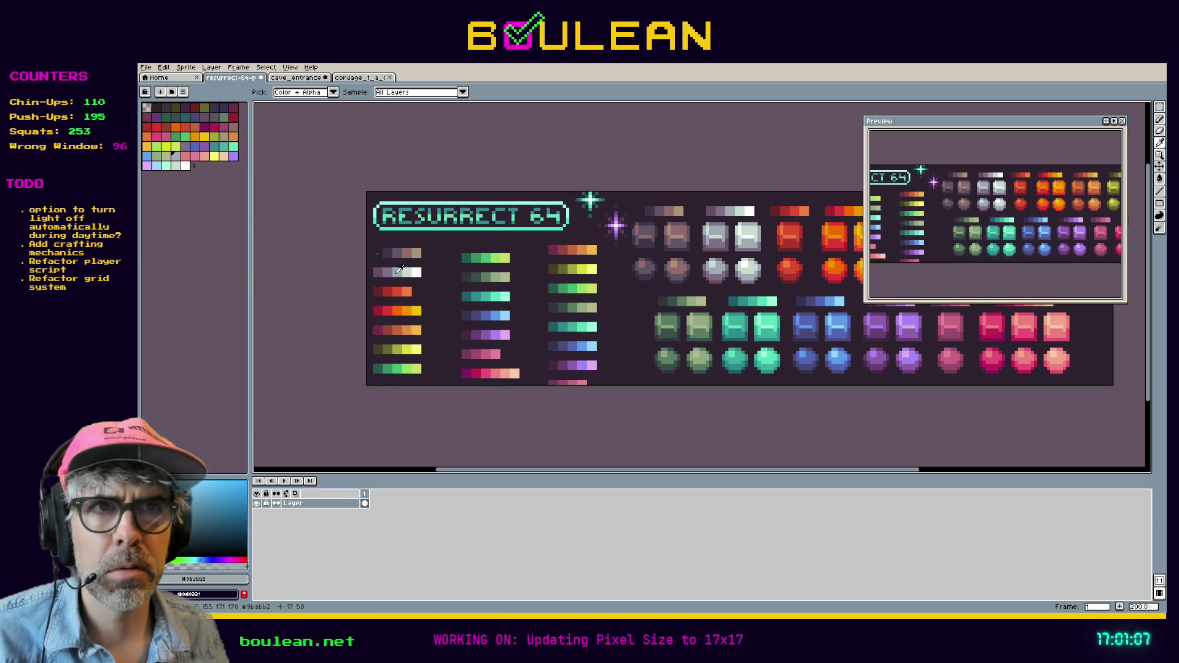
{"action": "left_click", "coordinate": [294, 78]}
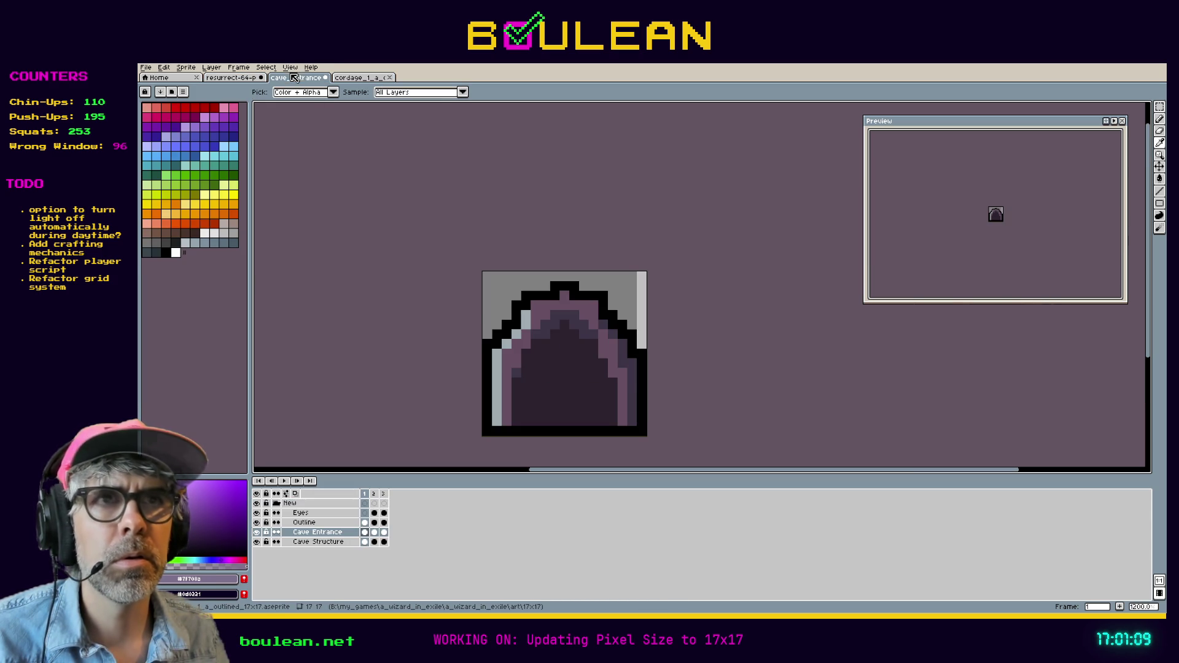
{"action": "key", "text": "g"}
{"action": "left_click", "coordinate": [515, 348]}
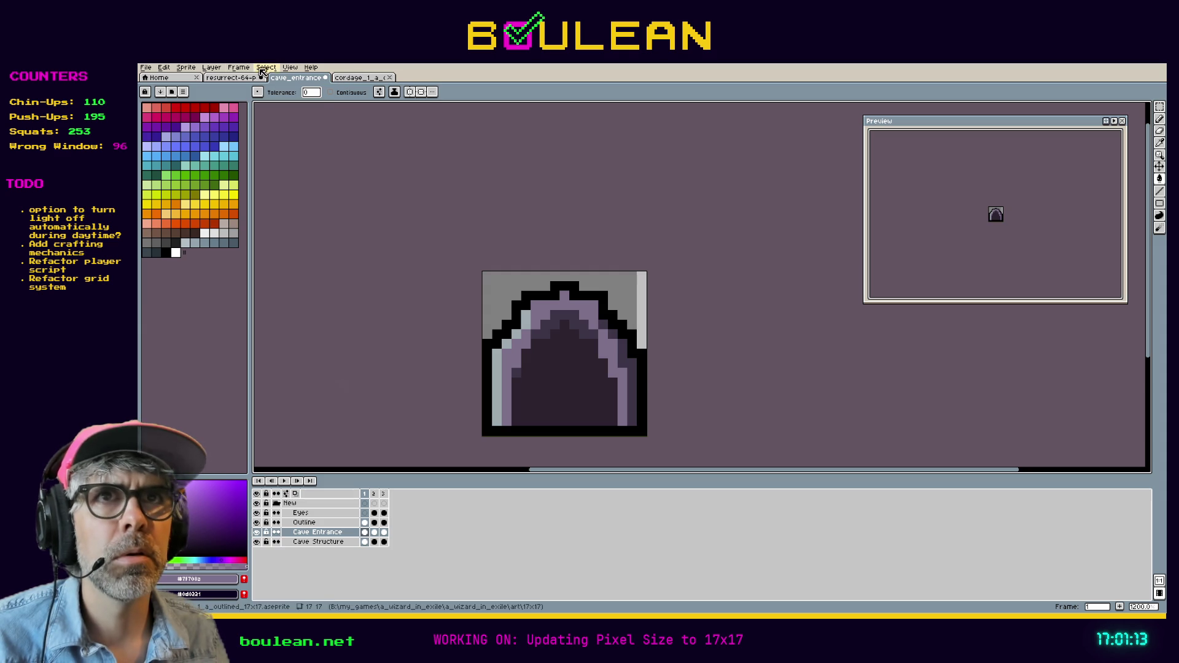
Step: Fill the dark inner band with pinkish purple and recolour the light left inner edge purple
{"action": "left_click", "coordinate": [228, 78]}
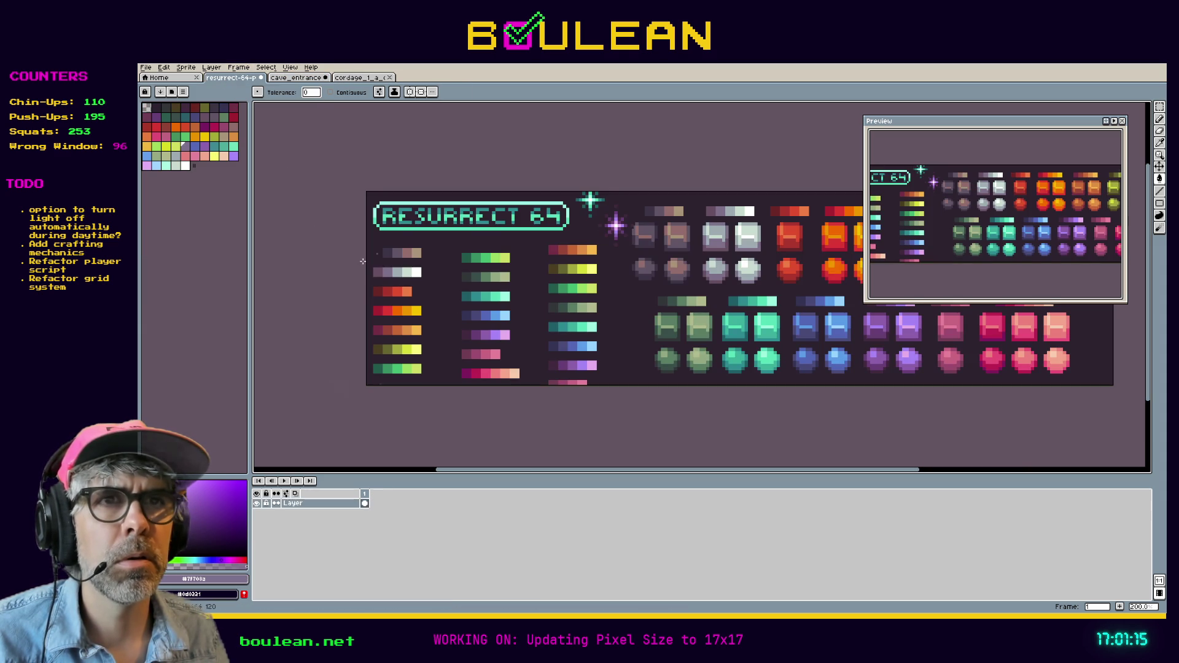
{"action": "left_click", "coordinate": [297, 78]}
{"action": "key", "text": "g"}
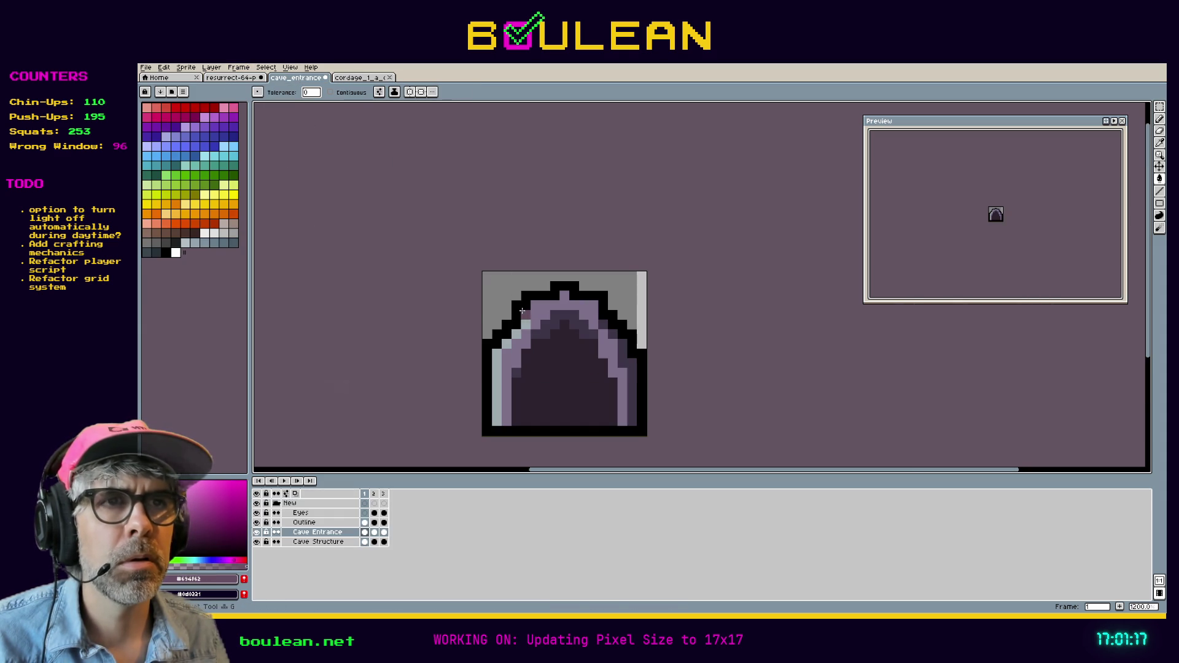
{"action": "left_click", "coordinate": [543, 334]}
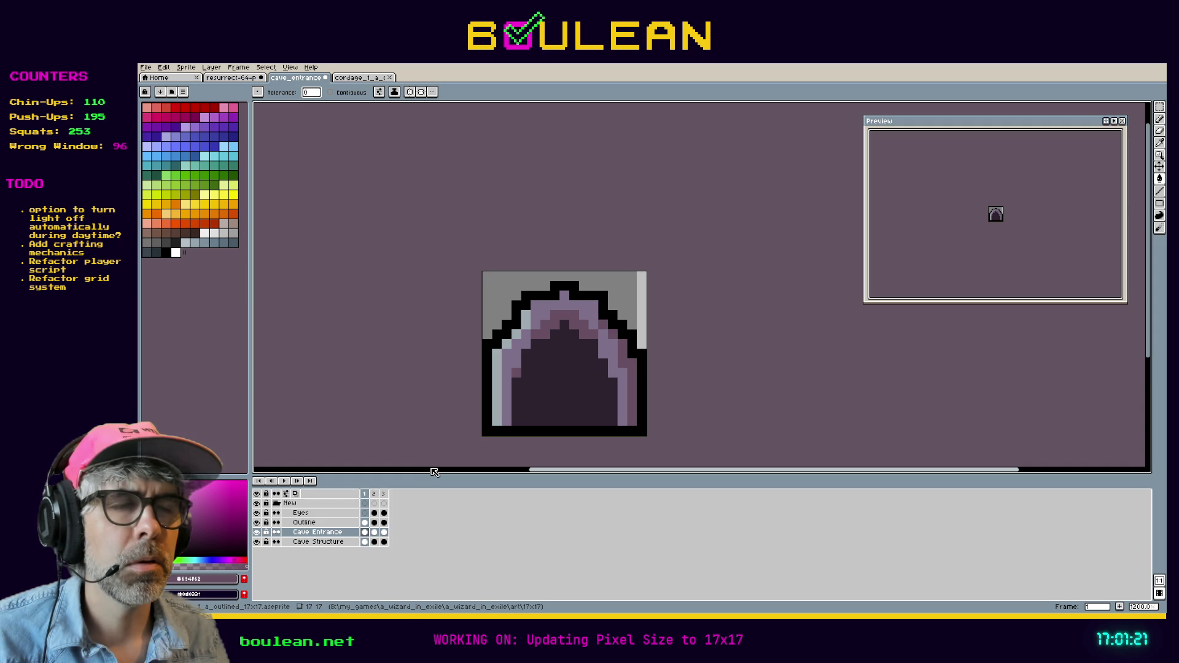
{"action": "left_click", "coordinate": [494, 400]}
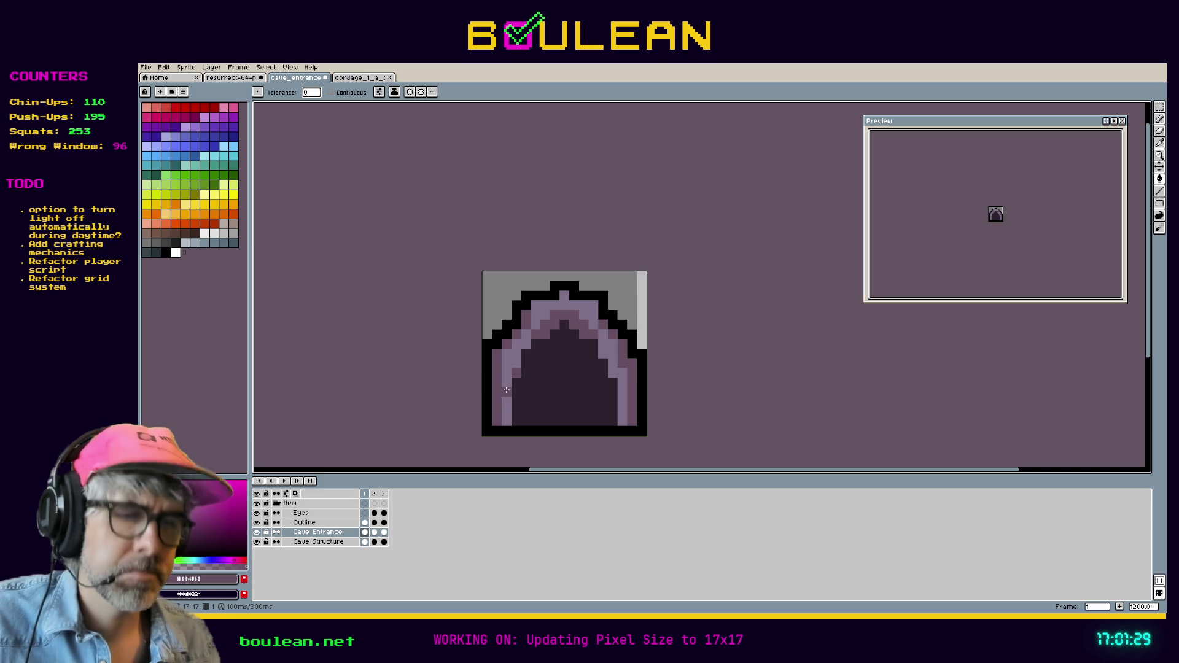
{"action": "key", "text": "i"}
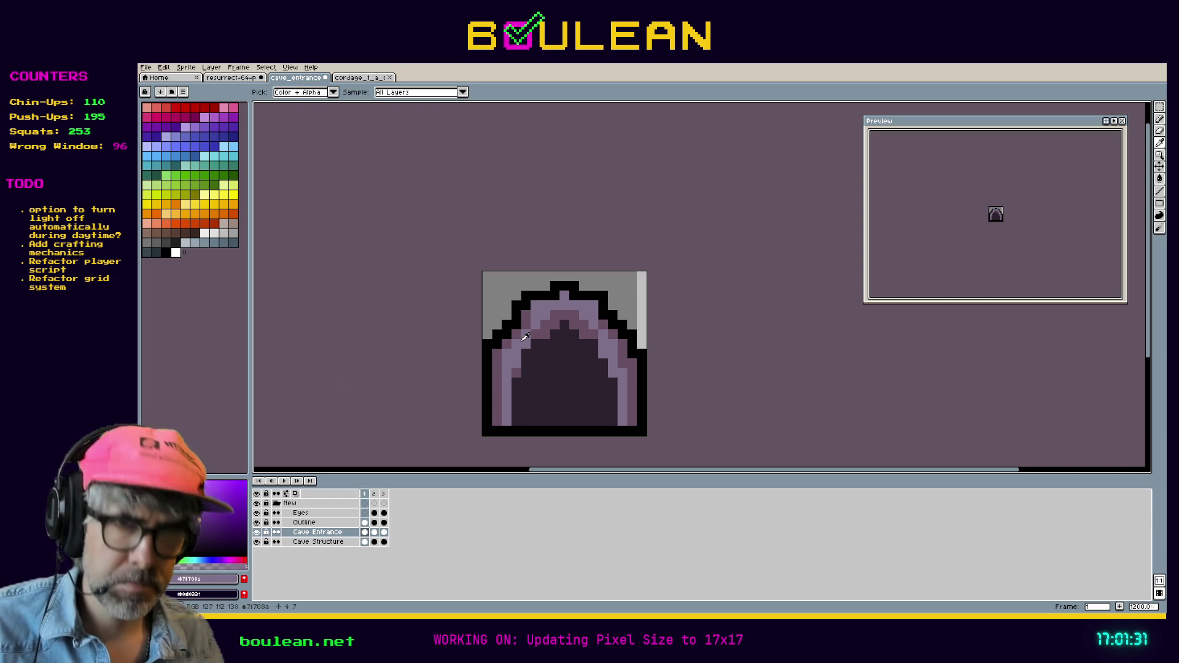
Step: Select the Cave Entrance layer and turn off the Outline layer's visibility
{"action": "left_click", "coordinate": [326, 542]}
{"action": "key", "text": "b"}
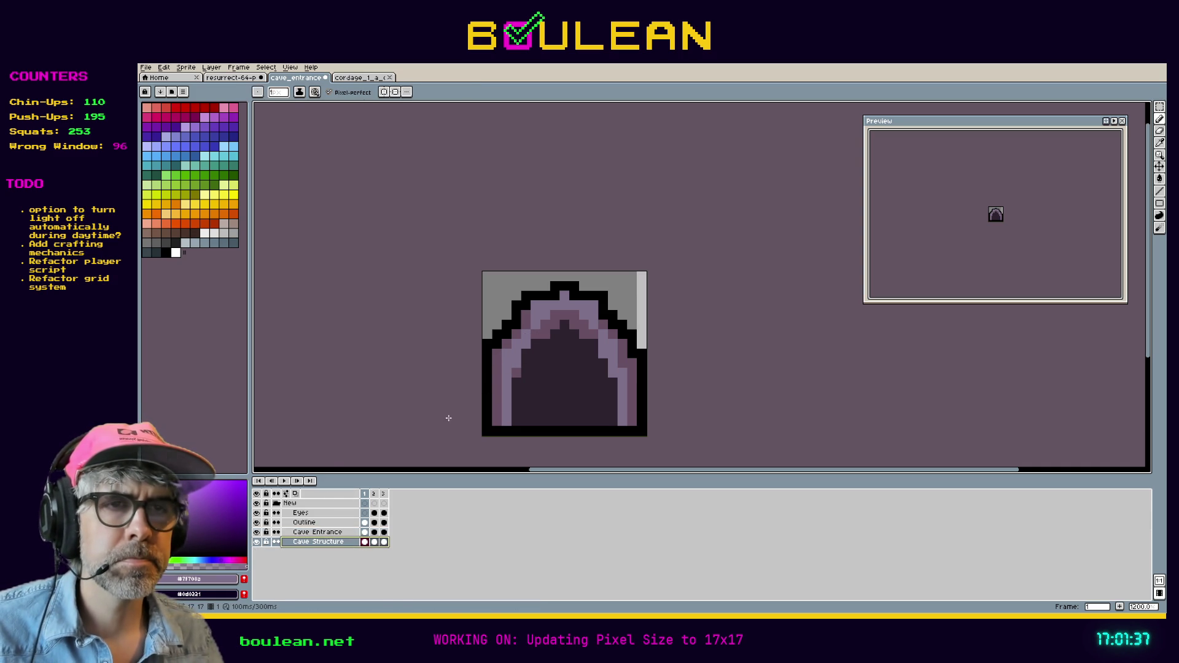
{"action": "left_click", "coordinate": [312, 534]}
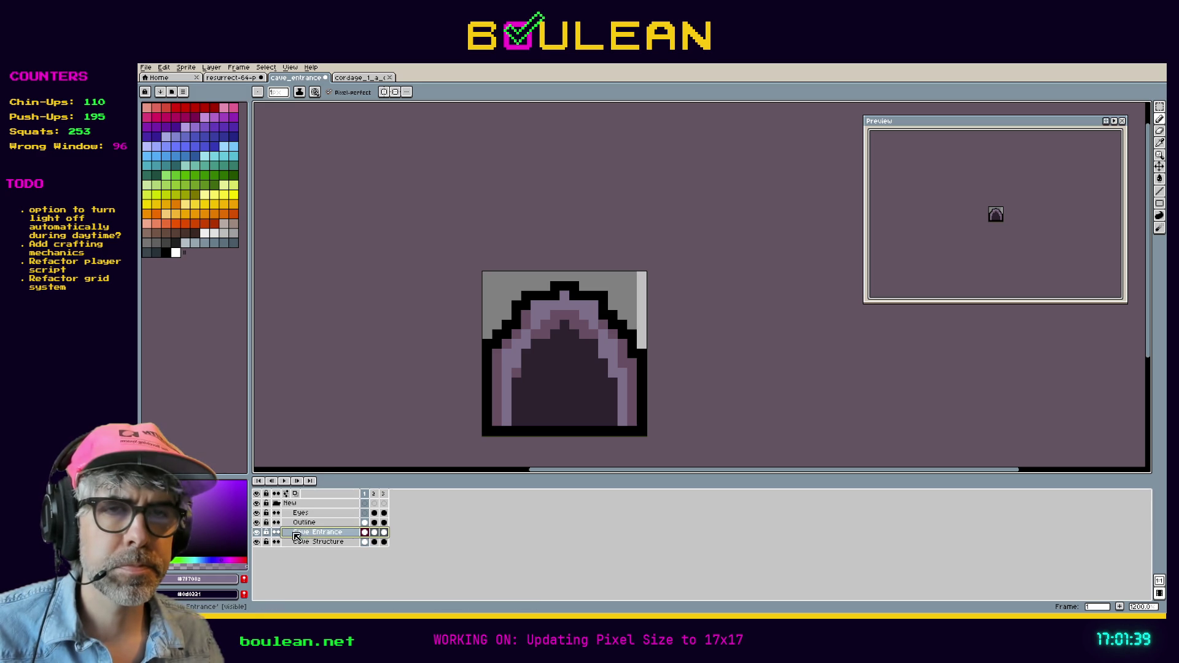
{"action": "left_click", "coordinate": [257, 522]}
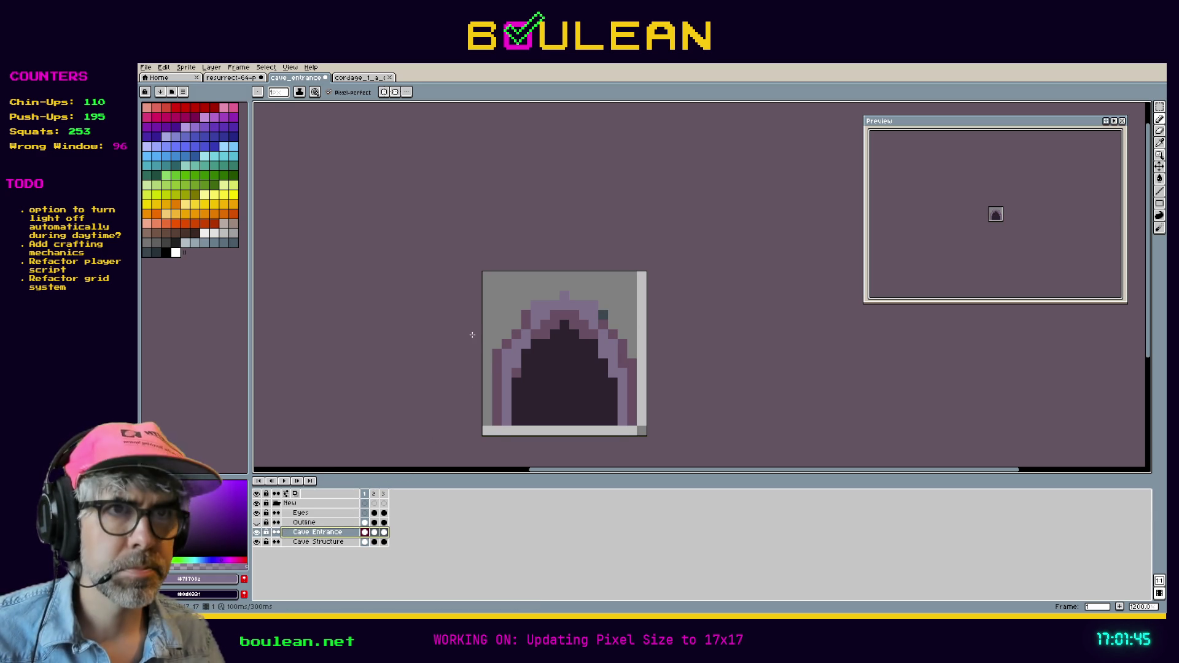
Step: Magic-wand the arch pixels with Contiguous off, then undo to restore the blue-grey arch shades
{"action": "key", "text": "m"}
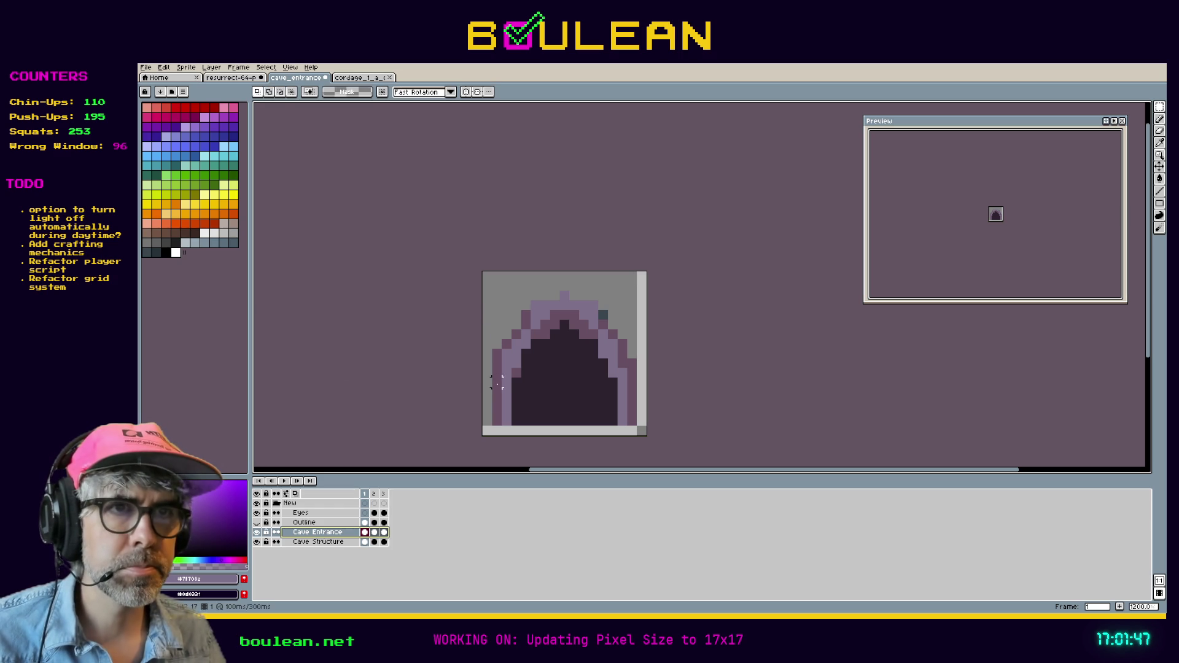
{"action": "key", "text": "w"}
{"action": "left_click", "coordinate": [498, 401]}
{"action": "left_click", "coordinate": [504, 399], "text": "shift"}
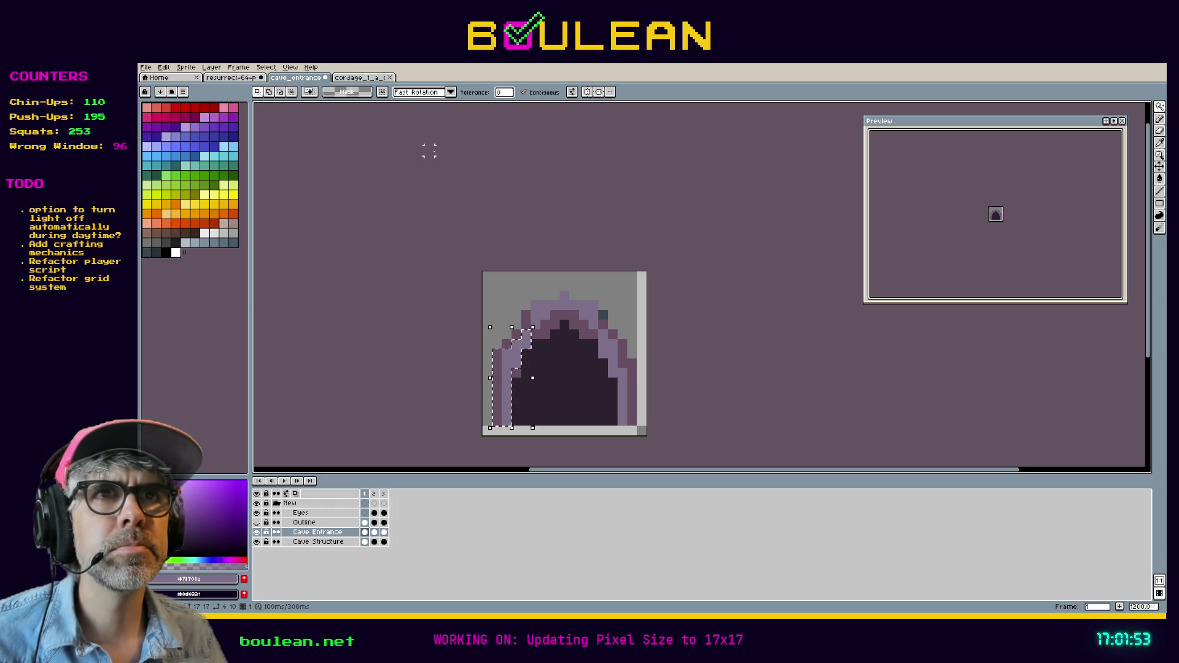
{"action": "key", "text": "ctrl+d"}
{"action": "left_click", "coordinate": [524, 92]}
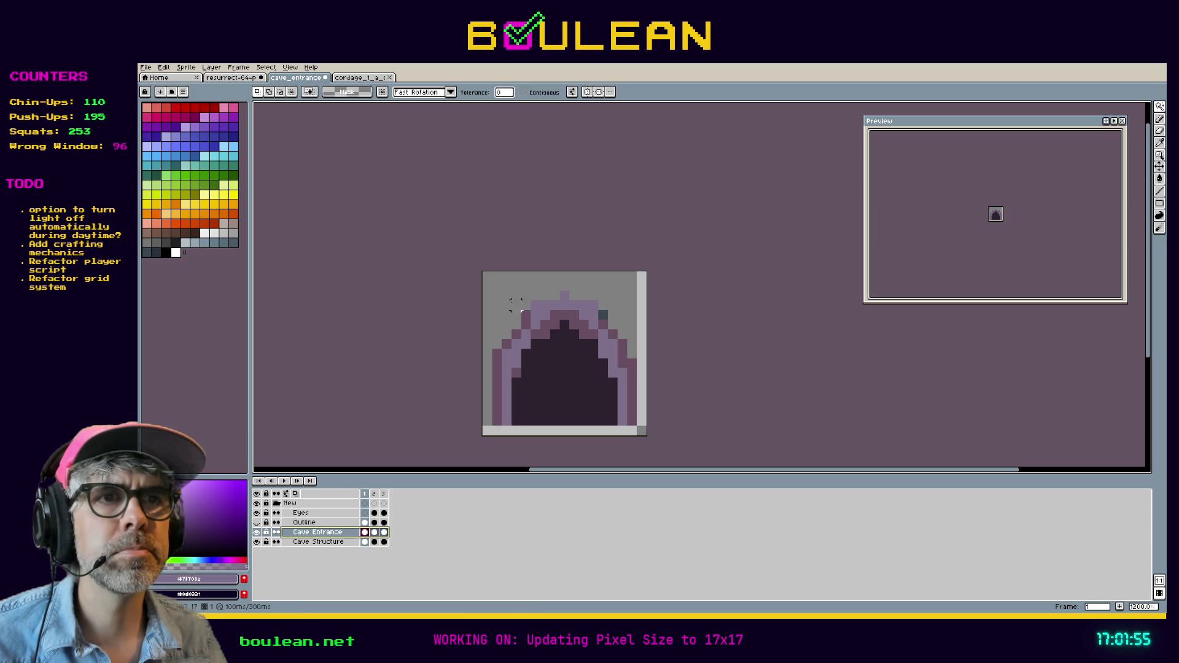
{"action": "left_click", "coordinate": [496, 371]}
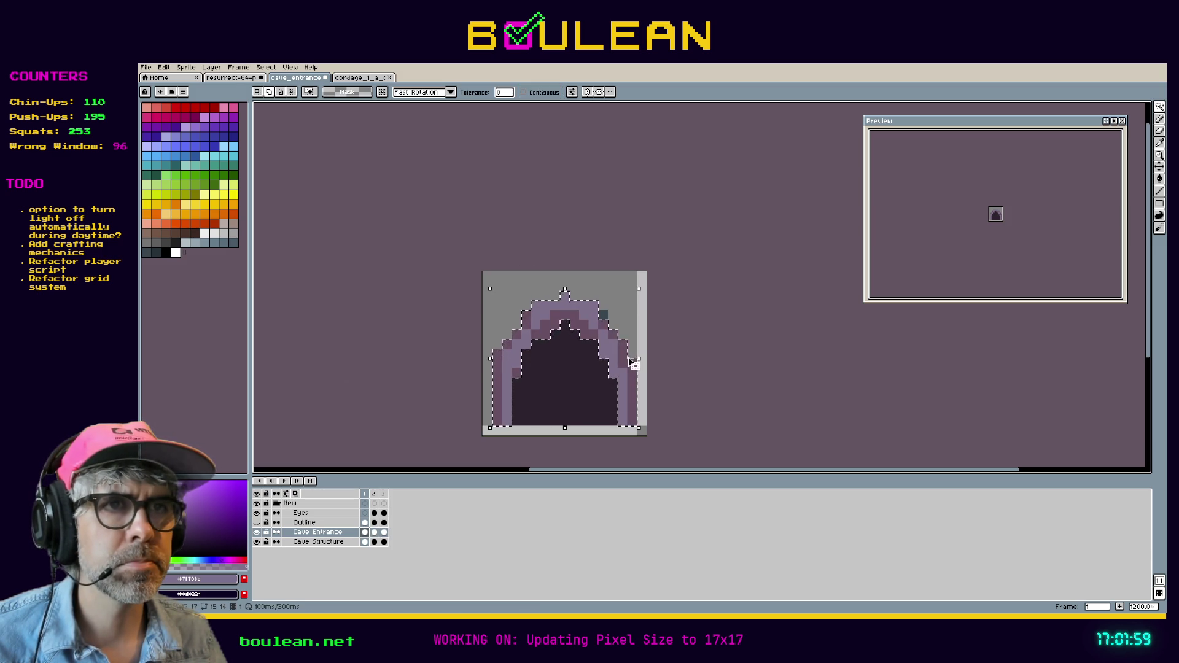
{"action": "key", "text": "ctrl+z"}
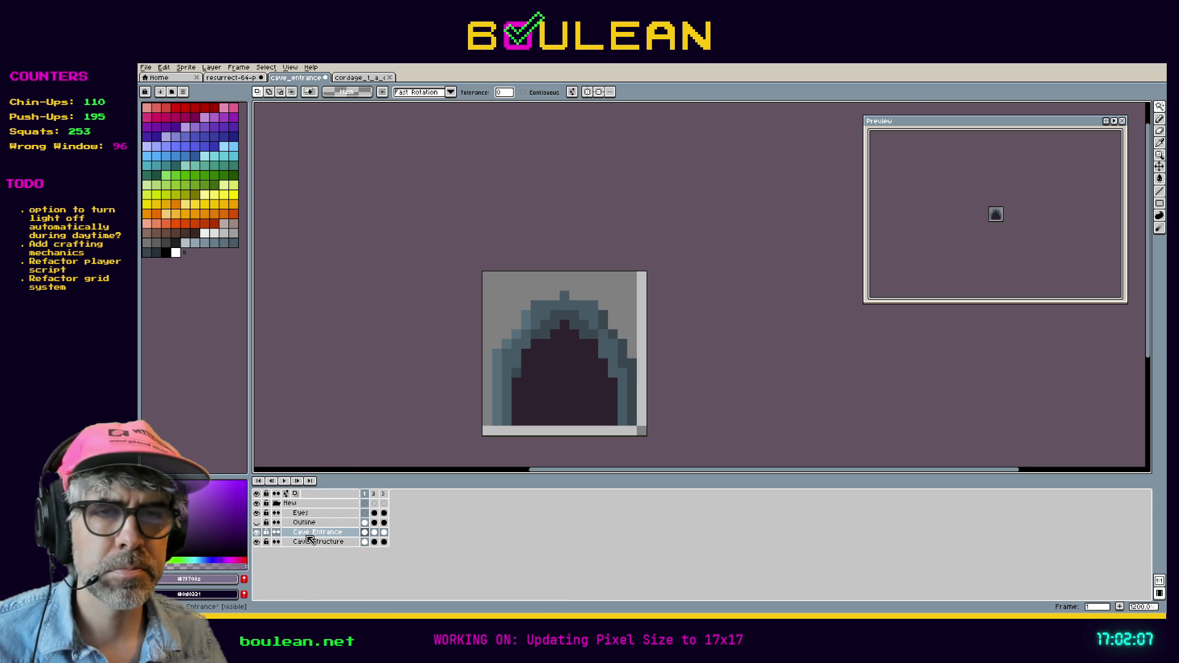
{"action": "left_click", "coordinate": [308, 543]}
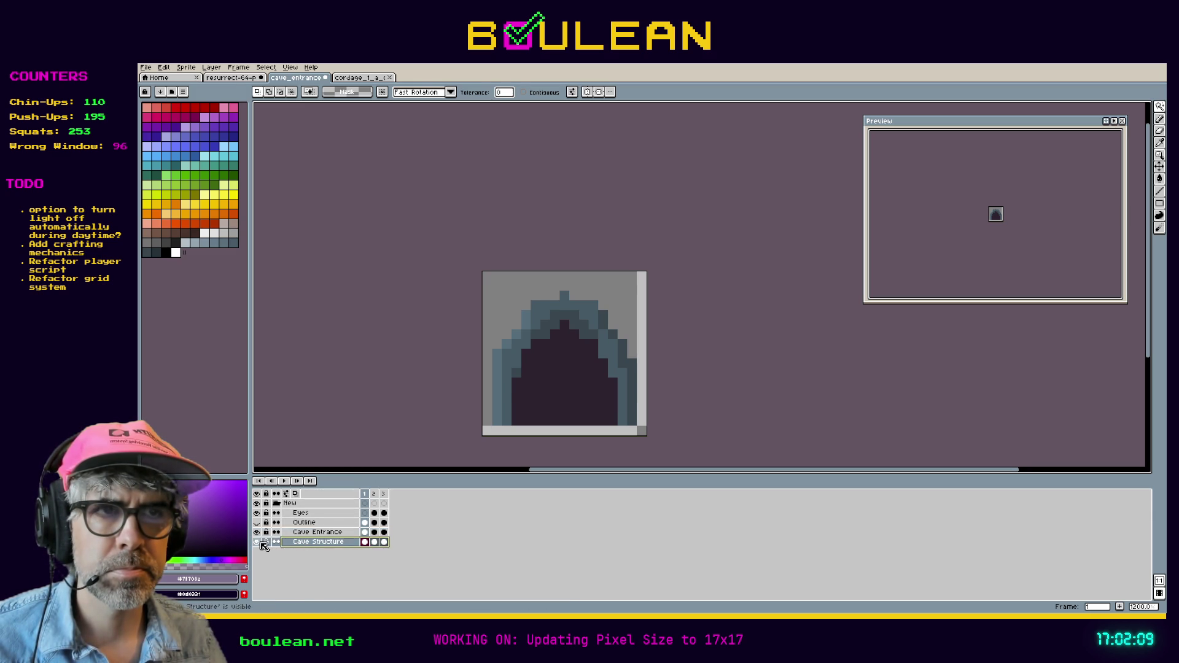
{"action": "left_click", "coordinate": [365, 542], "text": "ctrl"}
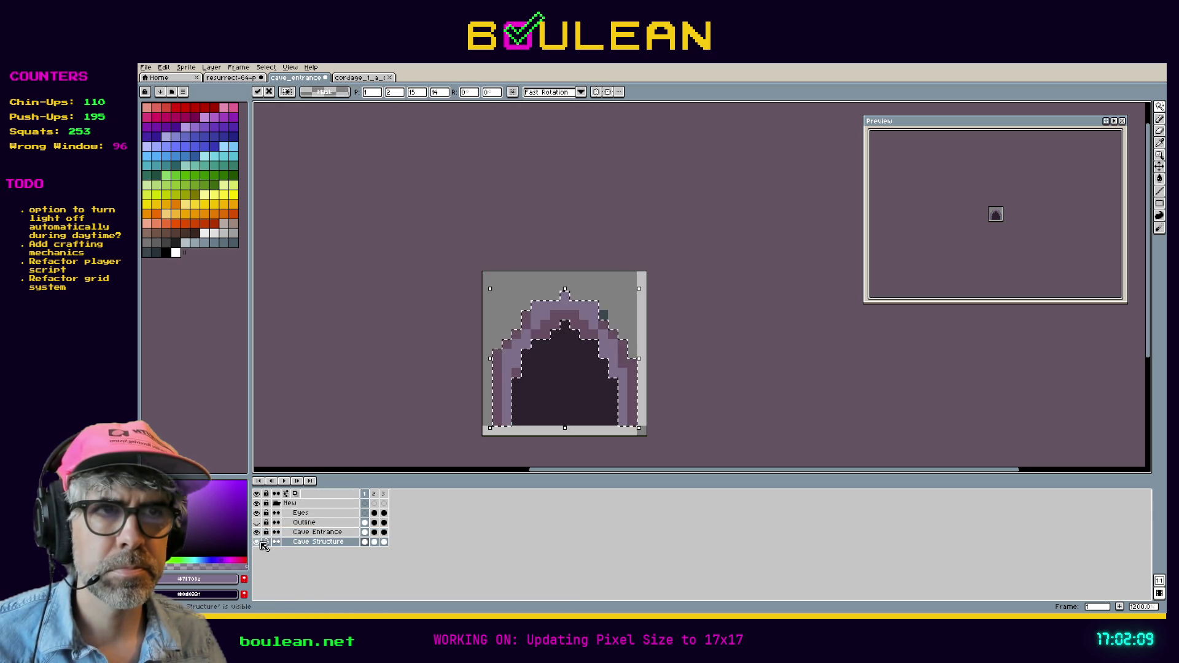
{"action": "left_click", "coordinate": [375, 542]}
{"action": "left_click", "coordinate": [383, 543]}
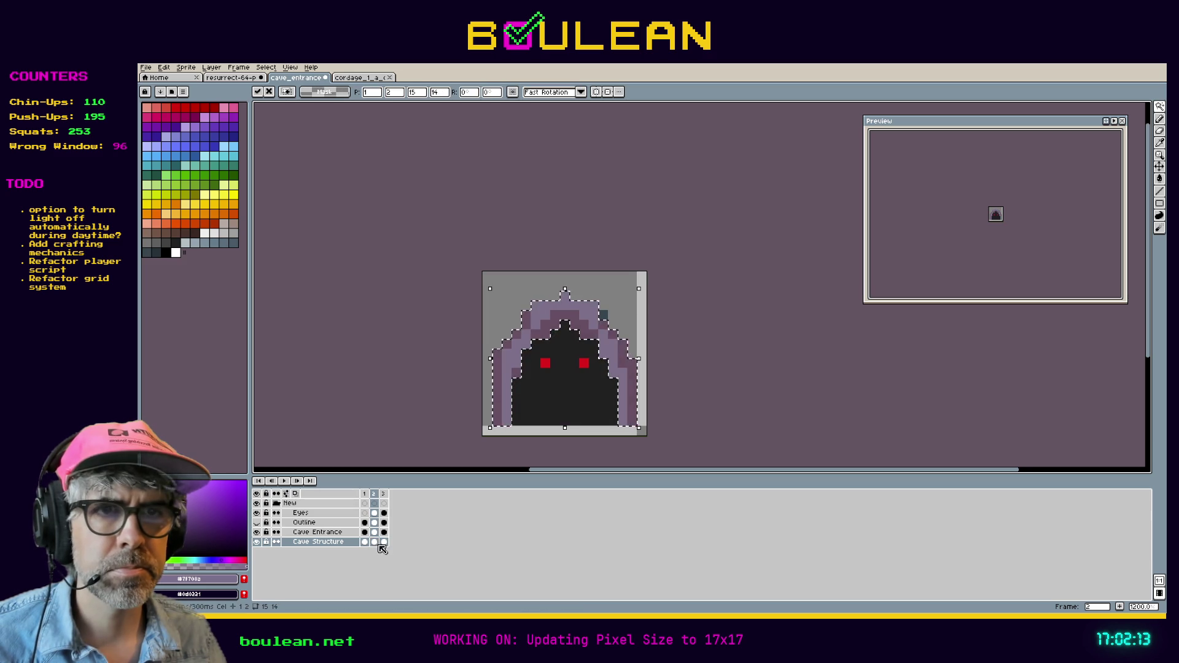
{"action": "left_click", "coordinate": [375, 543]}
{"action": "left_click", "coordinate": [383, 543]}
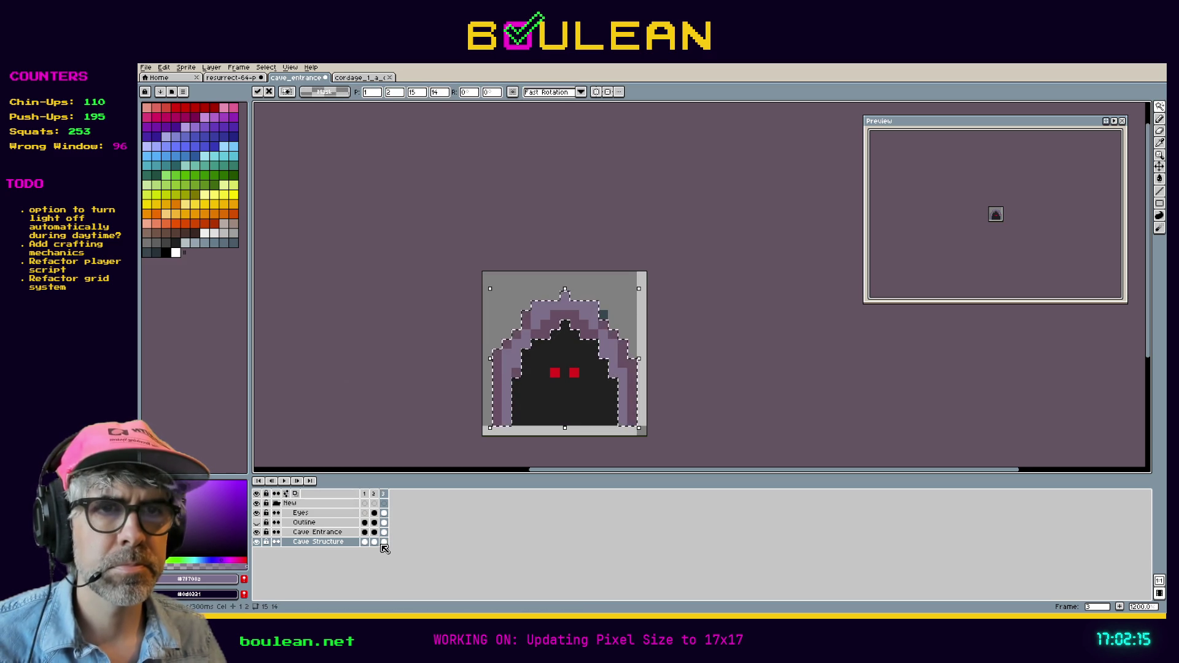
{"action": "key", "text": "ctrl+d"}
{"action": "left_click", "coordinate": [383, 532]}
{"action": "key", "text": "b"}
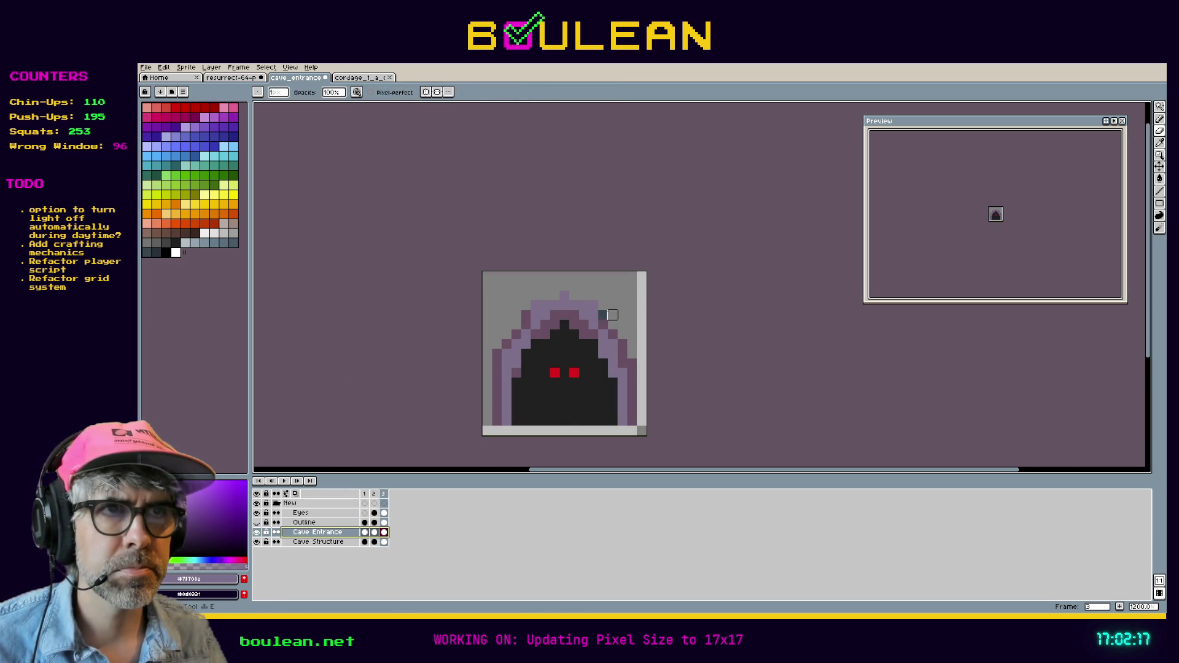
{"action": "left_click", "coordinate": [374, 532]}
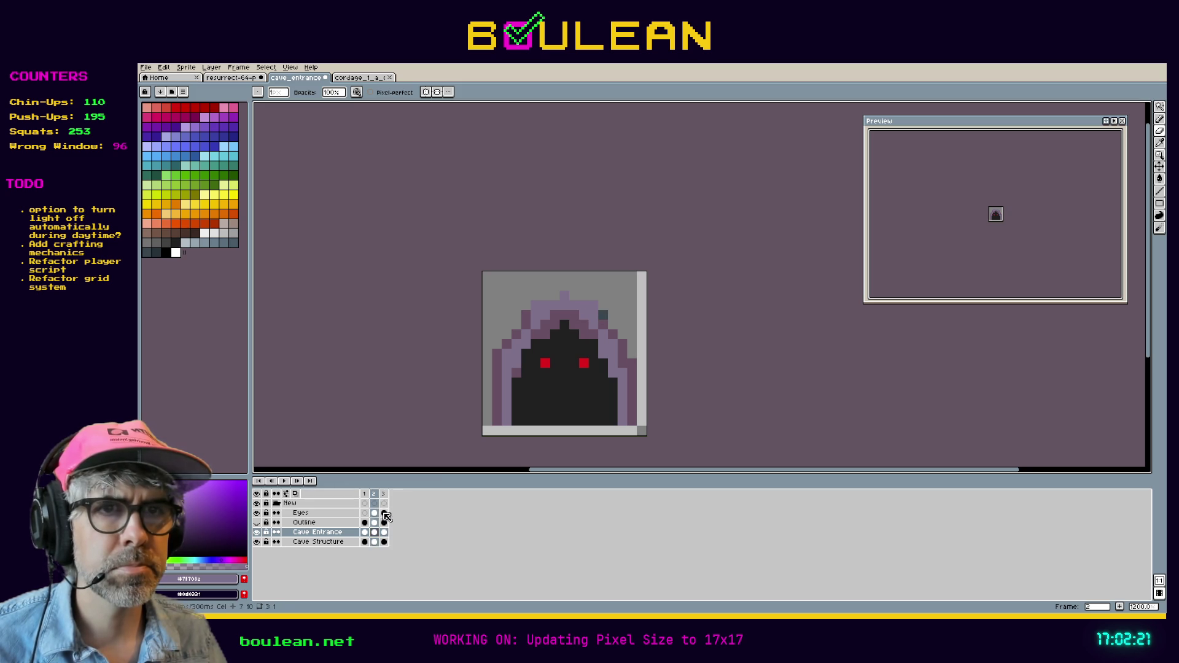
{"action": "key", "text": "Left"}
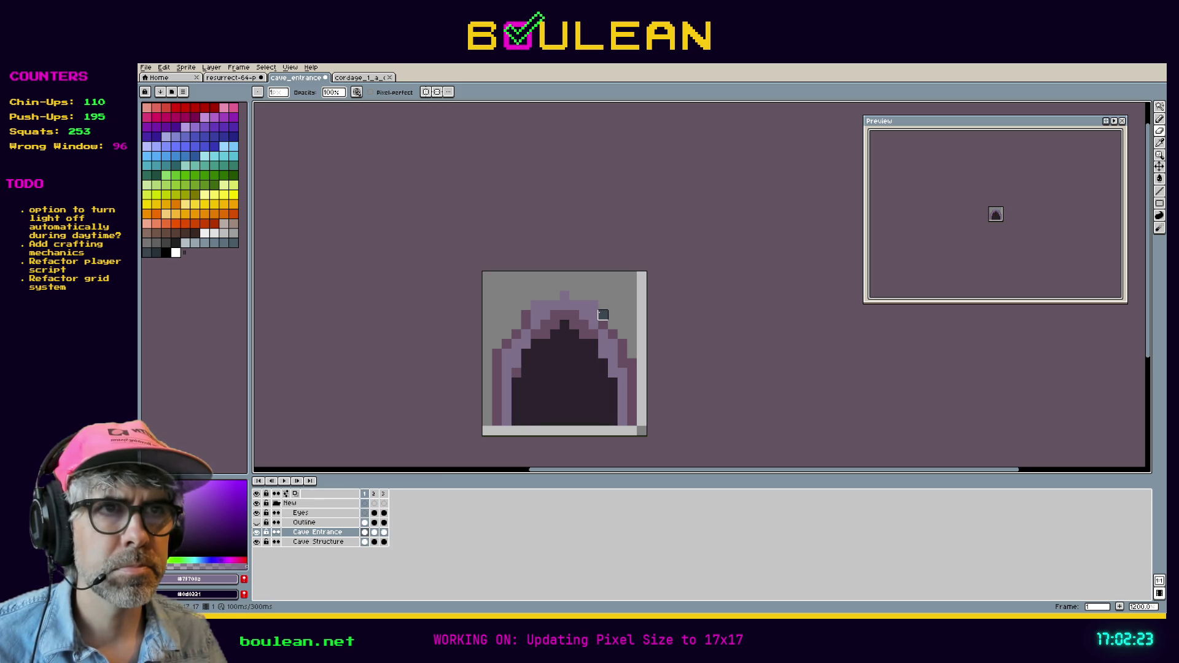
{"action": "left_click", "coordinate": [366, 543]}
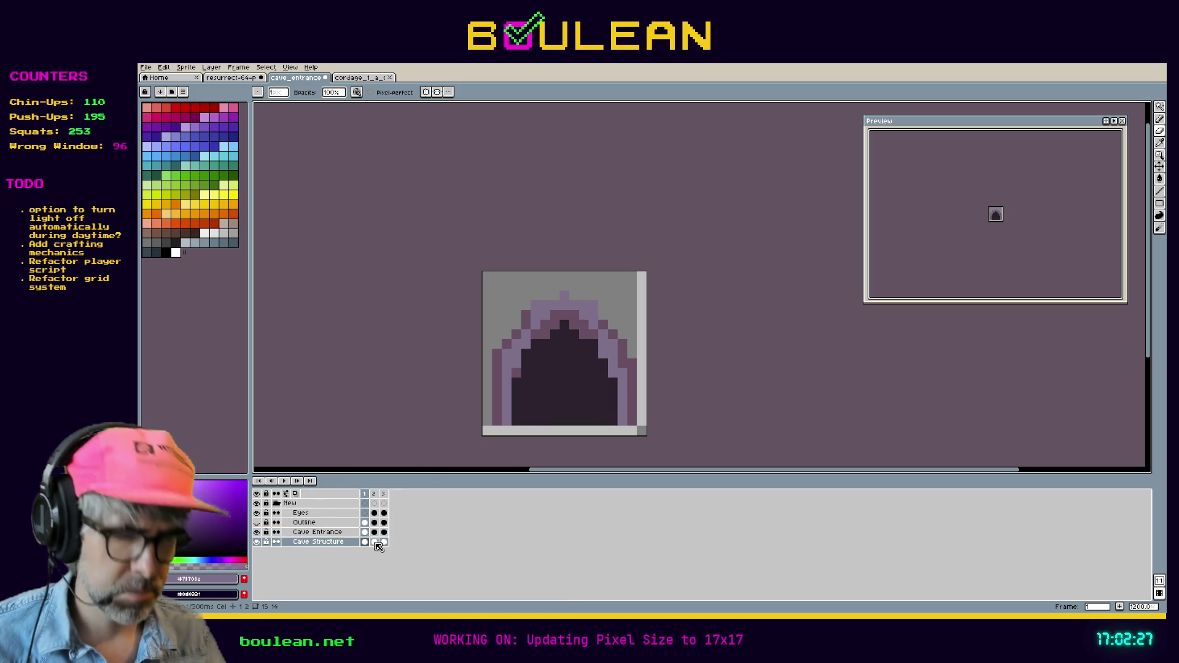
{"action": "key", "text": "Right"}
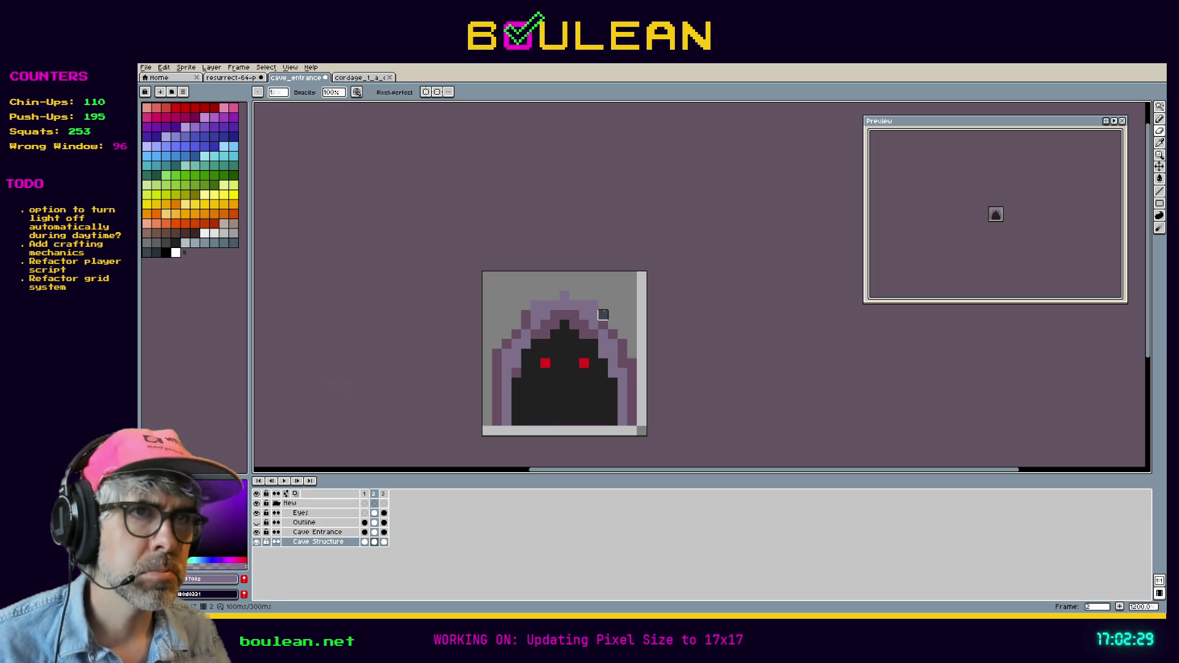
{"action": "key", "text": "Right"}
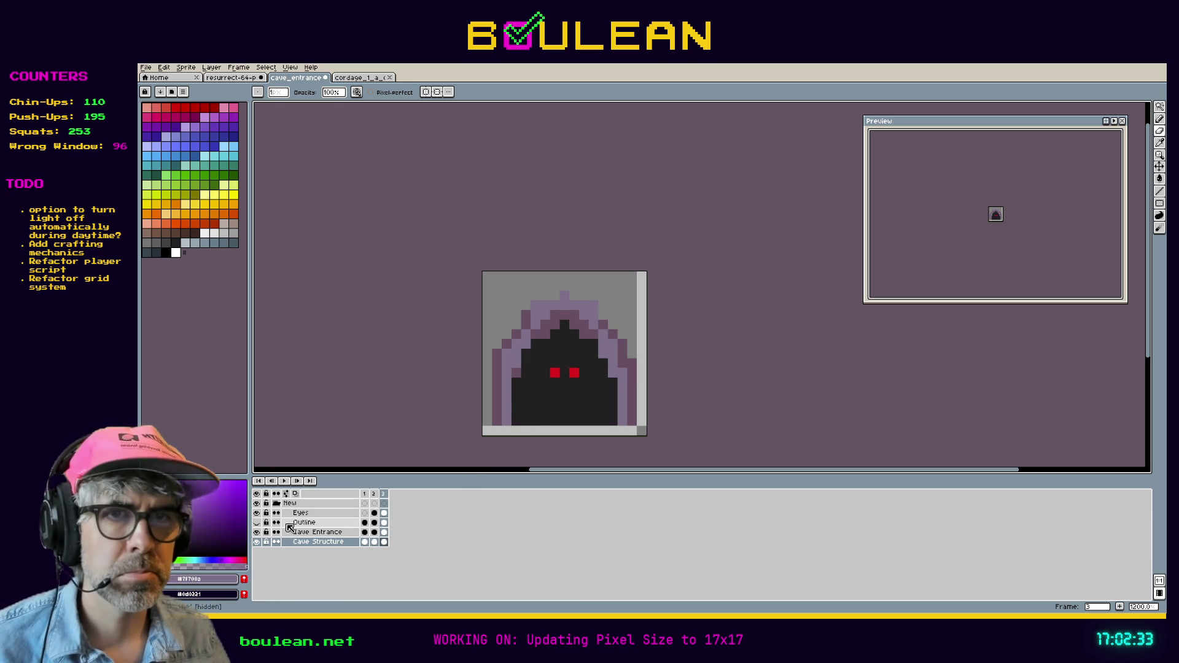
Step: Show the Outline layer, save cave_entrance, and return to frame 1 on the Cave Entrance layer
{"action": "left_click", "coordinate": [257, 523]}
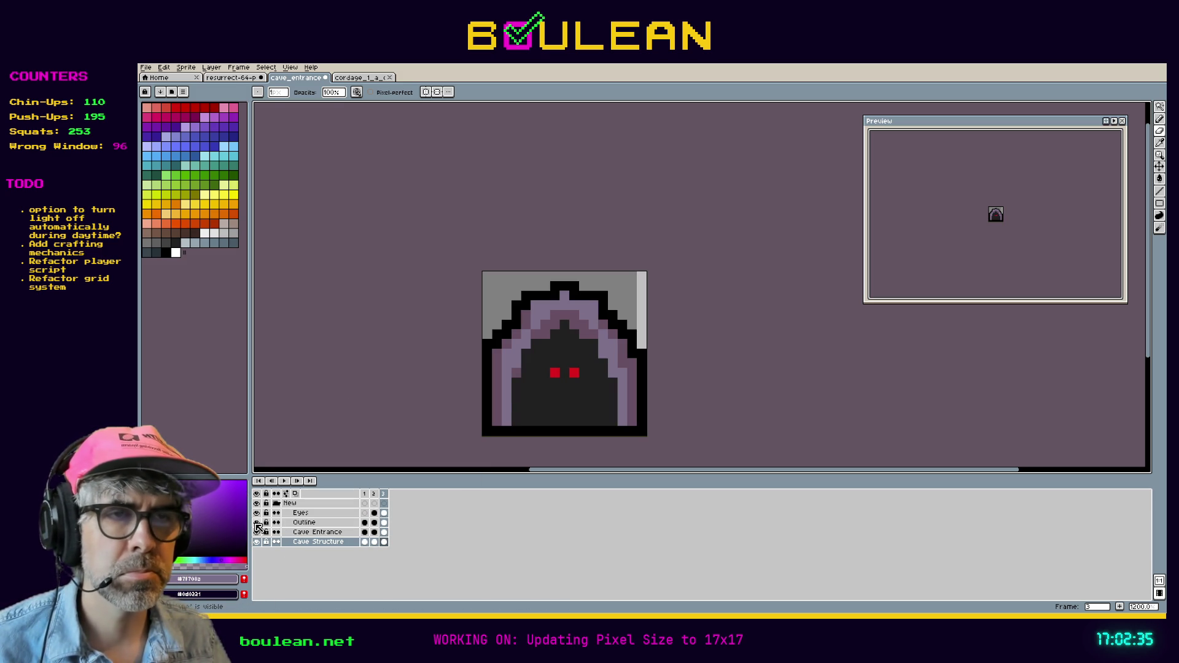
{"action": "key", "text": "ctrl+s"}
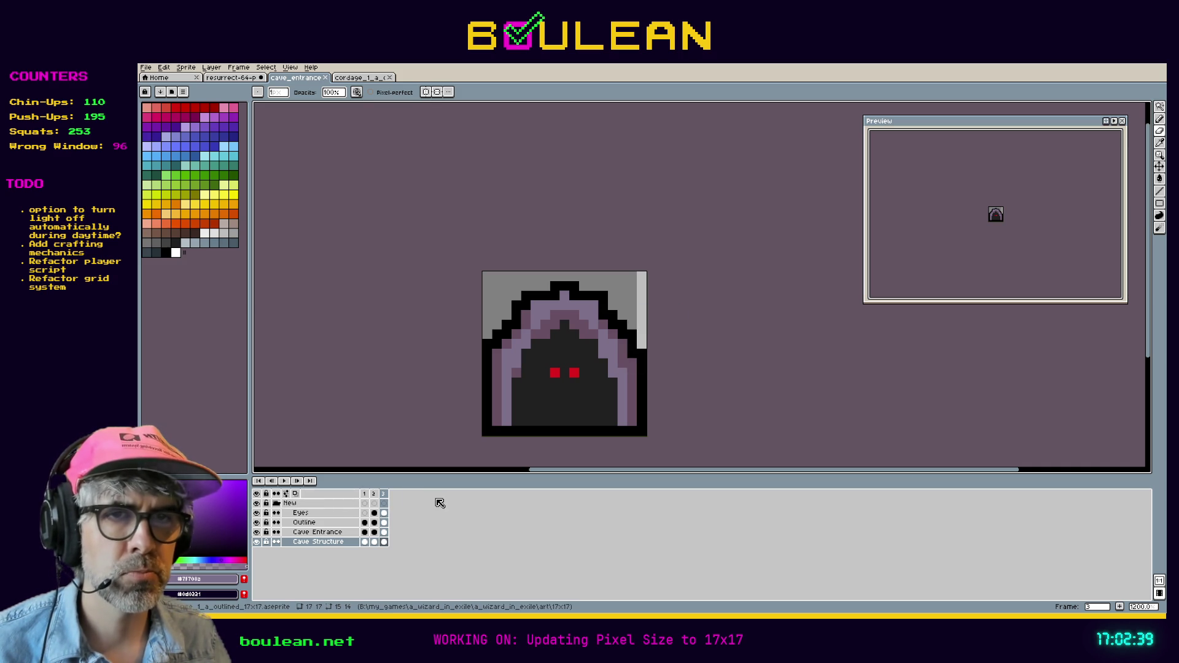
{"action": "key", "text": "Left"}
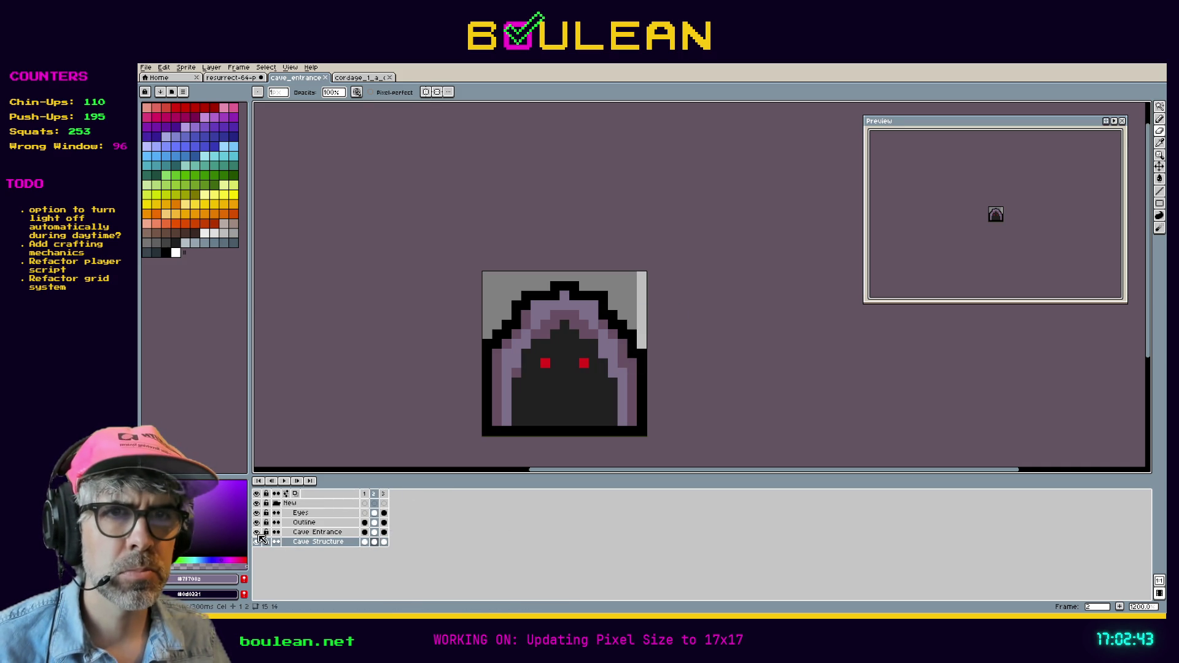
{"action": "key", "text": "Left"}
{"action": "key", "text": "Right"}
{"action": "key", "text": "Right"}
{"action": "key", "text": "Left"}
{"action": "key", "text": "Left"}
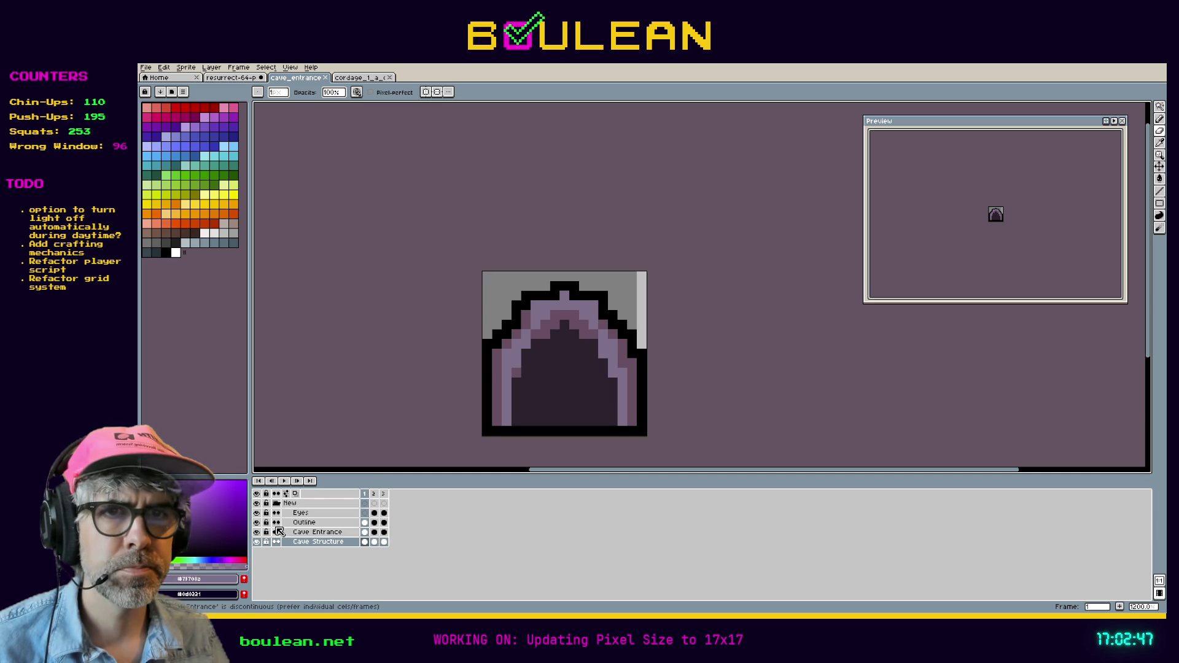
{"action": "left_click", "coordinate": [321, 536]}
Step: Try duplicating and transforming the Cave Entrance layer, undo it, save, and close cave_entrance
{"action": "key", "text": "ctrl+a"}
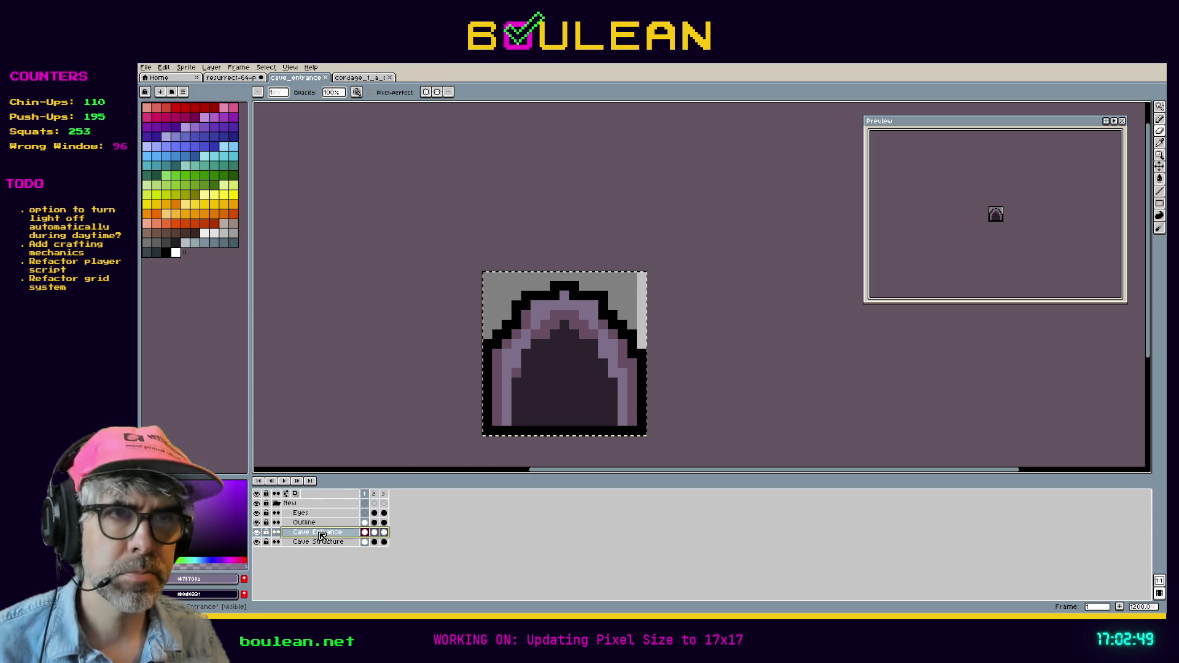
{"action": "key", "text": "Right"}
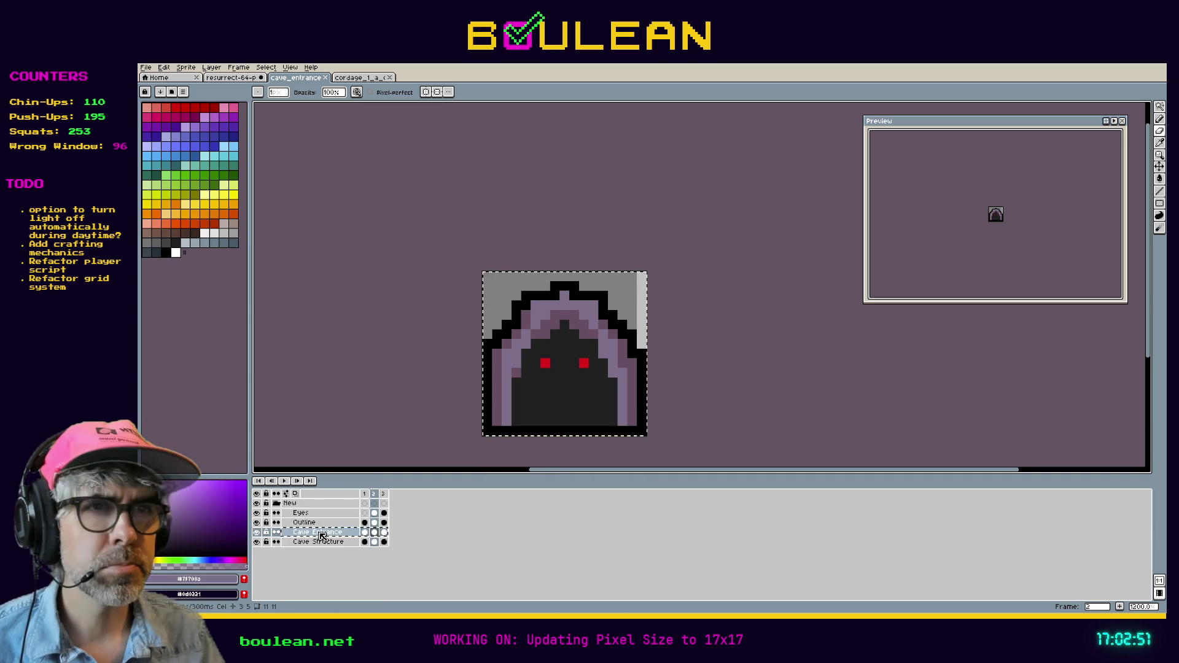
{"action": "key", "text": "ctrl+j"}
{"action": "key", "text": "ctrl+z"}
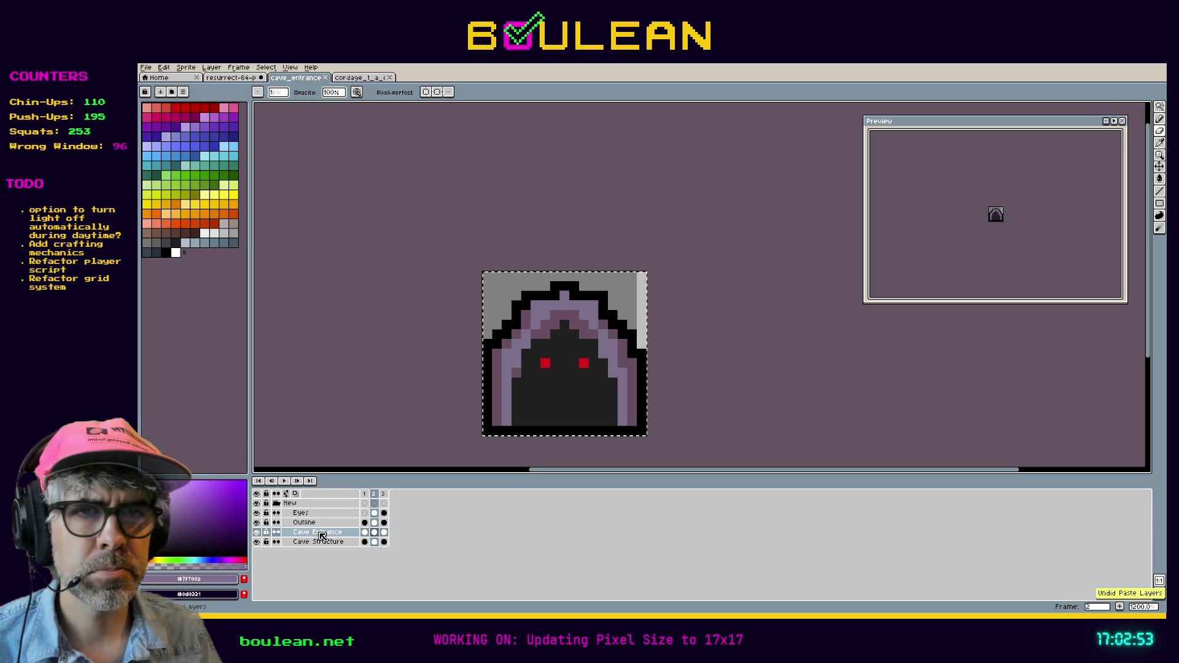
{"action": "key", "text": "ctrl+t"}
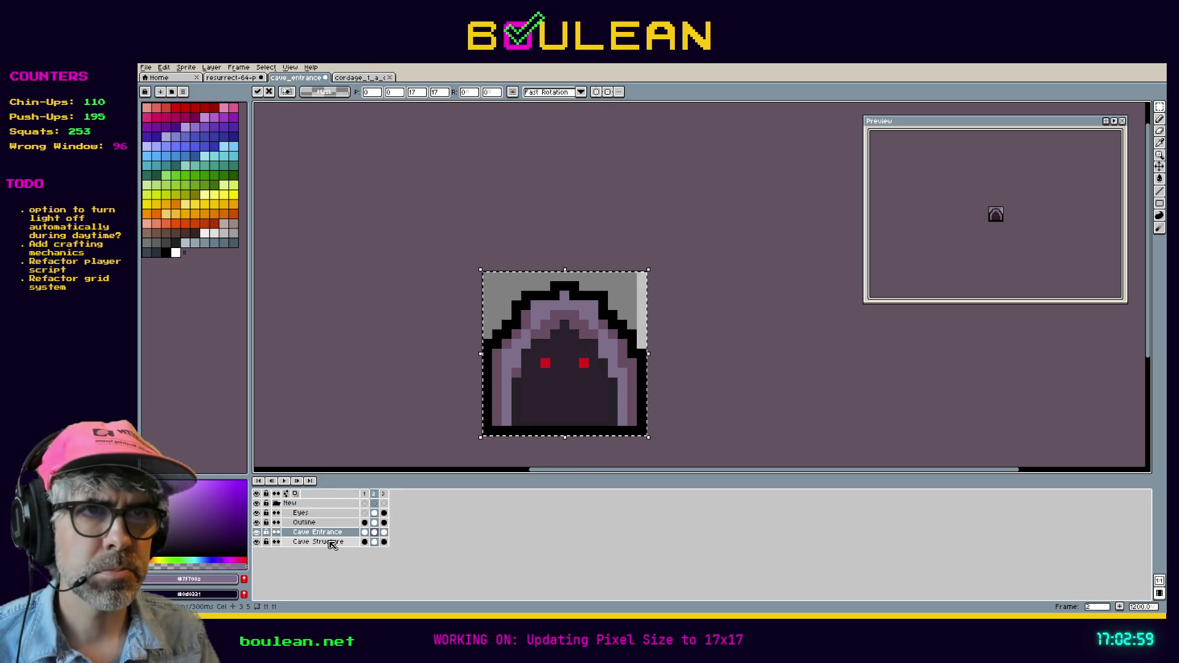
{"action": "key", "text": "Return"}
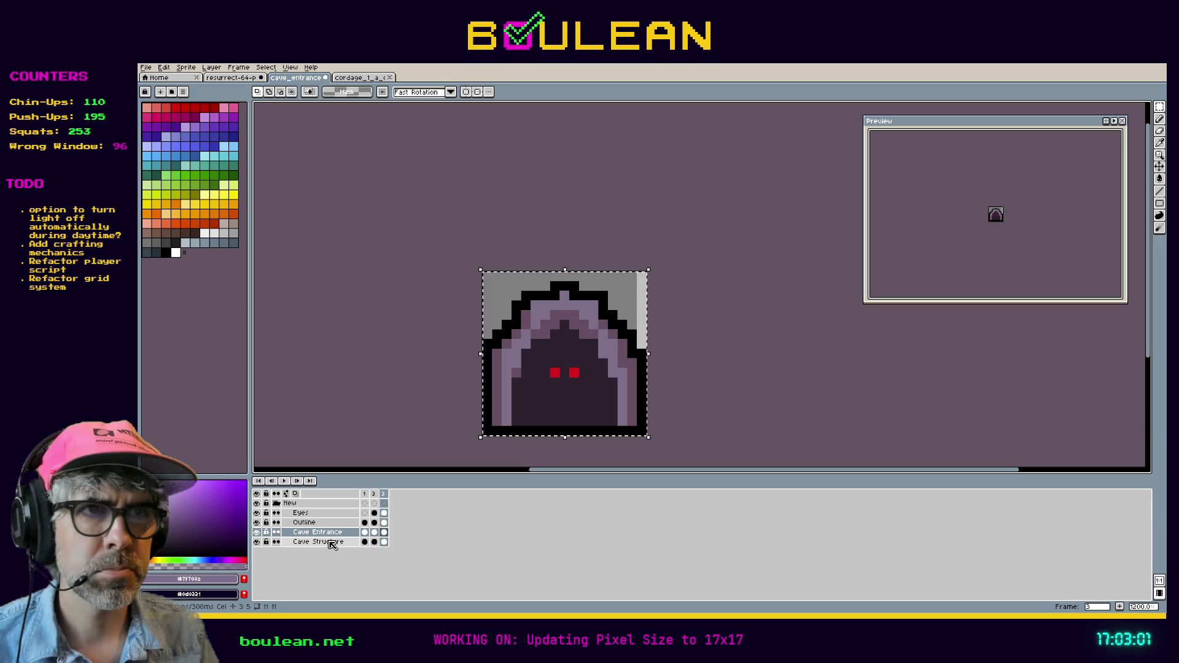
{"action": "key", "text": "ctrl+d"}
{"action": "key", "text": "ctrl+s"}
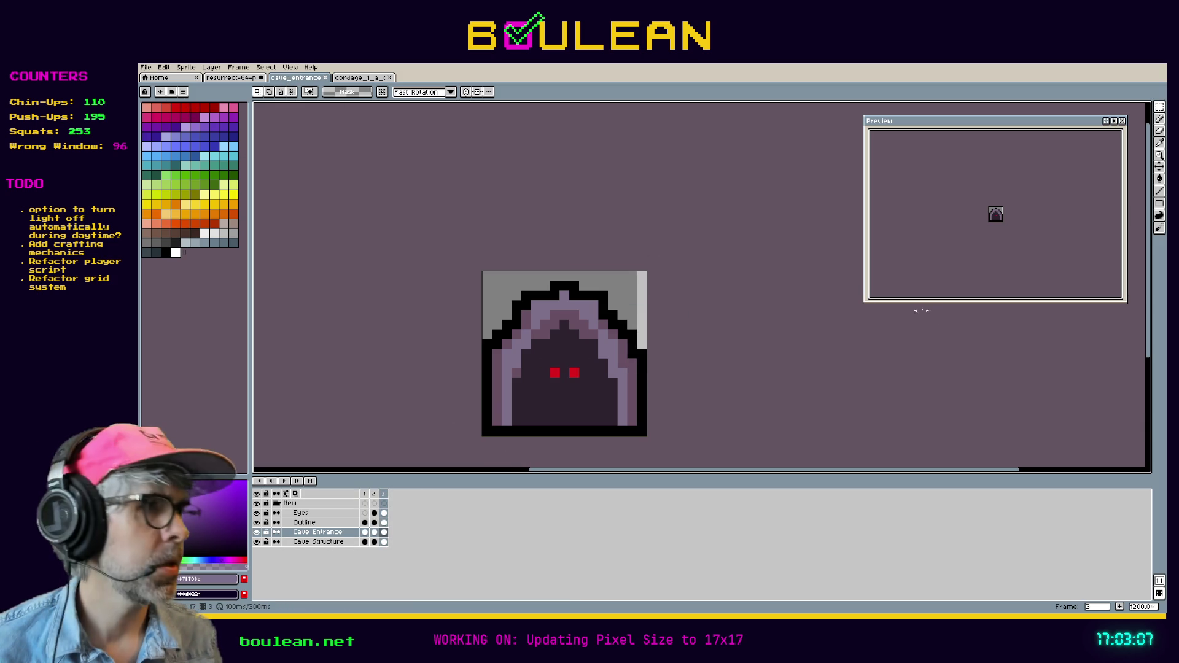
{"action": "left_click", "coordinate": [325, 78]}
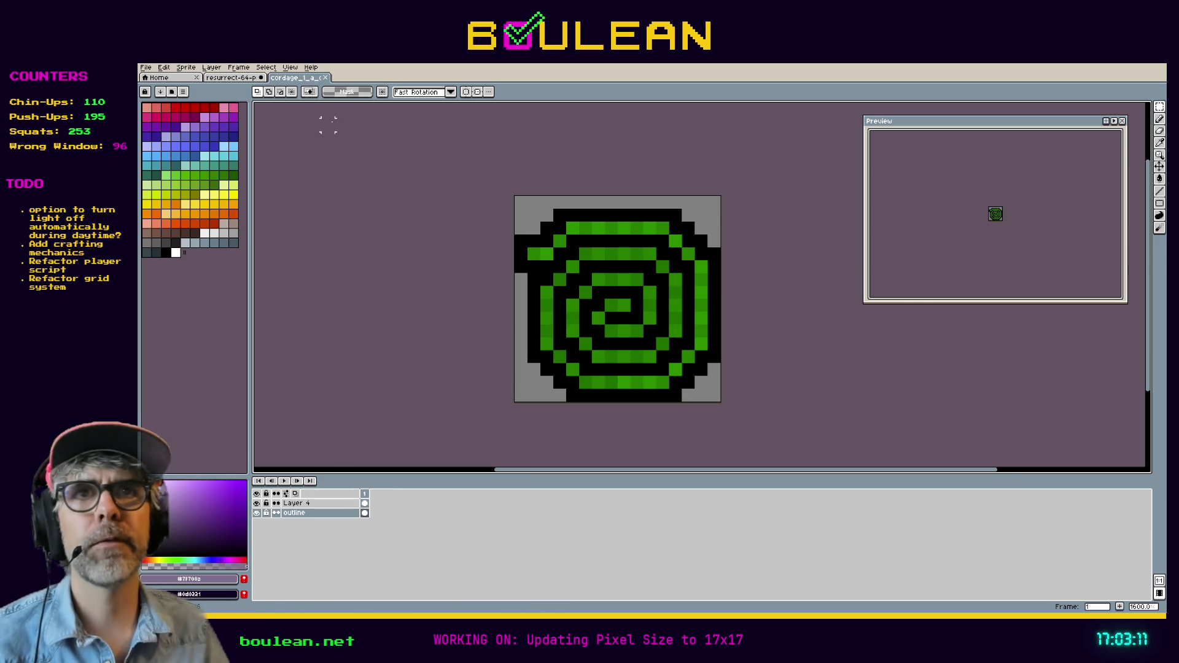
Step: Export the cordage sprite as cordage_1_c_outlined_17x17.png to the 17x17 folder, accepting the layers warning
{"action": "left_click", "coordinate": [146, 69]}
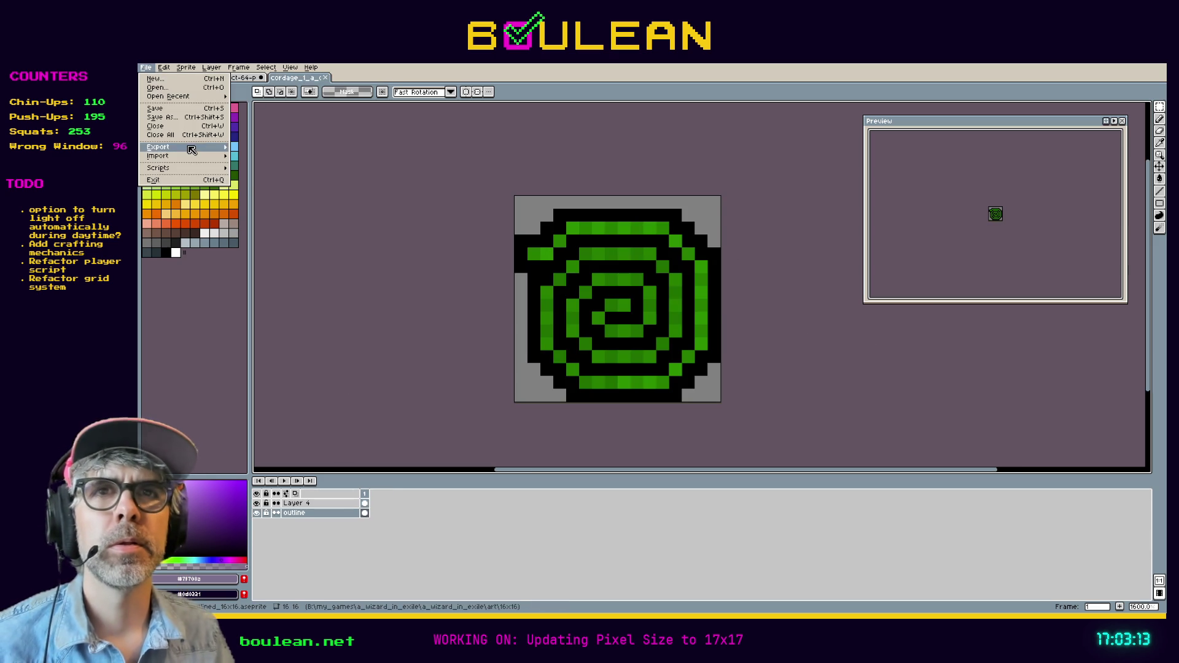
{"action": "mouse_move", "coordinate": [184, 147]}
{"action": "left_click", "coordinate": [243, 150]}
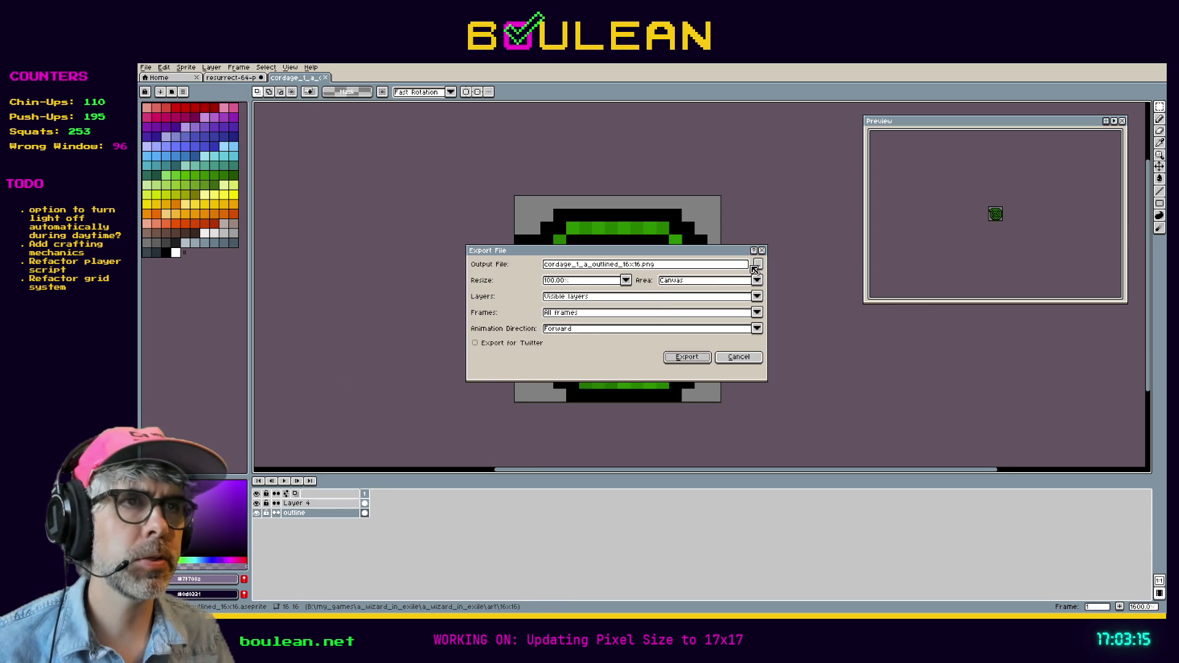
{"action": "left_click", "coordinate": [758, 264]}
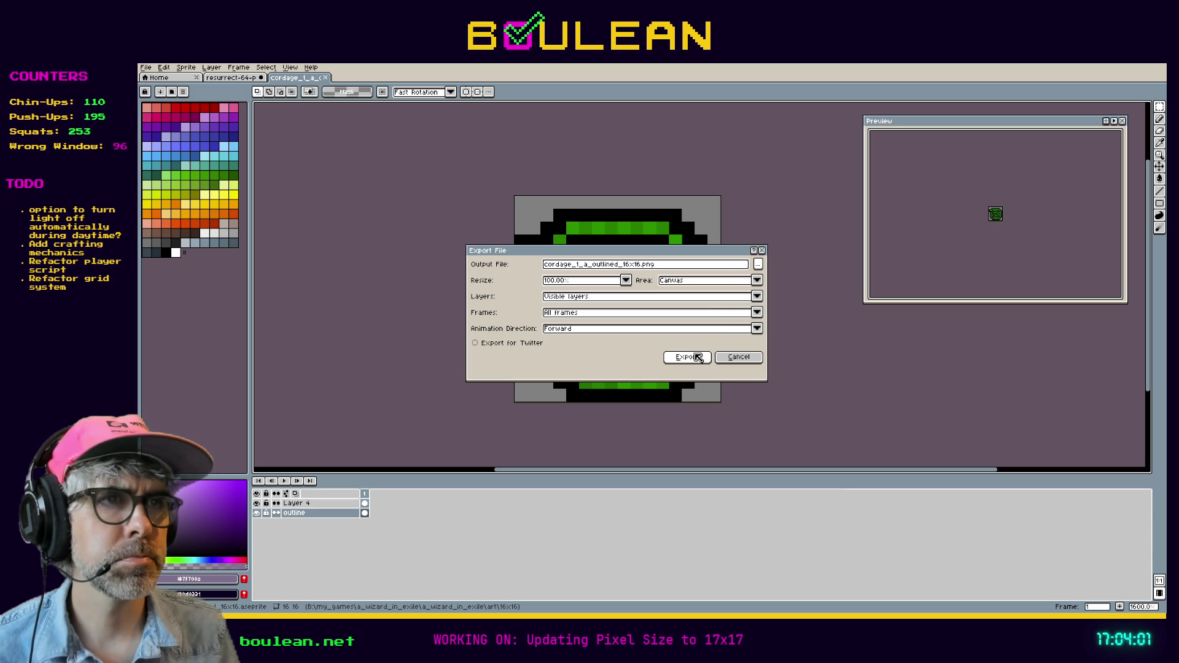
{"action": "left_click", "coordinate": [758, 264]}
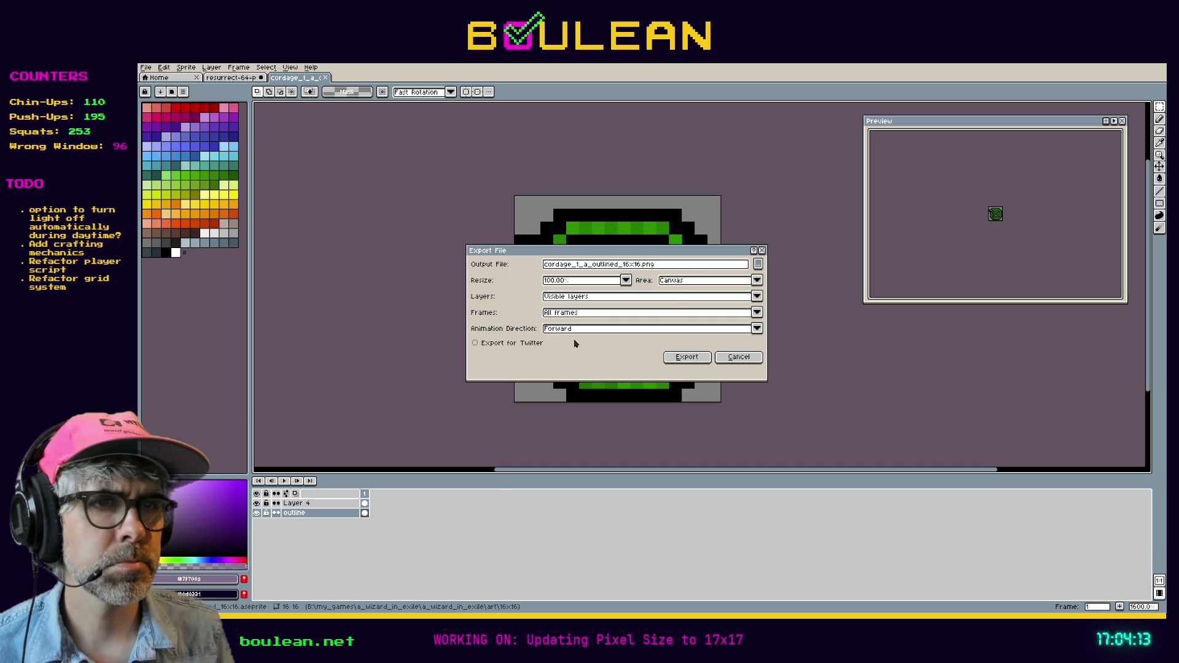
{"action": "left_click", "coordinate": [675, 361]}
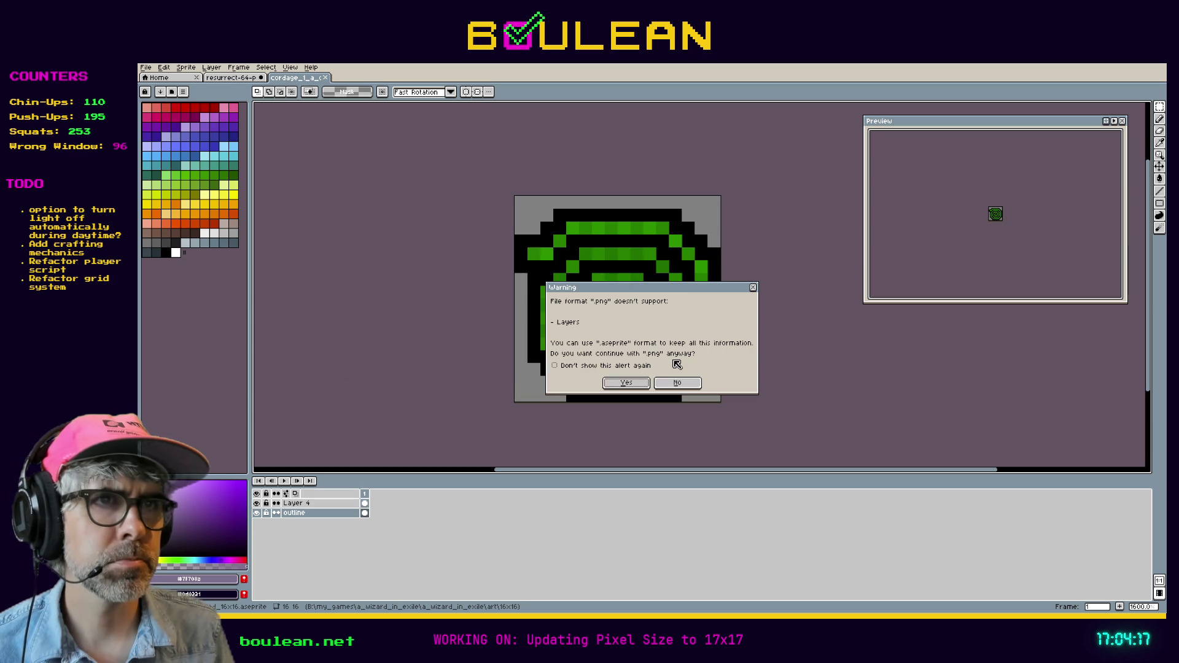
{"action": "left_click", "coordinate": [626, 383]}
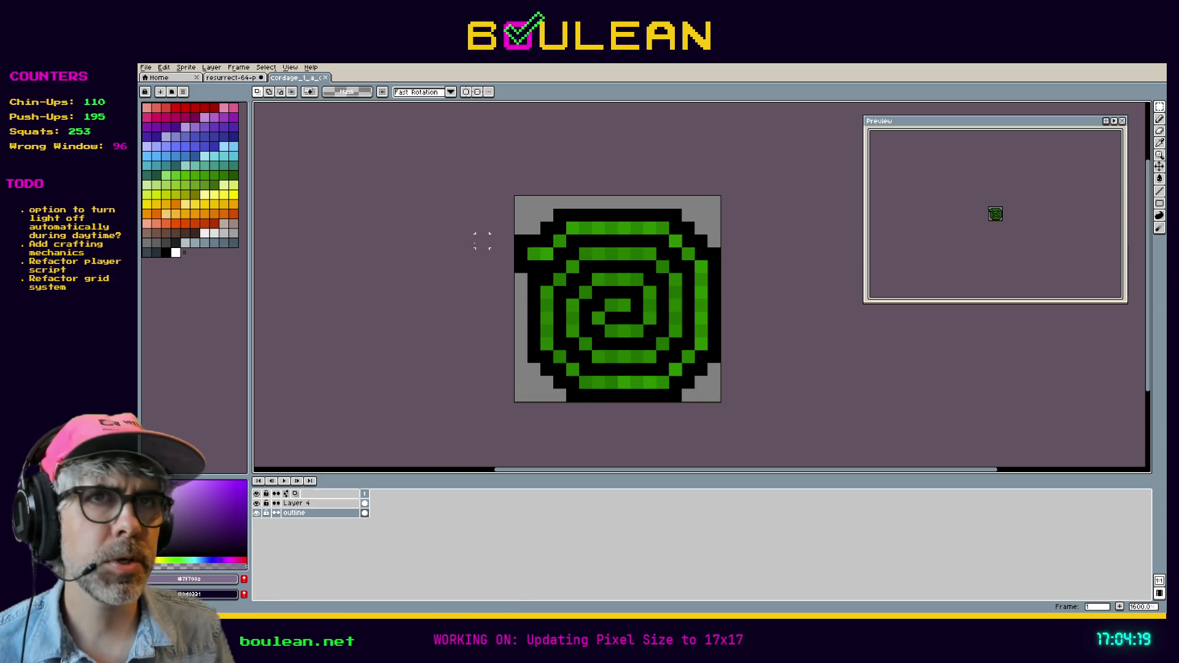
Step: Save the cordage sprite as an outlined_17x17.aseprite file in the 17x17 folder
{"action": "left_click", "coordinate": [146, 67]}
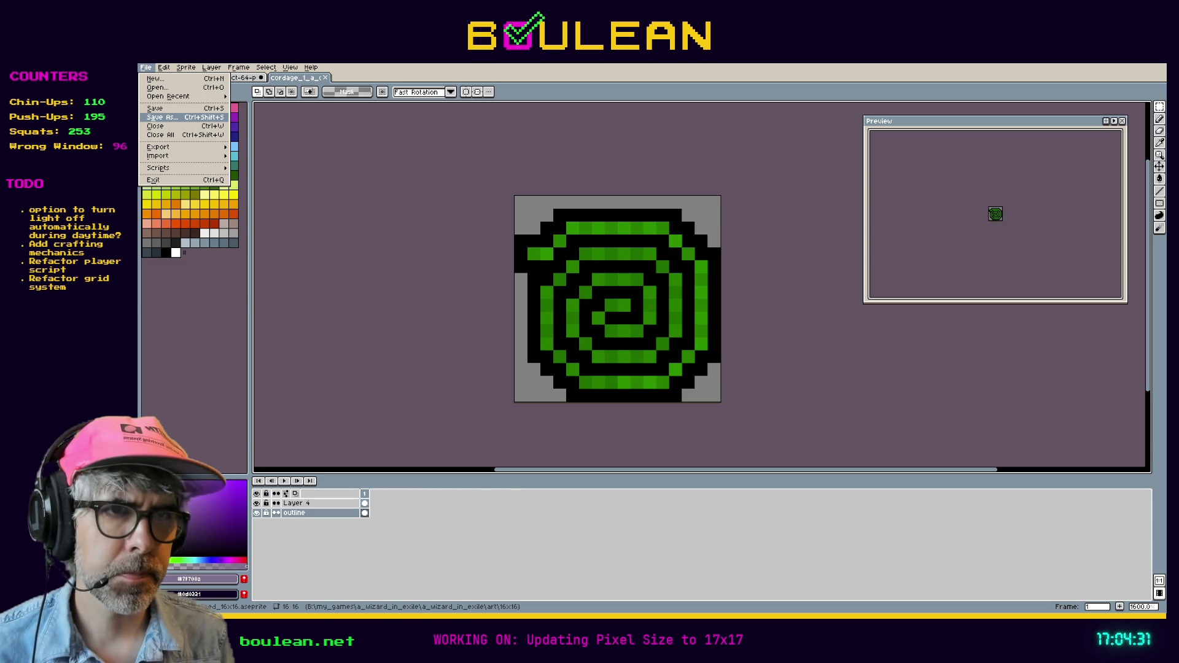
{"action": "key", "text": "s"}
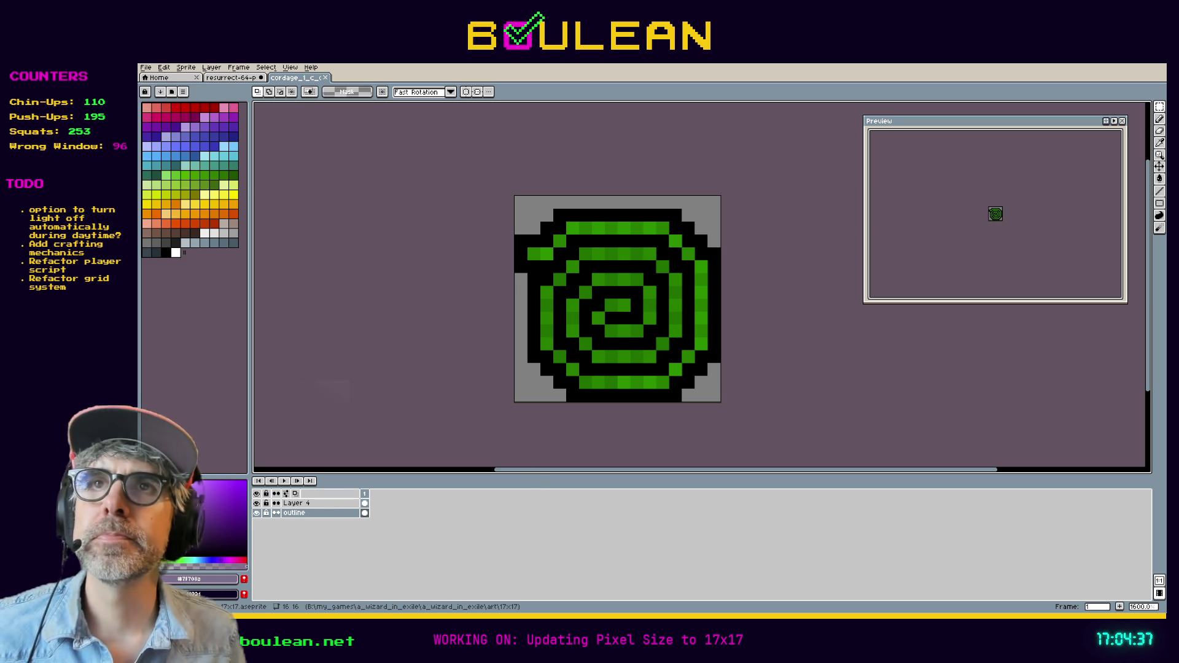
Step: Load resurrect_64_palette into the active palette
{"action": "left_click", "coordinate": [183, 92]}
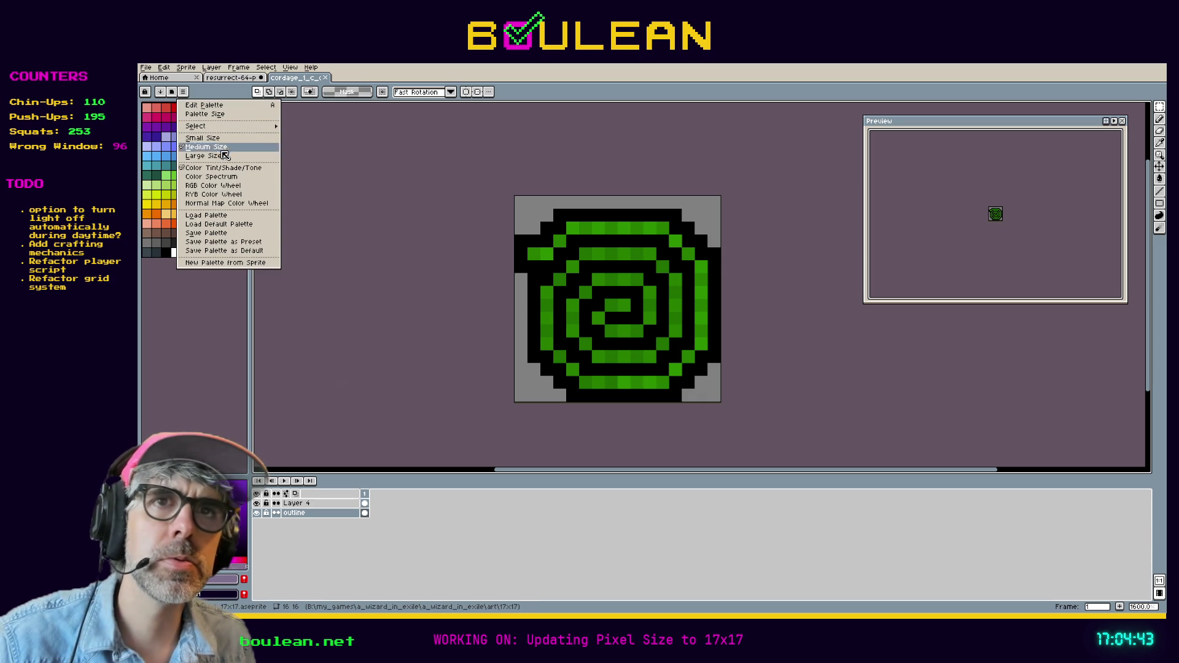
{"action": "left_click", "coordinate": [234, 228]}
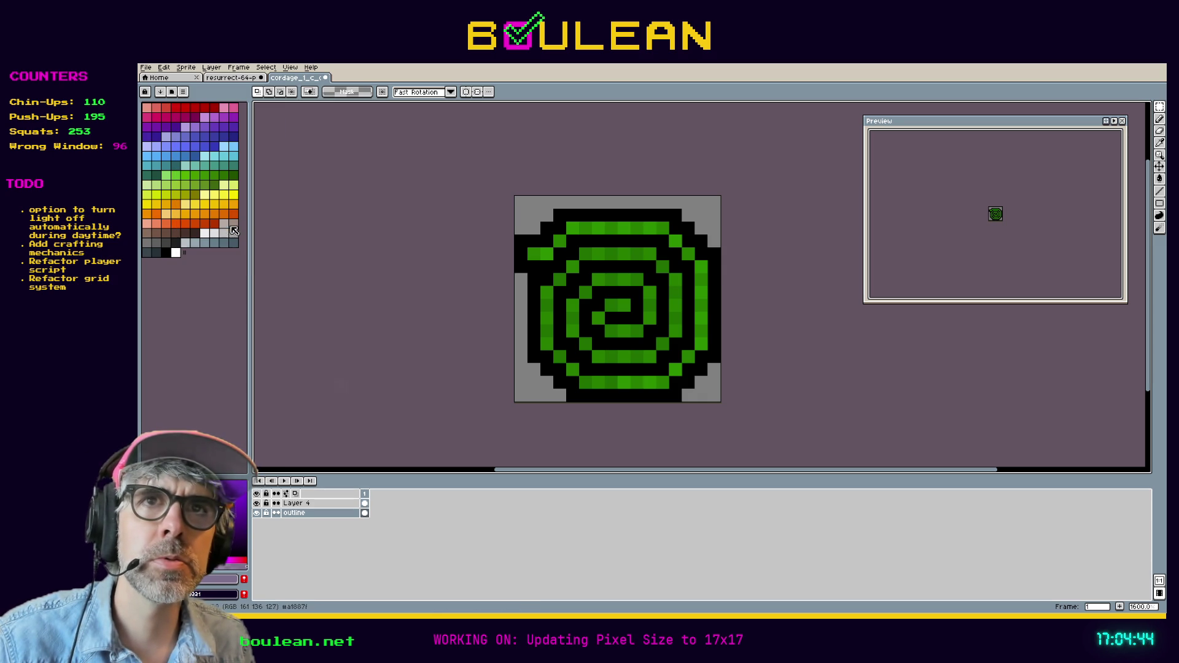
{"action": "left_click", "coordinate": [183, 92]}
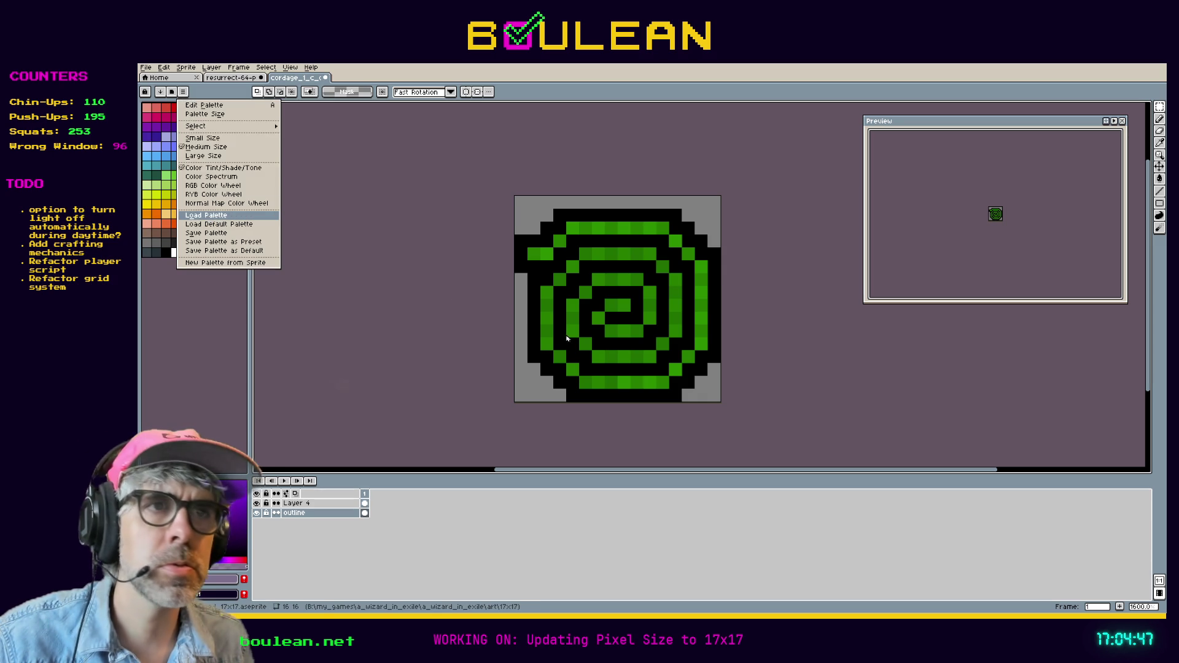
{"action": "left_click", "coordinate": [206, 215]}
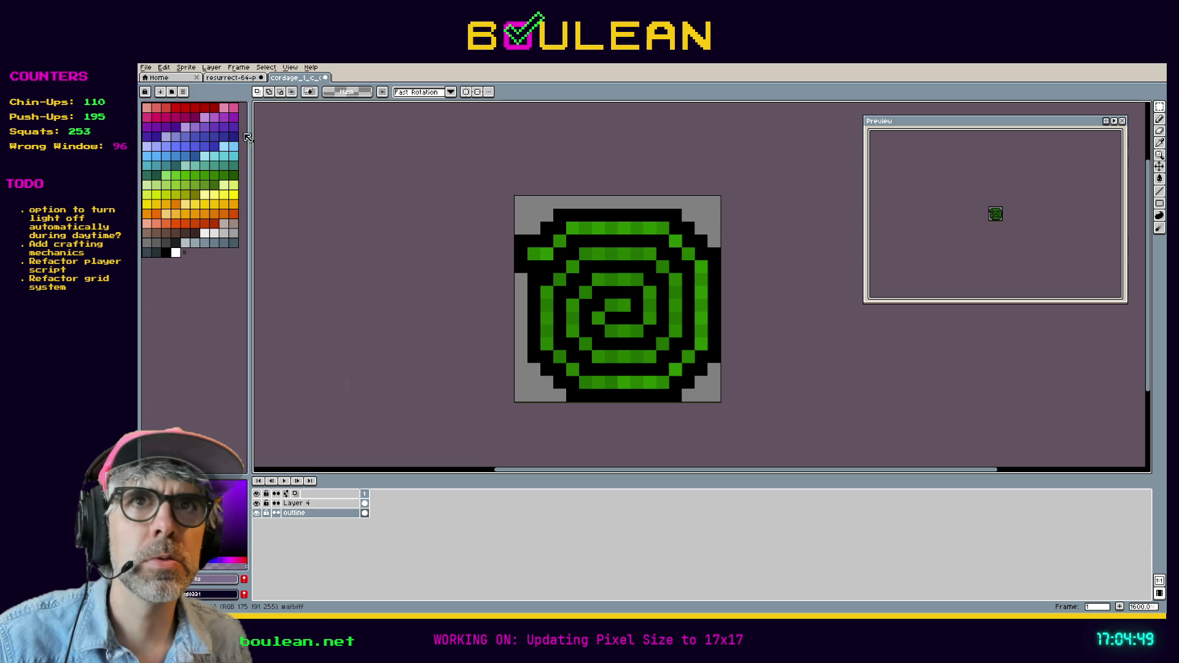
{"action": "left_click", "coordinate": [207, 136]}
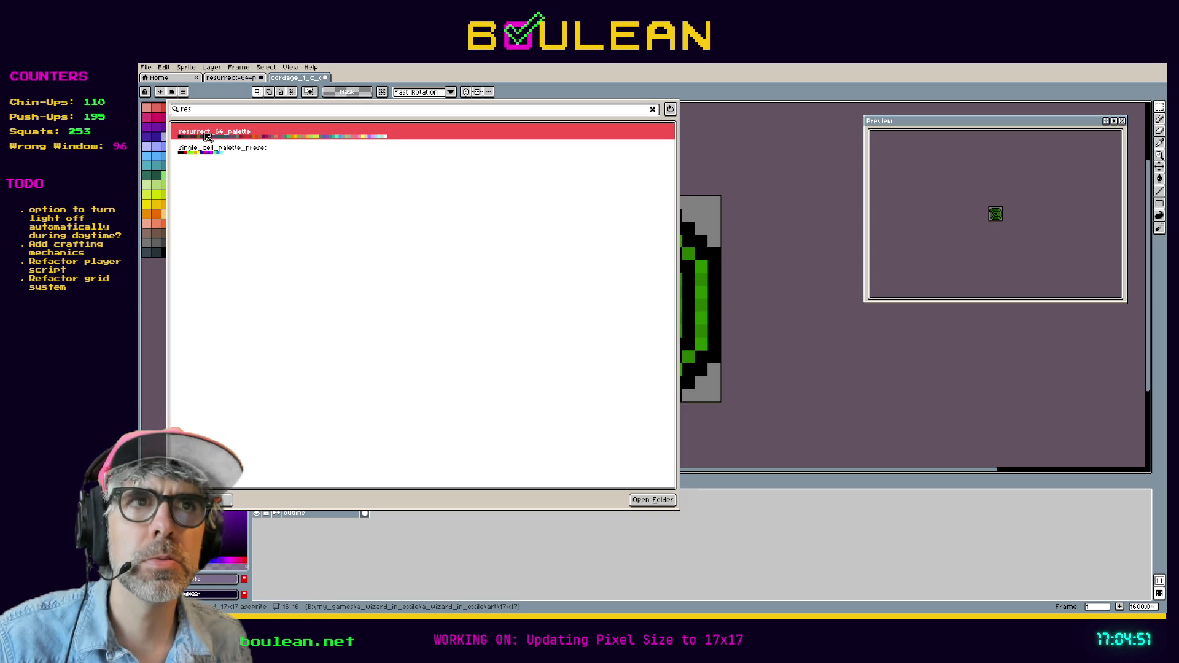
{"action": "left_click", "coordinate": [159, 322]}
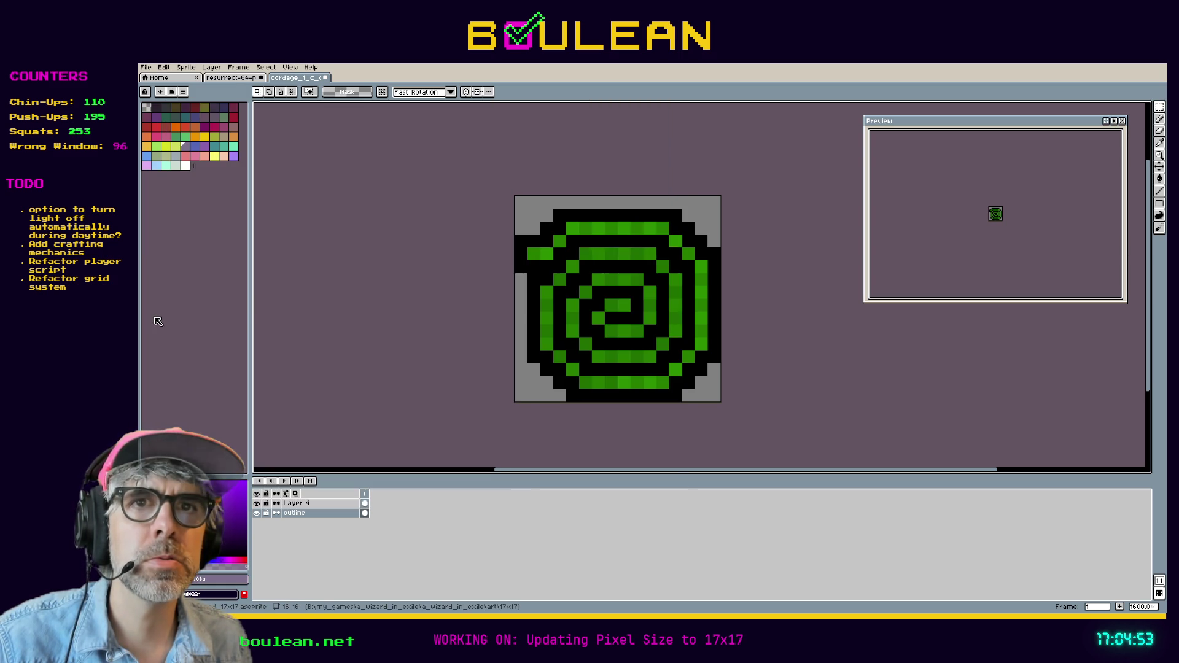
Step: Save the Resurrect 64 palette as the default palette
{"action": "left_click", "coordinate": [183, 91]}
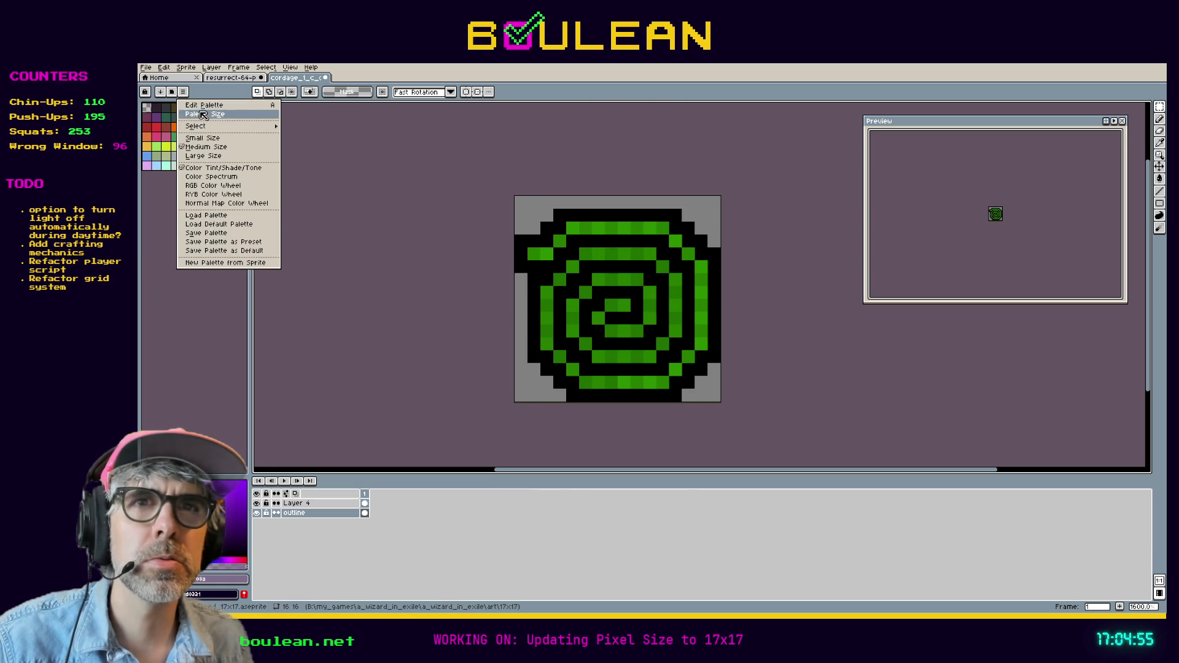
{"action": "left_click", "coordinate": [252, 251]}
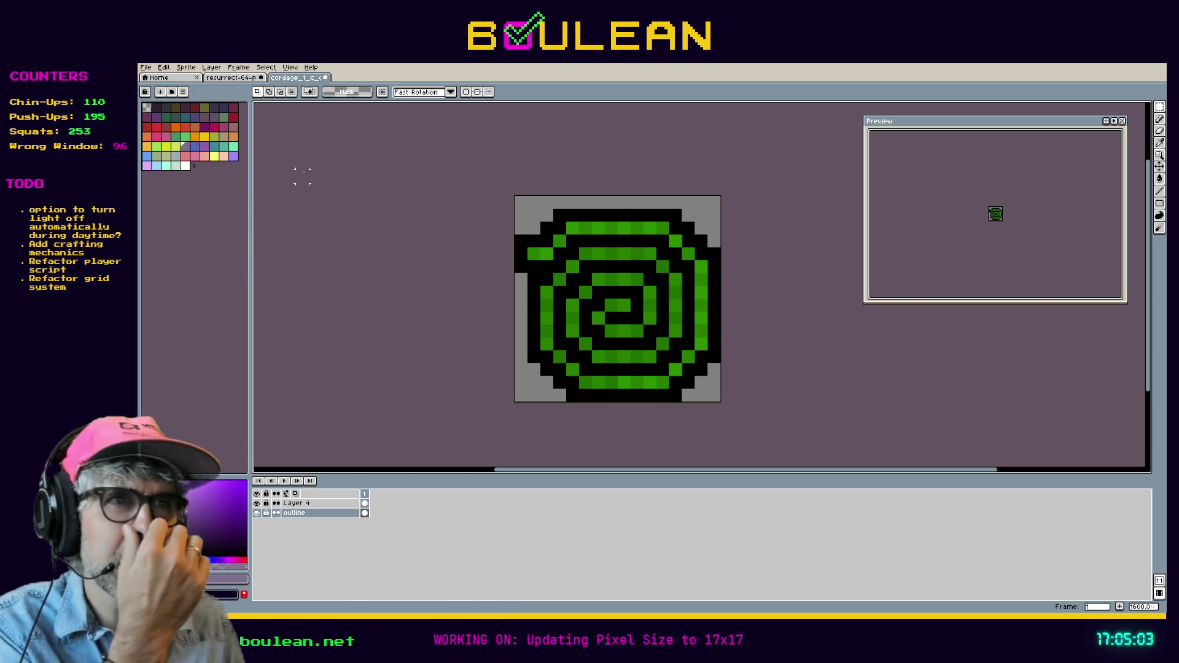
{"action": "left_click", "coordinate": [237, 79]}
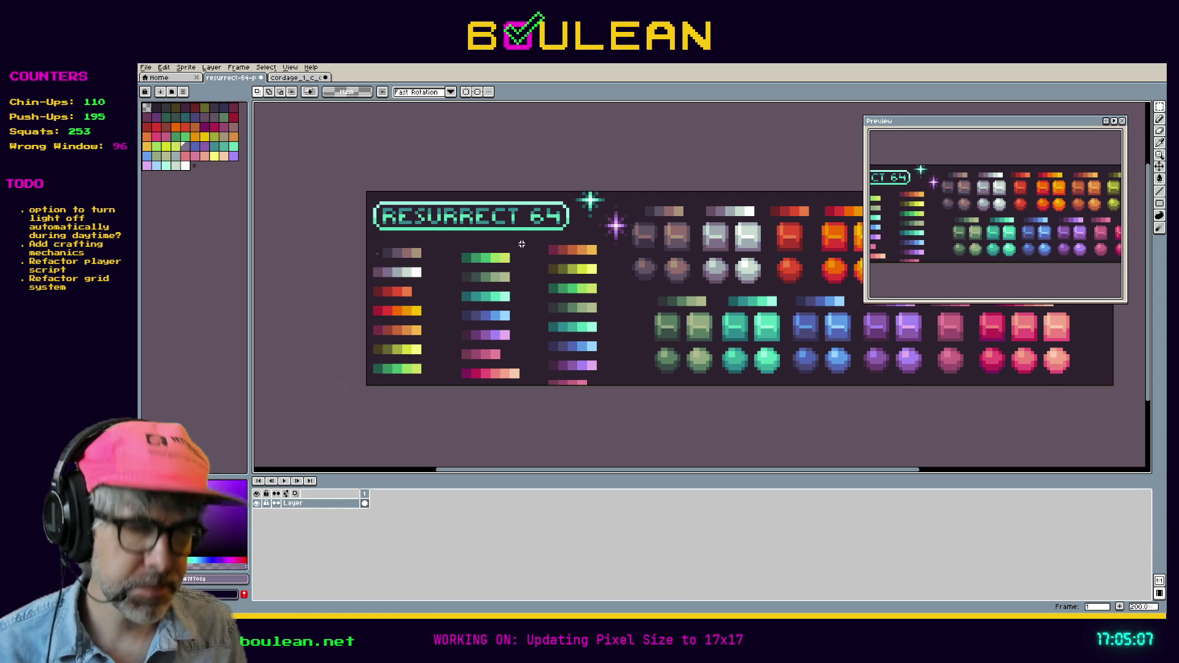
Step: Eyedrop the dark grey-teal #374e4a from the Resurrect 64 palette image
{"action": "key", "text": "i"}
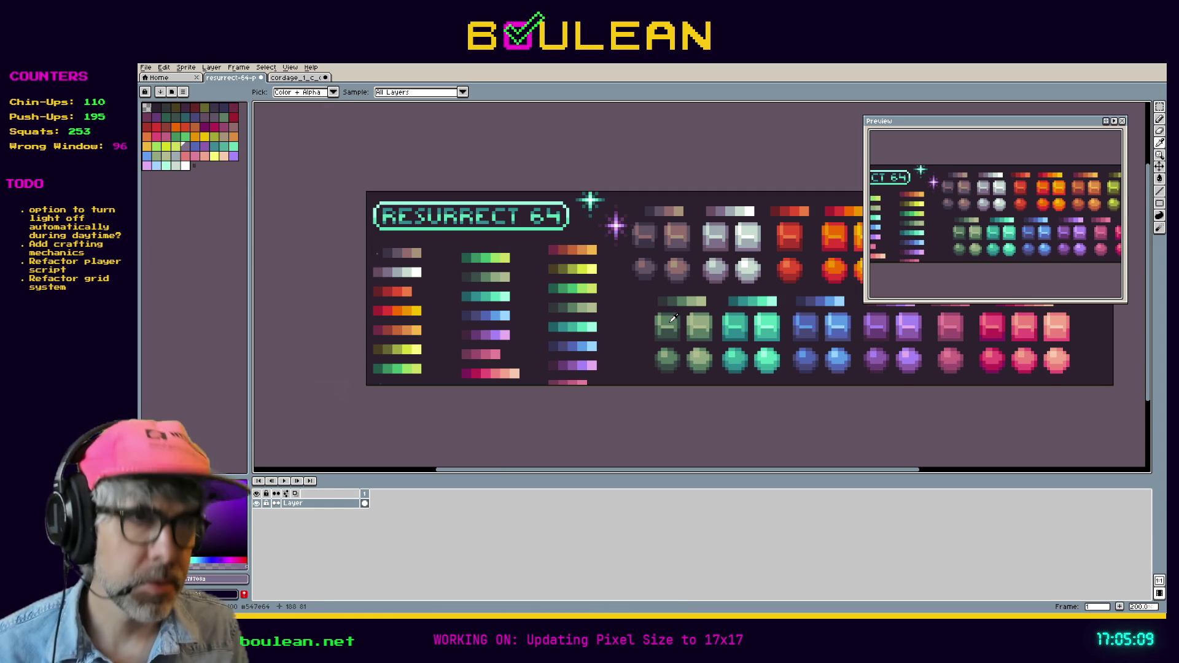
{"action": "left_click", "coordinate": [673, 332]}
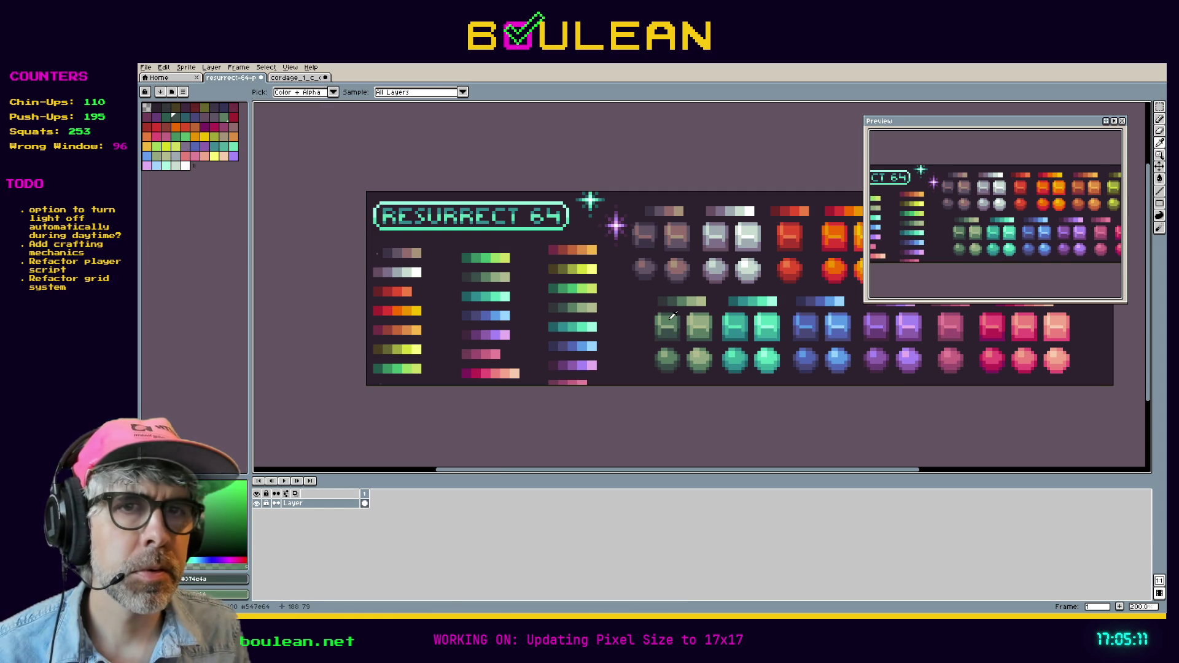
{"action": "left_click", "coordinate": [312, 79]}
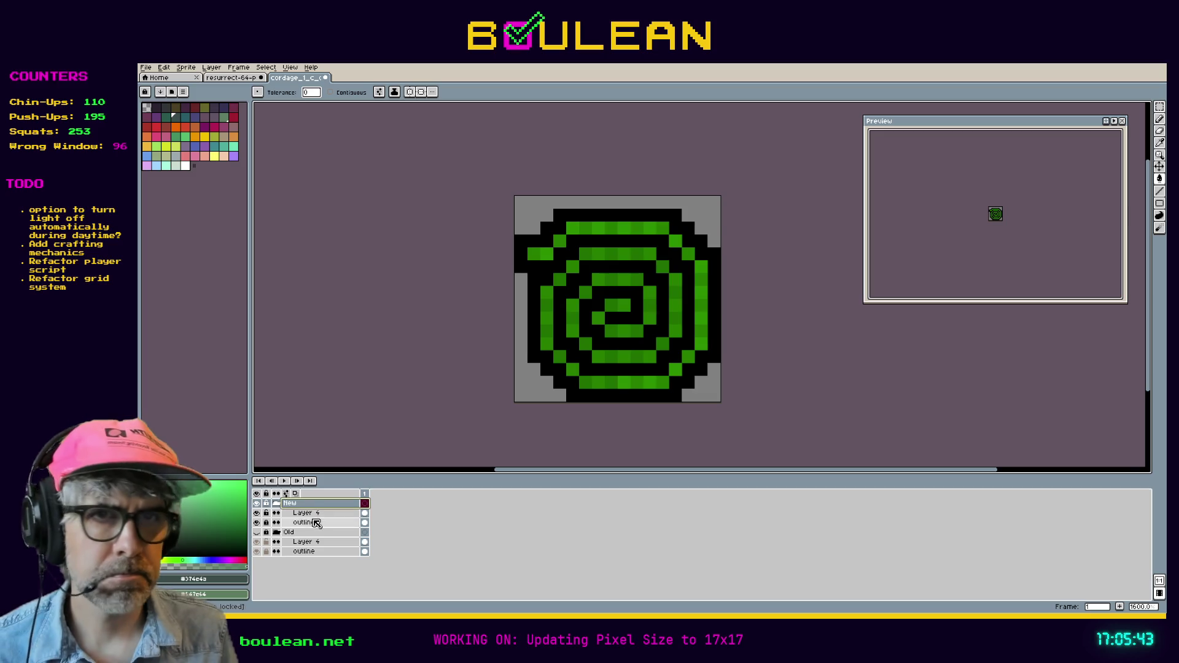
Step: Rename the spiral's Layer 4 to 'Cordage'
{"action": "double_click", "coordinate": [332, 515]}
{"action": "type", "text": "Cordage"}
{"action": "key", "text": "Return"}
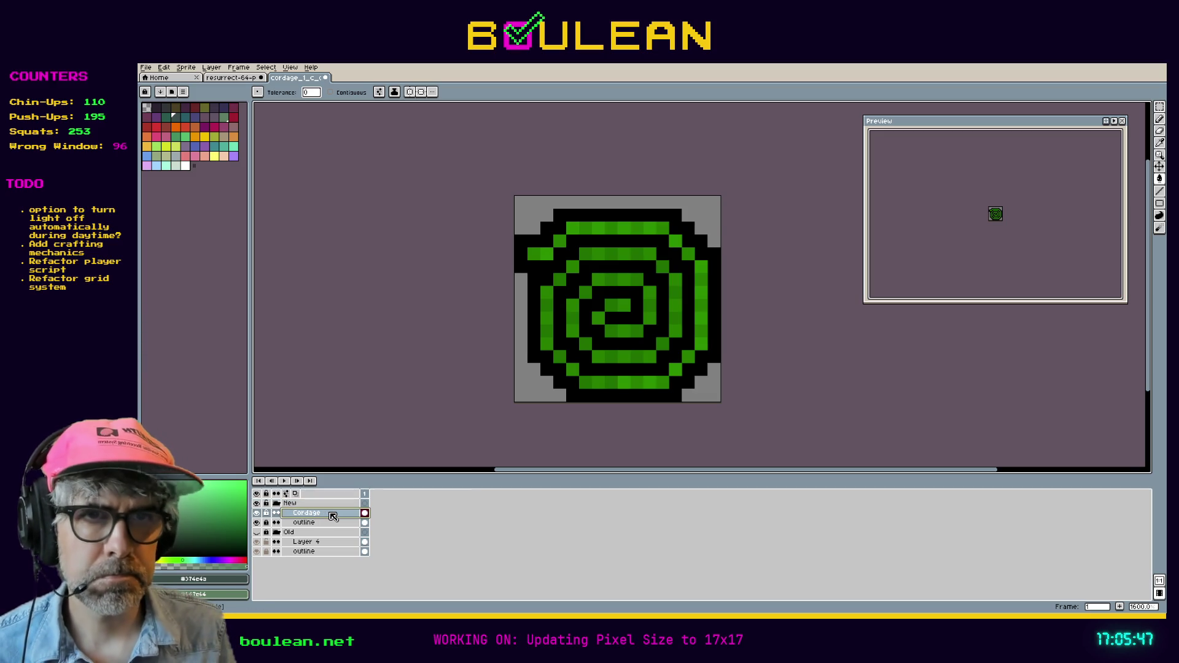
{"action": "left_click", "coordinate": [232, 78]}
{"action": "key", "text": "i"}
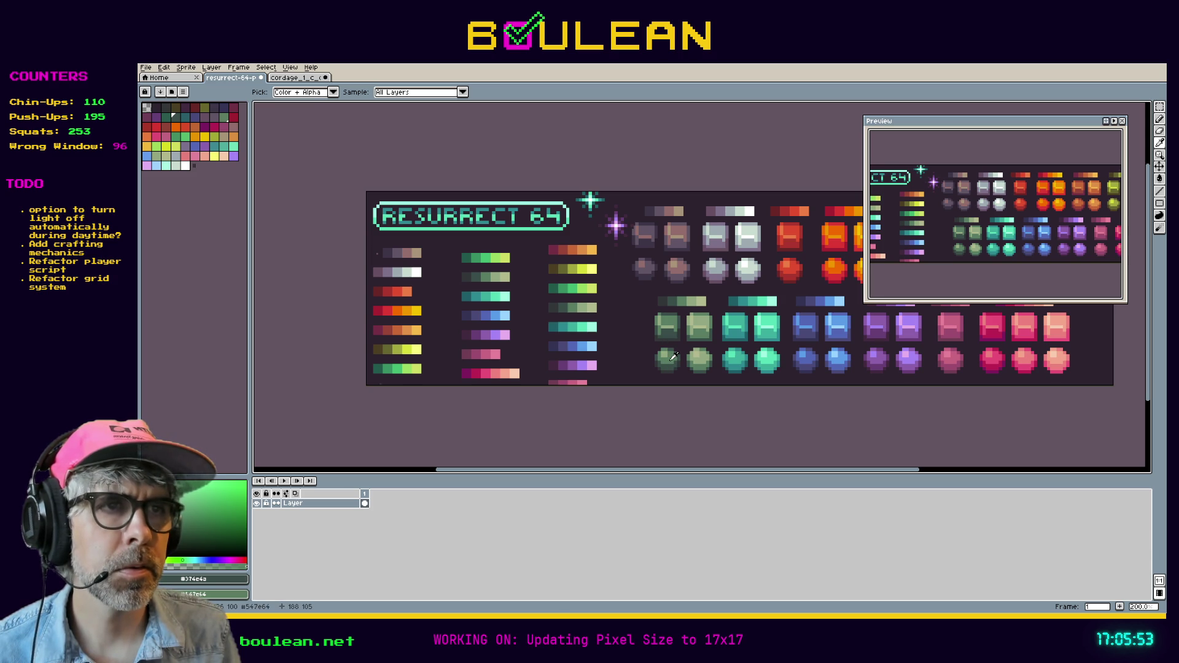
Step: Bucket-fill the spiral grey-green, then undo the fill to restore the bright green
{"action": "key", "text": "ctrl+Tab"}
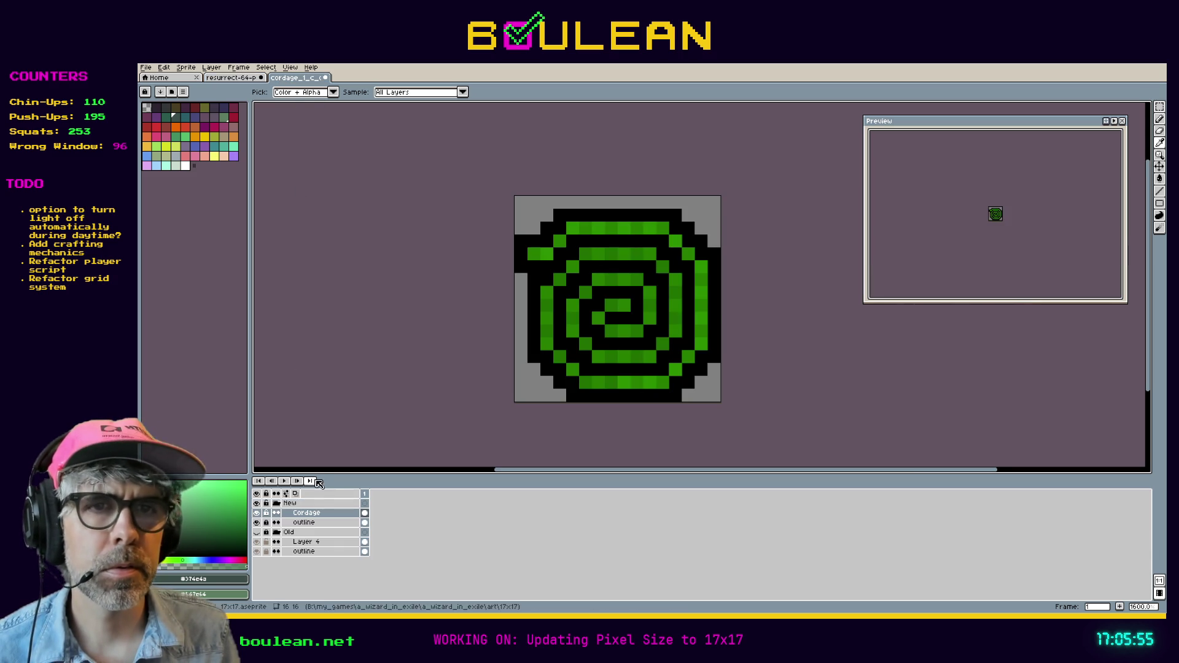
{"action": "key", "text": "g"}
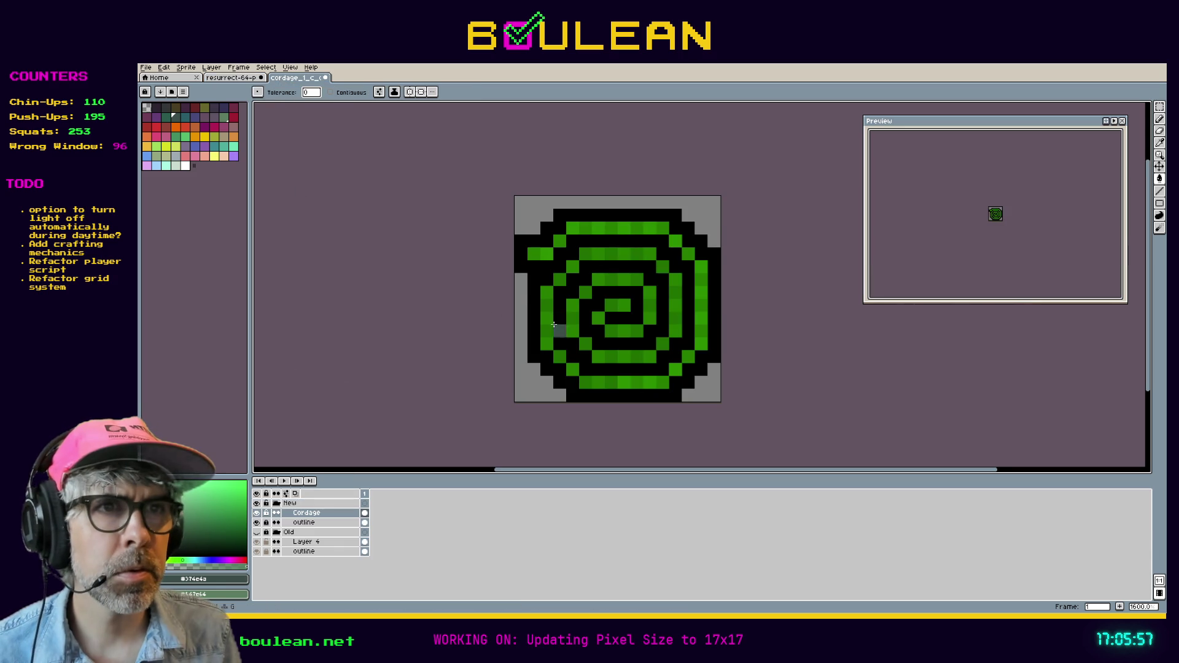
{"action": "left_click", "coordinate": [550, 332]}
{"action": "left_click", "coordinate": [572, 330]}
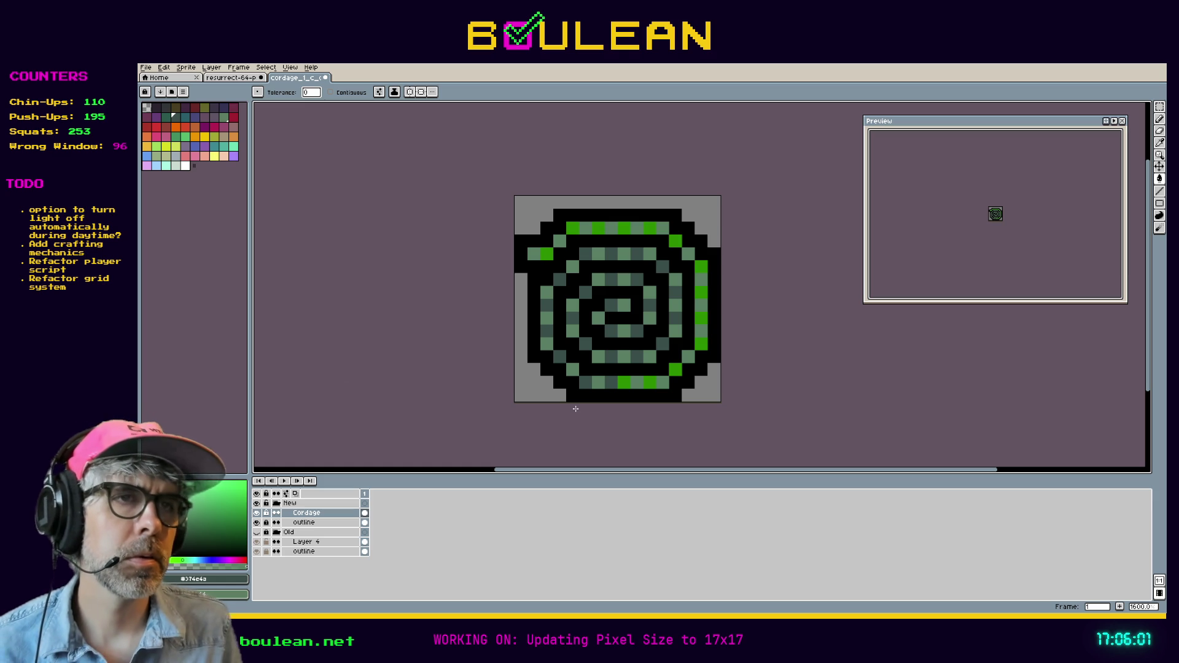
{"action": "key", "text": "v"}
{"action": "key", "text": "ctrl+z"}
{"action": "key", "text": "ctrl+z"}
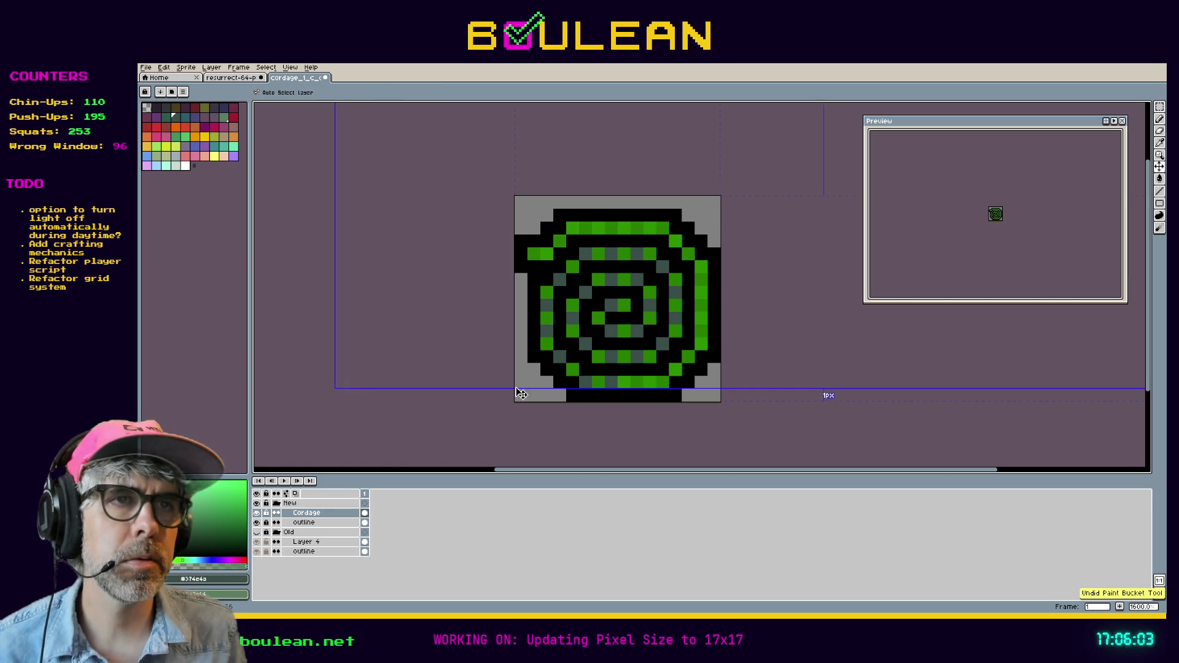
{"action": "key", "text": "g"}
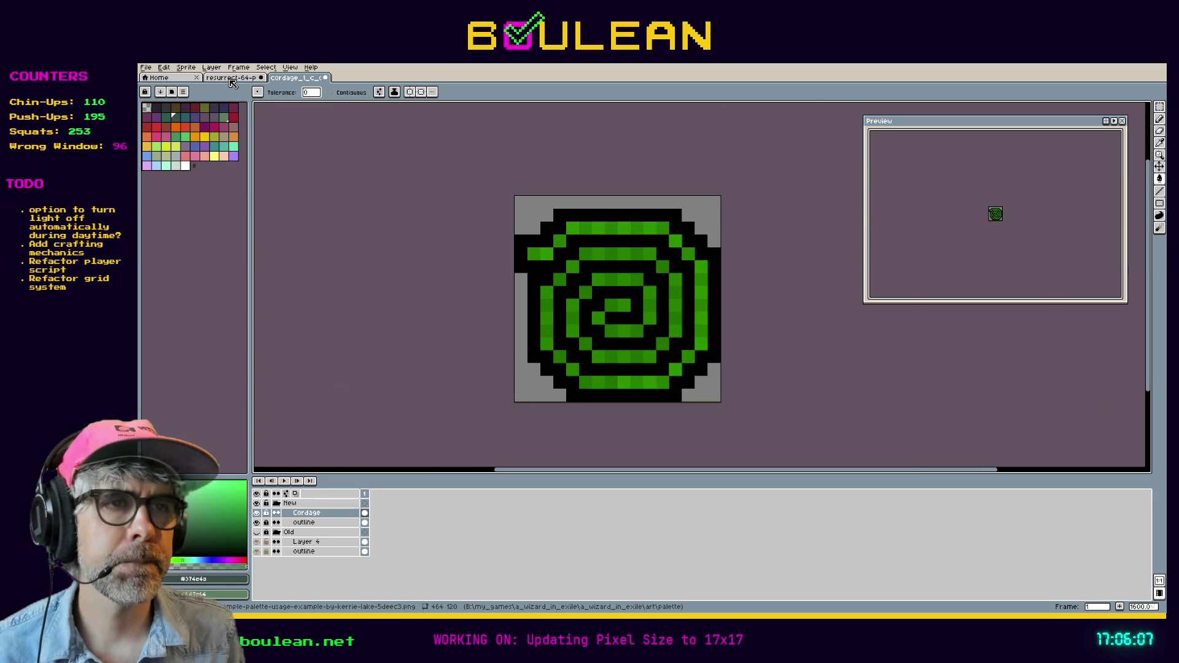
Step: Eyedrop the yellow-green #a2a947 from the Resurrect 64 palette image
{"action": "left_click", "coordinate": [232, 79]}
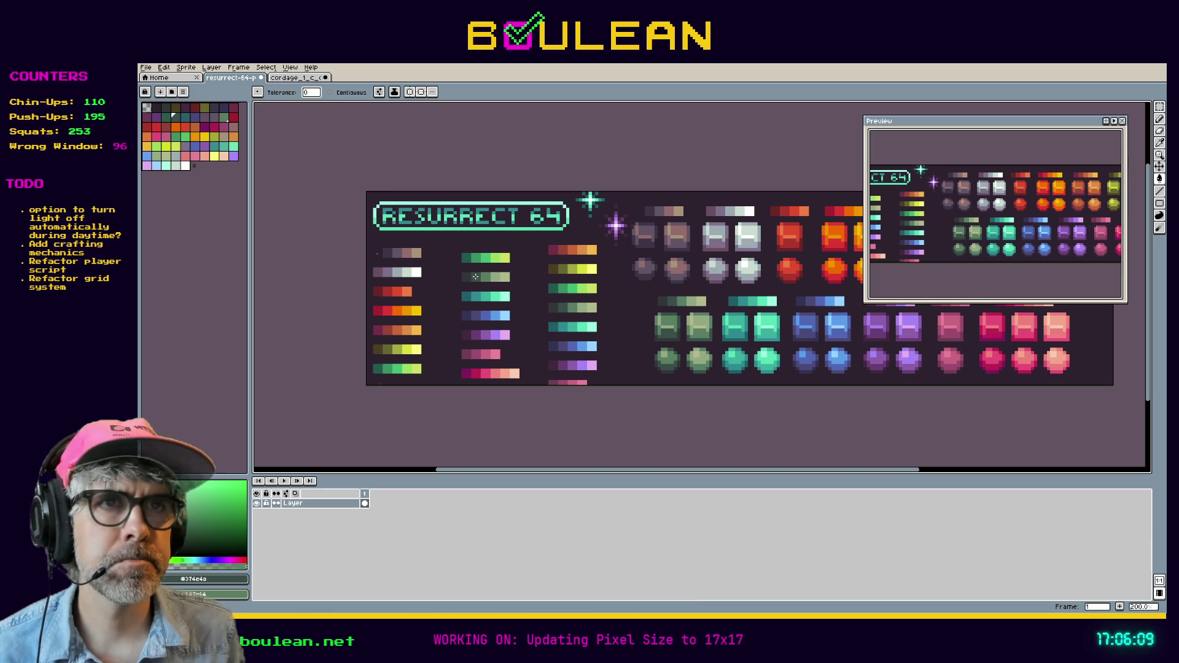
{"action": "key", "text": "i"}
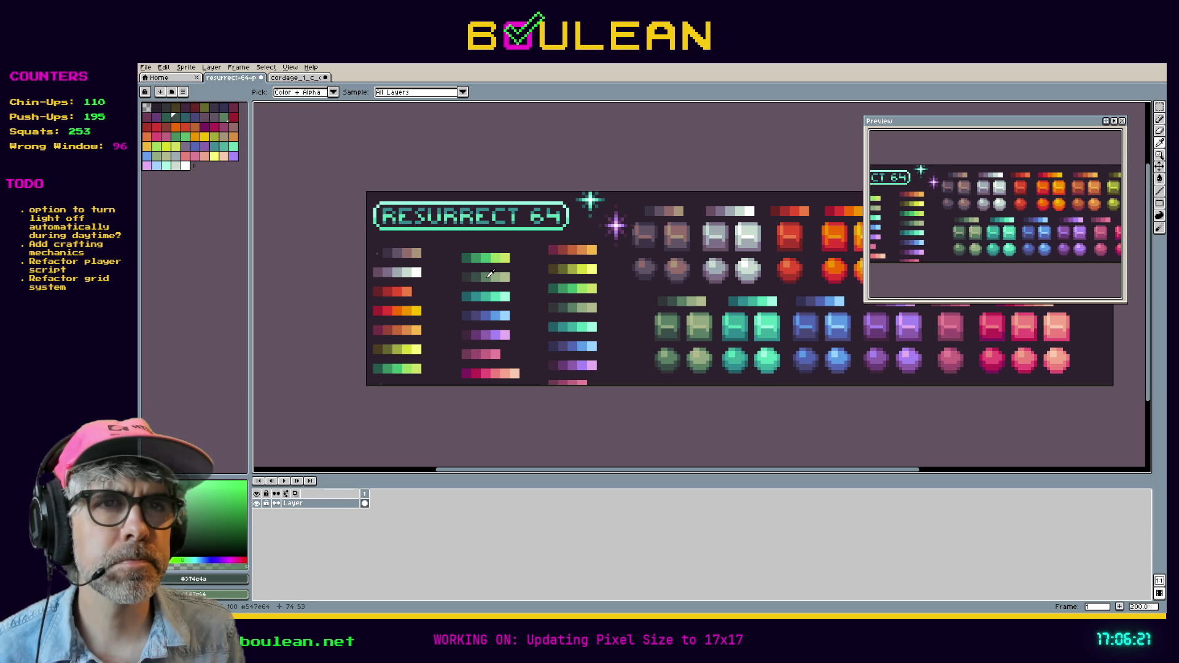
{"action": "left_click", "coordinate": [401, 347]}
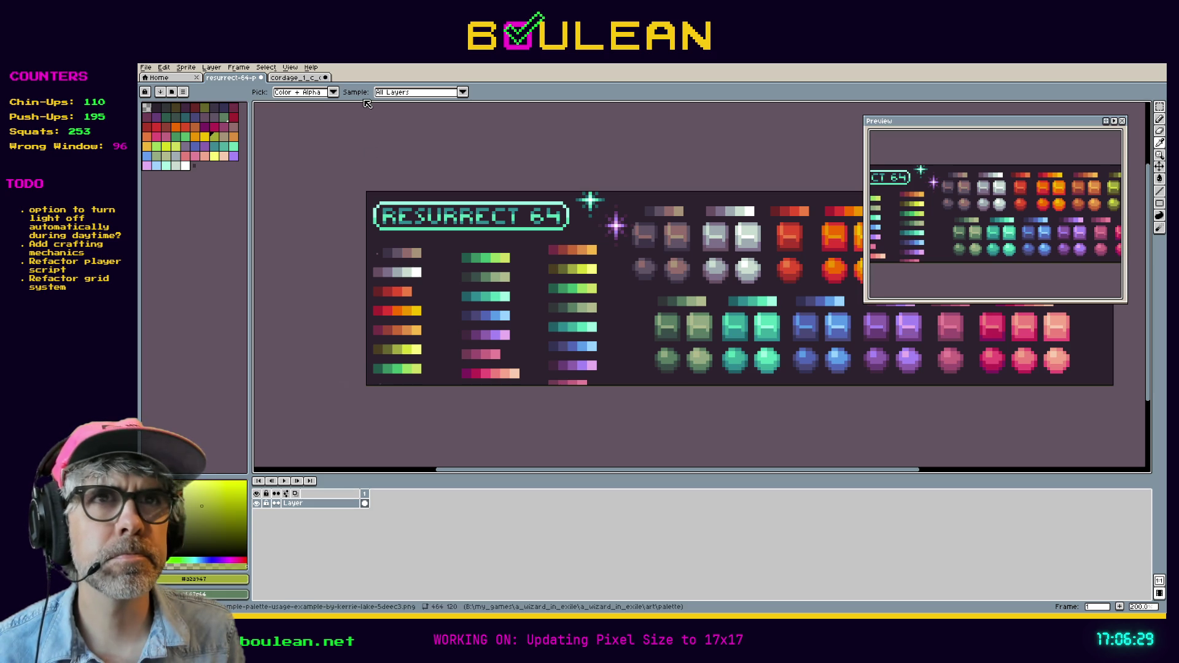
Step: Bucket-fill the spiral's green pixels with yellow-green
{"action": "left_click", "coordinate": [301, 78]}
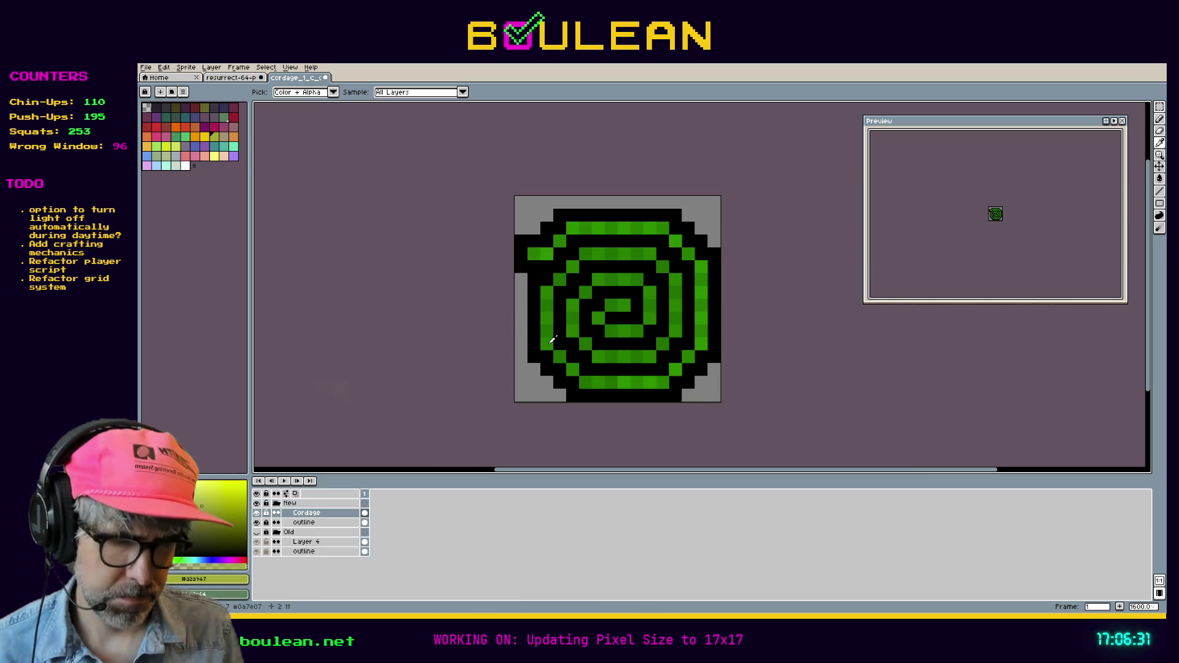
{"action": "key", "text": "g"}
{"action": "left_click", "coordinate": [573, 369]}
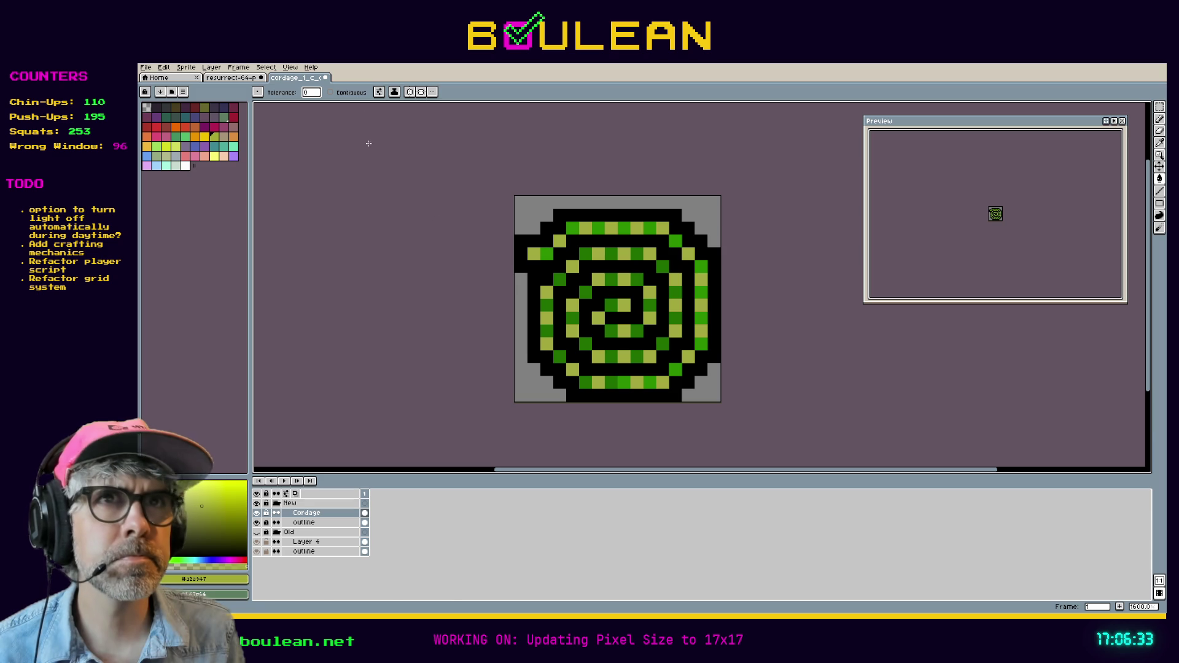
Step: Pick dark teal #165a4c and replace the yellow-green spiral pixels with it
{"action": "left_click", "coordinate": [252, 78]}
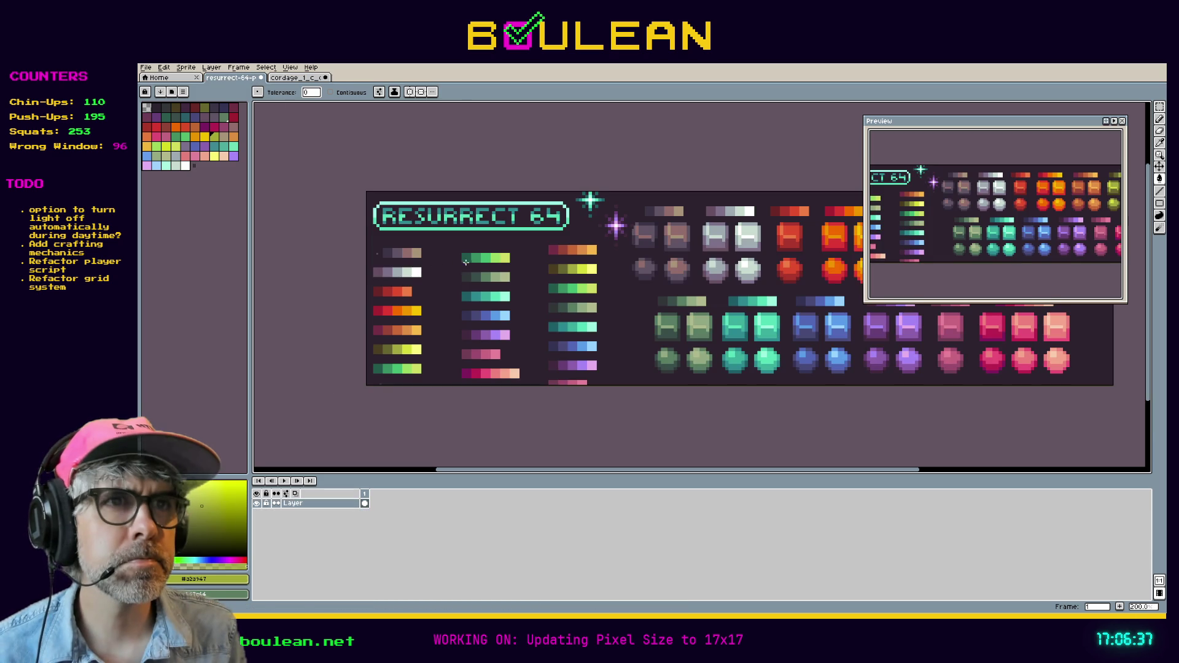
{"action": "key", "text": "i"}
{"action": "left_click", "coordinate": [558, 286]}
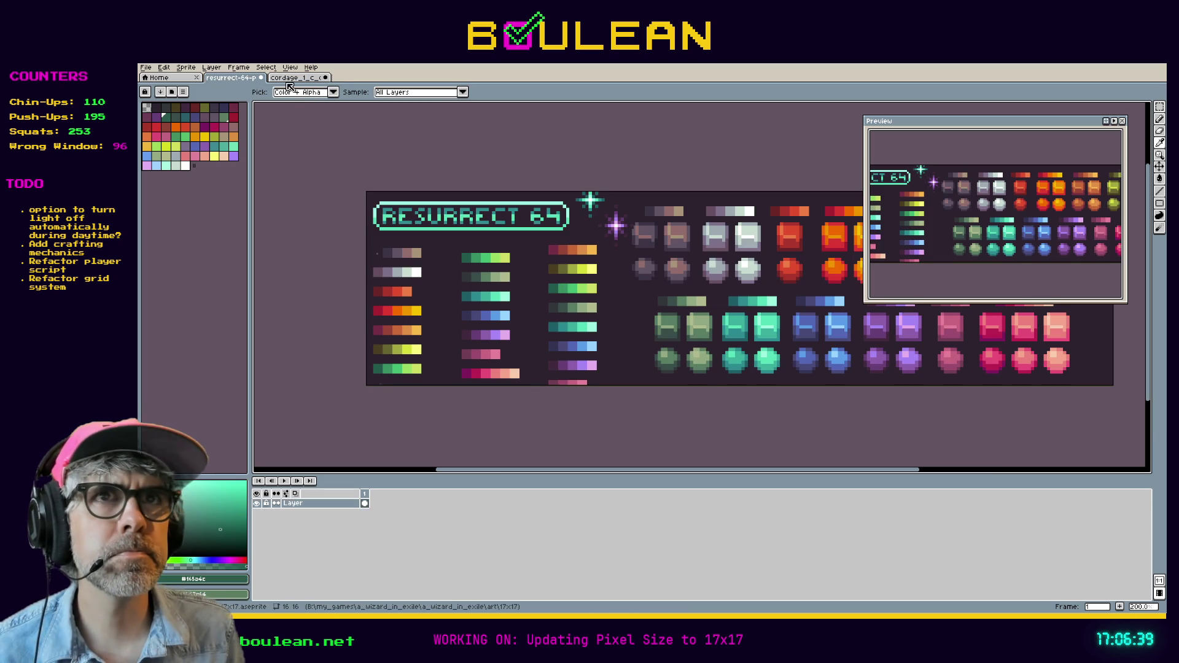
{"action": "left_click", "coordinate": [288, 79]}
{"action": "key", "text": "g"}
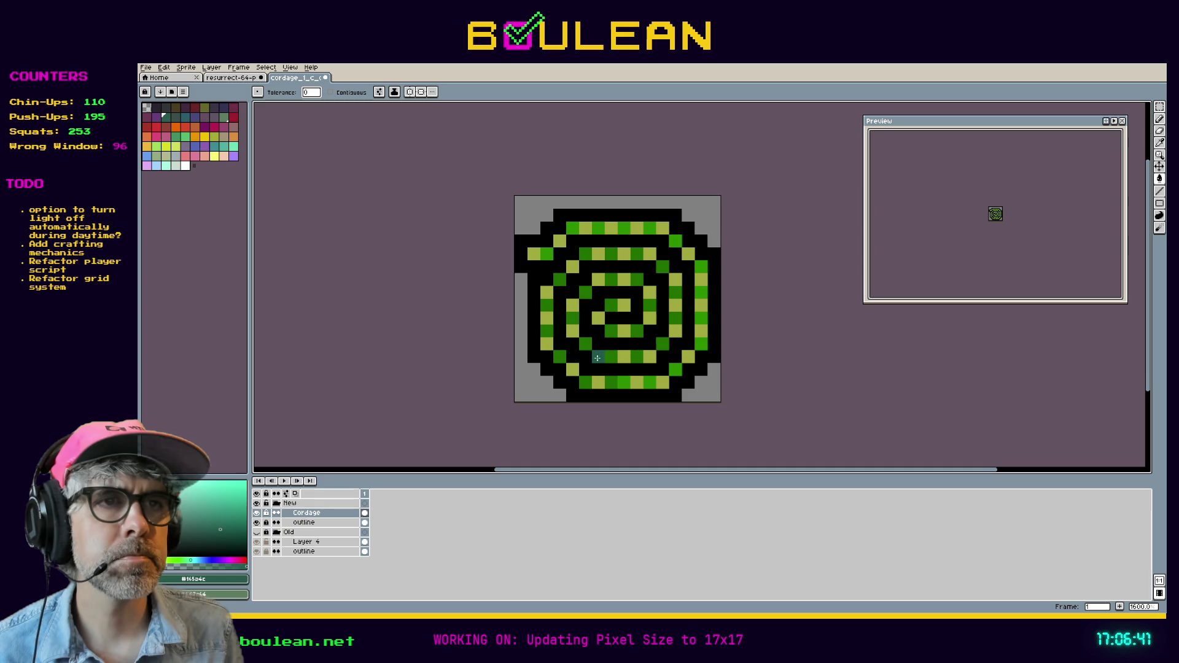
{"action": "left_click", "coordinate": [597, 355]}
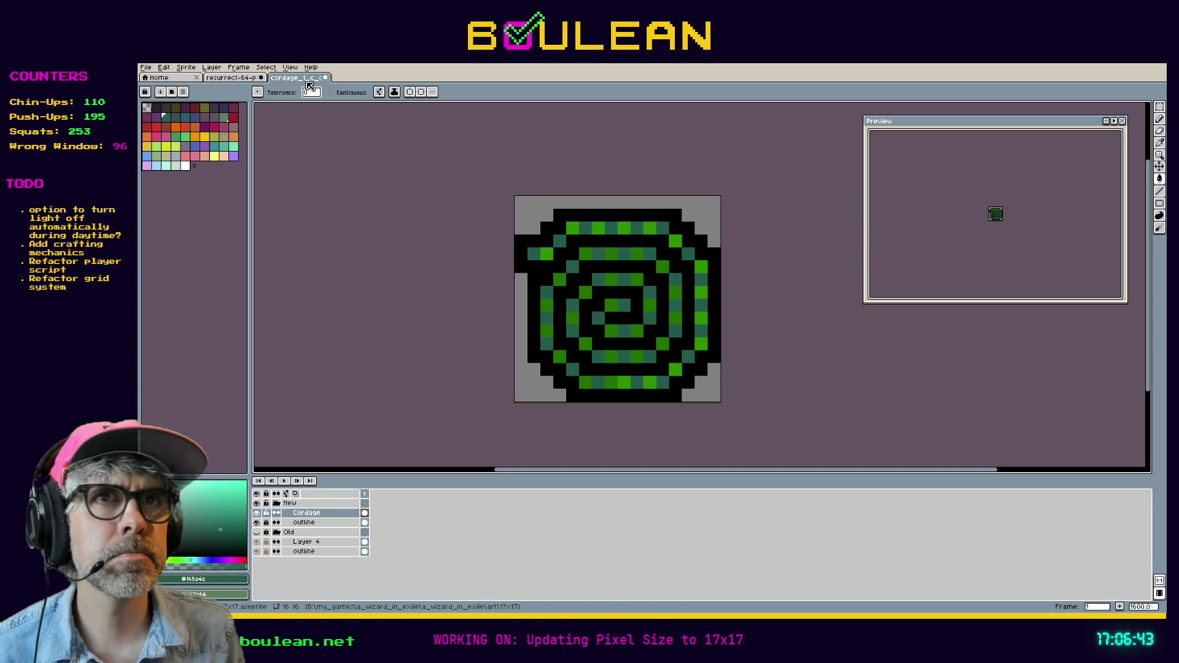
Step: Pick green #239063 and fill the centre and inner spiral pixels with it
{"action": "left_click", "coordinate": [242, 78]}
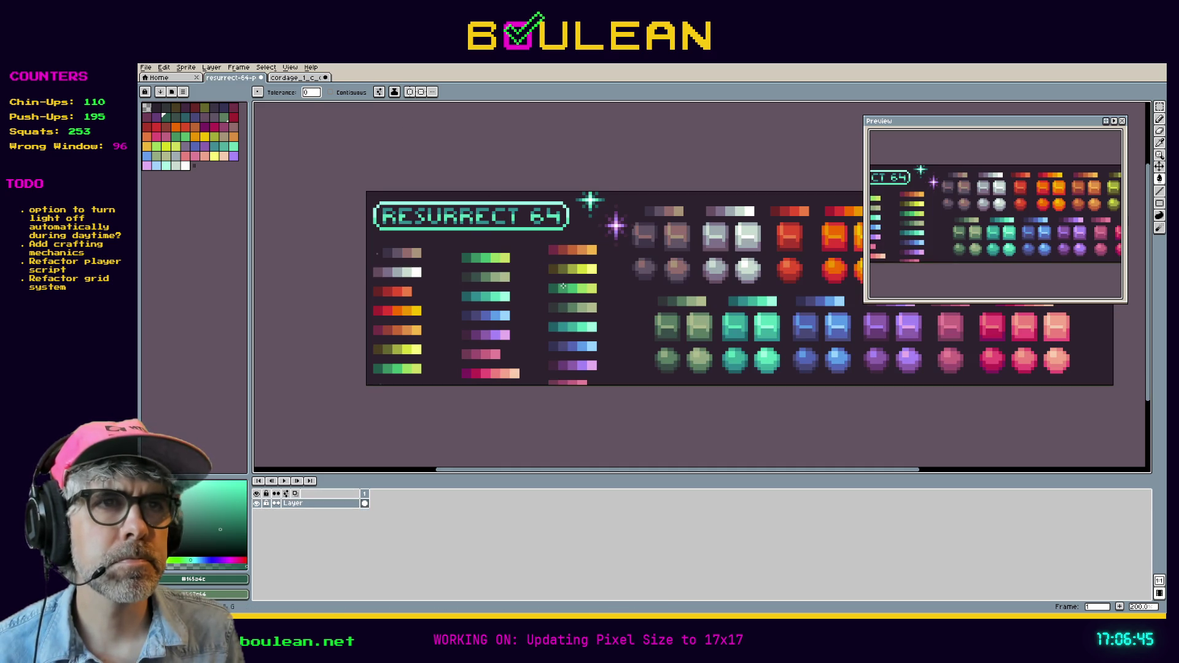
{"action": "key", "text": "i"}
{"action": "left_click", "coordinate": [563, 286]}
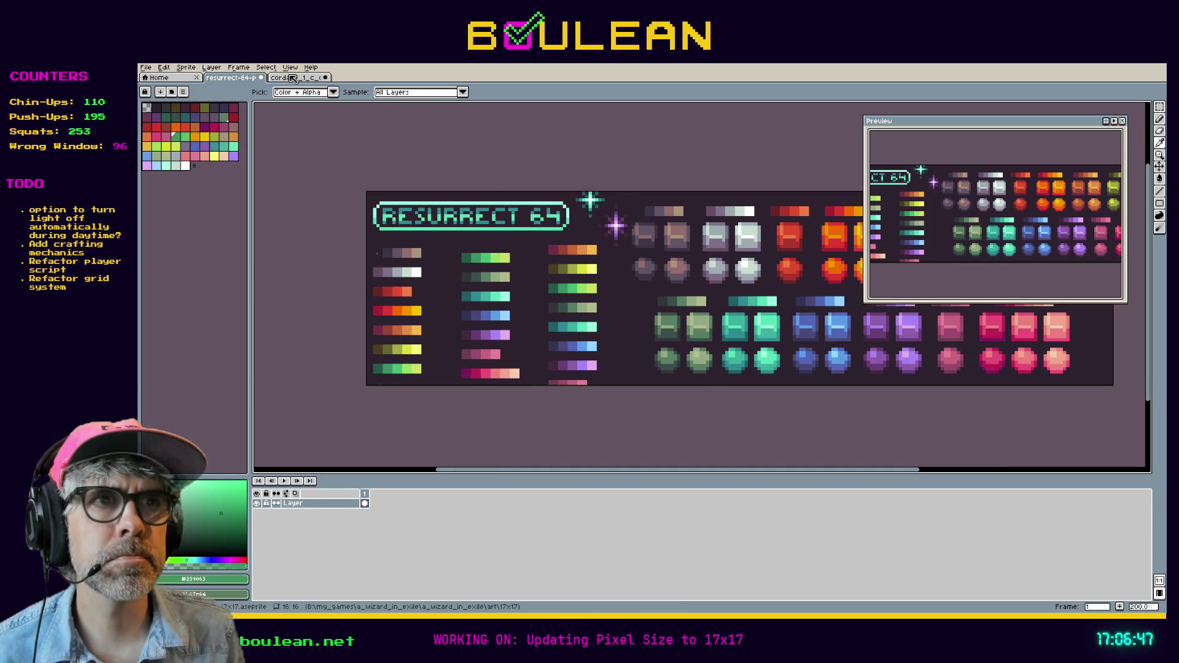
{"action": "left_click", "coordinate": [293, 78]}
{"action": "key", "text": "g"}
{"action": "left_click", "coordinate": [599, 316]}
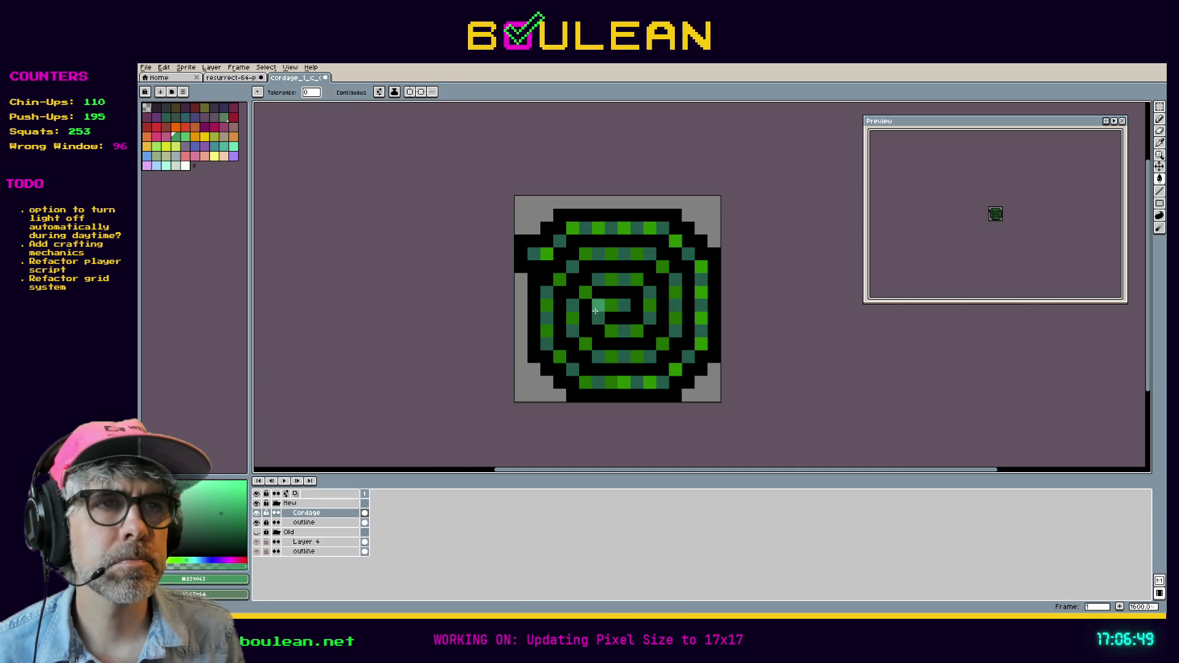
{"action": "left_click", "coordinate": [572, 318]}
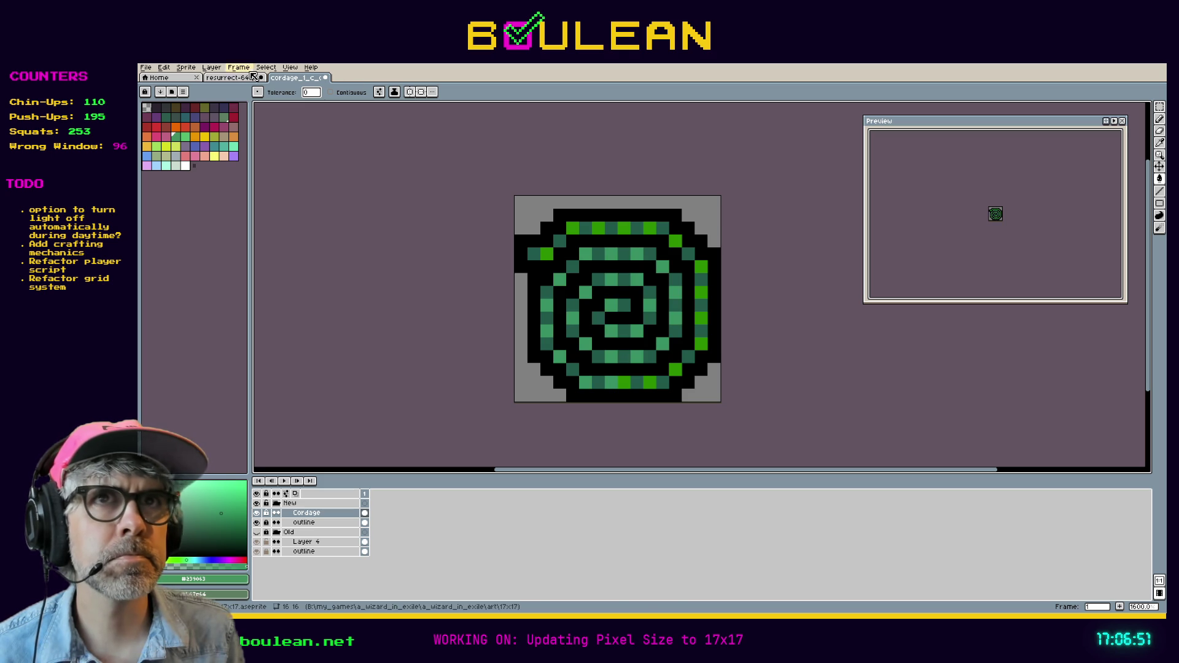
Step: Pick light green #1ebc73 and recolour the remaining bright-green pixels with it
{"action": "left_click", "coordinate": [231, 78]}
{"action": "key", "text": "i"}
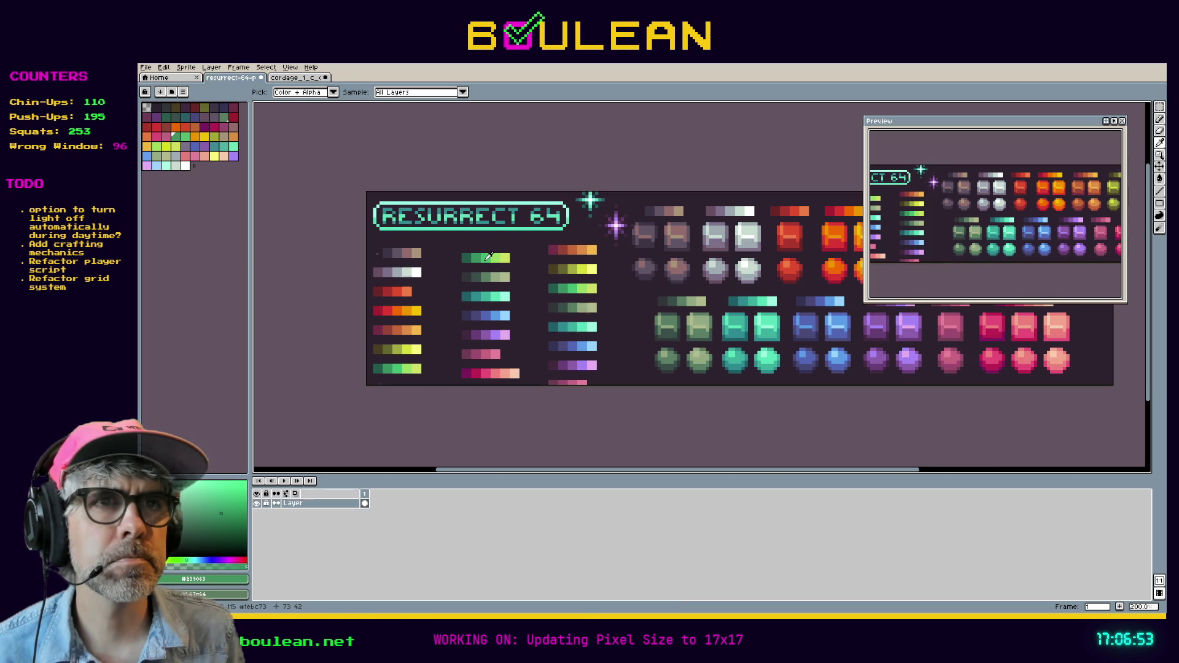
{"action": "left_click", "coordinate": [489, 256]}
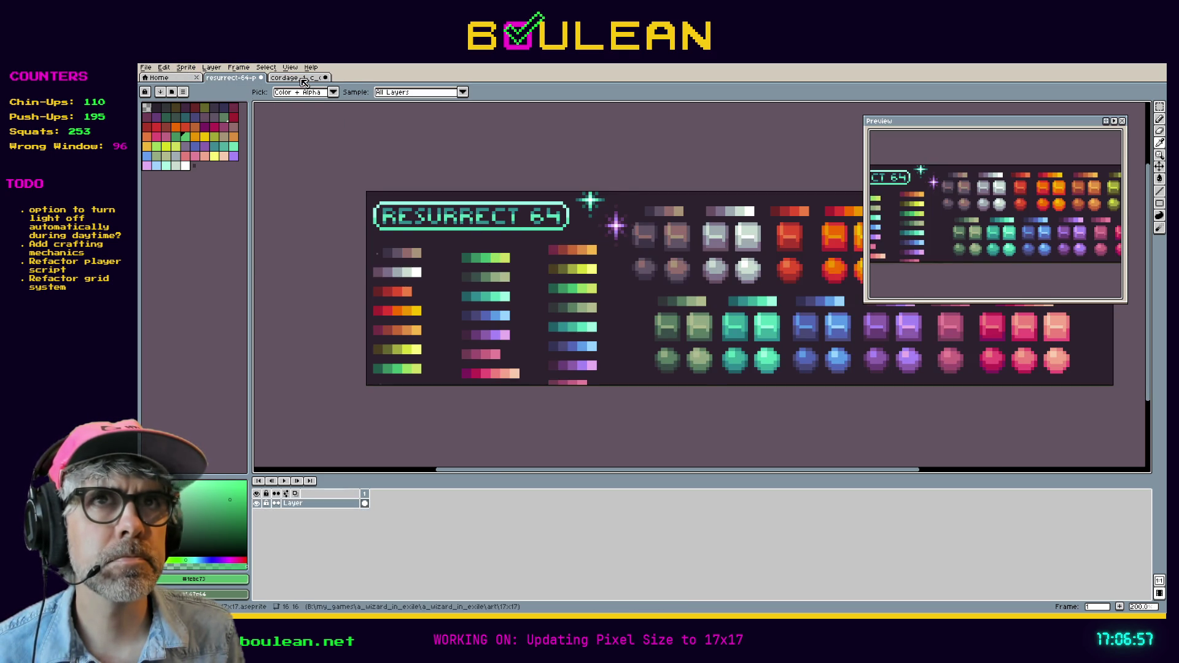
{"action": "left_click", "coordinate": [303, 79]}
{"action": "key", "text": "g"}
{"action": "left_click", "coordinate": [548, 254]}
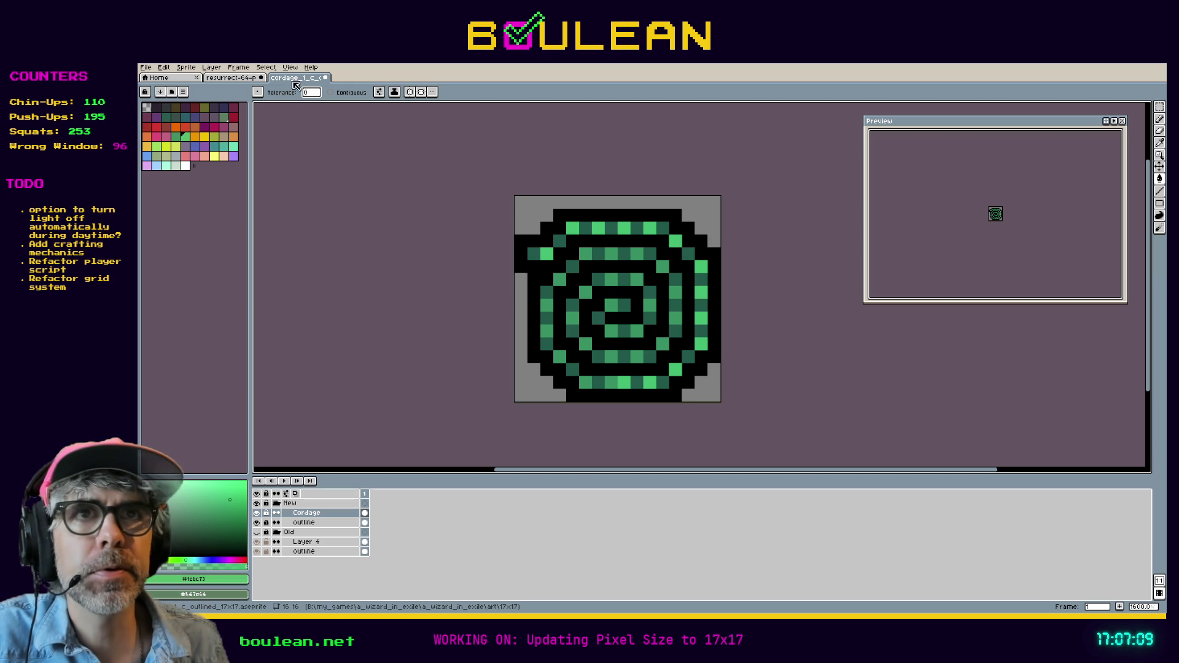
Step: Set the canvas size to 17x17 via Canvas Size, then marquee-select the sprite's left half
{"action": "left_click", "coordinate": [185, 67]}
{"action": "left_click", "coordinate": [234, 125]}
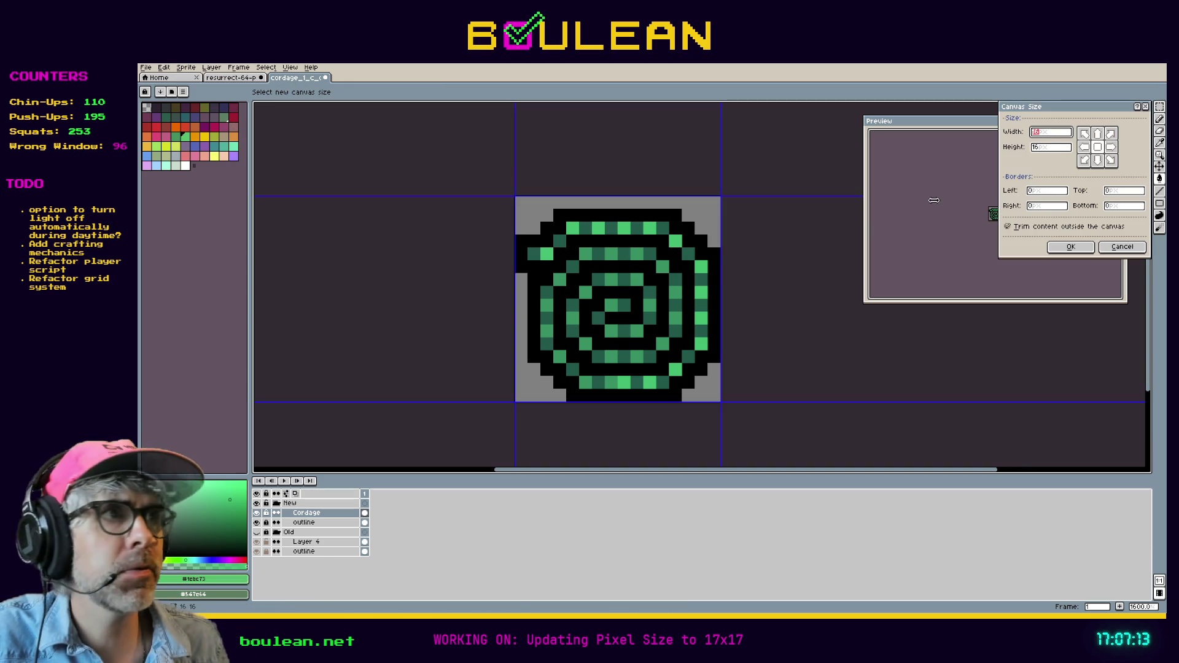
{"action": "type", "text": "17"}
{"action": "key", "text": "Tab"}
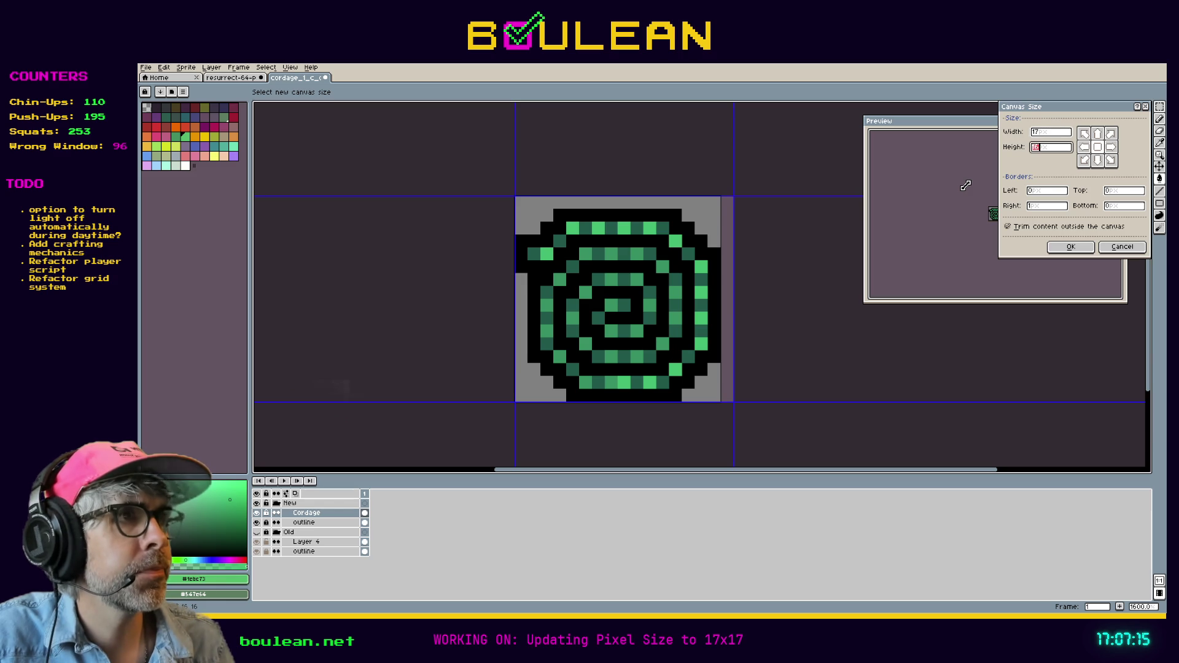
{"action": "type", "text": "17"}
{"action": "key", "text": "Return"}
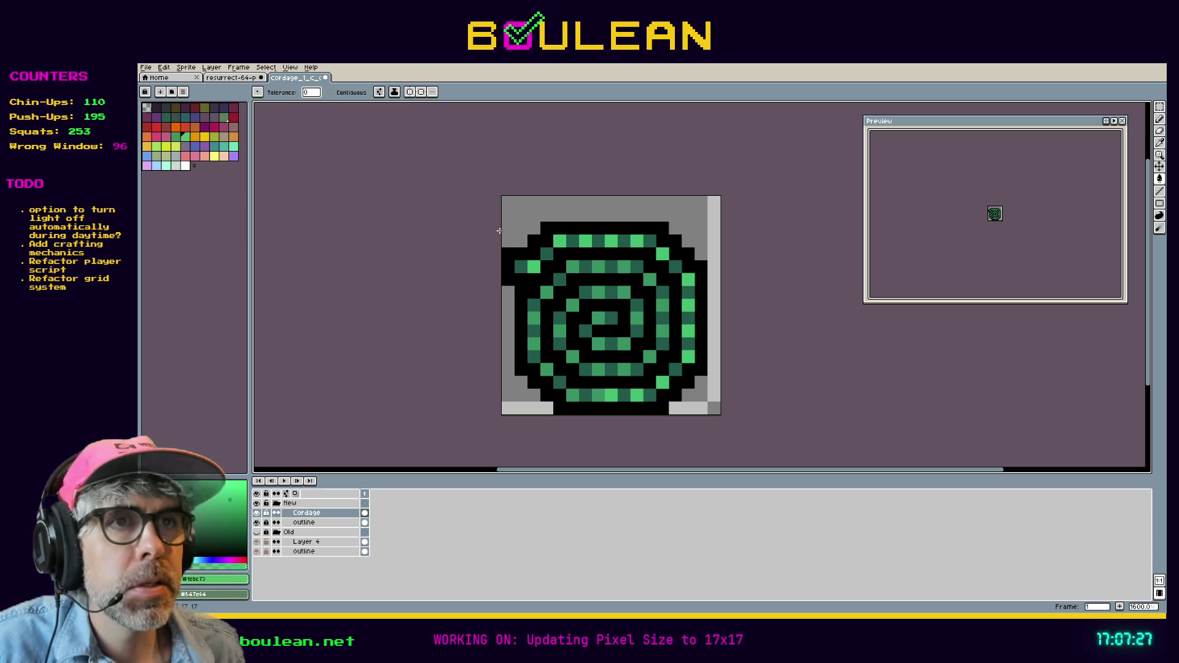
{"action": "key", "text": "m"}
{"action": "mouse_move", "coordinate": [501, 196]}
{"action": "left_mouse_down"}
{"action": "mouse_move", "coordinate": [619, 416]}
{"action": "mouse_move", "coordinate": [598, 381]}
{"action": "left_mouse_up"}
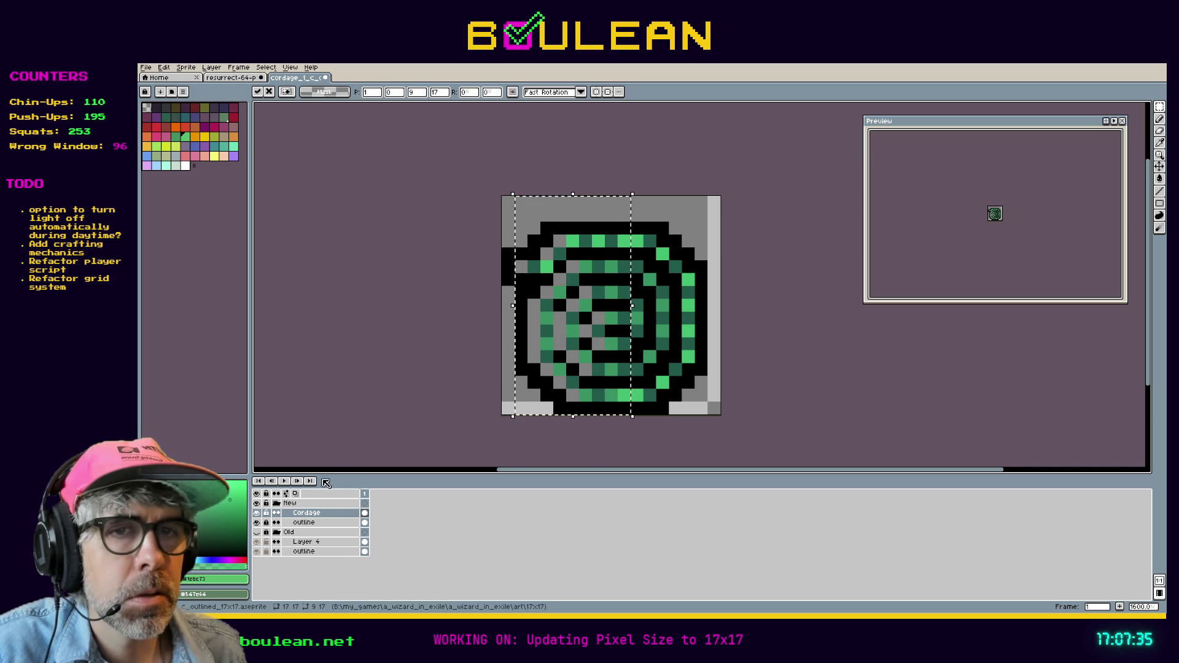
{"action": "left_click", "coordinate": [257, 523]}
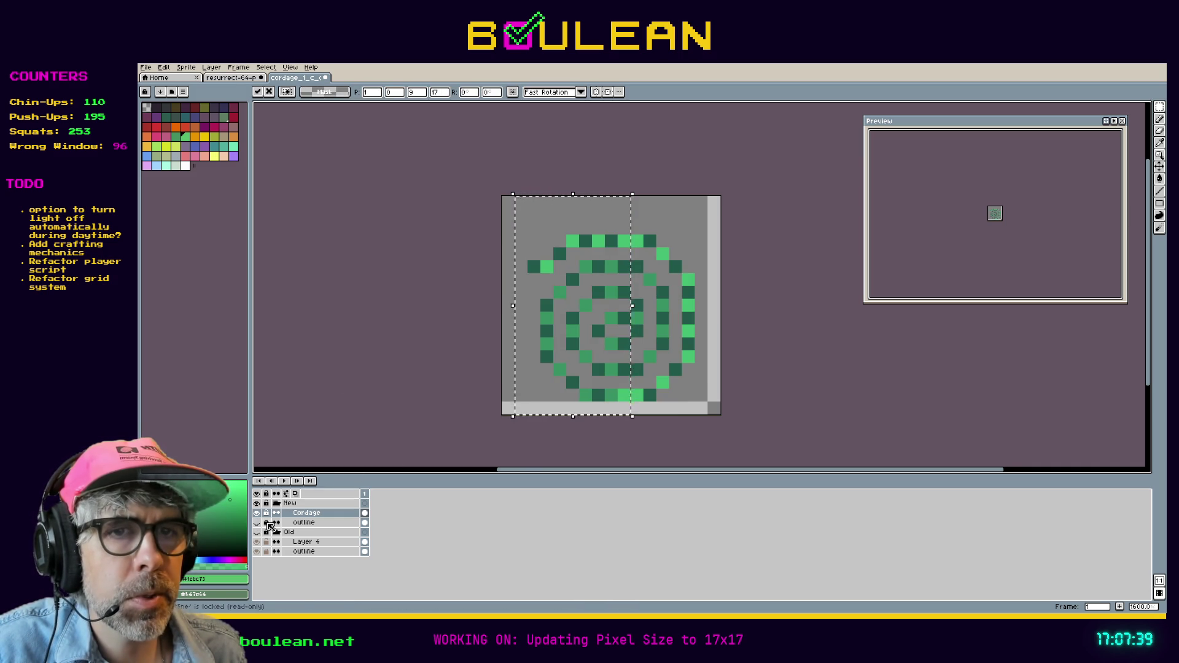
{"action": "left_click", "coordinate": [305, 523]}
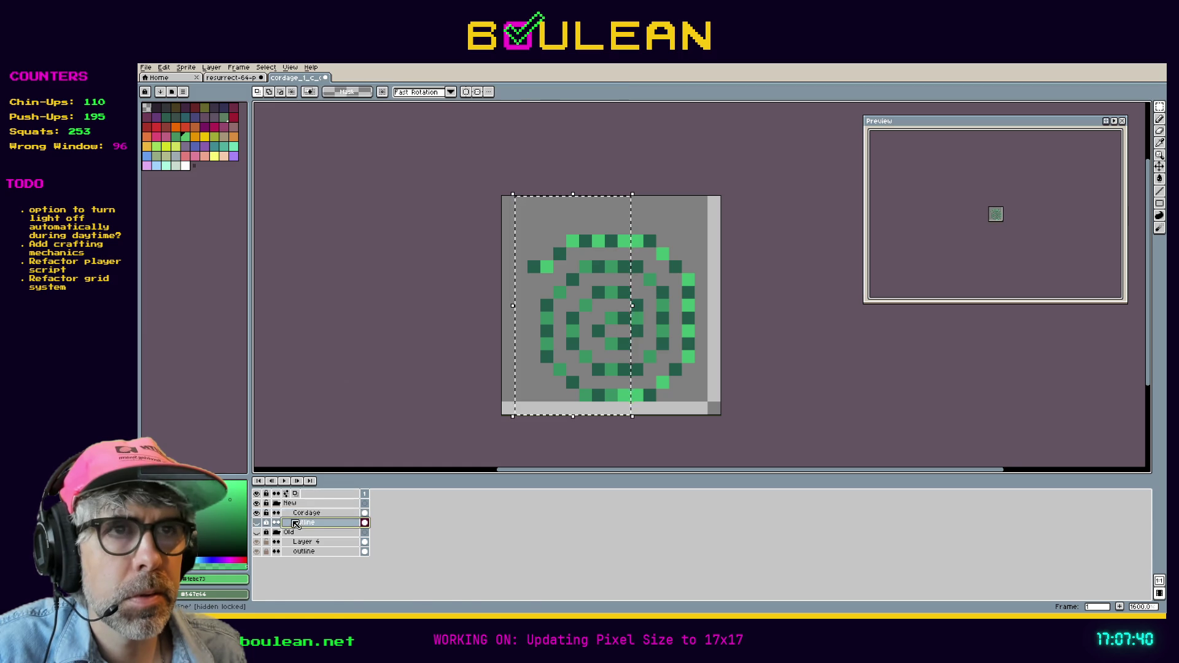
{"action": "left_click", "coordinate": [256, 523]}
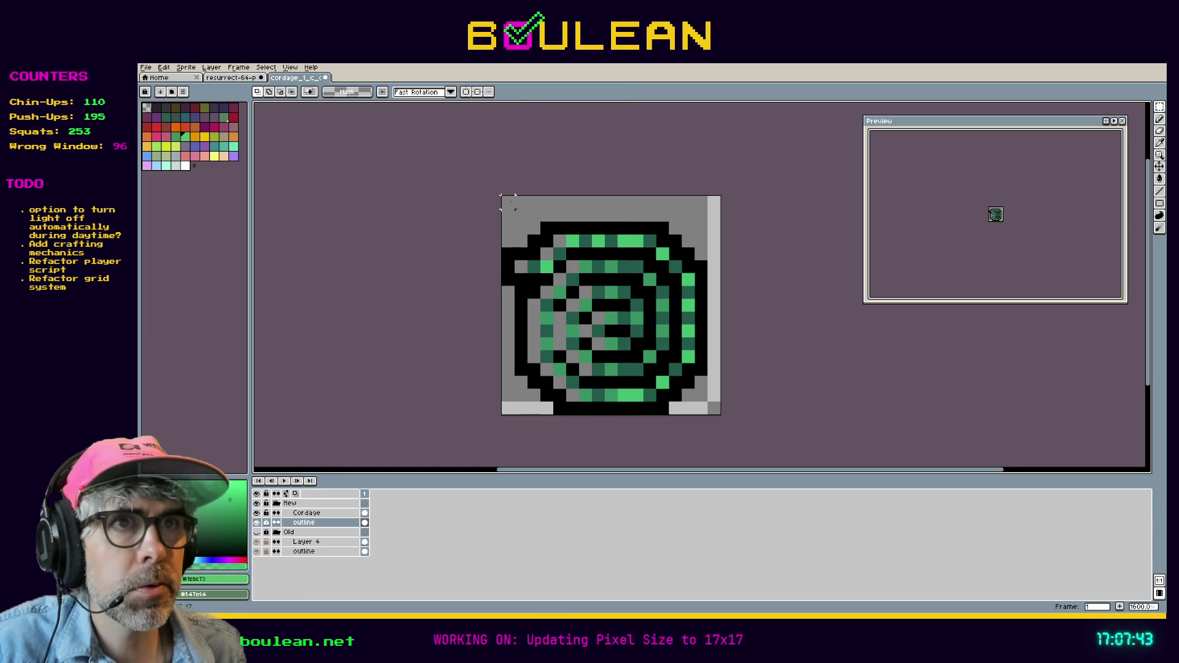
{"action": "mouse_move", "coordinate": [502, 196]}
{"action": "left_mouse_down"}
{"action": "mouse_move", "coordinate": [592, 416]}
{"action": "mouse_move", "coordinate": [608, 418]}
{"action": "left_mouse_up"}
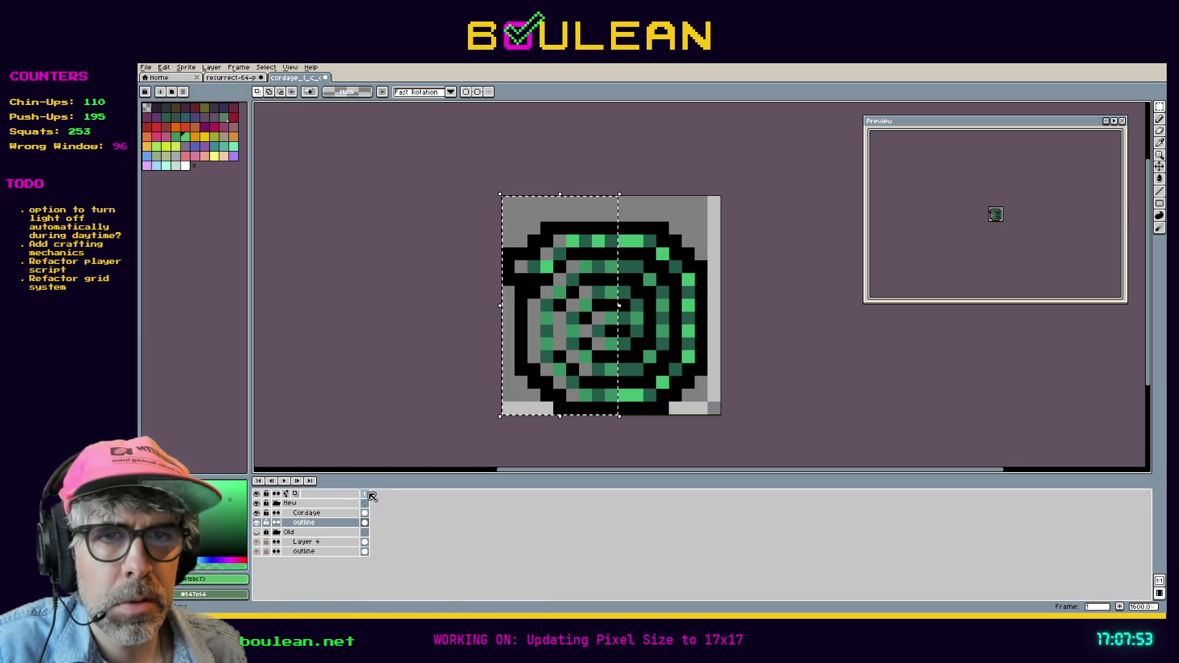
{"action": "left_click", "coordinate": [276, 533]}
{"action": "left_click_drag", "start_coordinate": [568, 403], "coordinate": [579, 415]}
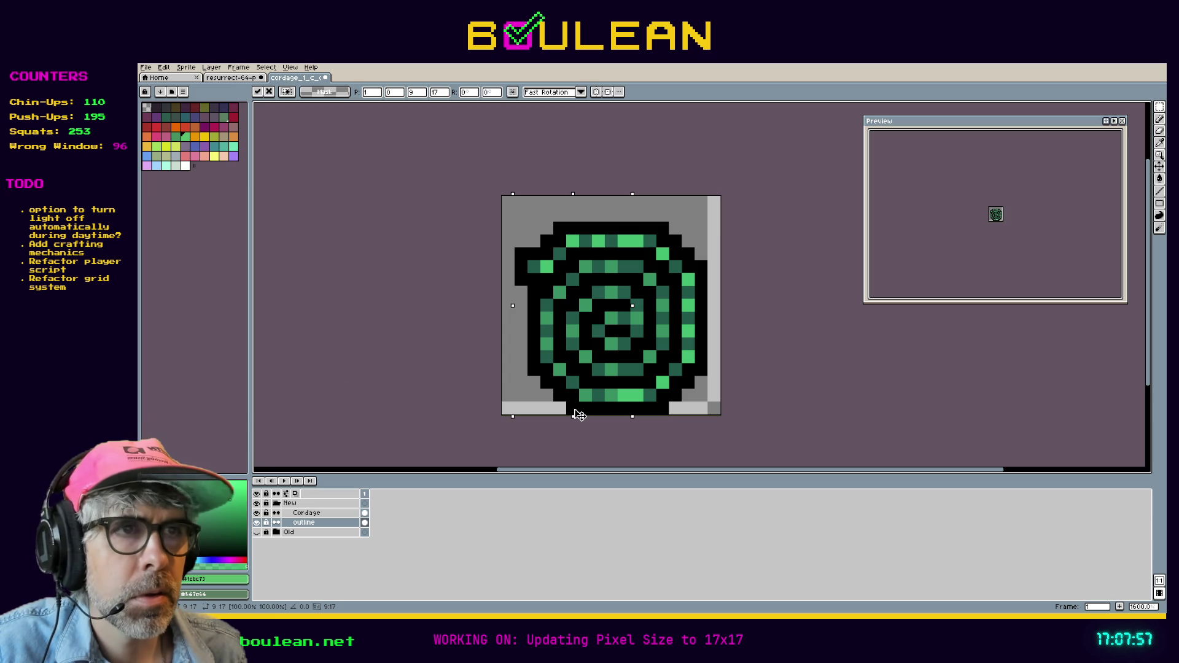
{"action": "left_click", "coordinate": [546, 423]}
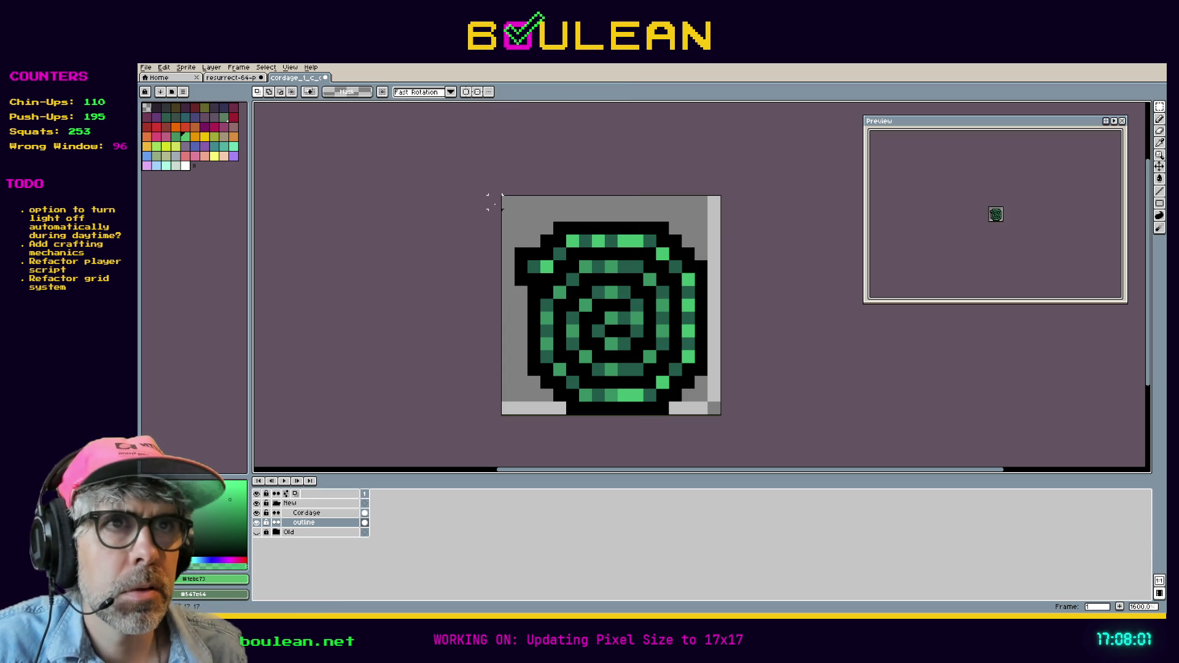
{"action": "left_click_drag", "start_coordinate": [507, 202], "coordinate": [722, 313]}
{"action": "left_click_drag", "start_coordinate": [621, 274], "coordinate": [622, 282]}
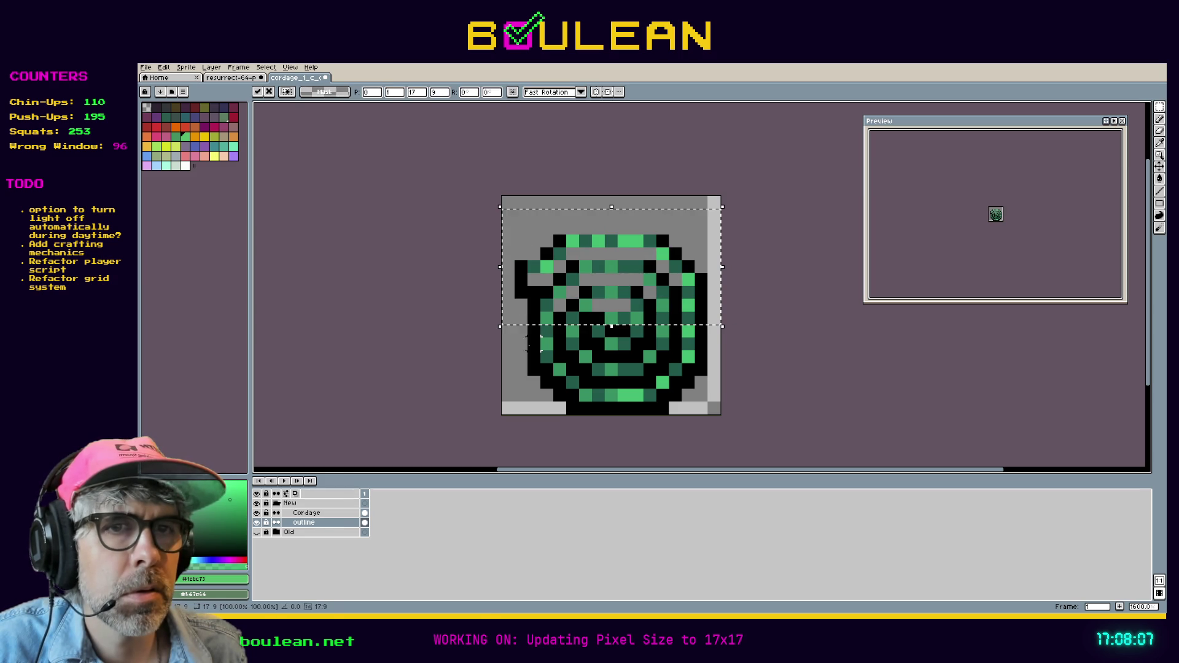
{"action": "left_click", "coordinate": [319, 513]}
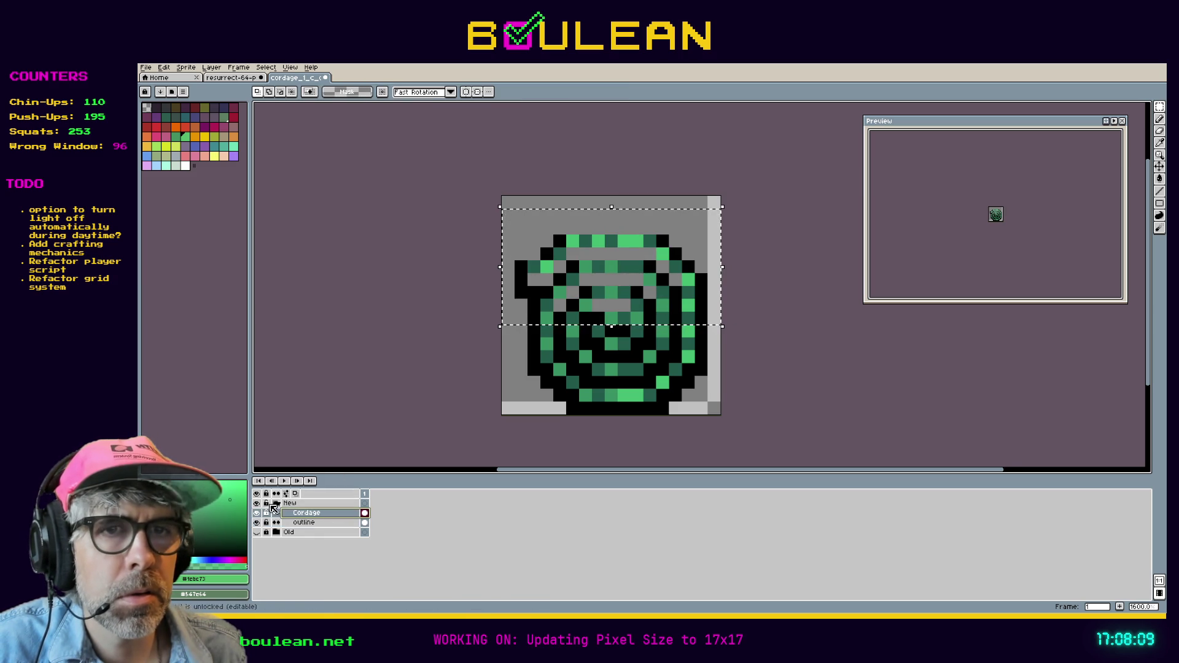
{"action": "key", "text": "ctrl+d"}
{"action": "mouse_move", "coordinate": [508, 201]}
{"action": "left_mouse_down"}
{"action": "mouse_move", "coordinate": [719, 313]}
{"action": "mouse_move", "coordinate": [719, 325]}
{"action": "left_mouse_up"}
{"action": "left_click_drag", "start_coordinate": [681, 250], "coordinate": [682, 263]}
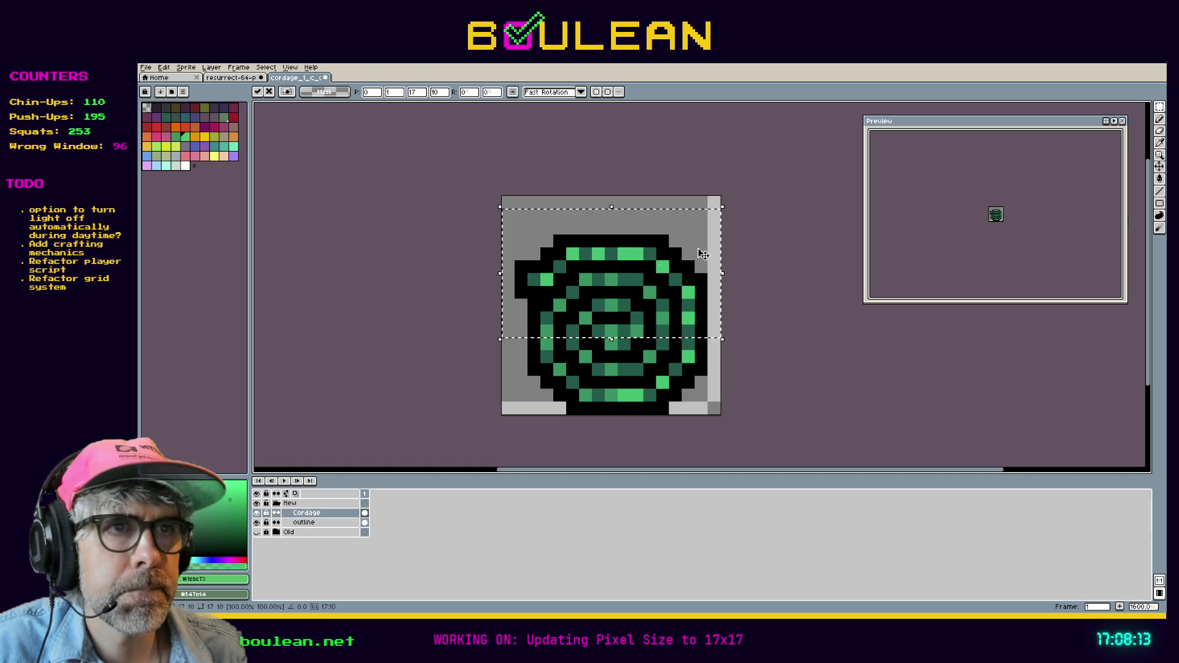
{"action": "key", "text": "ctrl+d"}
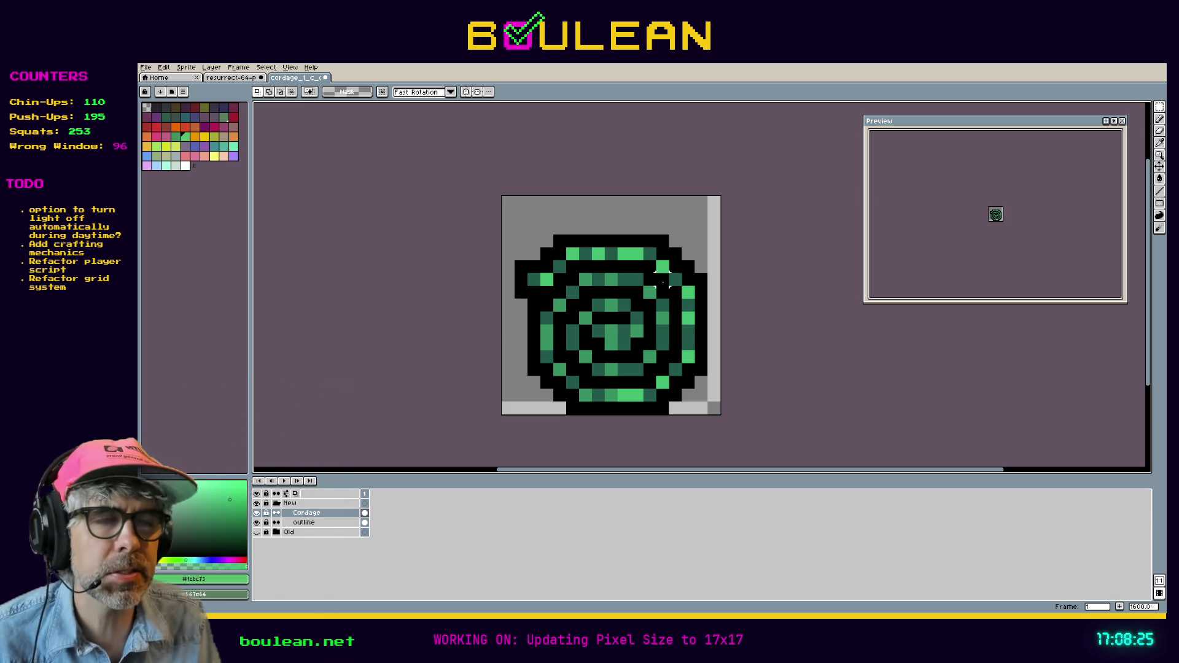
{"action": "key", "text": "ctrl+z"}
{"action": "key", "text": "ctrl+z"}
{"action": "key", "text": "ctrl+z"}
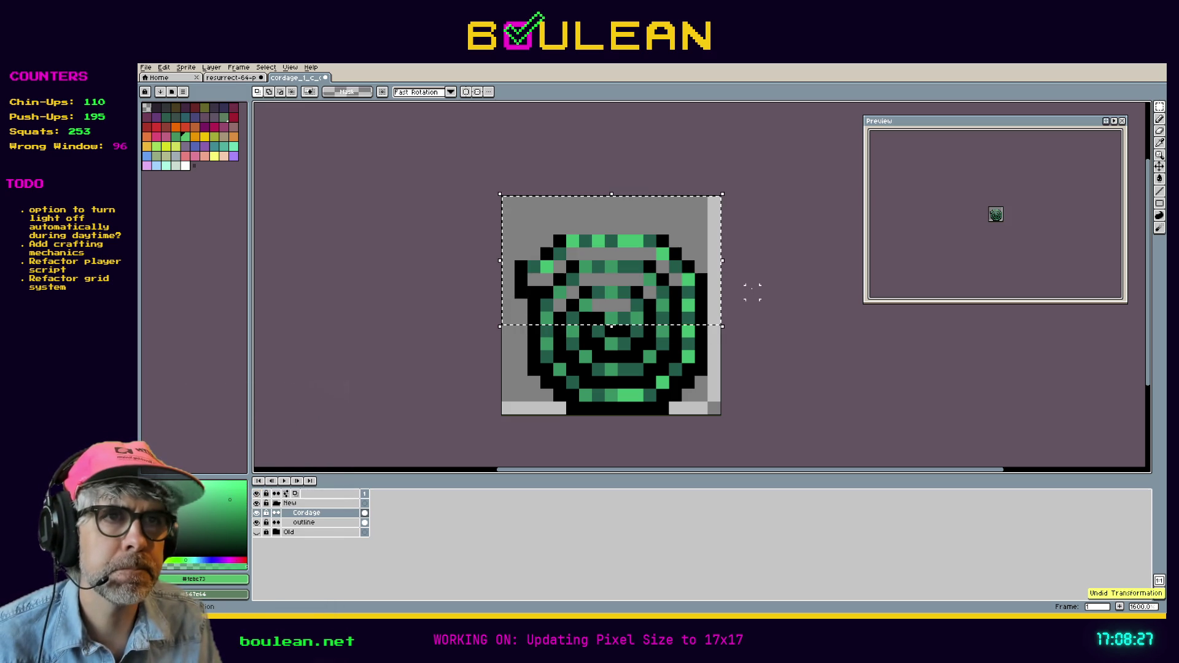
{"action": "key", "text": "ctrl+z"}
{"action": "key", "text": "ctrl+z"}
{"action": "key", "text": "ctrl+z"}
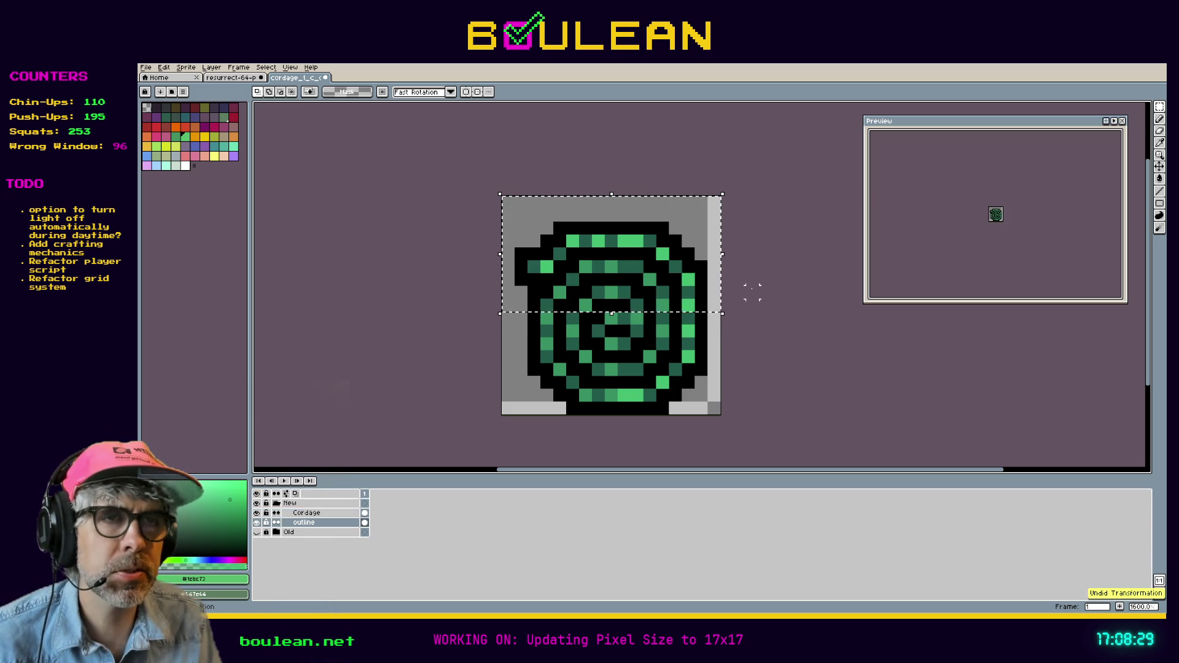
{"action": "key", "text": "ctrl+z"}
{"action": "key", "text": "ctrl+z"}
{"action": "key", "text": "ctrl+z"}
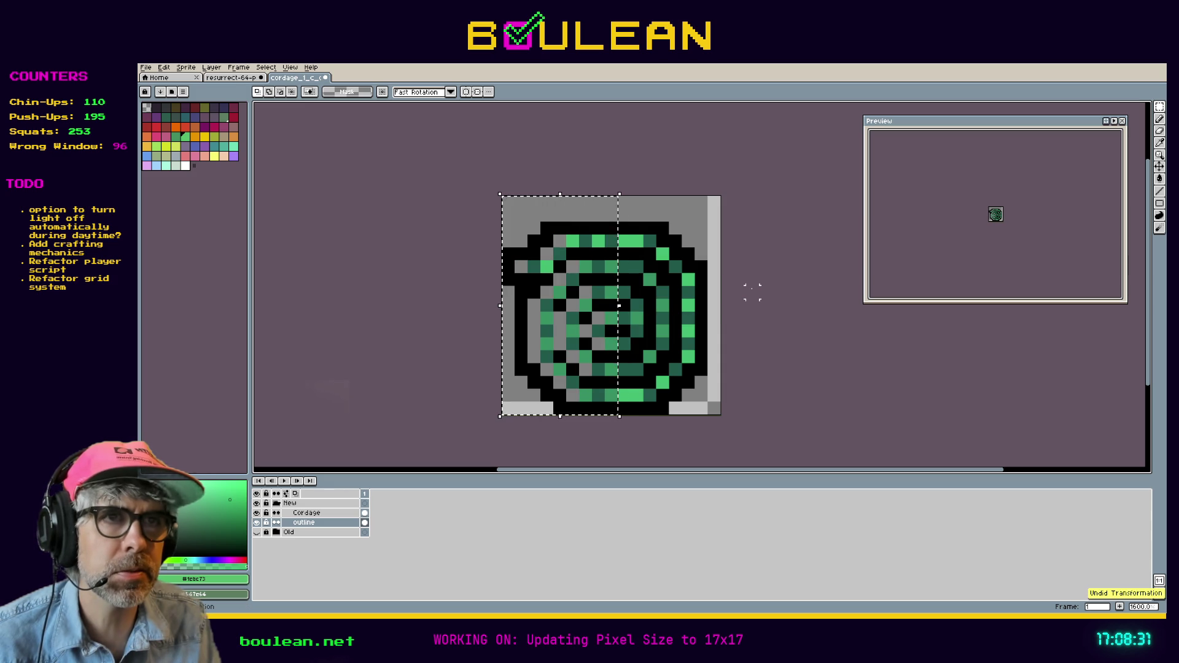
{"action": "key", "text": "ctrl+z"}
{"action": "key", "text": "ctrl+z"}
{"action": "key", "text": "ctrl+z"}
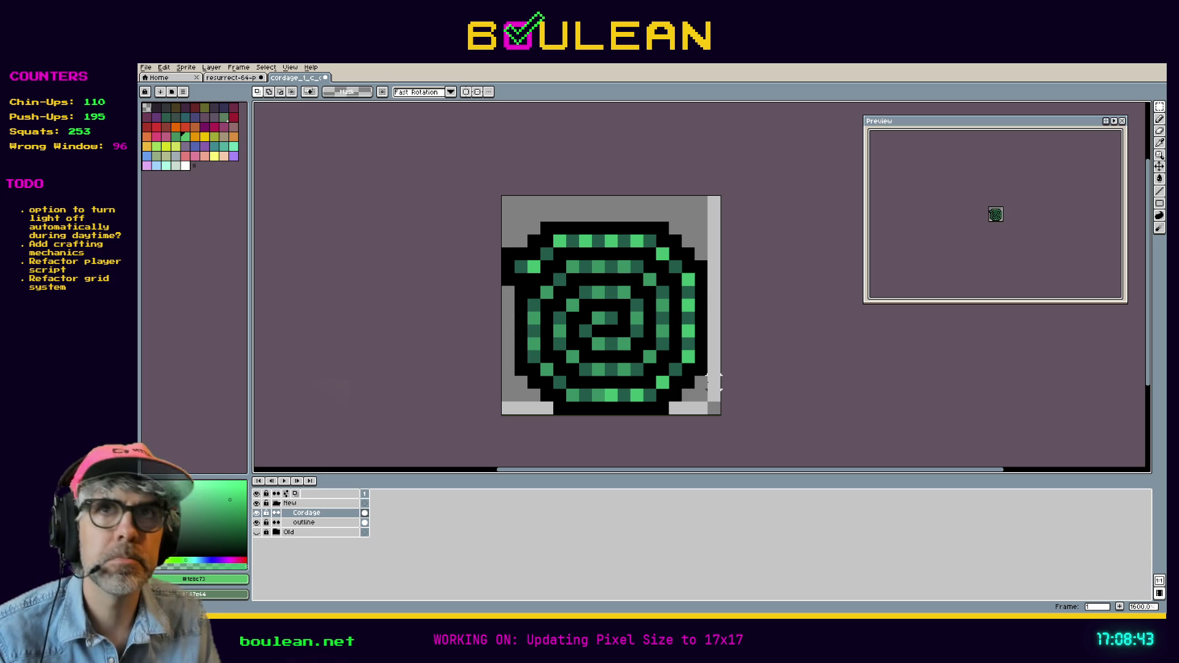
{"action": "left_click", "coordinate": [219, 79]}
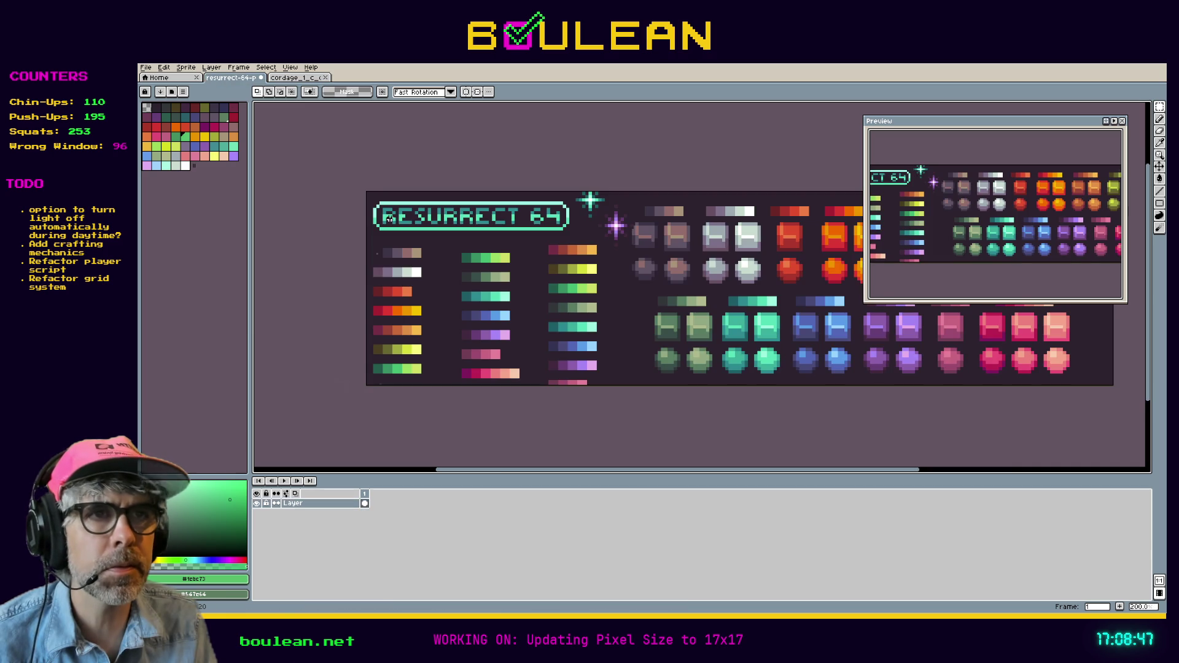
{"action": "key", "text": "i"}
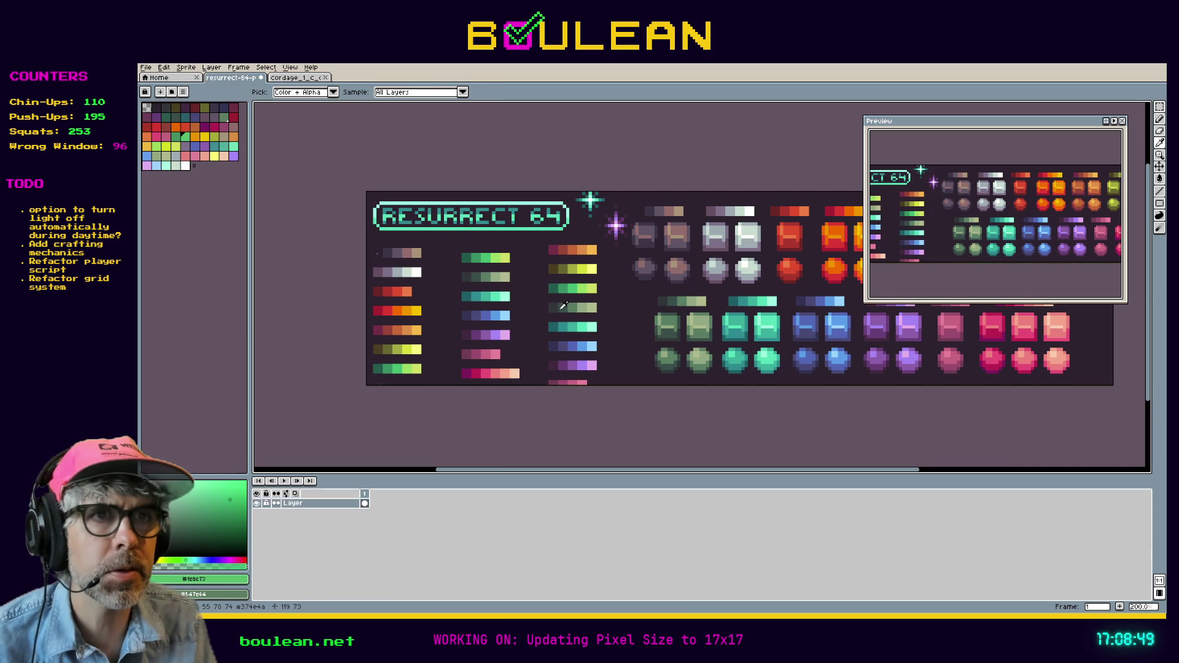
{"action": "key", "text": "m"}
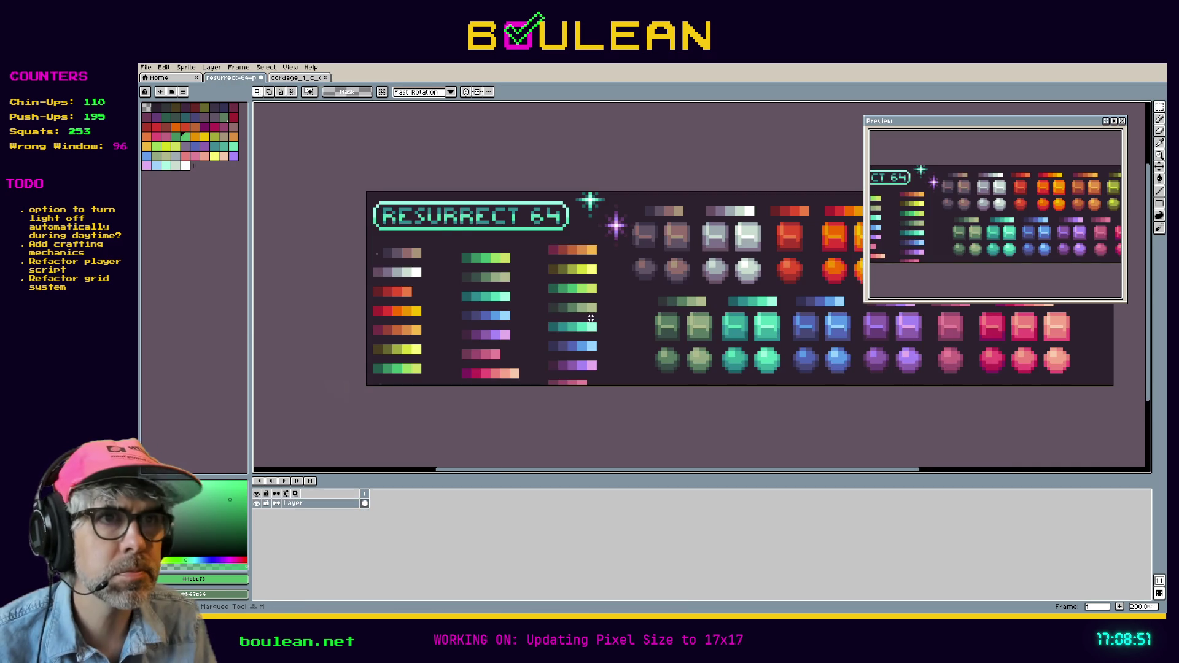
{"action": "left_click_drag", "start_coordinate": [607, 318], "coordinate": [532, 300]}
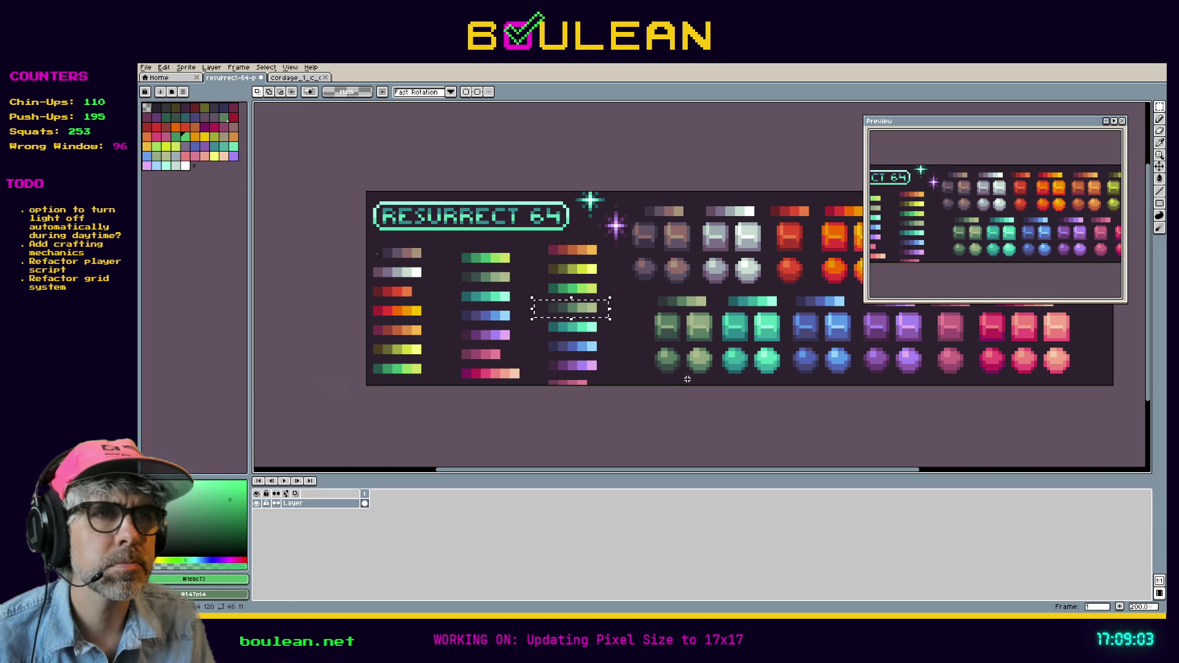
{"action": "mouse_move", "coordinate": [685, 382]}
{"action": "left_mouse_down"}
{"action": "mouse_move", "coordinate": [649, 365]}
{"action": "mouse_move", "coordinate": [639, 302]}
{"action": "mouse_move", "coordinate": [647, 376]}
{"action": "left_mouse_up"}
{"action": "left_click_drag", "start_coordinate": [644, 293], "coordinate": [718, 385]}
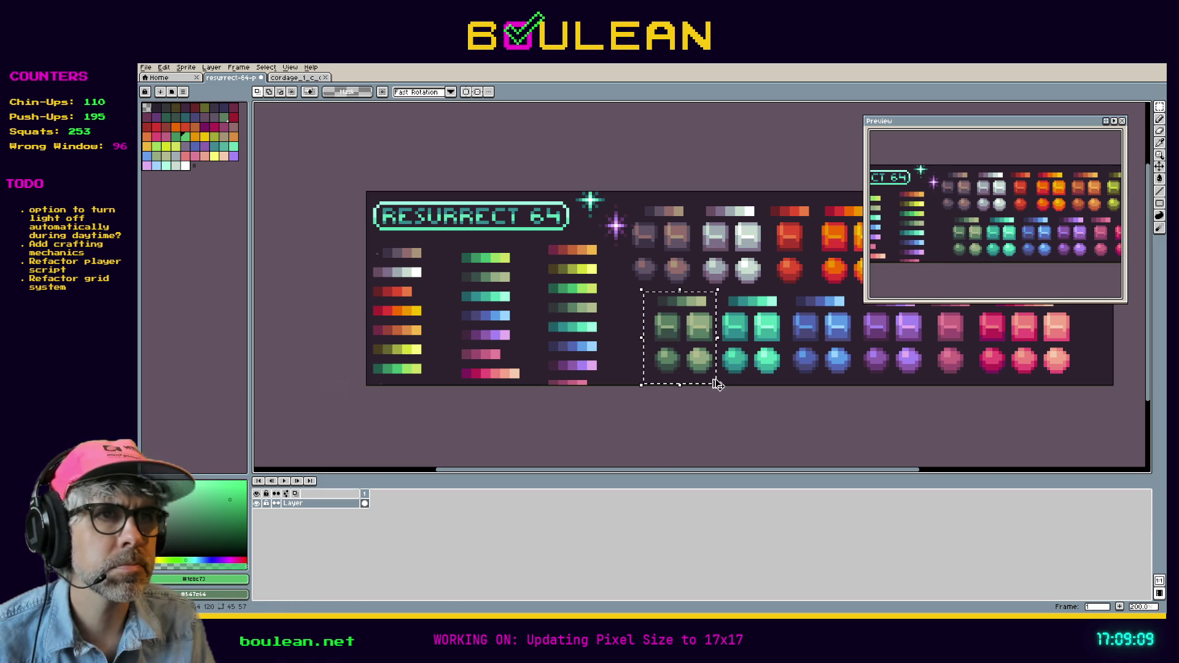
{"action": "key", "text": "ctrl+Tab"}
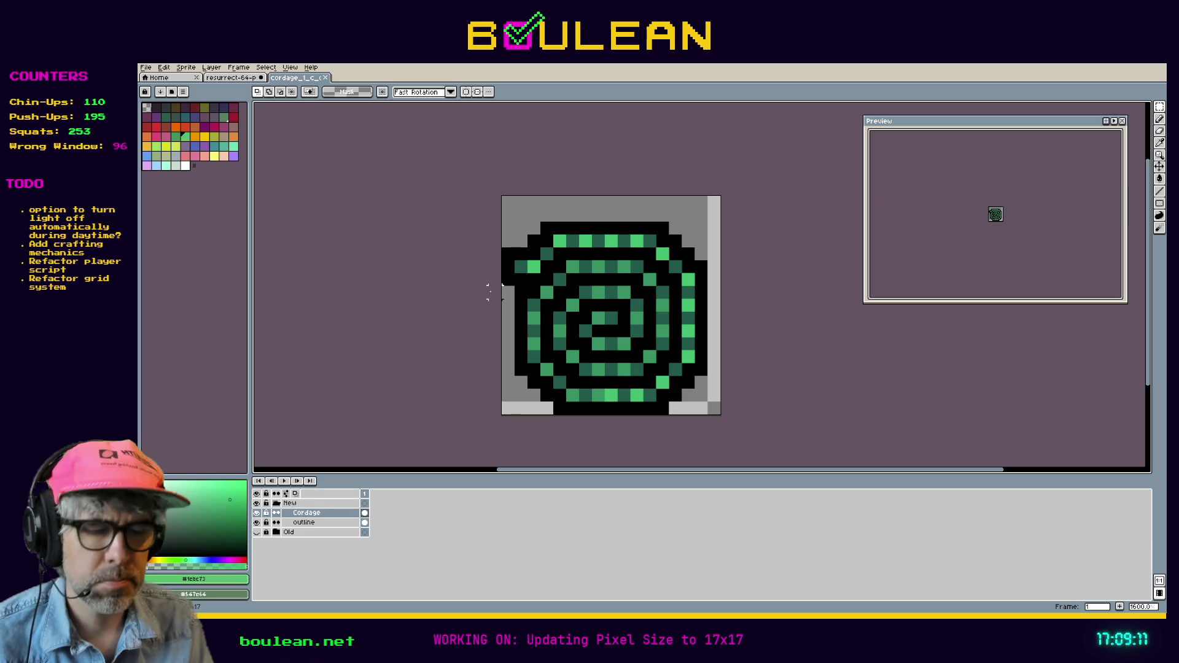
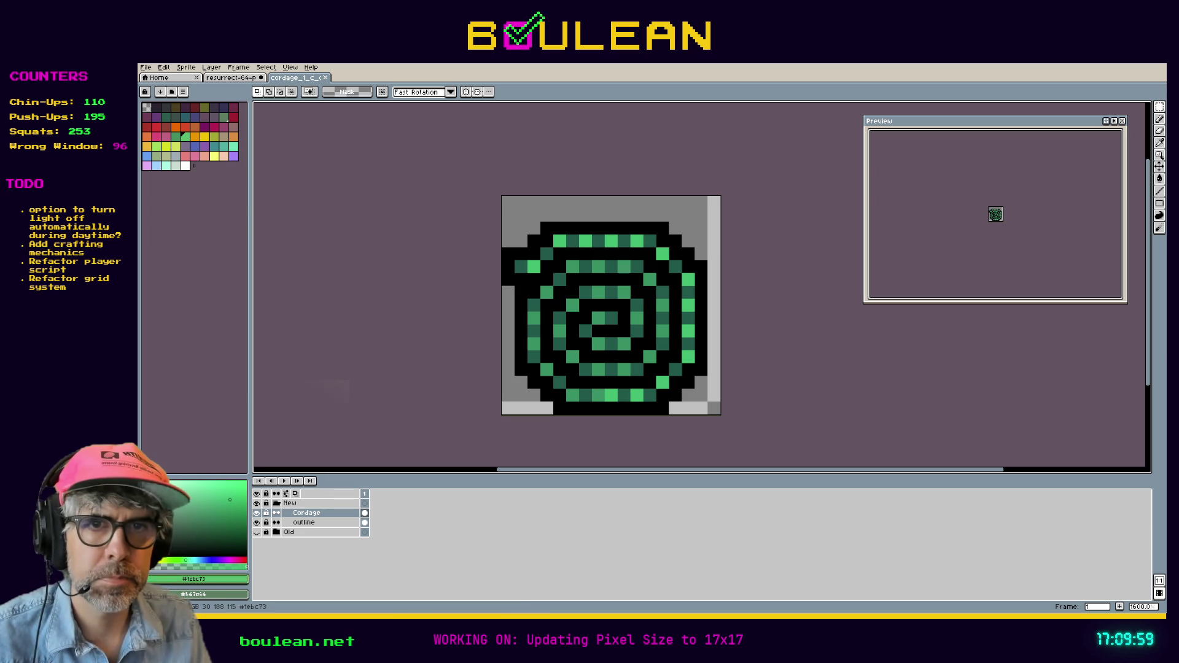
Step: Set the foreground colour to hex 374e4a
{"action": "left_click", "coordinate": [202, 578]}
{"action": "left_click", "coordinate": [272, 516]}
{"action": "type", "text": "374e4a"}
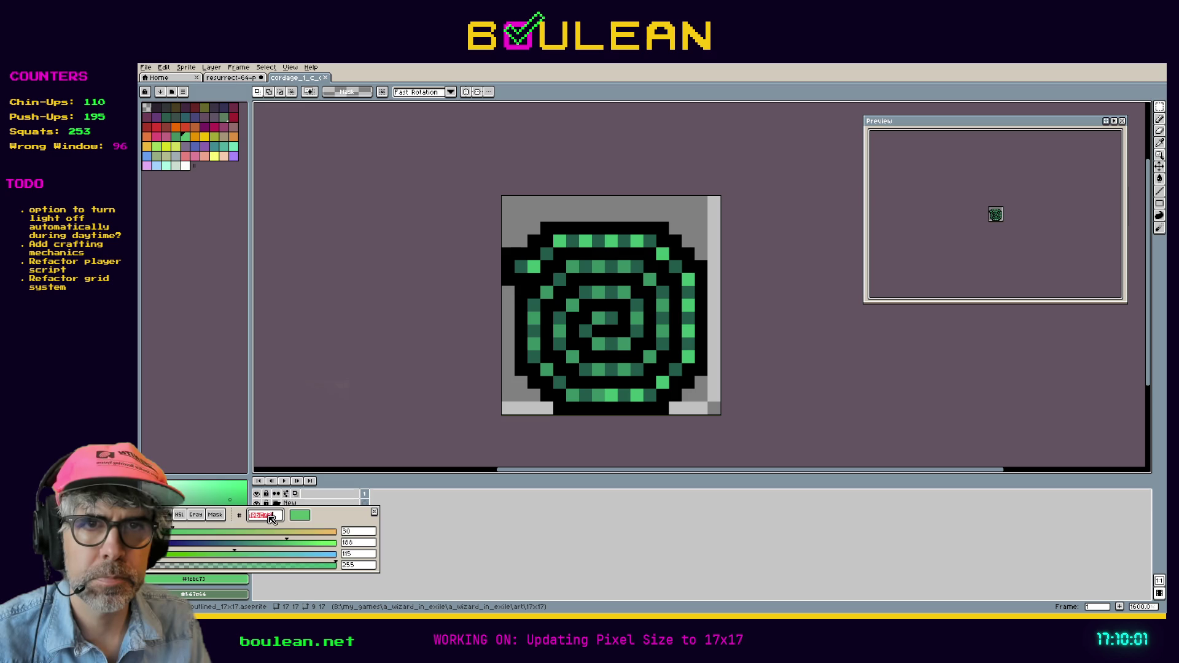
{"action": "key", "text": "Return"}
Step: Sample green #547e64 from the Resurrect 64 image and bucket-fill the cordage spiral with it
{"action": "key", "text": "g"}
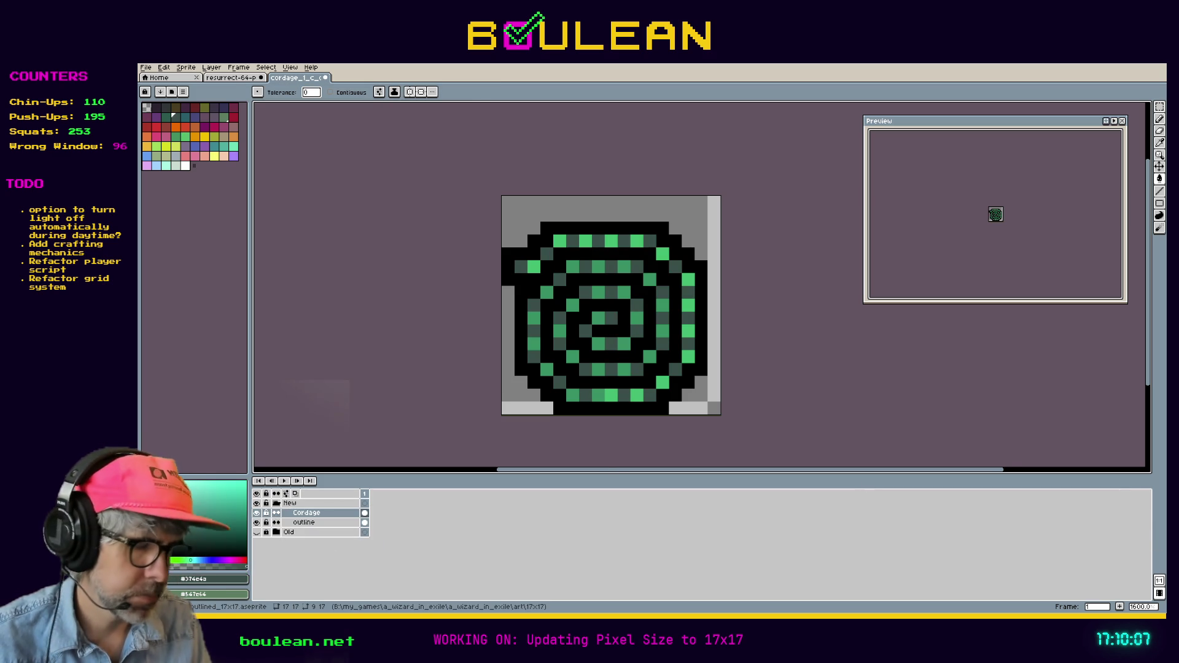
{"action": "key", "text": "i"}
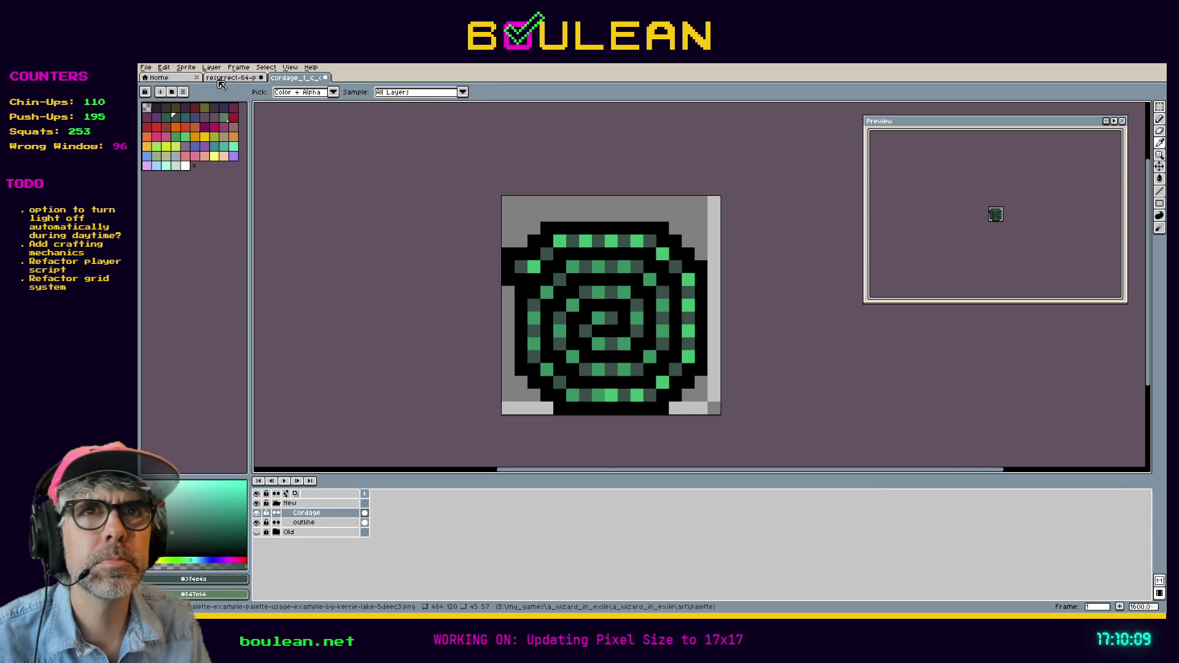
{"action": "key", "text": "ctrl+shift+Tab"}
{"action": "left_click", "coordinate": [671, 356]}
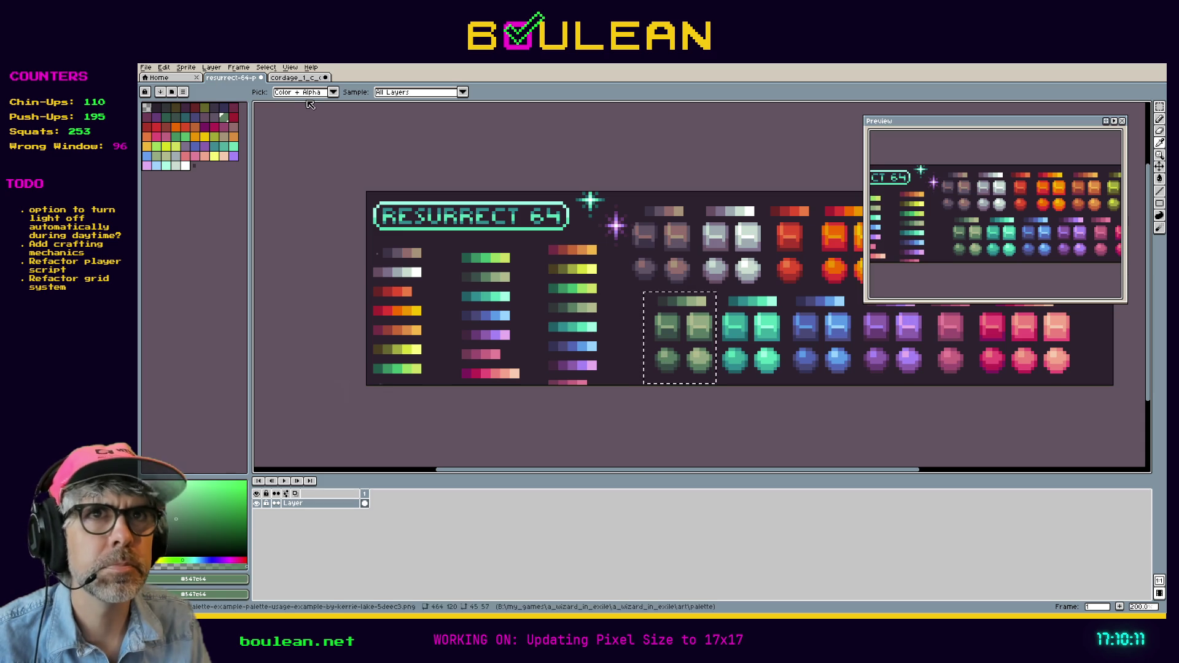
{"action": "key", "text": "ctrl+Tab"}
{"action": "key", "text": "g"}
{"action": "left_click", "coordinate": [576, 397]}
Step: Sample pale green #92a984 from the palette and fill the spiral's green pixels with it
{"action": "key", "text": "ctrl+shift+Tab"}
{"action": "key", "text": "i"}
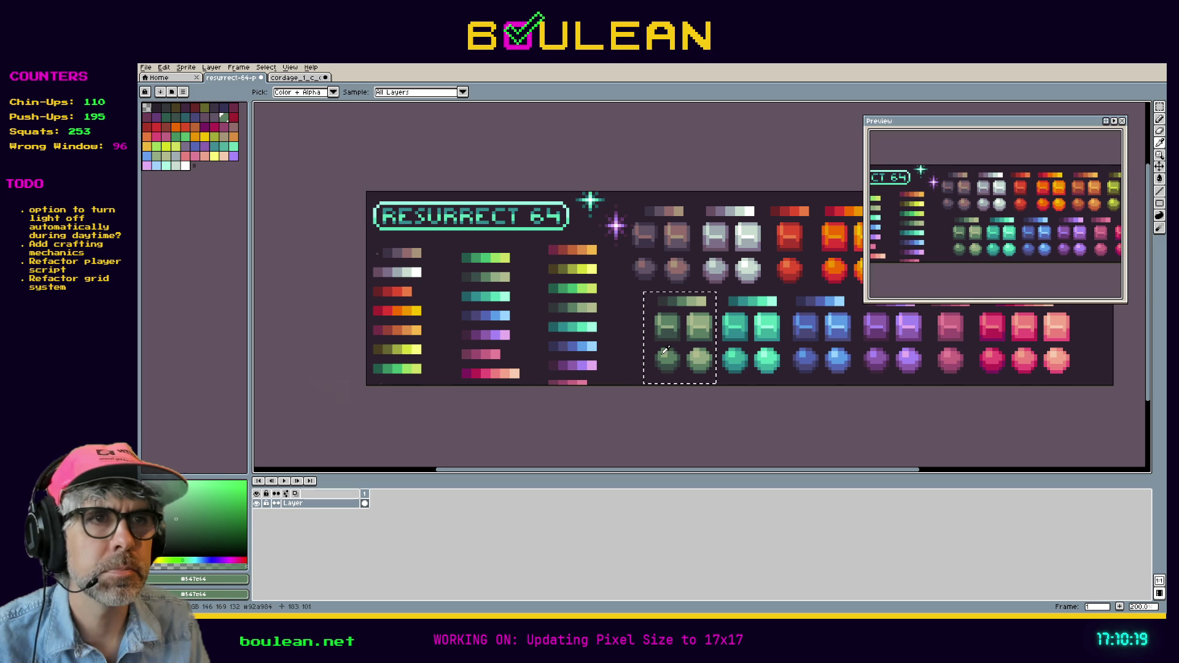
{"action": "left_click", "coordinate": [665, 351]}
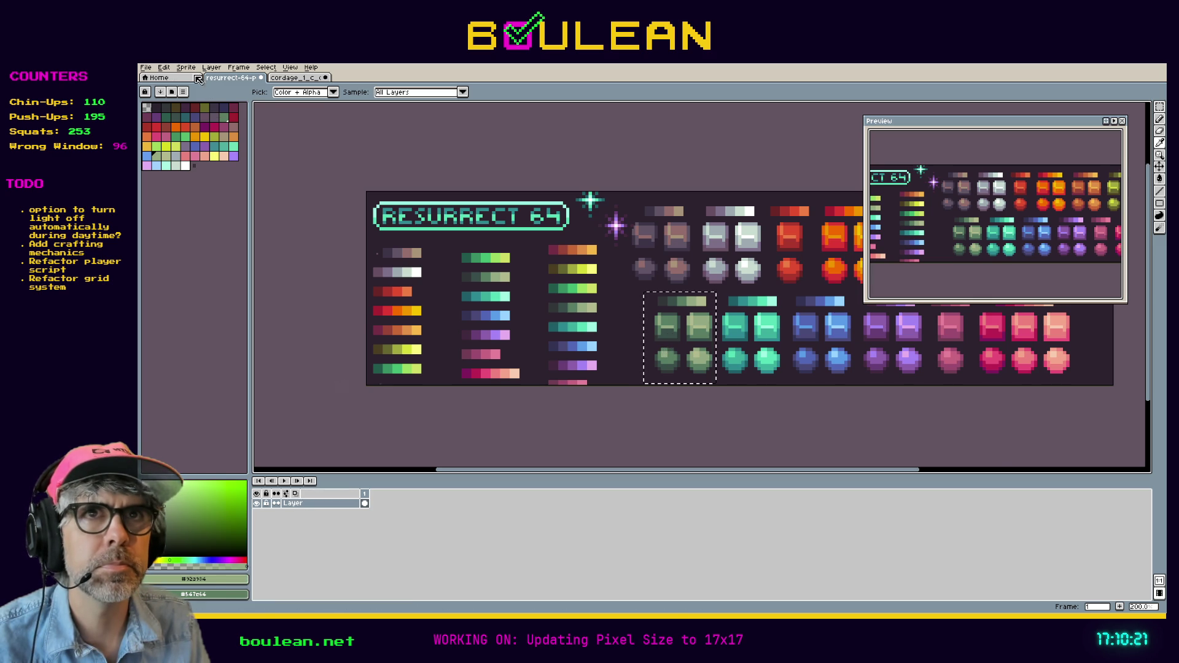
{"action": "left_click", "coordinate": [282, 78]}
{"action": "key", "text": "g"}
{"action": "left_click", "coordinate": [632, 392]}
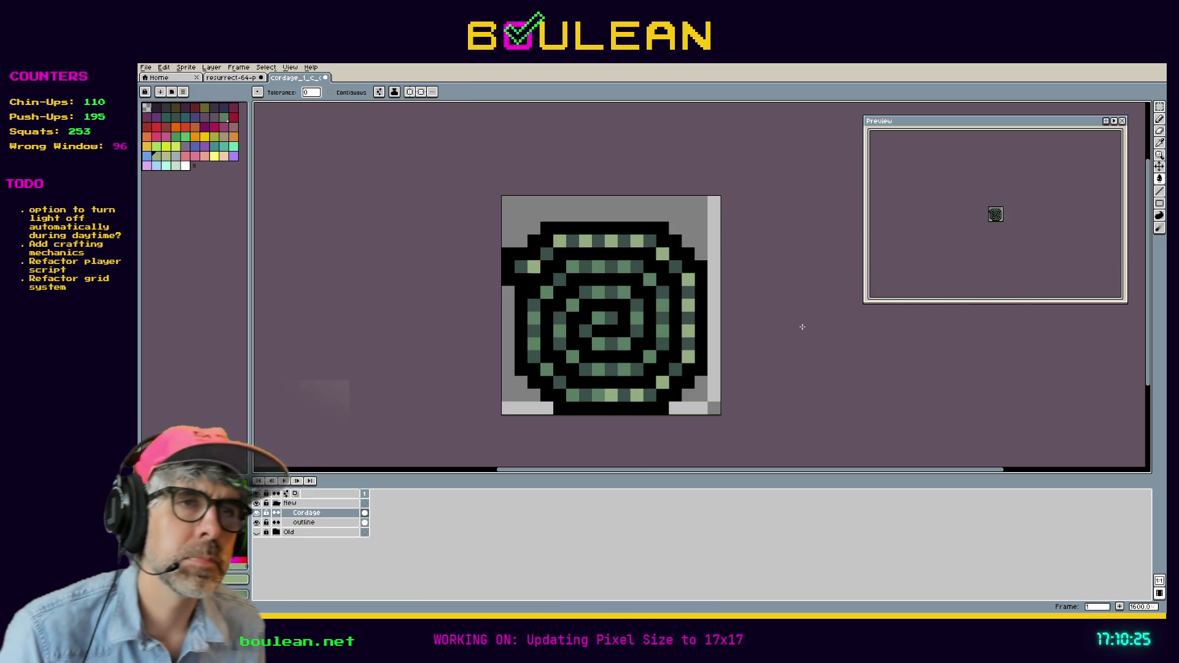
Step: Undo both green fills, drop the selection, and close the cordage sprite
{"action": "key", "text": "v"}
{"action": "key", "text": "ctrl+z"}
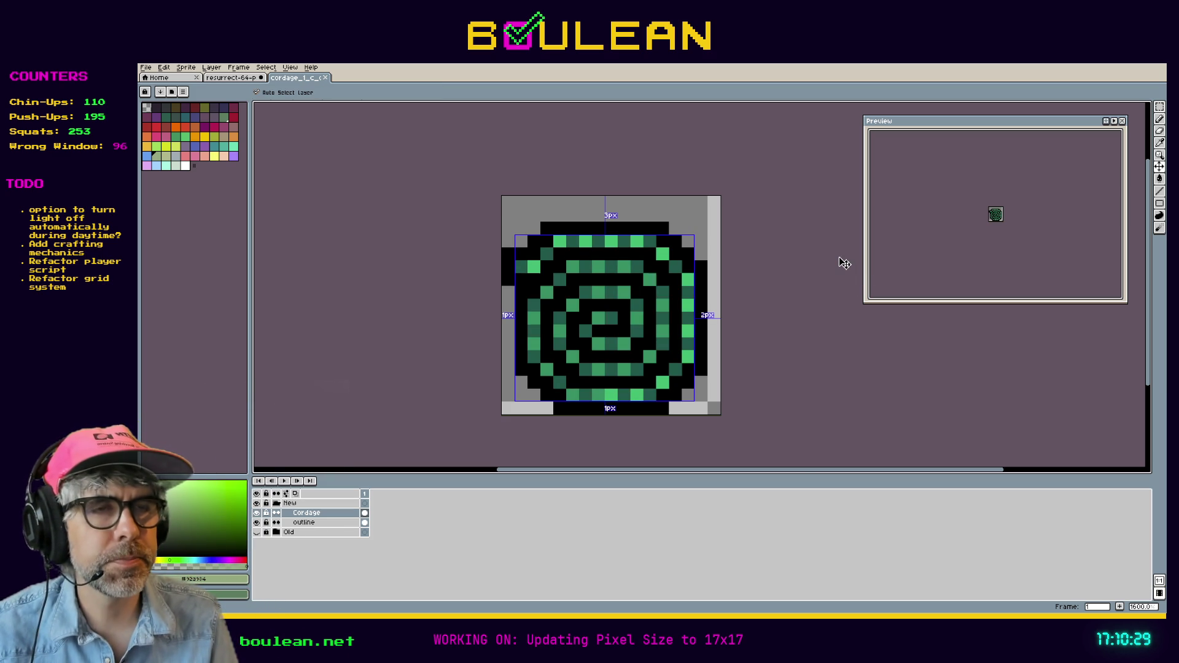
{"action": "key", "text": "ctrl+d"}
{"action": "key", "text": "w"}
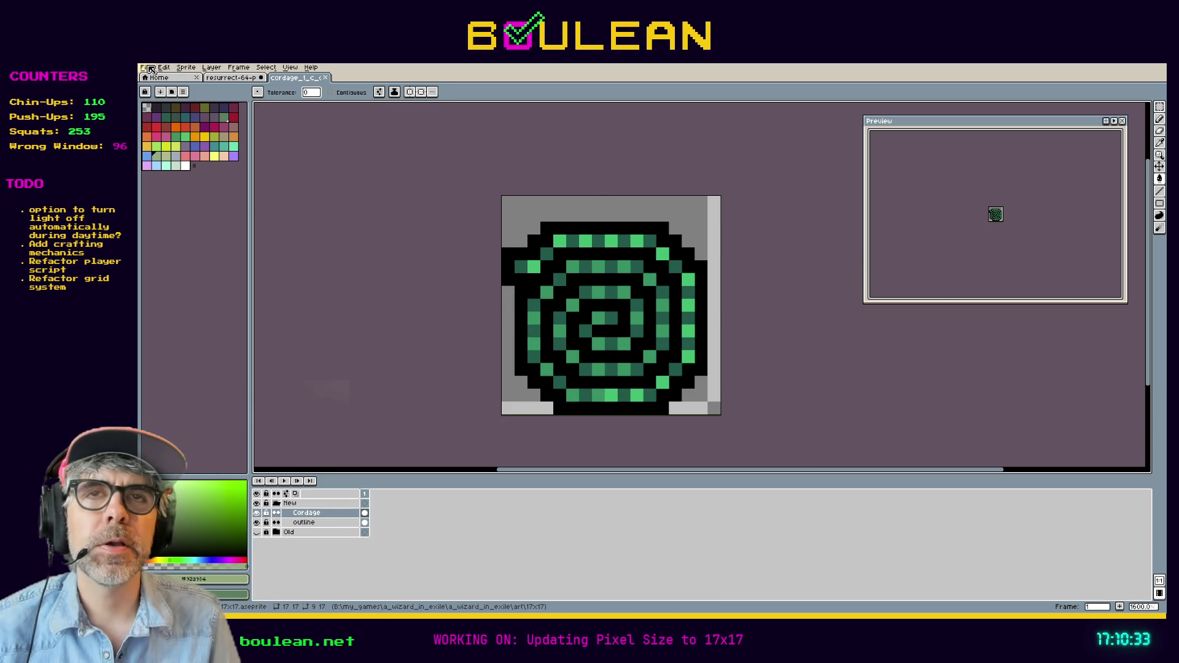
{"action": "left_click", "coordinate": [326, 78]}
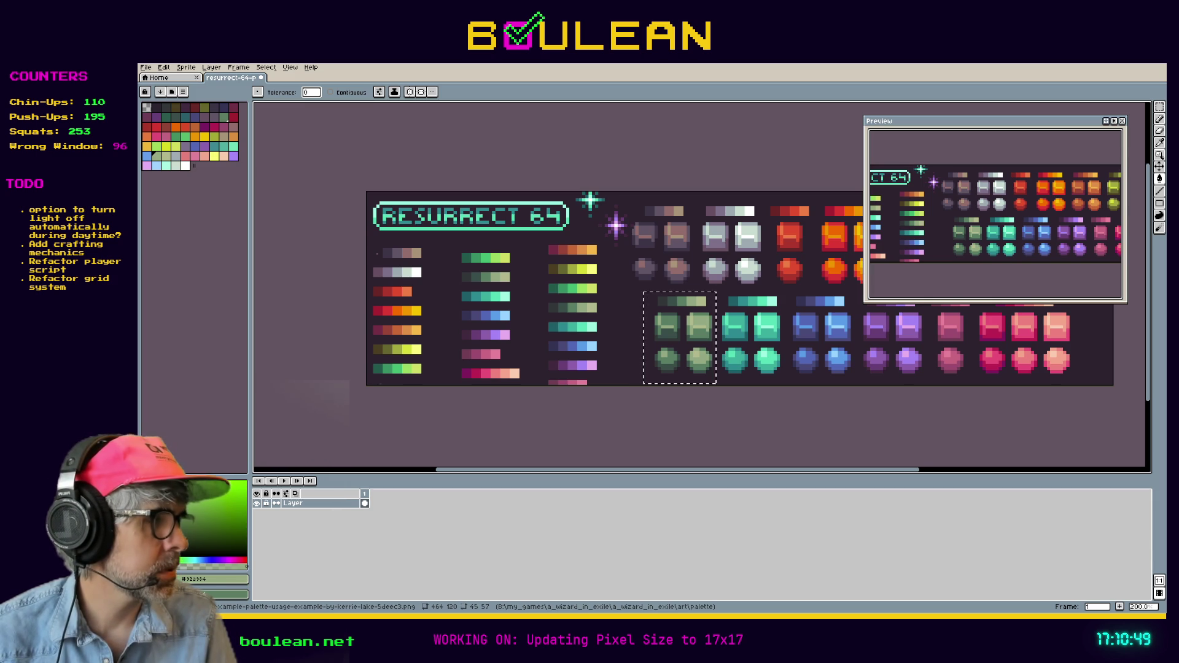
Step: Resize the goblin canvas to 17x17 with the default anchor
{"action": "scroll", "coordinate": [724, 286], "scroll_direction": "up", "scroll_amount": 6}
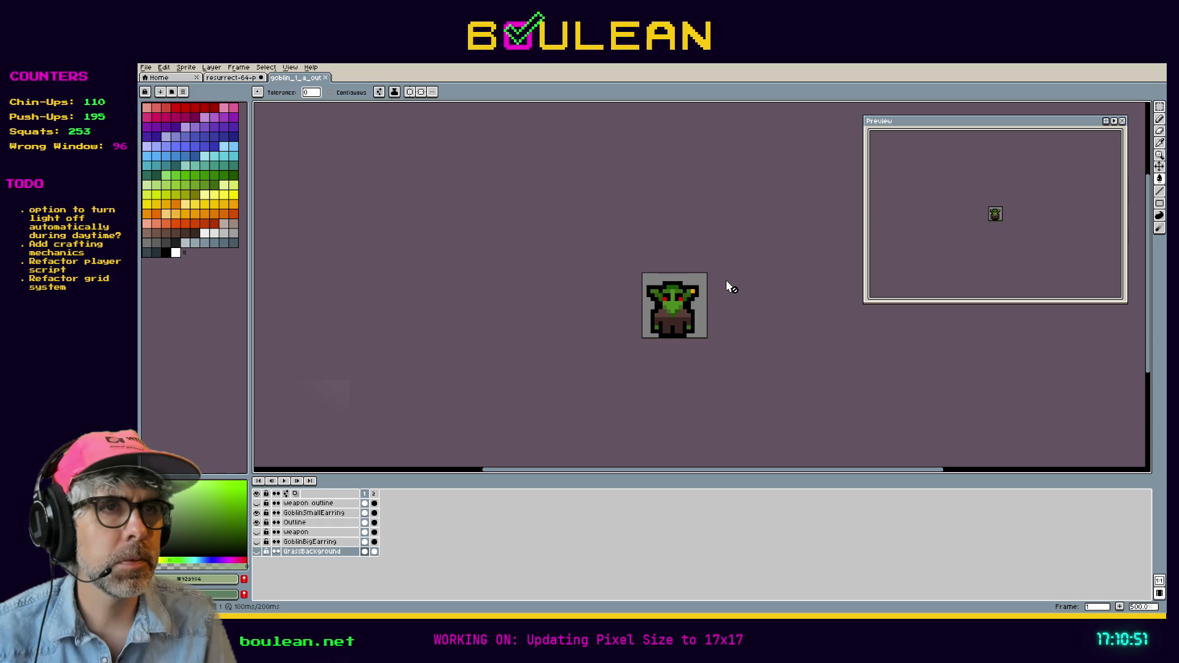
{"action": "left_click", "coordinate": [146, 67]}
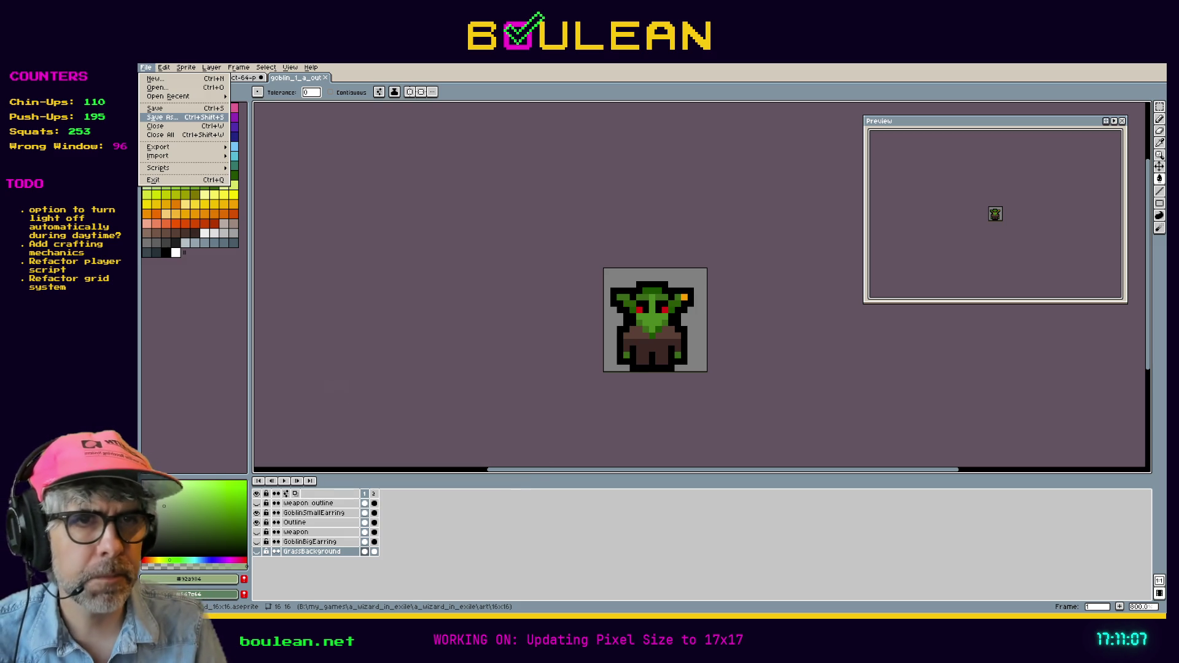
{"action": "key", "text": "Escape"}
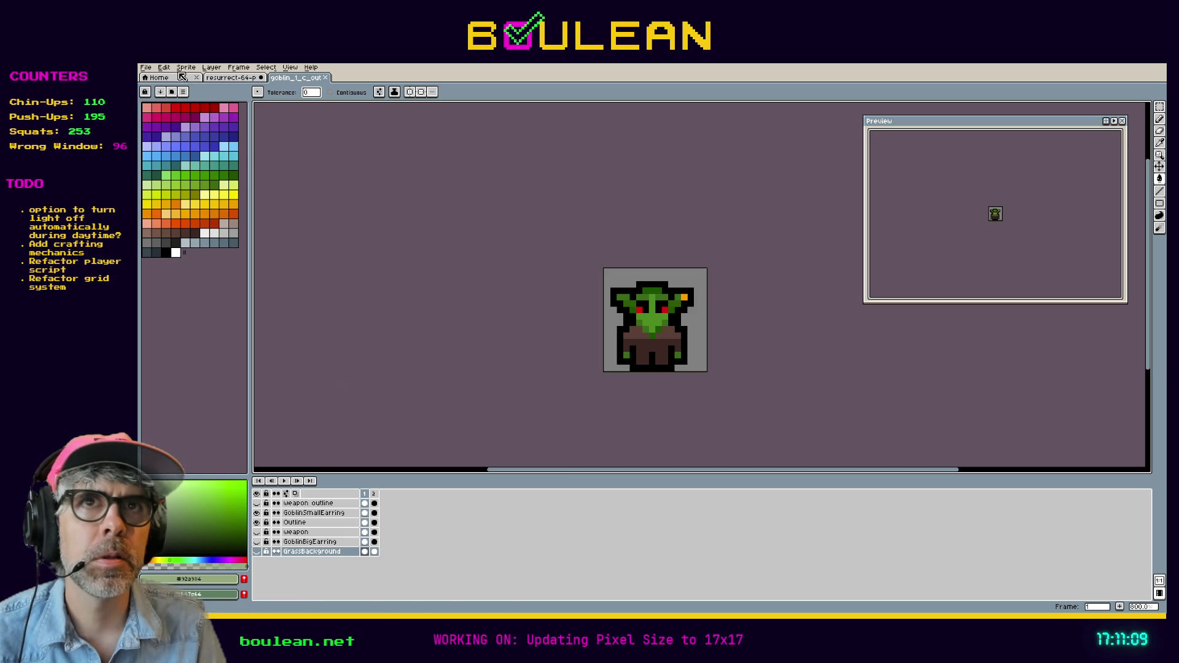
{"action": "left_click", "coordinate": [186, 67]}
{"action": "left_click", "coordinate": [202, 126]}
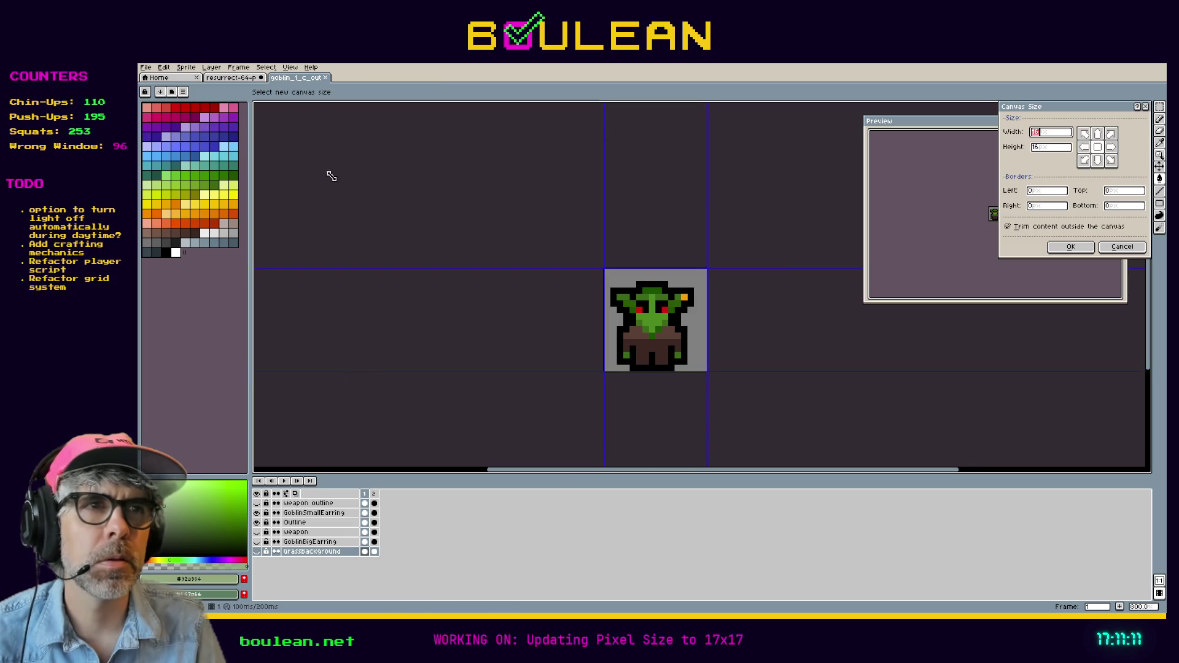
{"action": "type", "text": "17"}
{"action": "key", "text": "Tab"}
{"action": "type", "text": "17"}
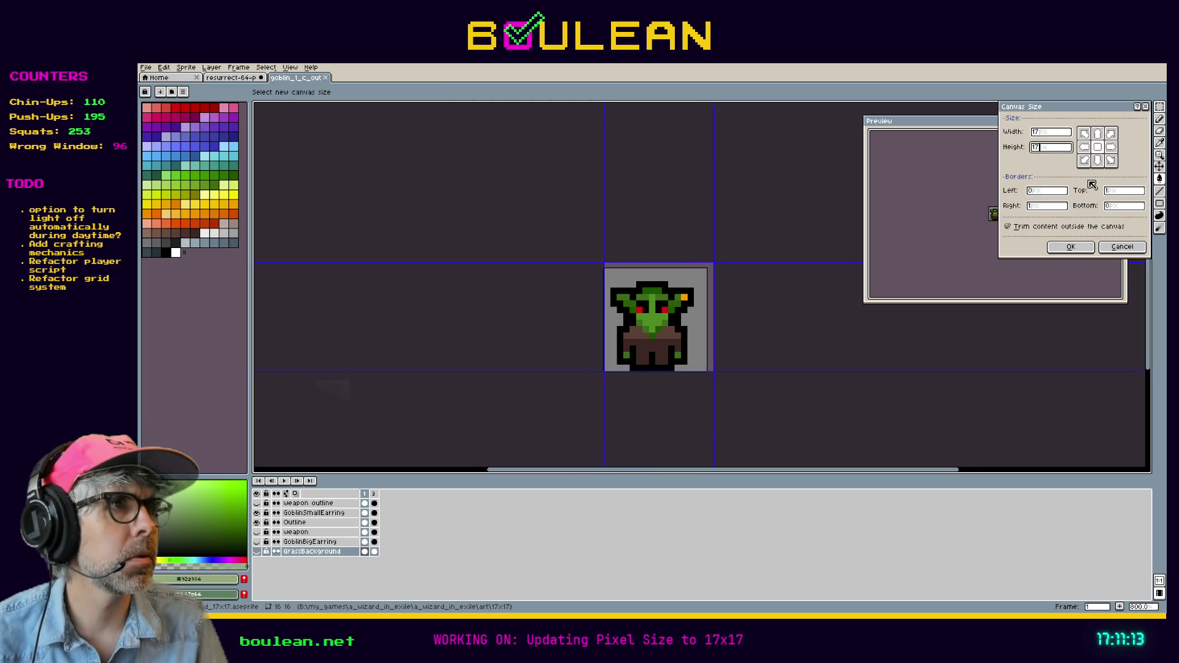
{"action": "key", "text": "Return"}
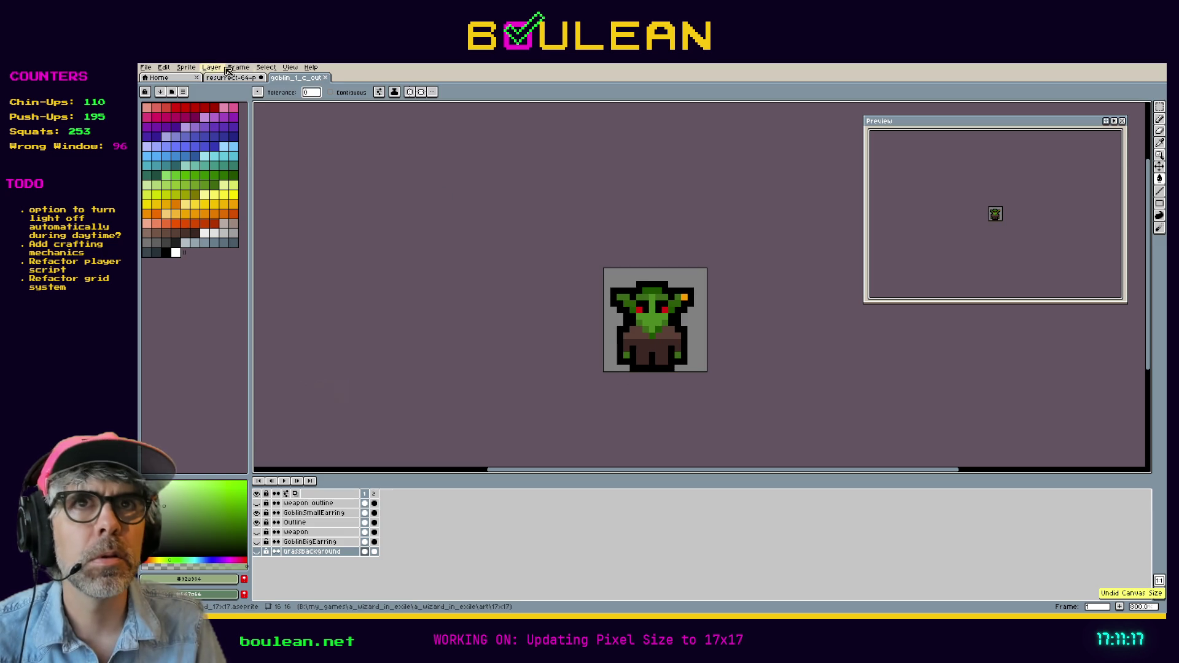
Step: Redo the 17x17 canvas resize anchored bottom-right so new pixels go top and left
{"action": "left_click", "coordinate": [186, 68]}
{"action": "left_click", "coordinate": [205, 120]}
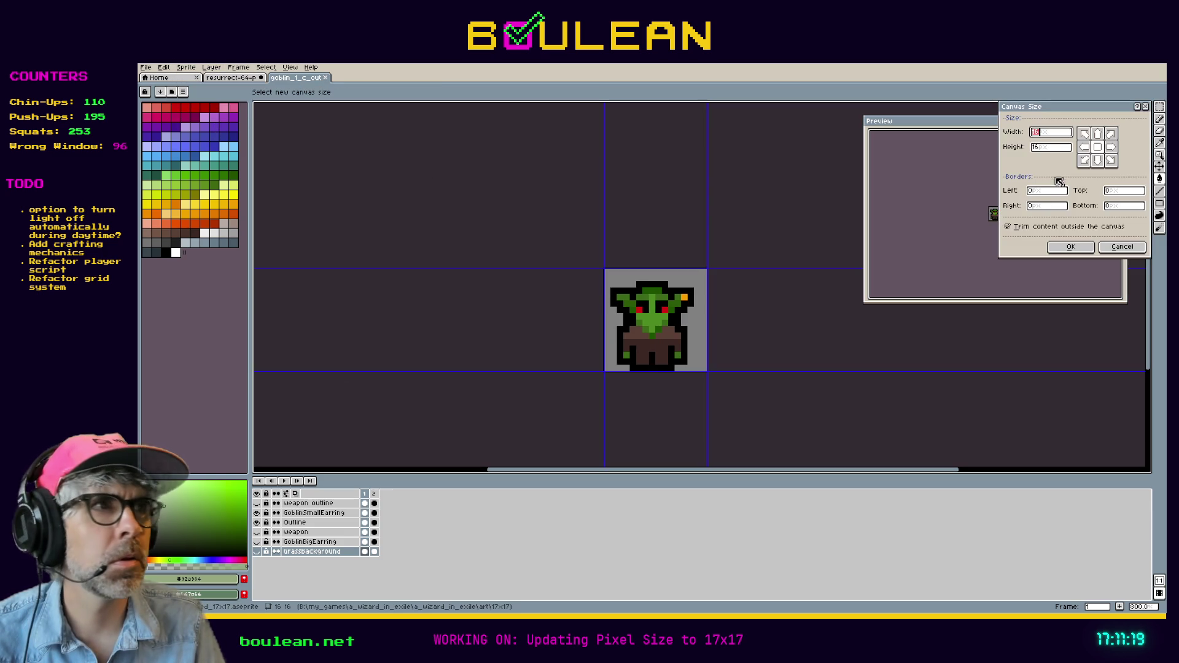
{"action": "left_click", "coordinate": [1052, 132]}
{"action": "type", "text": "17"}
{"action": "key", "text": "Tab"}
{"action": "type", "text": "17"}
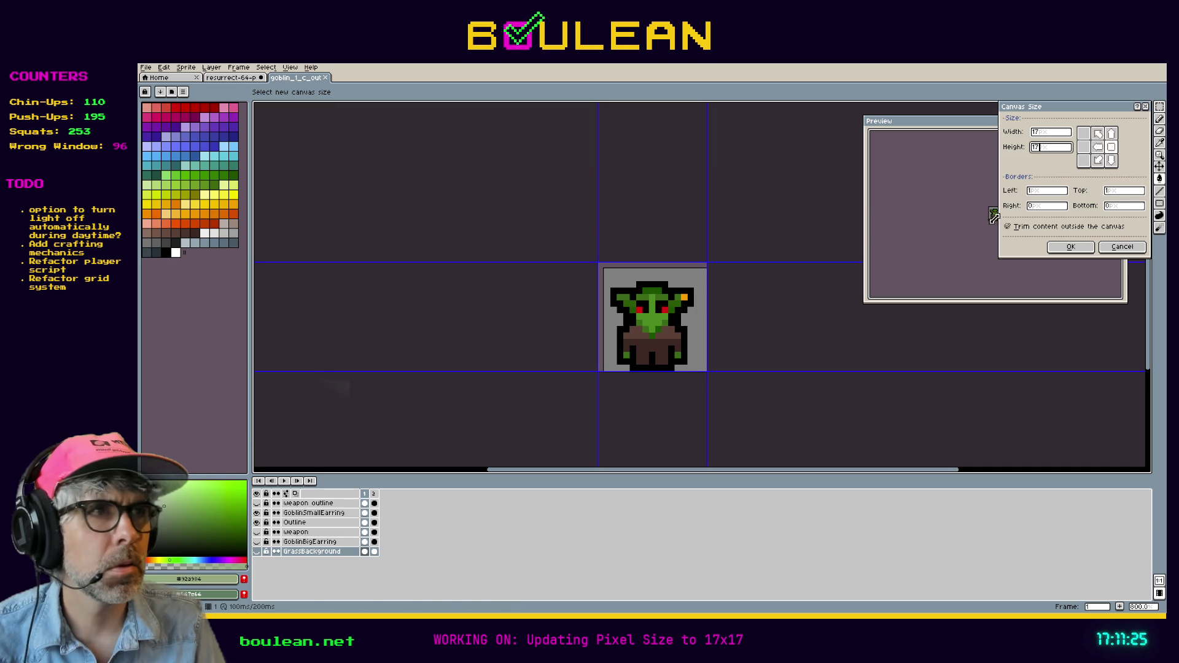
{"action": "left_click", "coordinate": [1073, 248]}
{"action": "scroll", "coordinate": [723, 333], "scroll_direction": "up", "scroll_amount": 2}
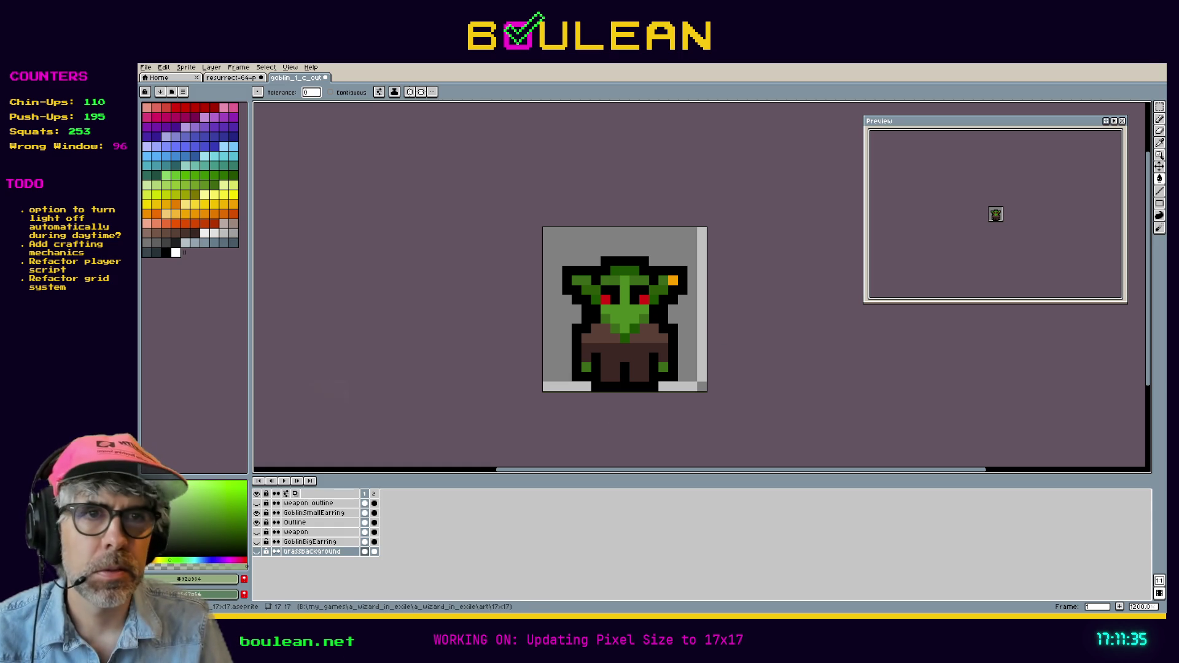
{"action": "key", "text": "alt+Tab"}
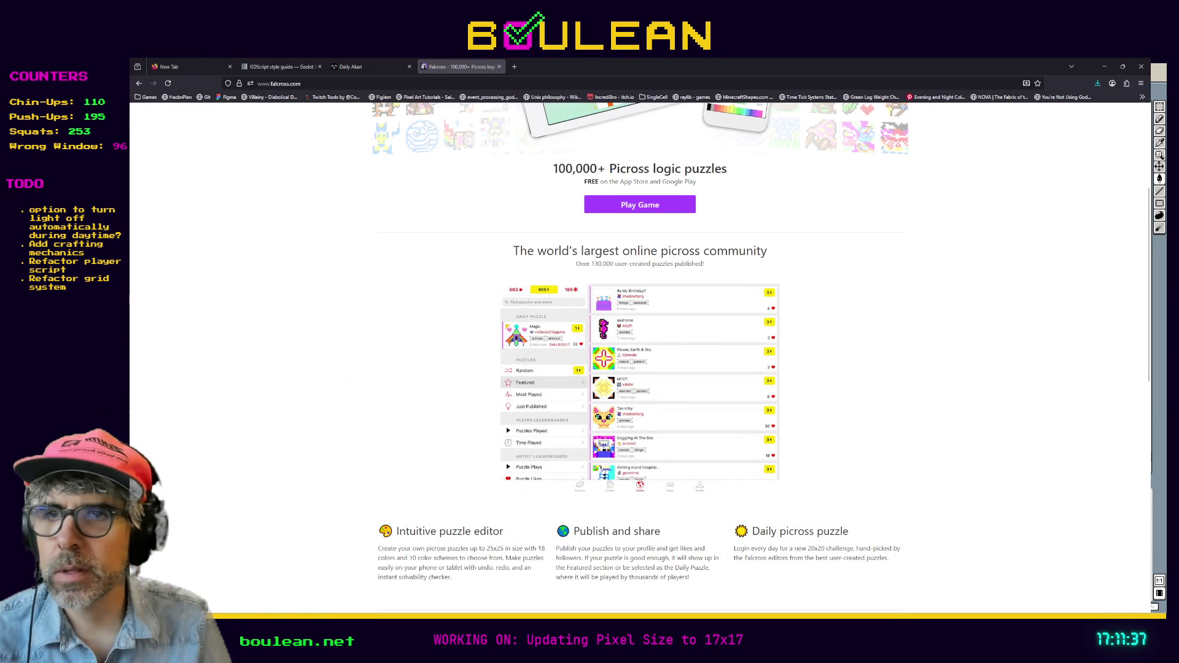
Step: Search Google in a new tab for 'norweigan elkhound' and enlarge the main photo
{"action": "key", "text": "ctrl+t"}
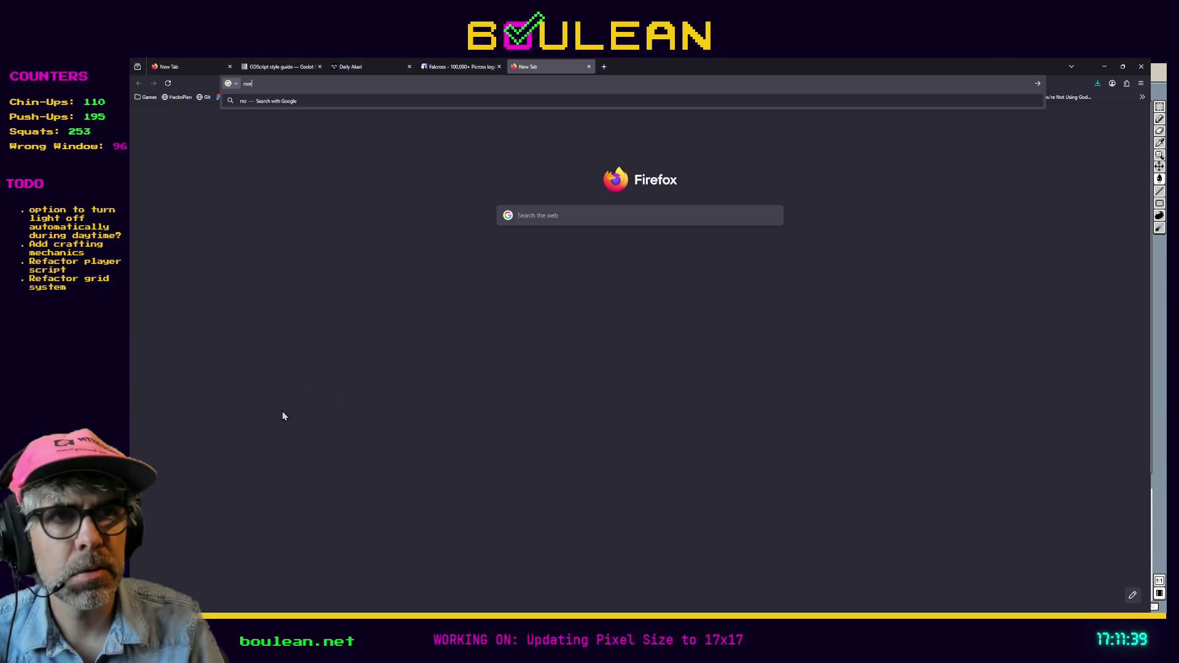
{"action": "type", "text": "norweigan elkhound"}
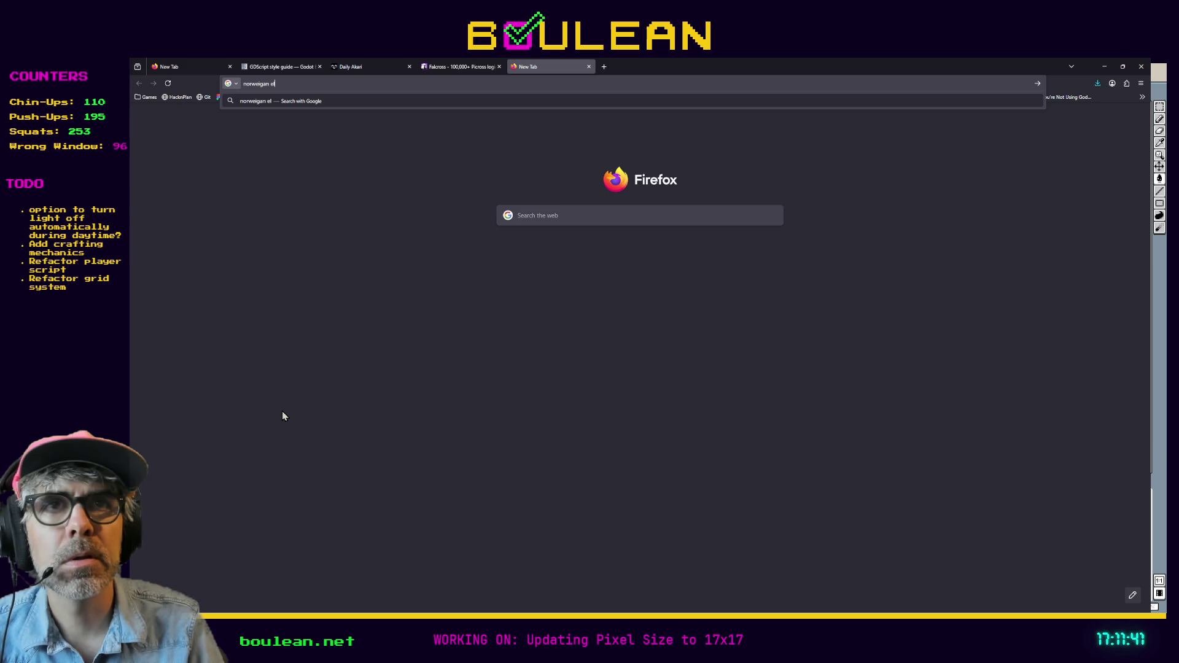
{"action": "key", "text": "Return"}
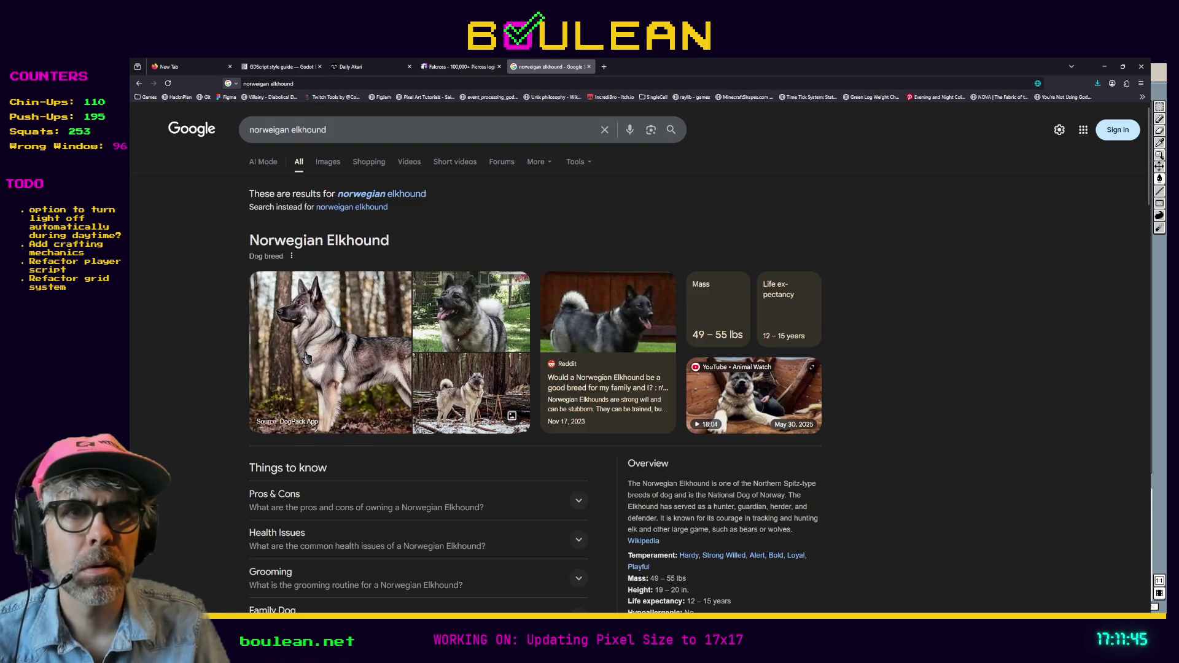
{"action": "left_click", "coordinate": [328, 346]}
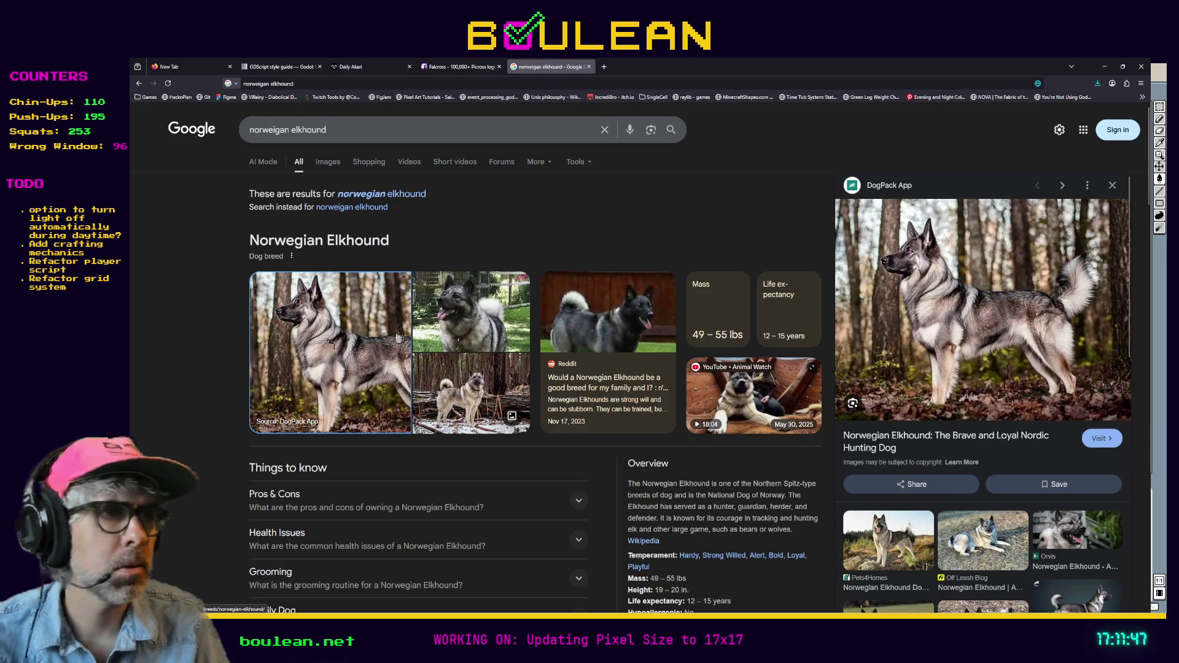
Step: Browse the Elkhound image results, preview the Daily Paws photo, then minimize Firefox
{"action": "left_click", "coordinate": [331, 169]}
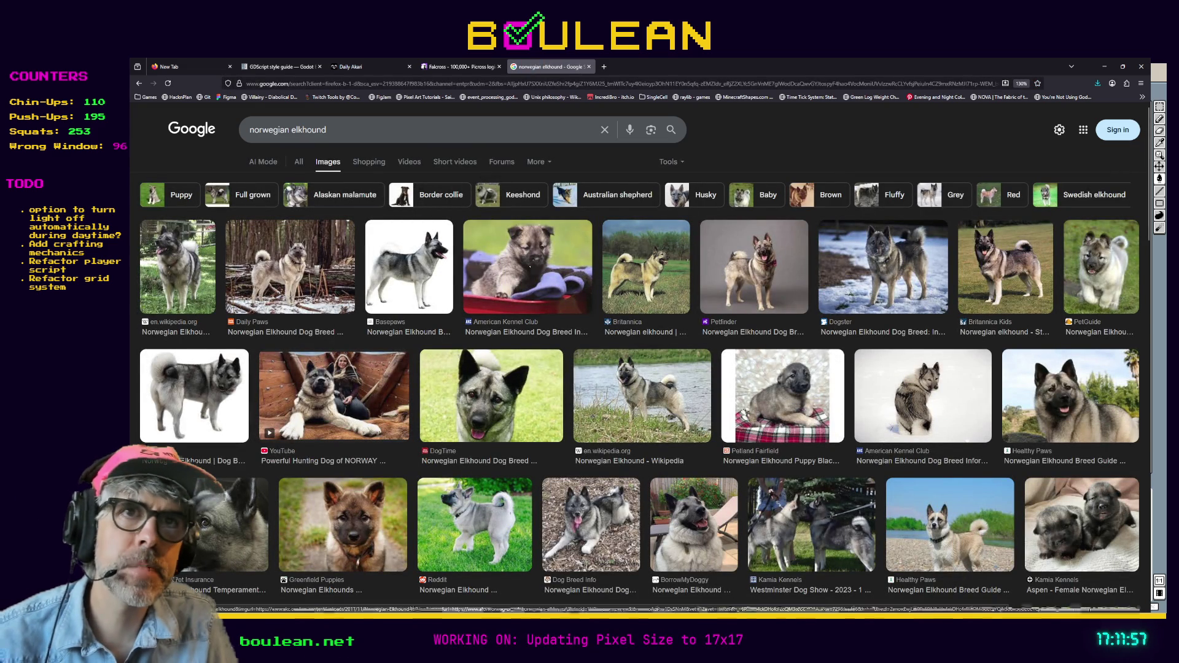
{"action": "left_click", "coordinate": [272, 252]}
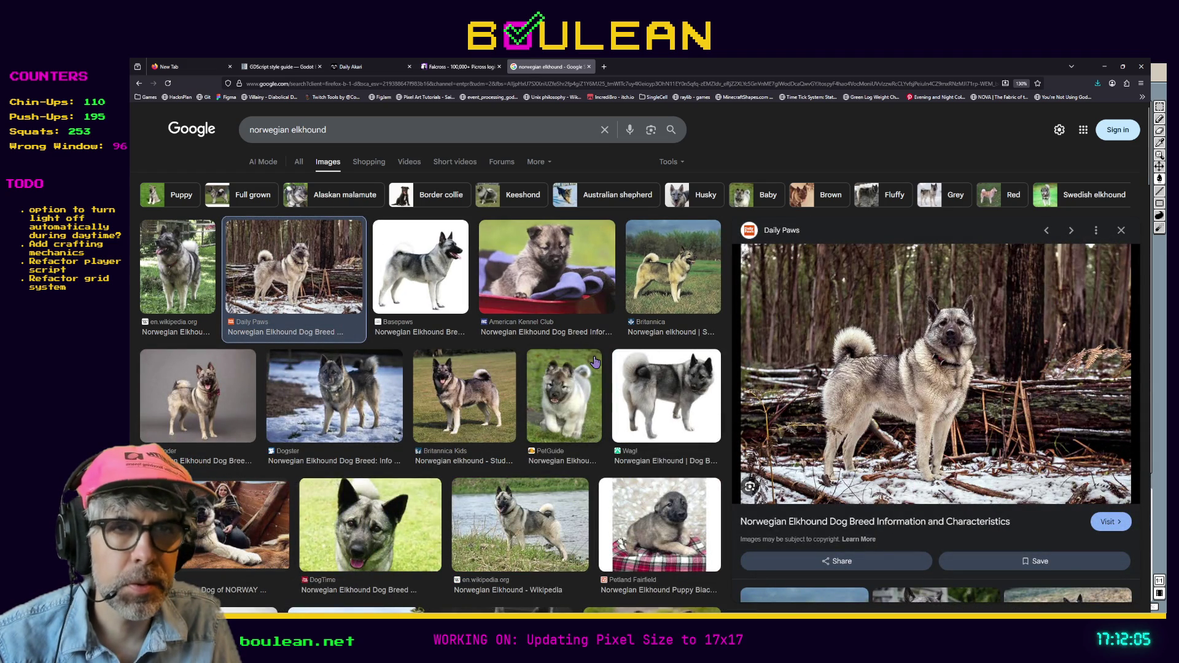
{"action": "scroll", "coordinate": [595, 362], "scroll_direction": "down", "scroll_amount": 2}
{"action": "scroll", "coordinate": [595, 363], "scroll_direction": "down", "scroll_amount": 2}
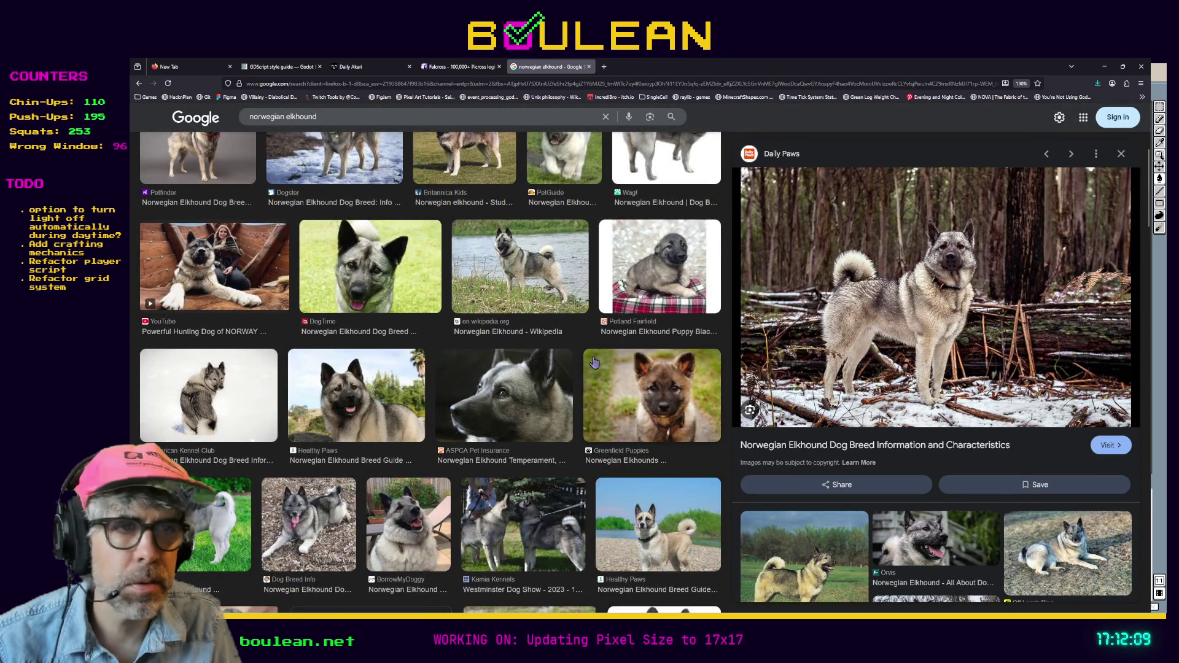
{"action": "scroll", "coordinate": [595, 363], "scroll_direction": "down", "scroll_amount": 2}
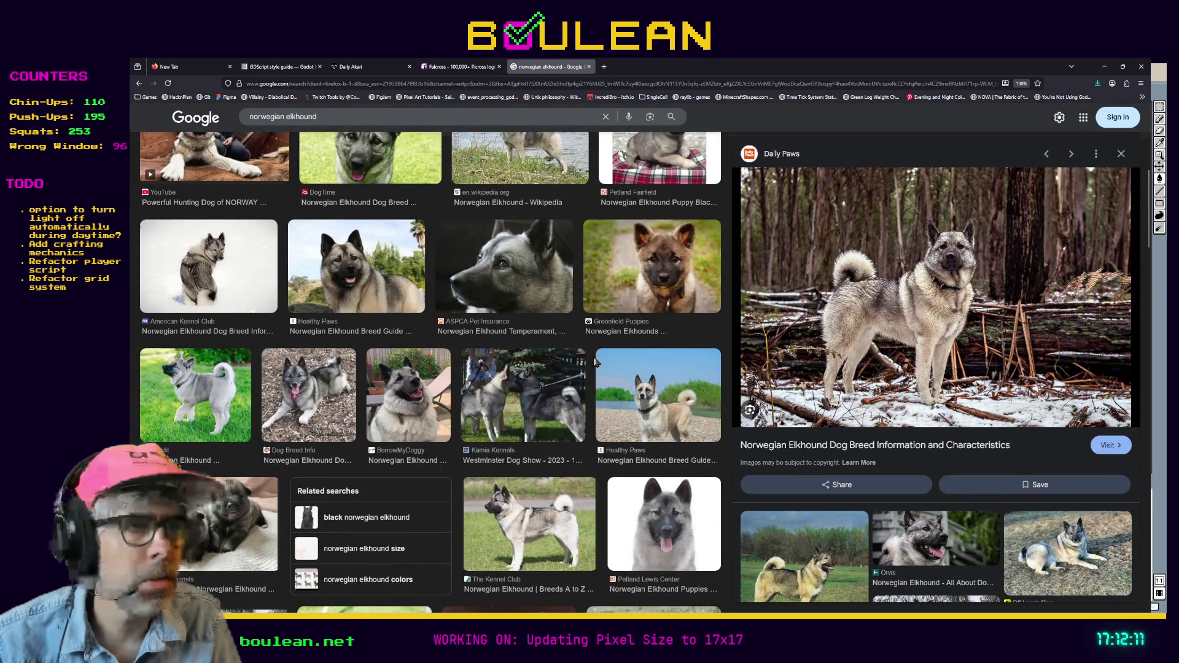
{"action": "scroll", "coordinate": [594, 362], "scroll_direction": "up", "scroll_amount": 5}
{"action": "scroll", "coordinate": [595, 362], "scroll_direction": "up", "scroll_amount": 1}
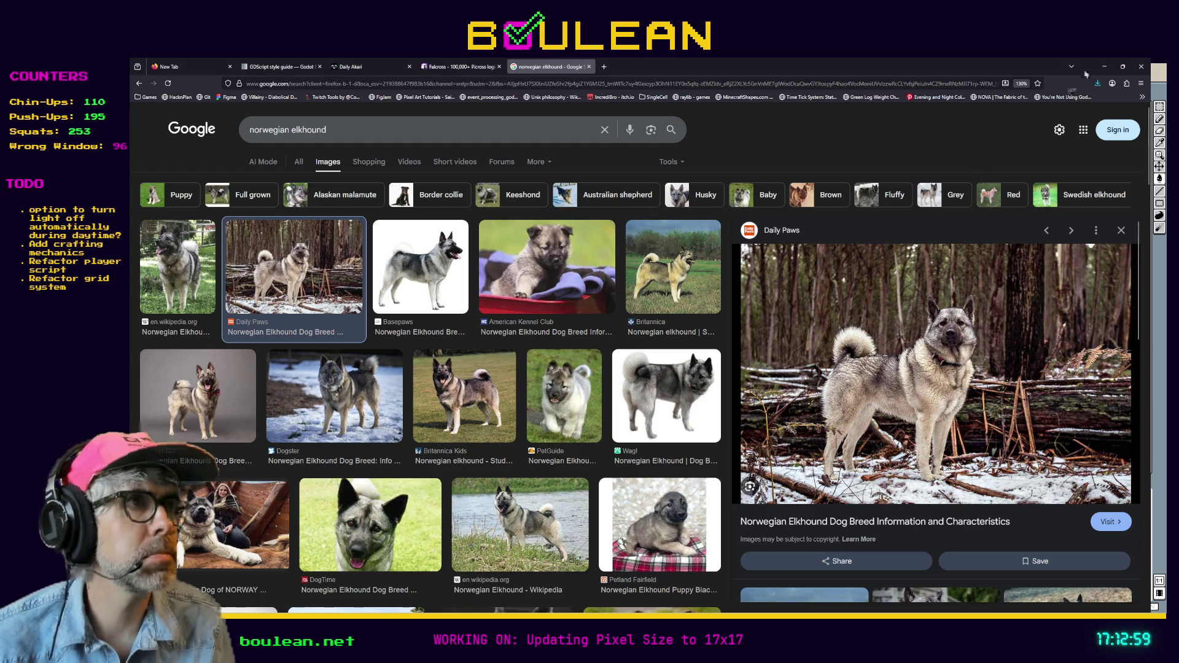
{"action": "left_click", "coordinate": [1104, 69]}
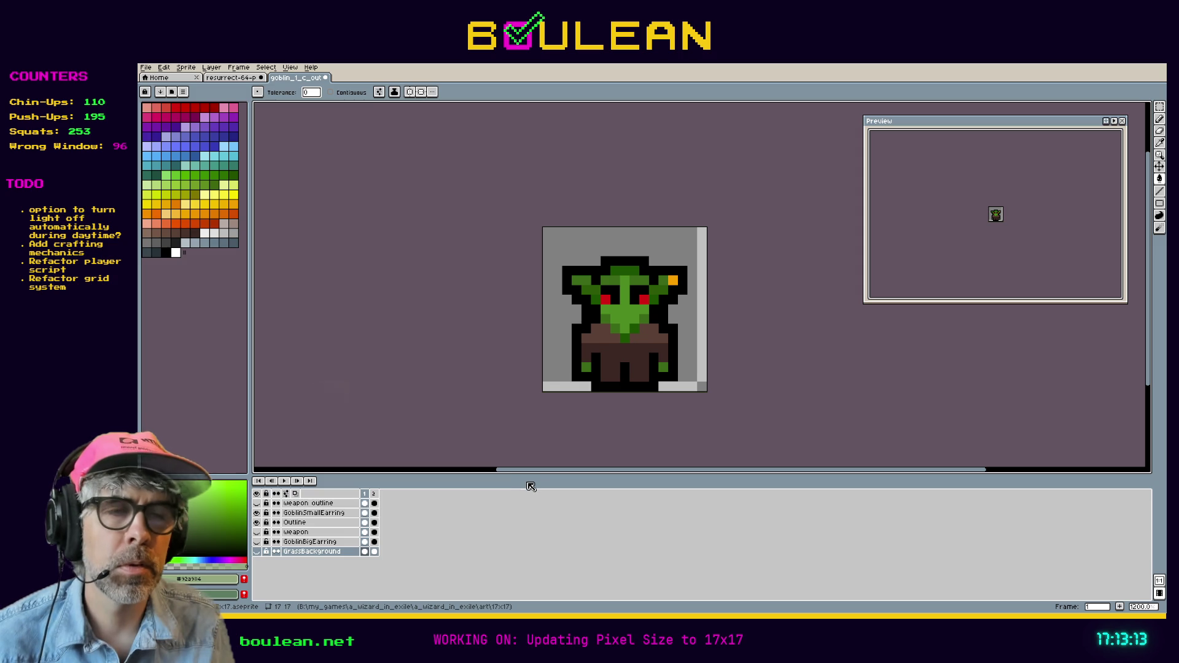
Step: On the Outline layer, compare the black-outline frame 1 with the red-outline frame 2
{"action": "left_click", "coordinate": [332, 522]}
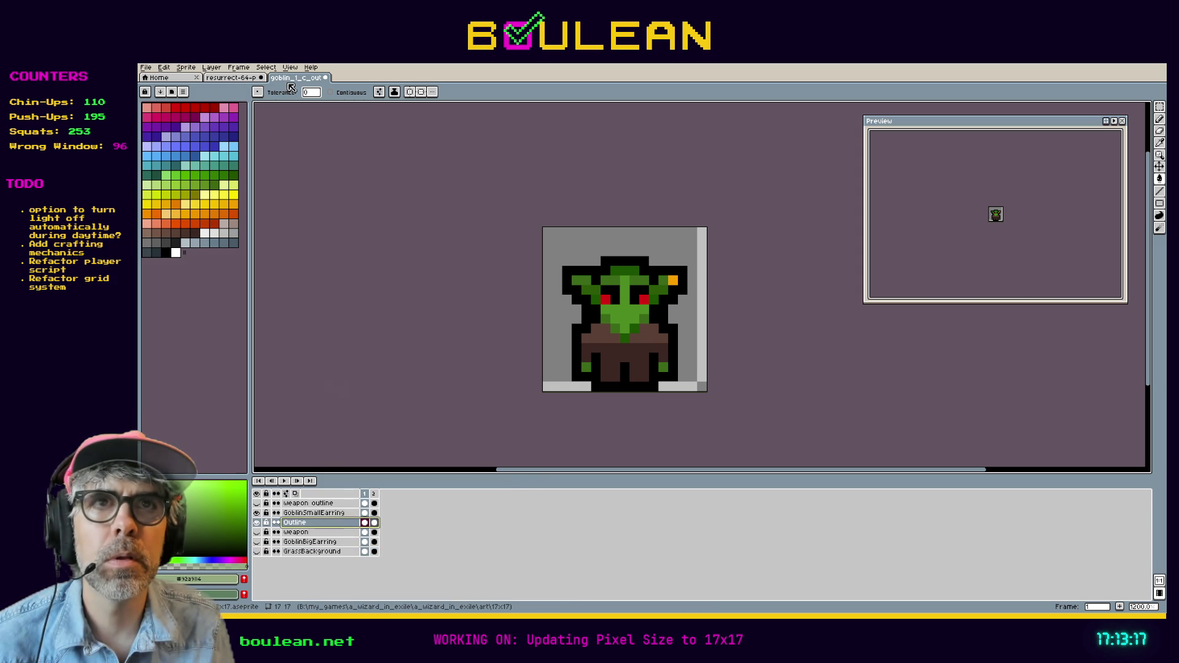
{"action": "left_click", "coordinate": [145, 68]}
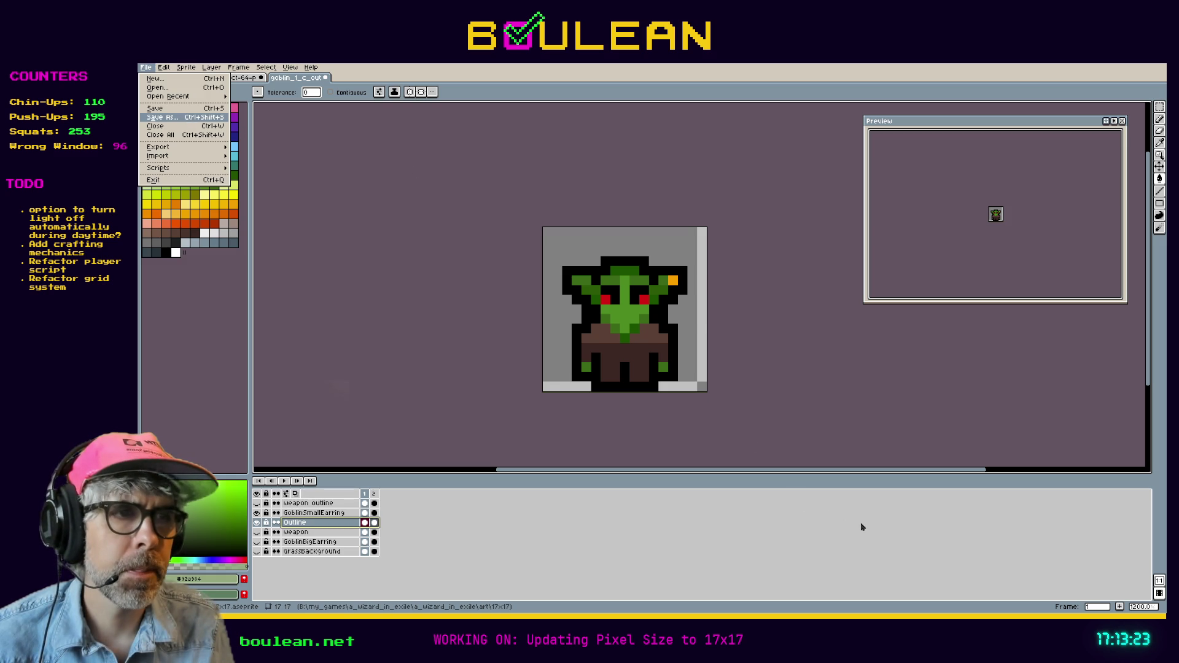
{"action": "key", "text": "v"}
{"action": "key", "text": "w"}
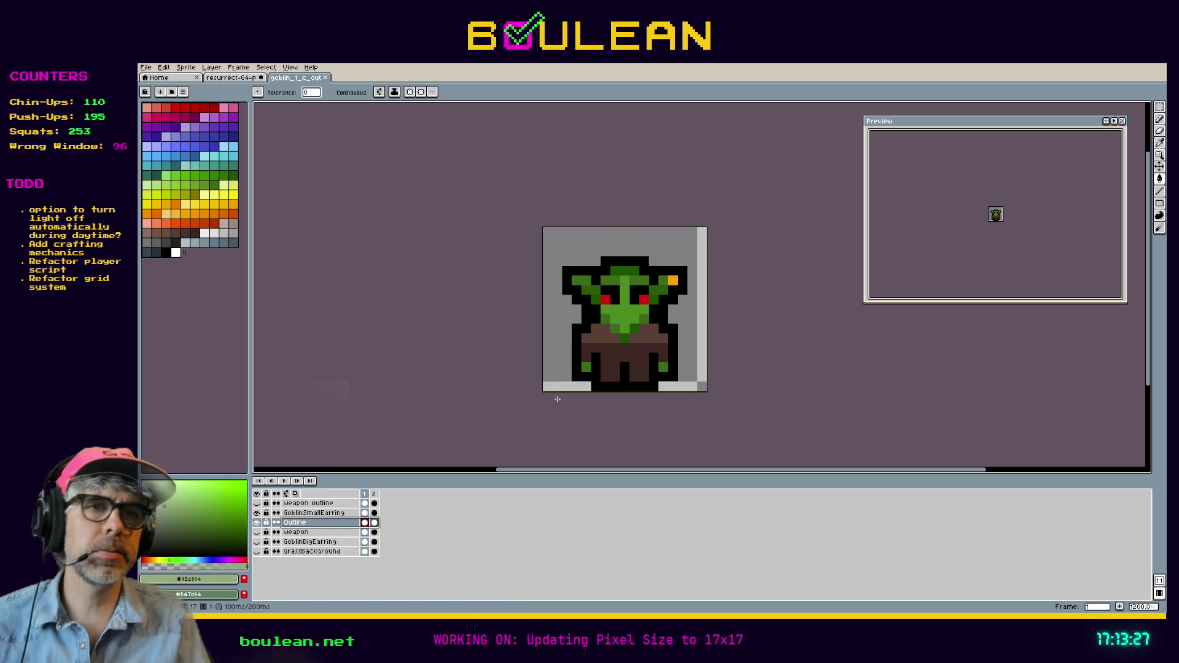
{"action": "left_click", "coordinate": [375, 495]}
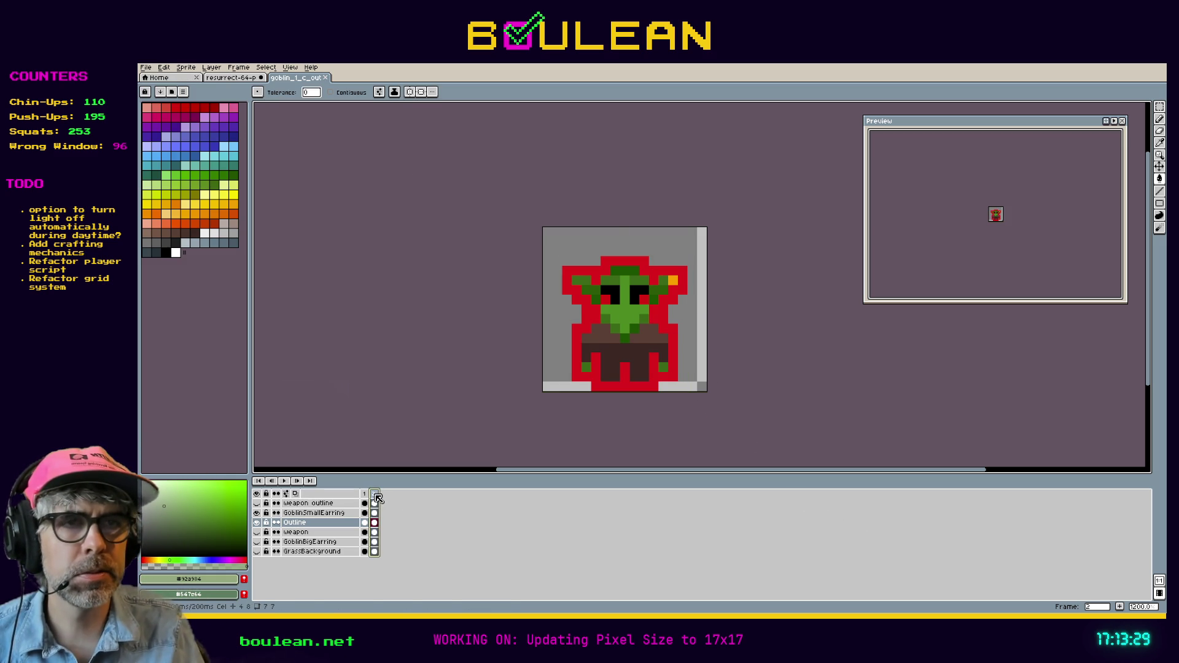
{"action": "key", "text": "Left"}
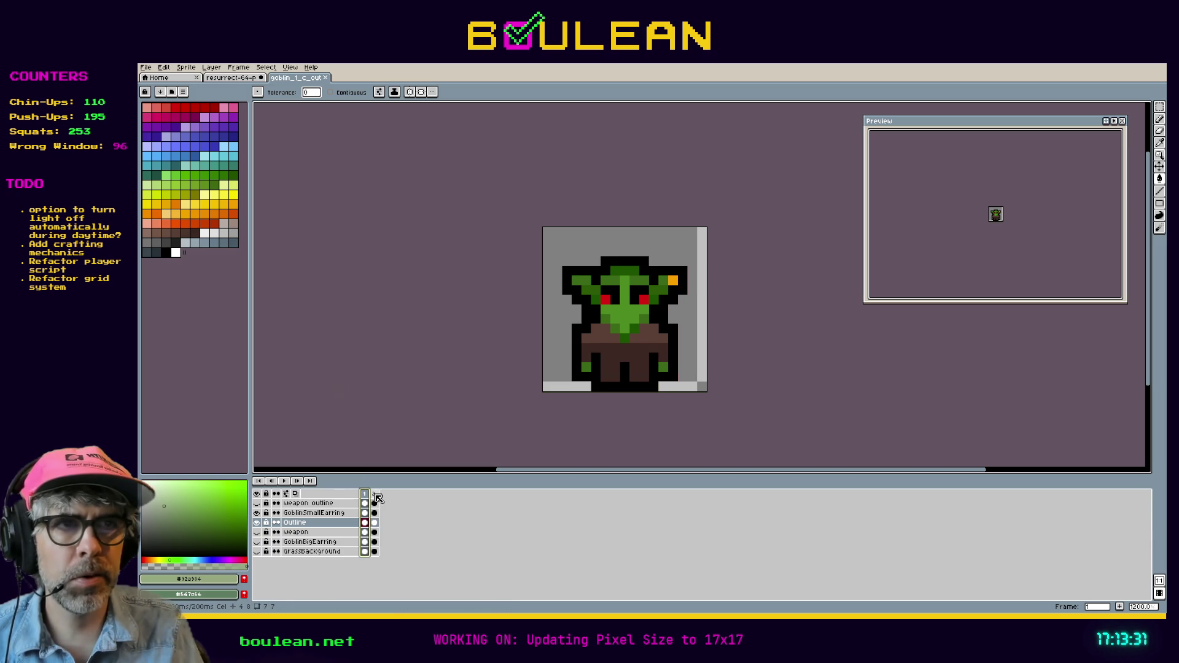
{"action": "left_click", "coordinate": [376, 495]}
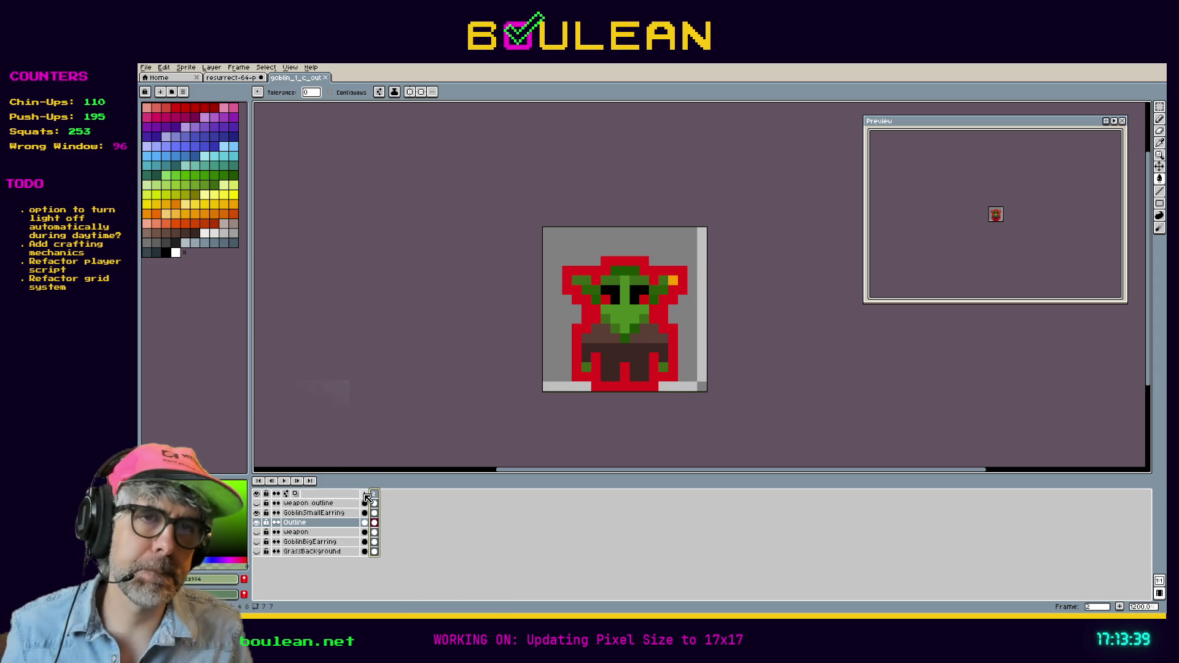
{"action": "left_click", "coordinate": [365, 495]}
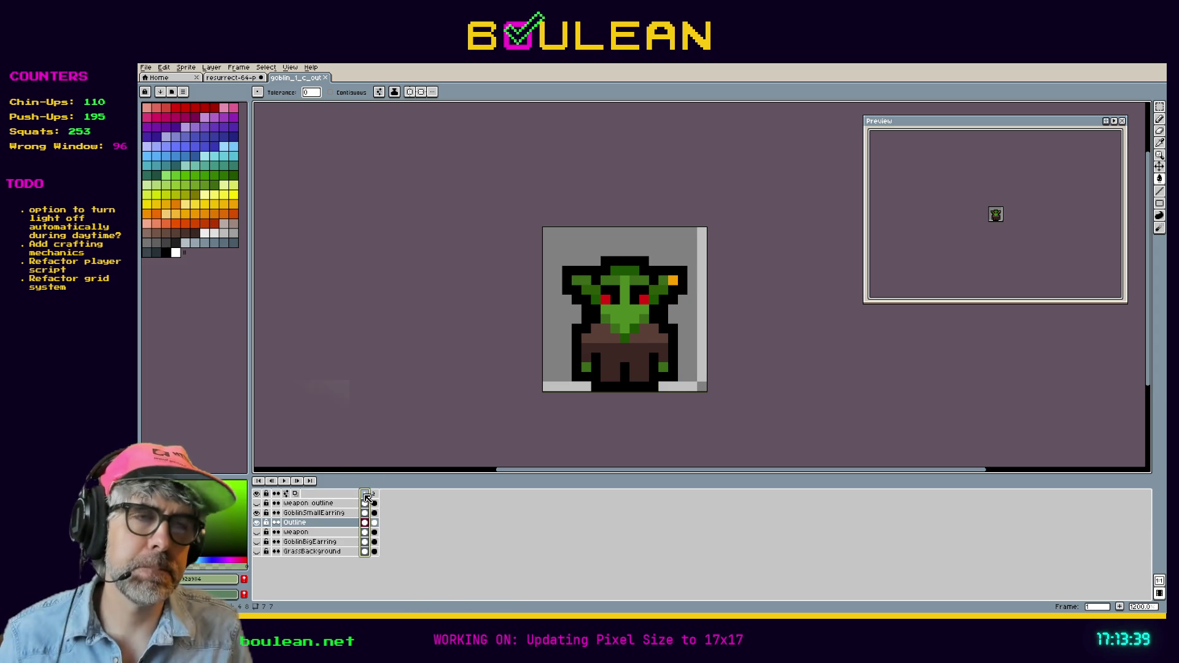
Step: Switch to the Resurrect 64 palette image
{"action": "left_click", "coordinate": [149, 70]}
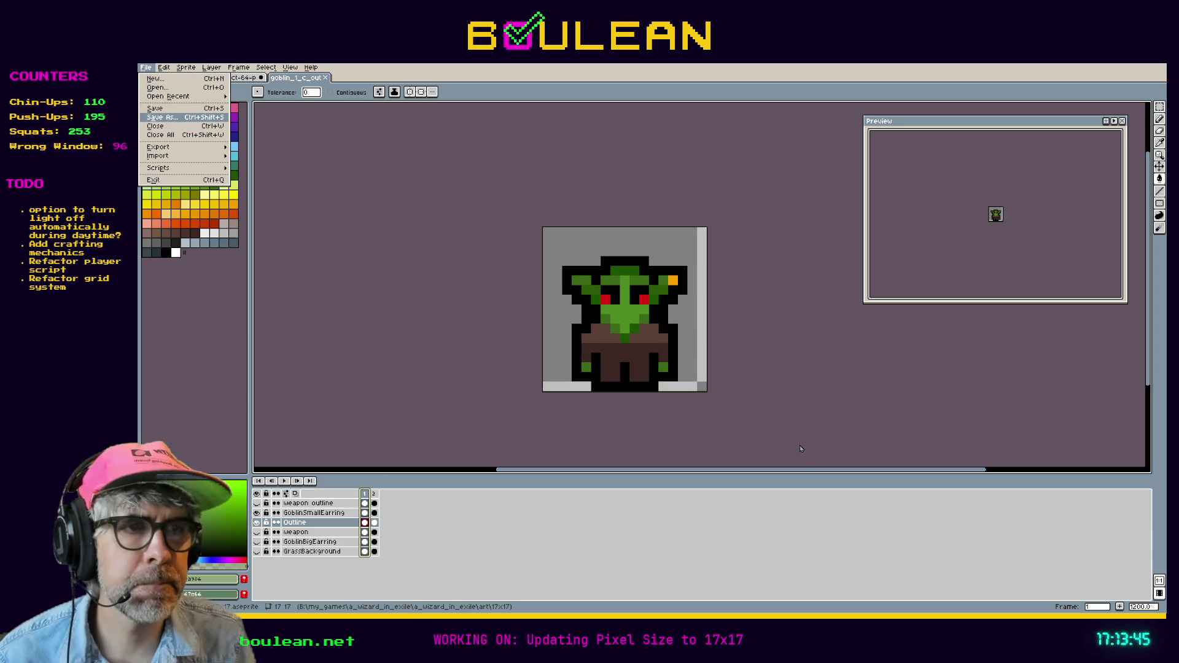
{"action": "key", "text": "Escape"}
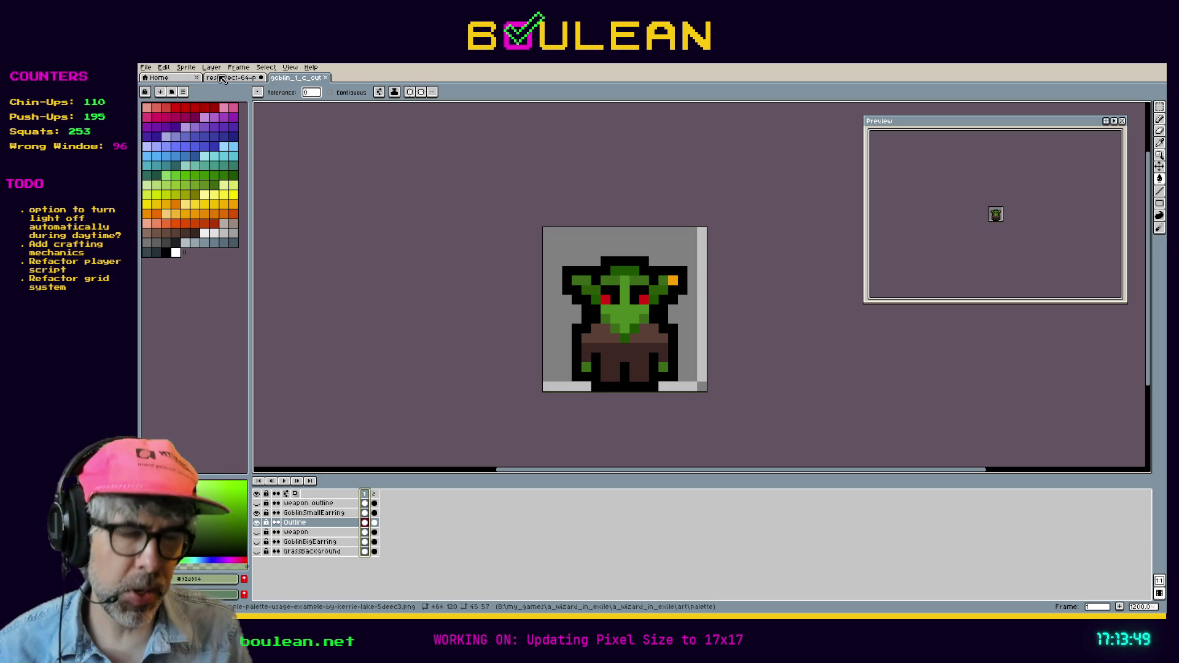
{"action": "left_click", "coordinate": [222, 79]}
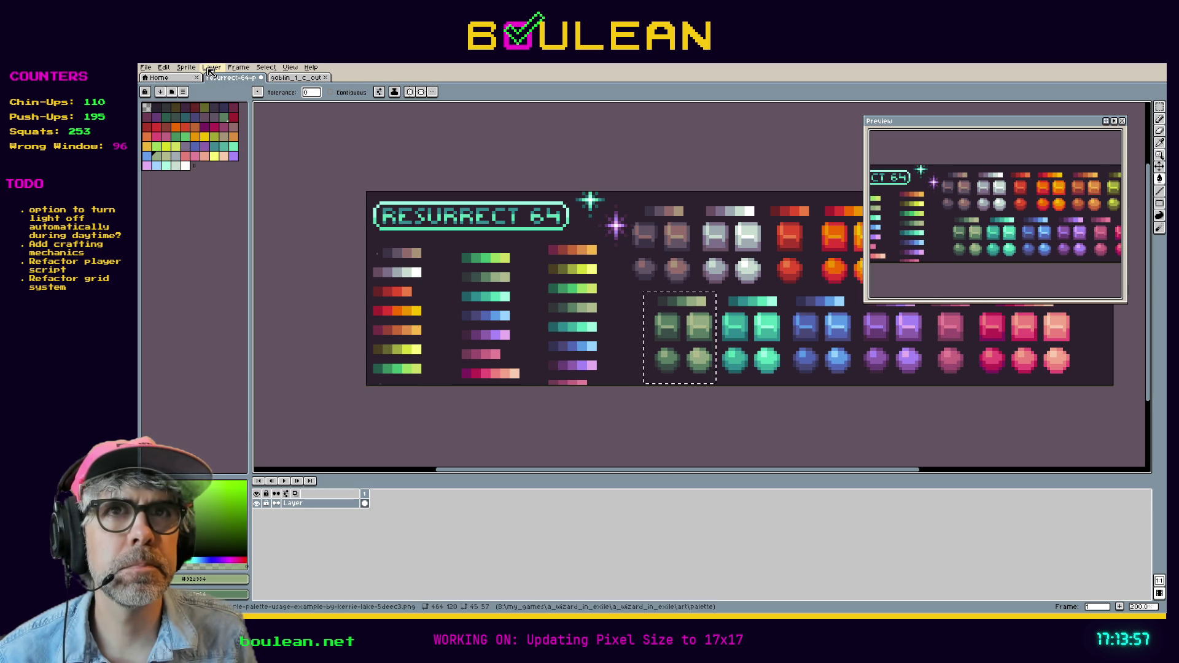
Step: Resize the goblin sprite's canvas to 512×512 via Canvas Size
{"action": "left_click", "coordinate": [278, 79]}
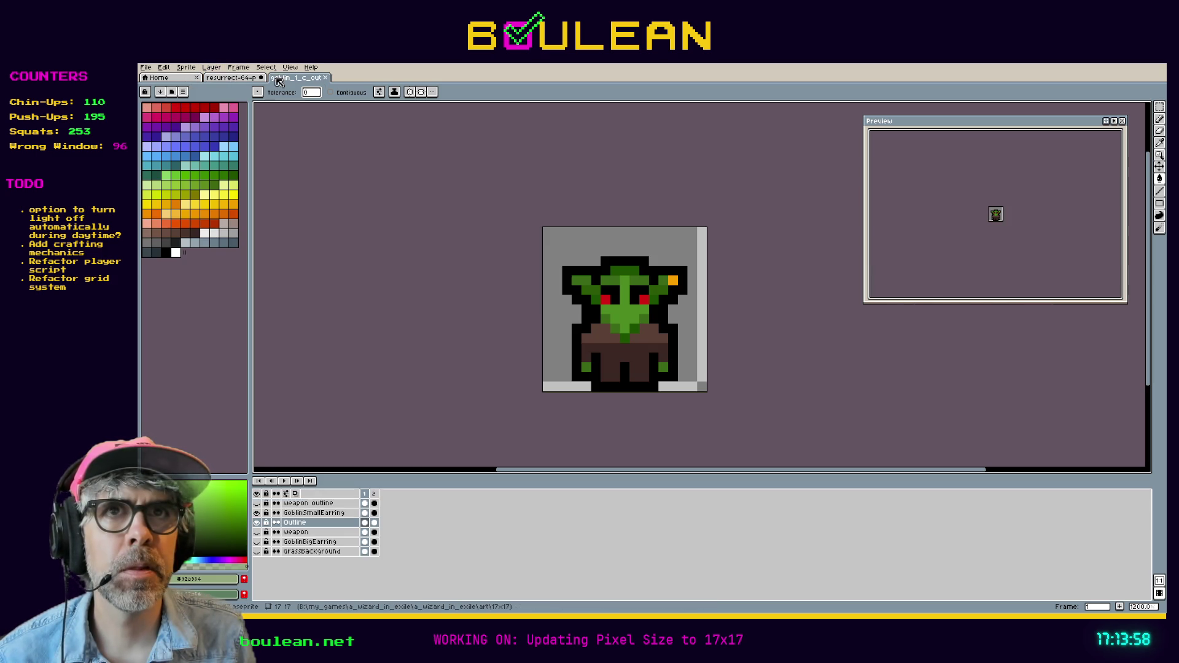
{"action": "left_click", "coordinate": [186, 67]}
{"action": "left_click", "coordinate": [243, 122]}
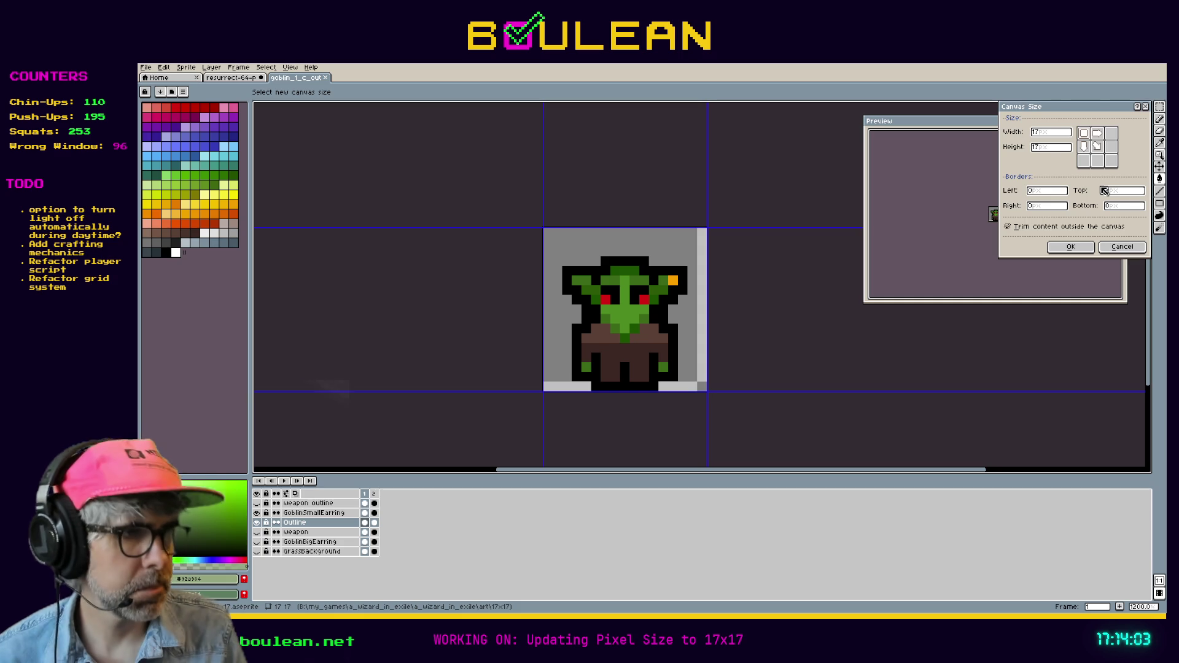
{"action": "left_click", "coordinate": [1055, 135]}
{"action": "type", "text": "512"}
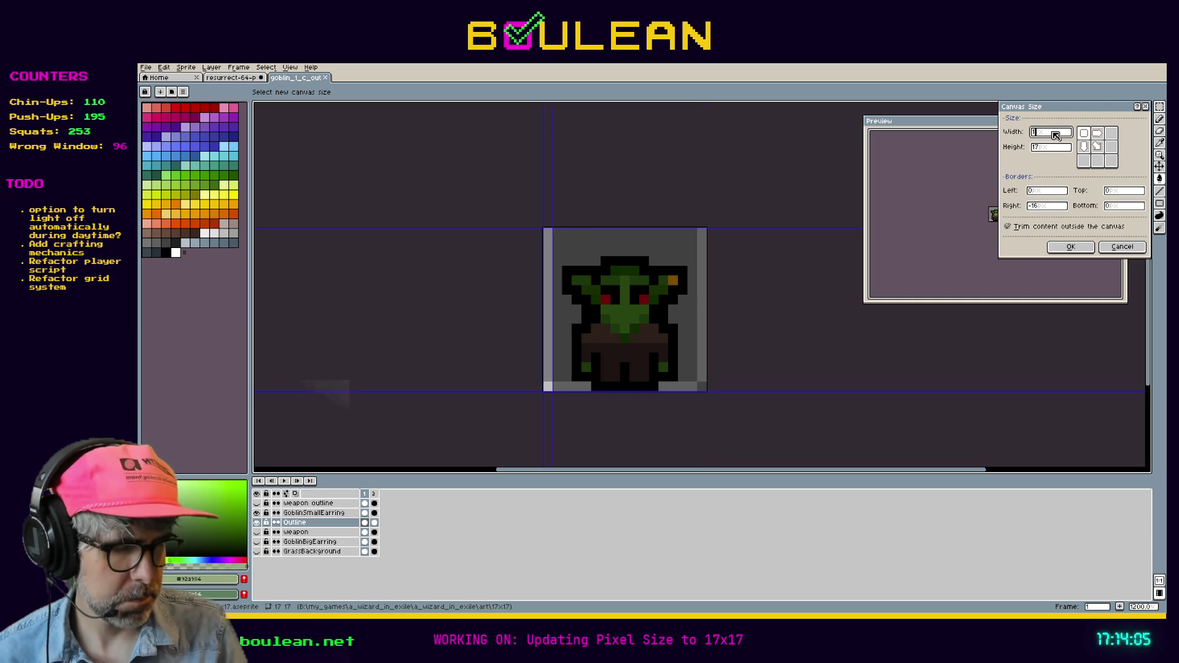
{"action": "key", "text": "Tab"}
{"action": "type", "text": "512"}
{"action": "key", "text": "Return"}
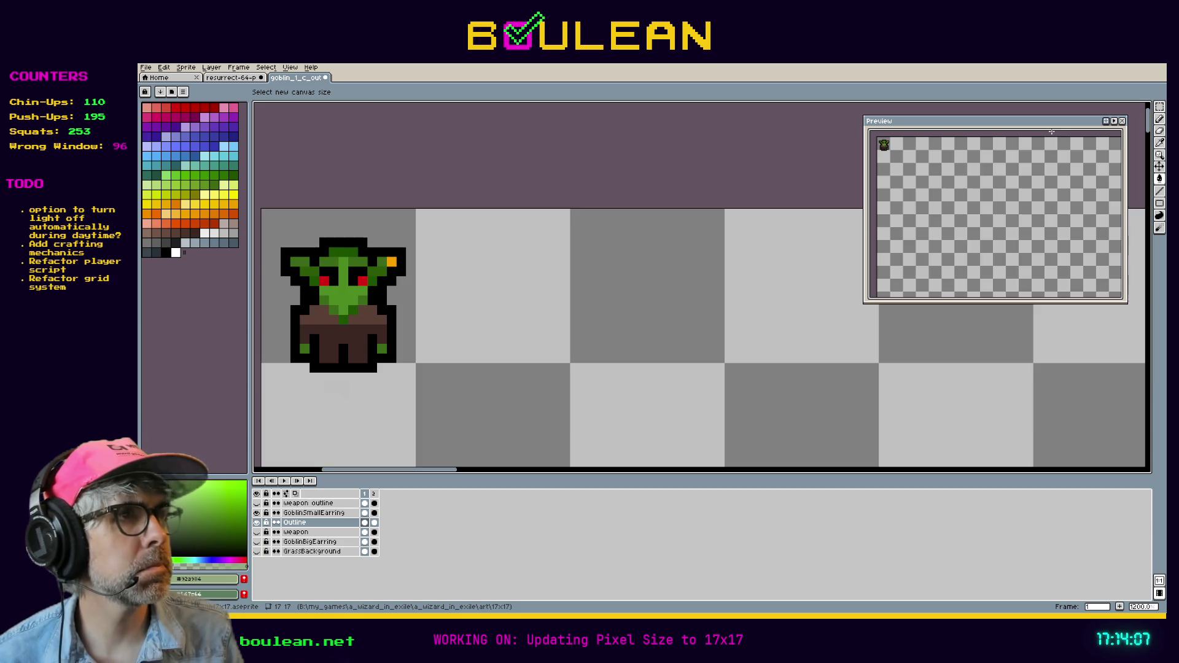
Step: On the palette image, try a light-green background fill and undo it
{"action": "left_click", "coordinate": [221, 78]}
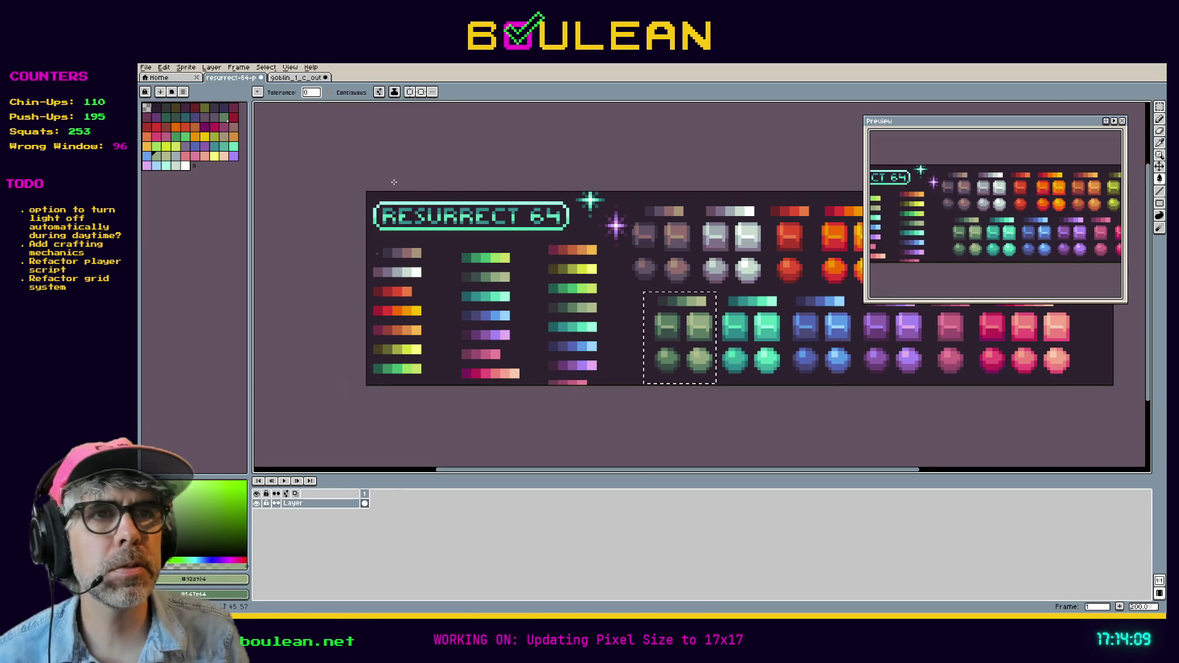
{"action": "left_click", "coordinate": [648, 337]}
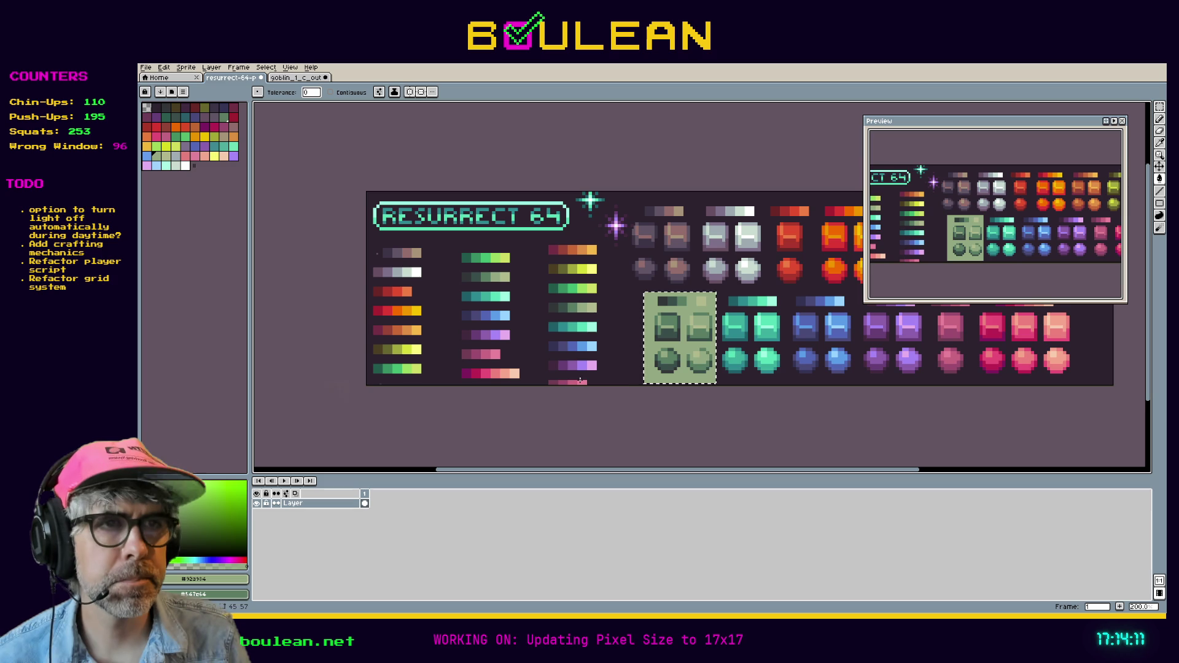
{"action": "key", "text": "ctrl+z"}
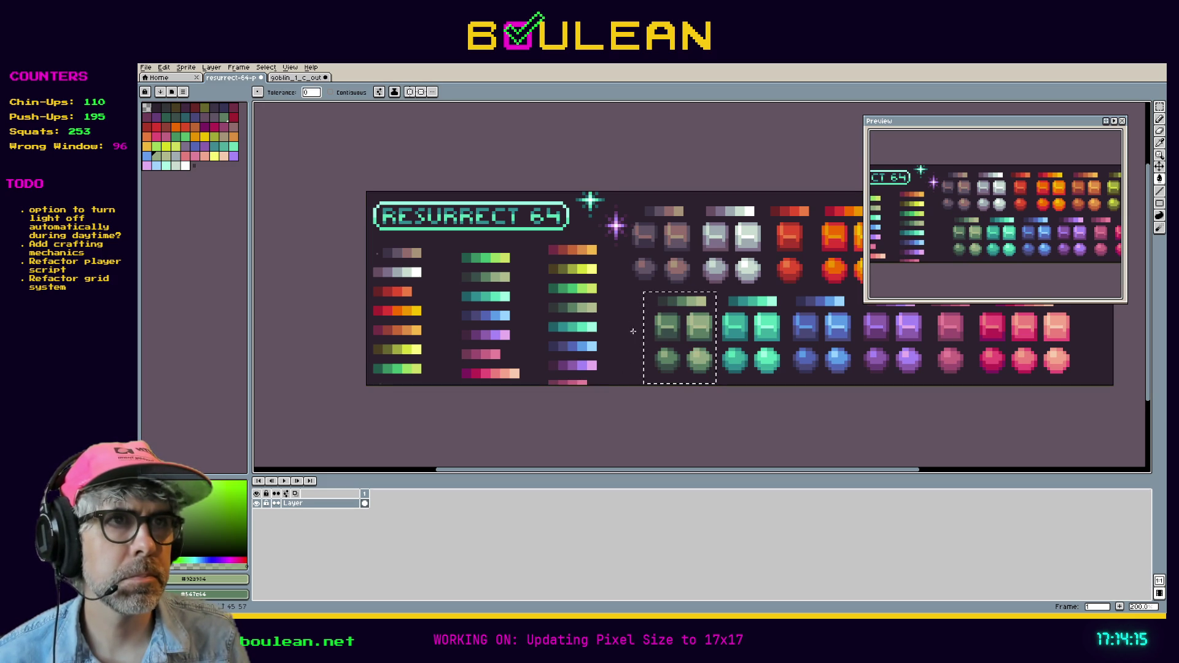
Step: Undo the trial light-green and sage-green fills on the palette image
{"action": "key", "text": "ctrl+y"}
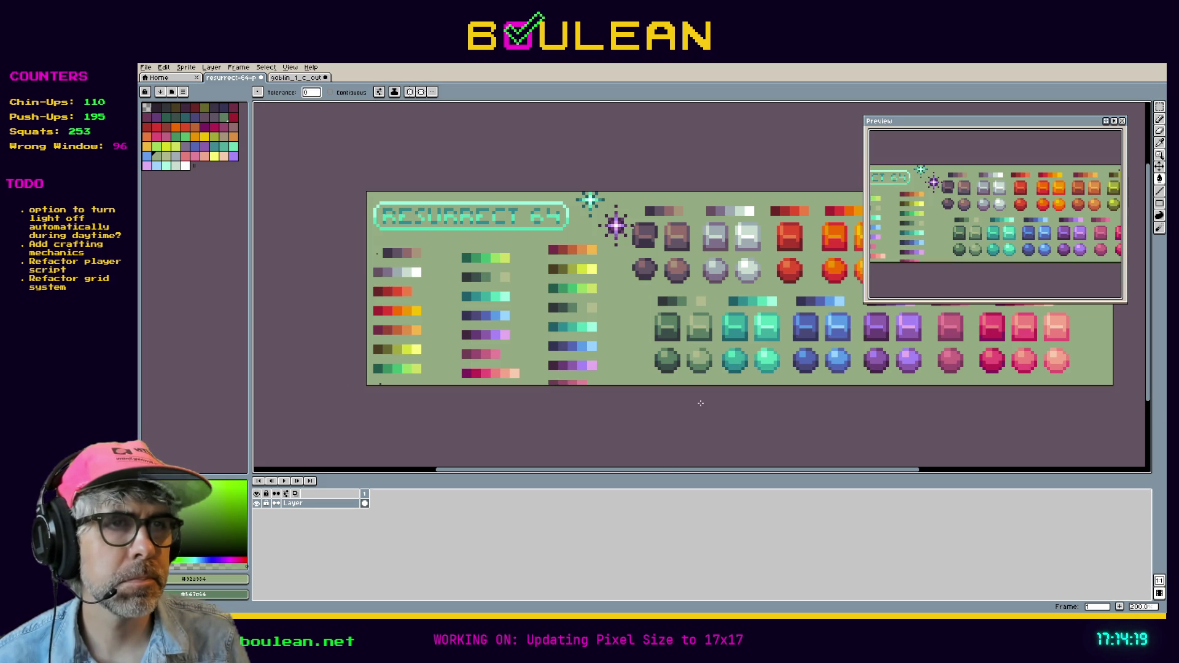
{"action": "key", "text": "ctrl+z"}
{"action": "left_click_drag", "start_coordinate": [645, 293], "coordinate": [714, 383]}
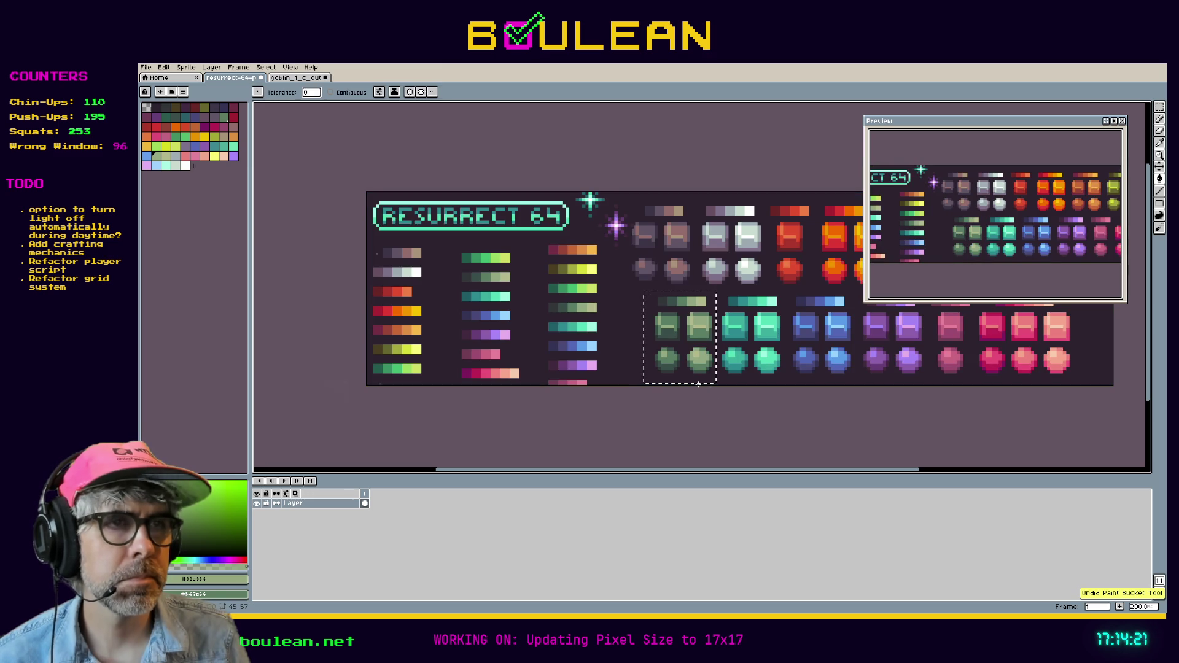
{"action": "key", "text": "ctrl+d"}
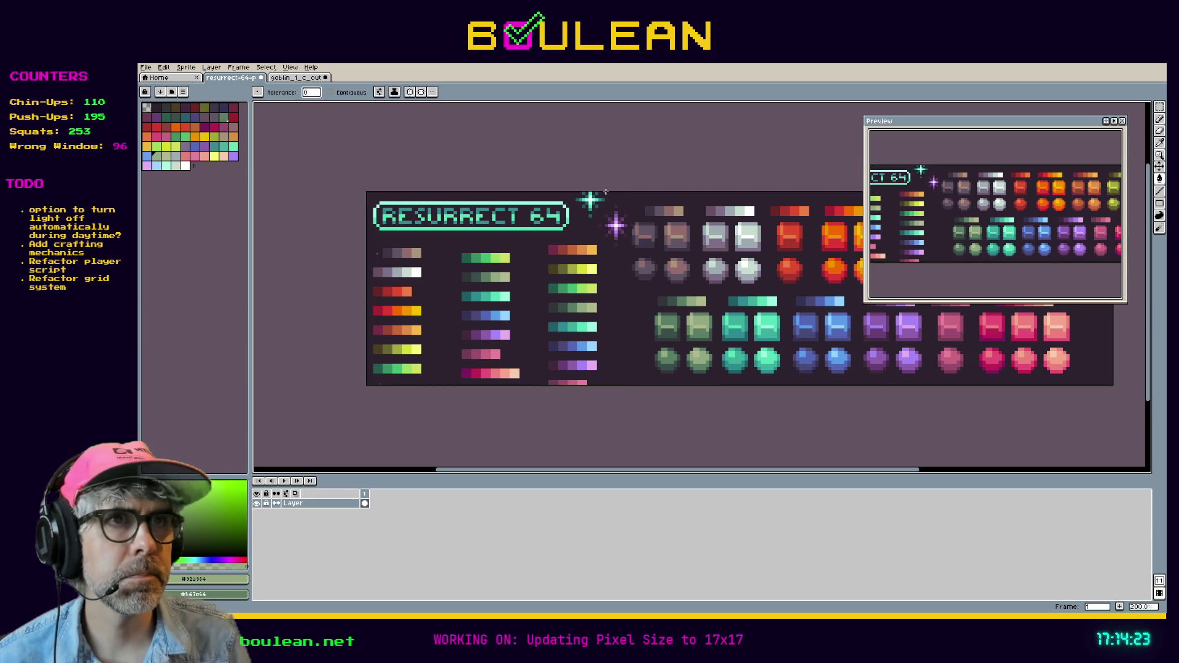
{"action": "left_click", "coordinate": [711, 304]}
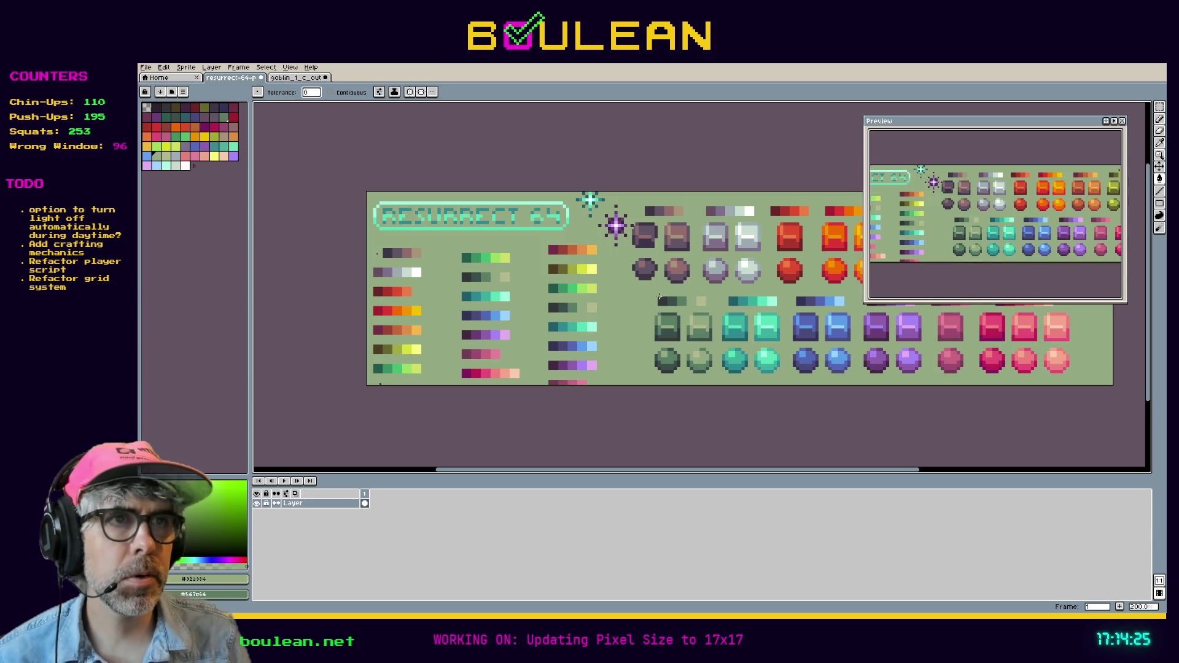
{"action": "key", "text": "ctrl+z"}
Step: Rectangle-select a block of palette swatches and return to the goblin sprite
{"action": "key", "text": "m"}
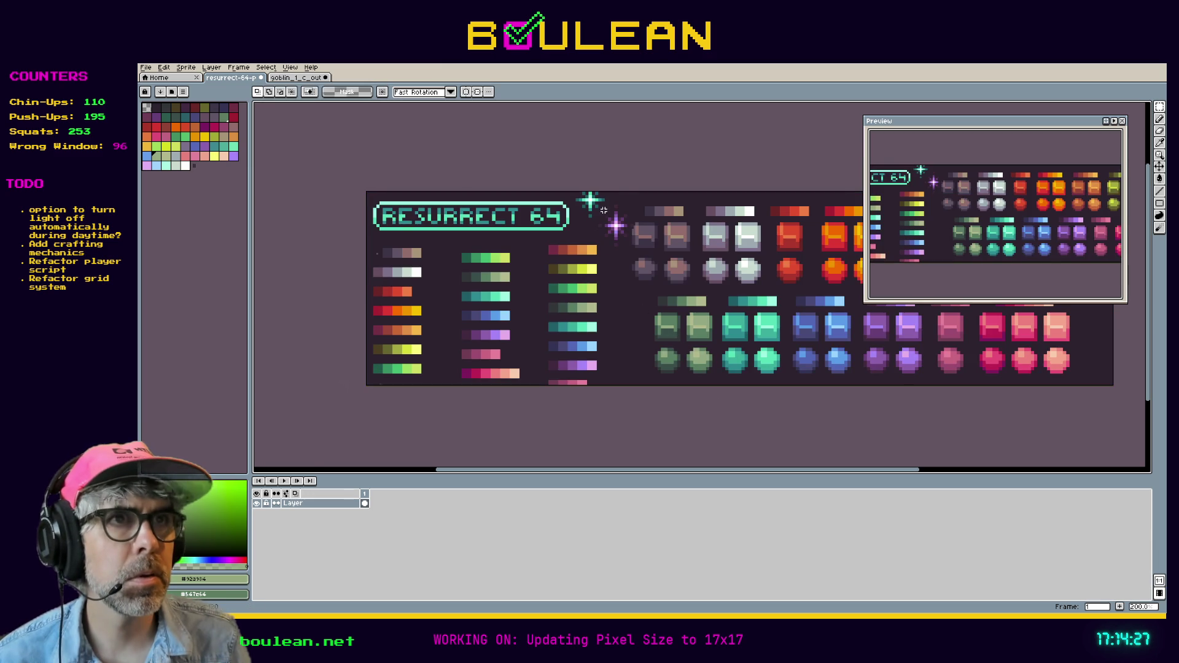
{"action": "left_click_drag", "start_coordinate": [610, 194], "coordinate": [787, 383]}
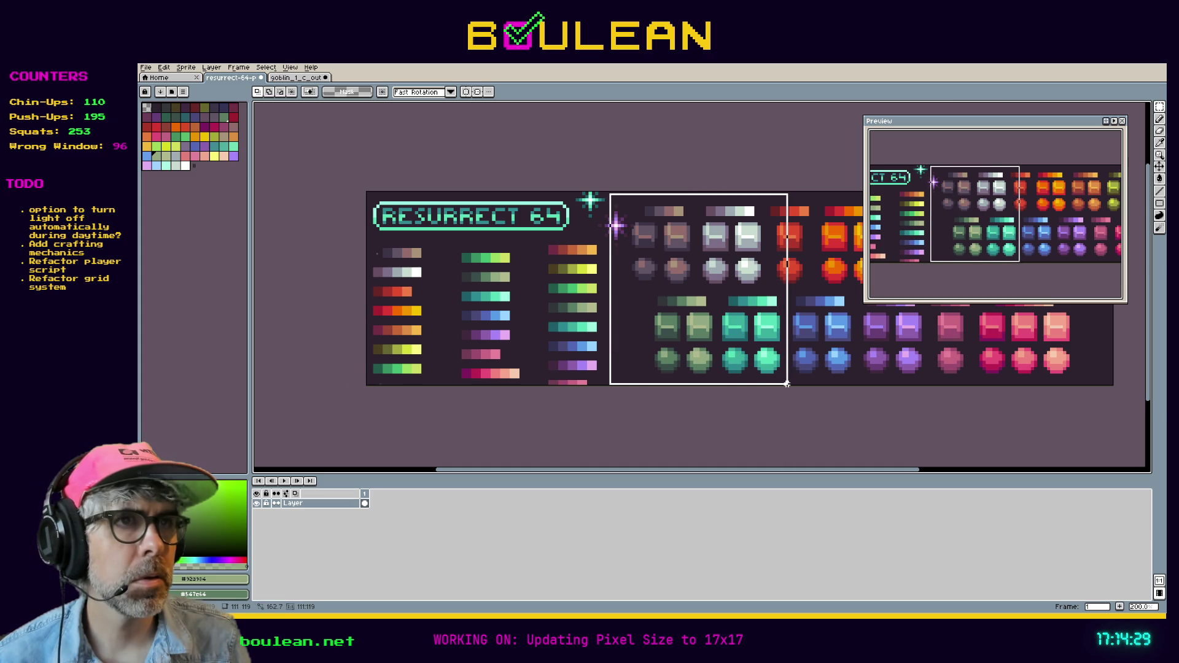
{"action": "left_click", "coordinate": [300, 80]}
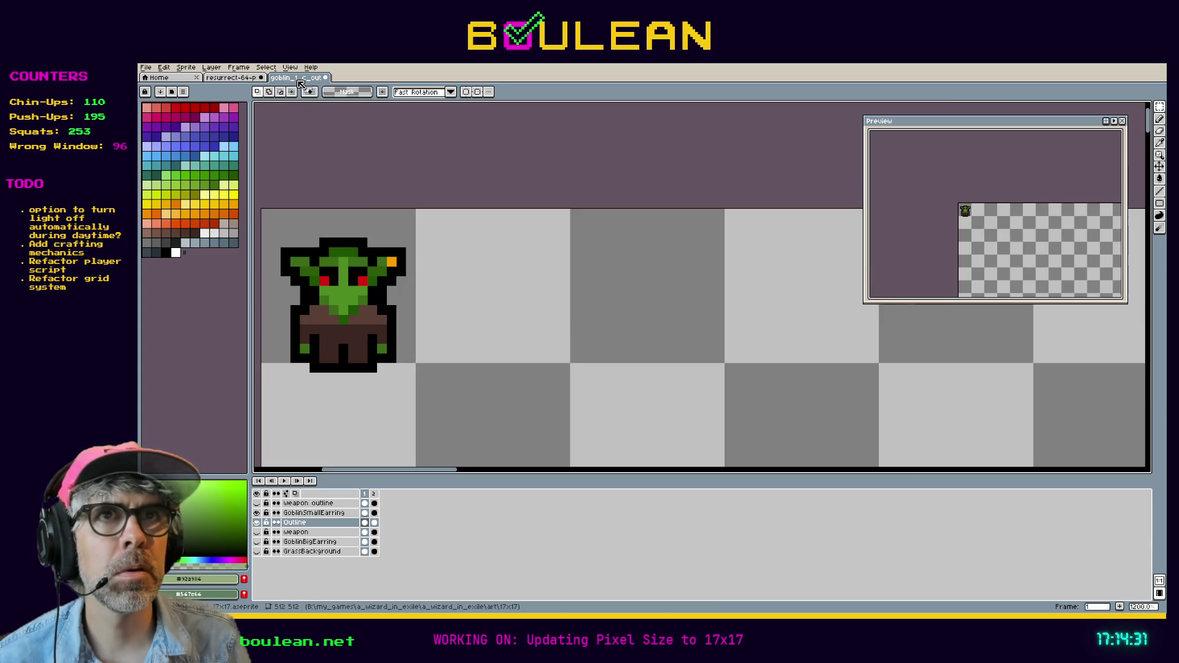
Step: Paste the swatch block into the goblin sprite and shrink it to about 78x76
{"action": "key", "text": "ctrl+v"}
{"action": "scroll", "coordinate": [621, 297], "scroll_direction": "down", "scroll_amount": 3}
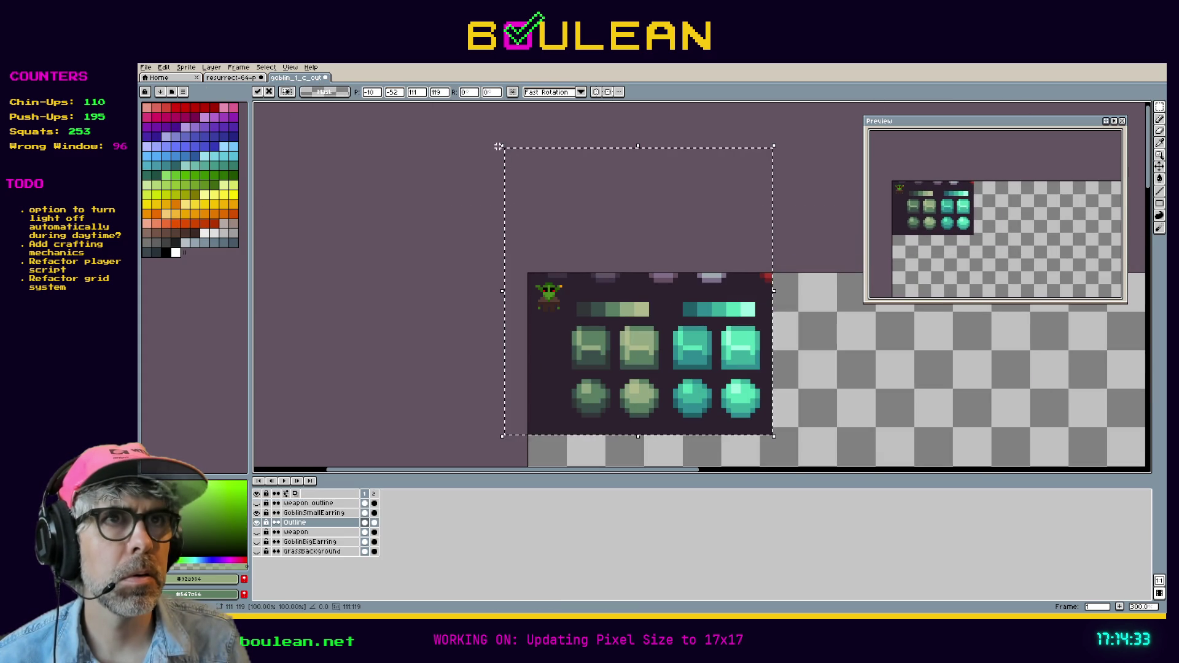
{"action": "mouse_move", "coordinate": [501, 151]}
{"action": "left_mouse_down"}
{"action": "mouse_move", "coordinate": [584, 252]}
{"action": "mouse_move", "coordinate": [618, 271]}
{"action": "left_mouse_up"}
{"action": "scroll", "coordinate": [580, 307], "scroll_direction": "up", "scroll_amount": 2}
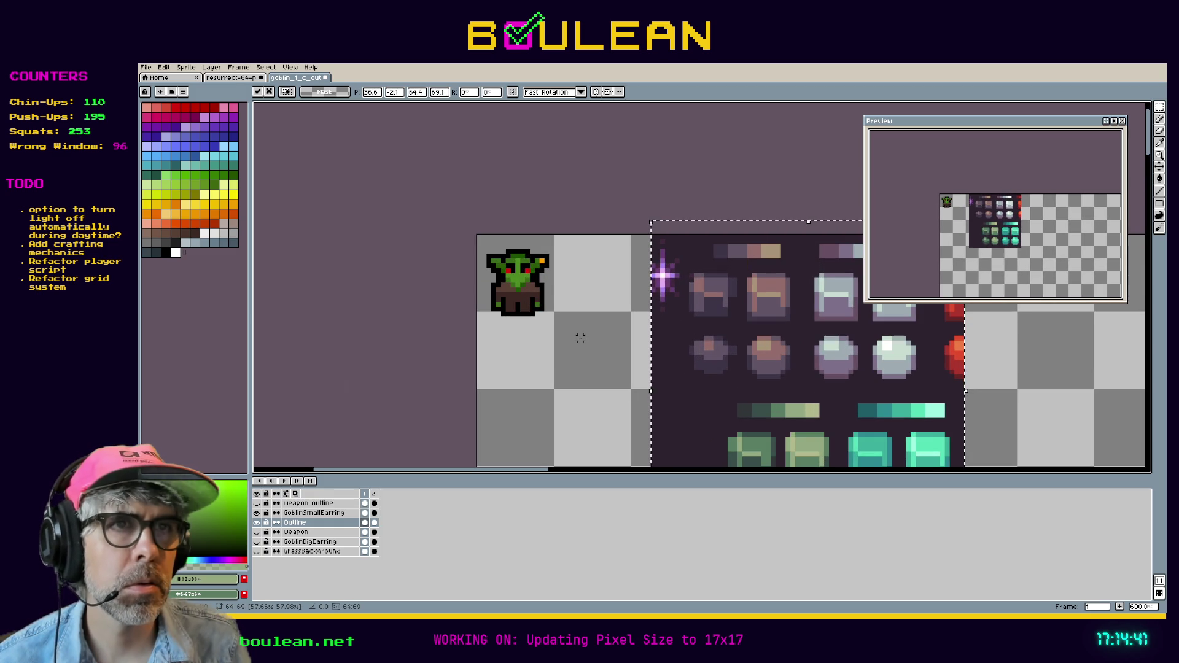
{"action": "scroll", "coordinate": [576, 295], "scroll_direction": "up", "scroll_amount": 1}
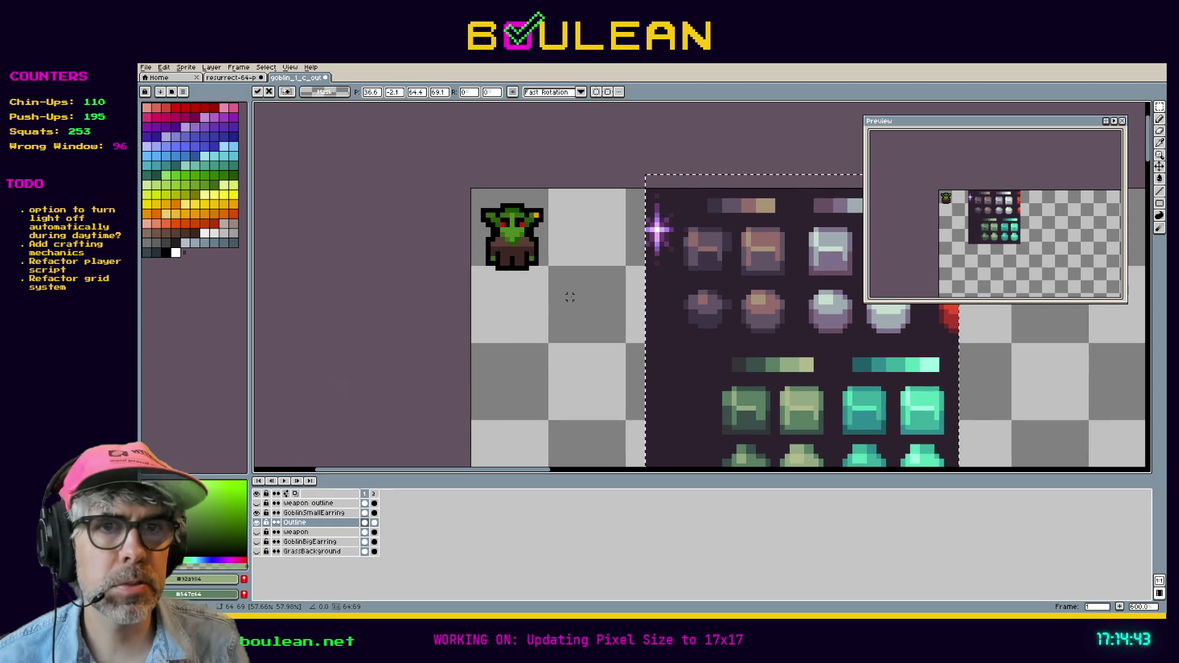
Step: Check the weapon outline layer's visibility and the weapon layer's frames 1 and 2
{"action": "left_click", "coordinate": [310, 503]}
{"action": "left_click", "coordinate": [257, 503]}
{"action": "left_click", "coordinate": [257, 504]}
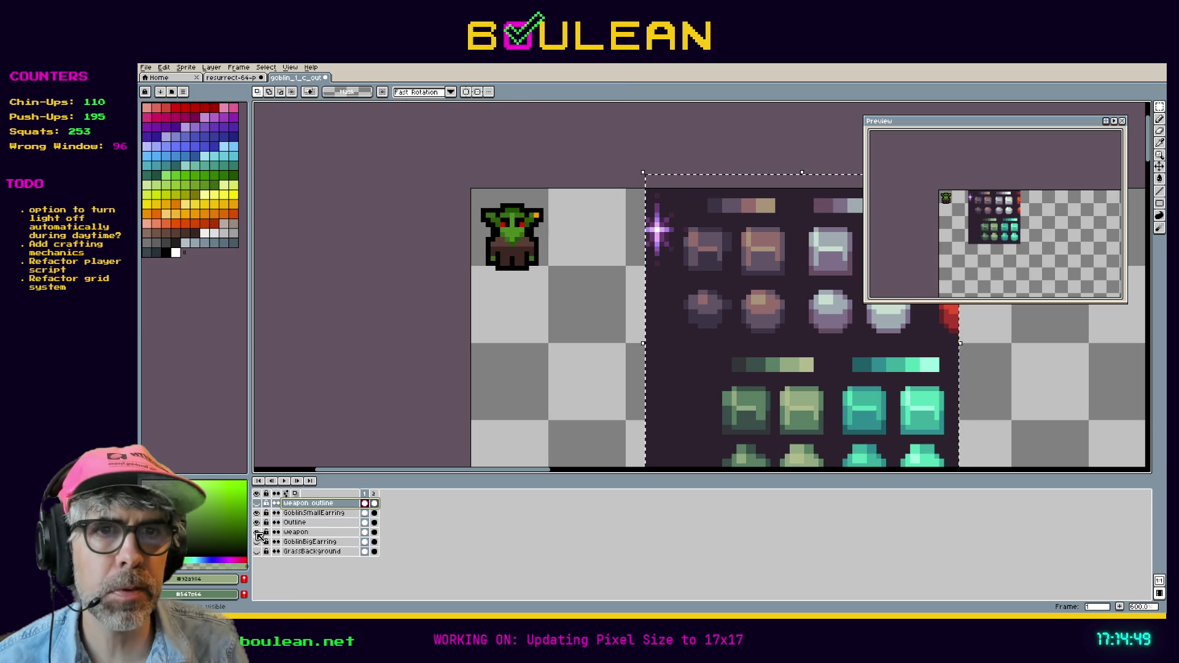
{"action": "left_click", "coordinate": [374, 532]}
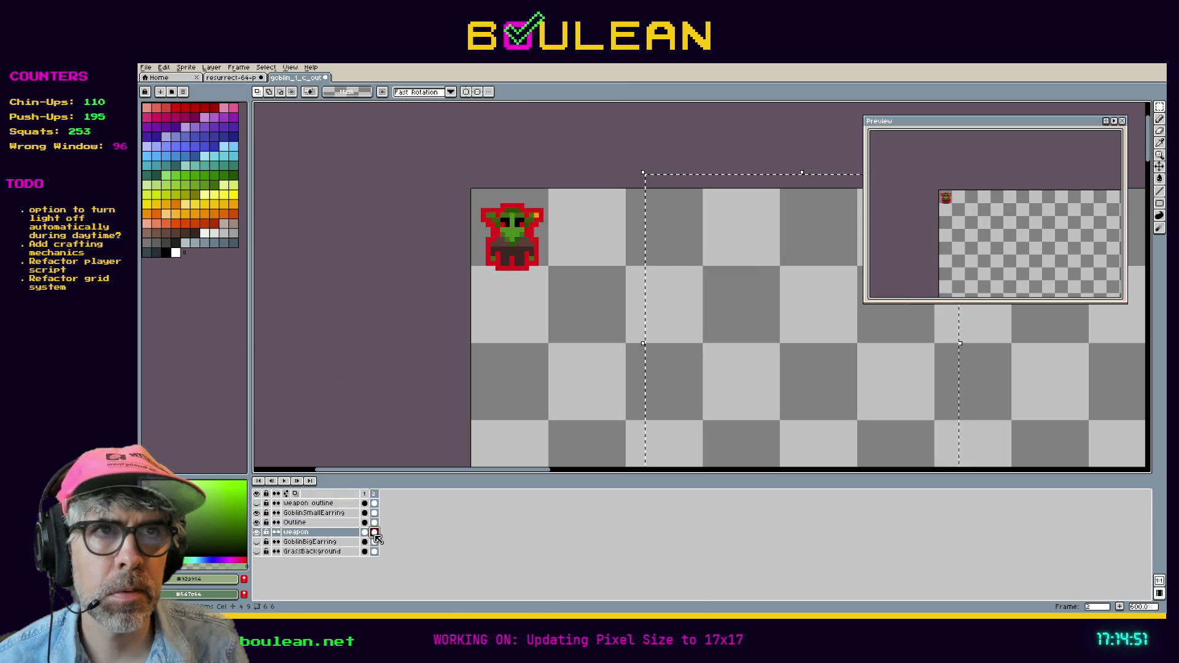
{"action": "left_click", "coordinate": [364, 533]}
{"action": "left_click", "coordinate": [258, 542]}
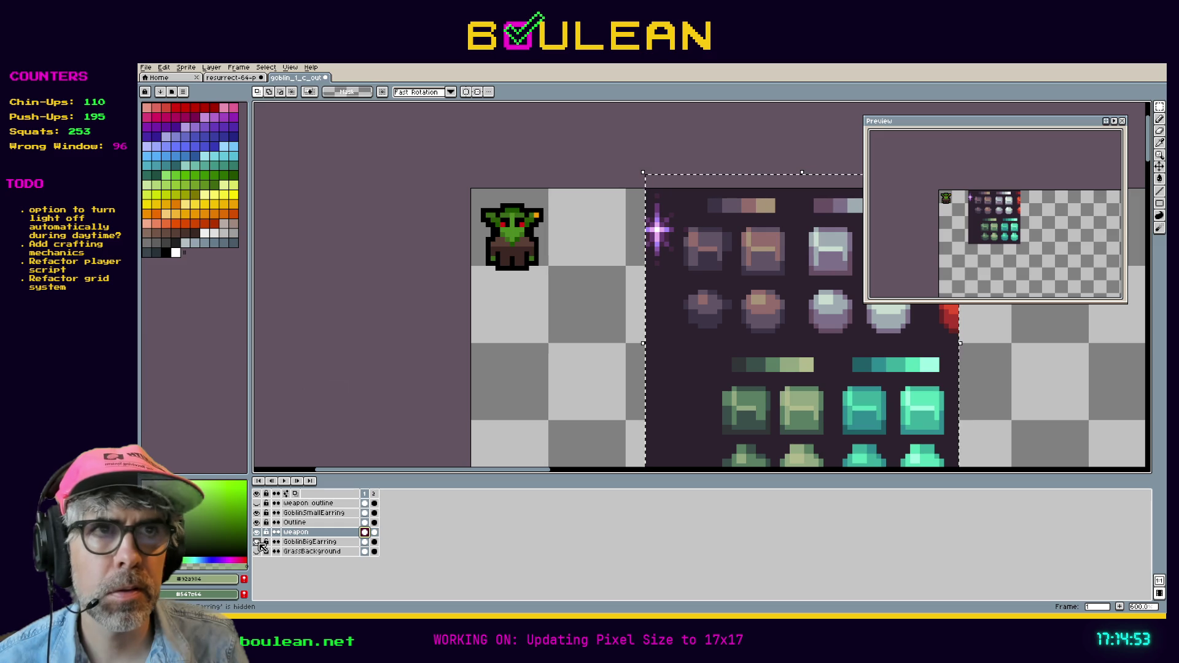
Step: Keep the grass background hidden and hide the weapon and weapon outline layers
{"action": "left_click", "coordinate": [257, 551]}
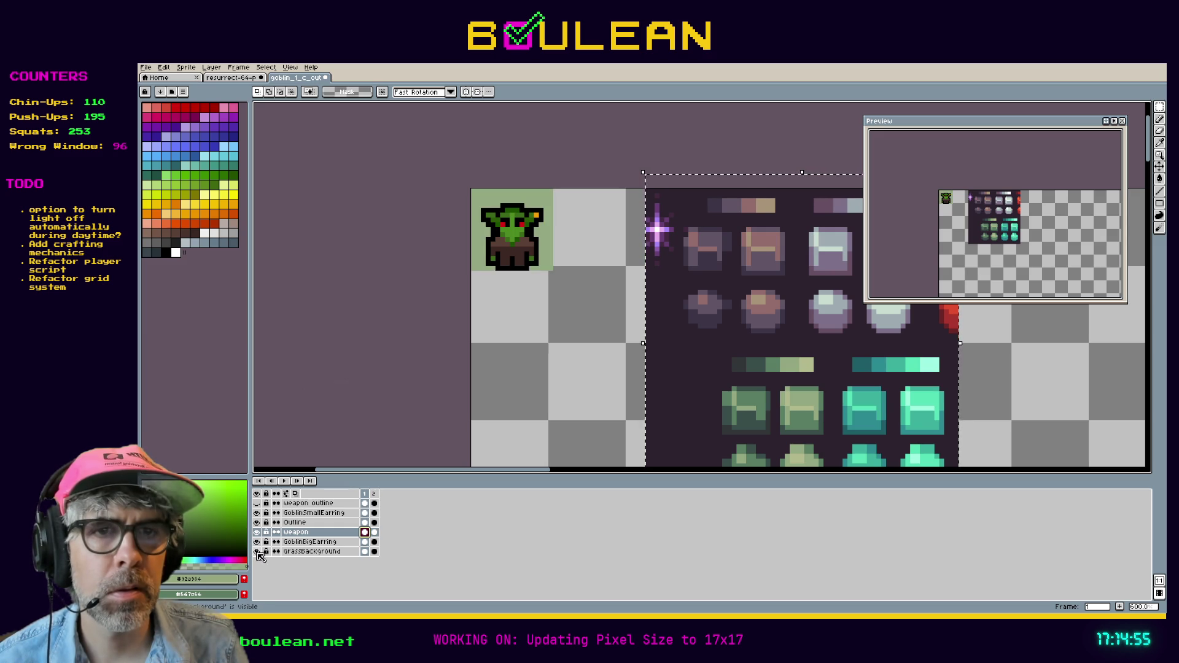
{"action": "left_click", "coordinate": [257, 552]}
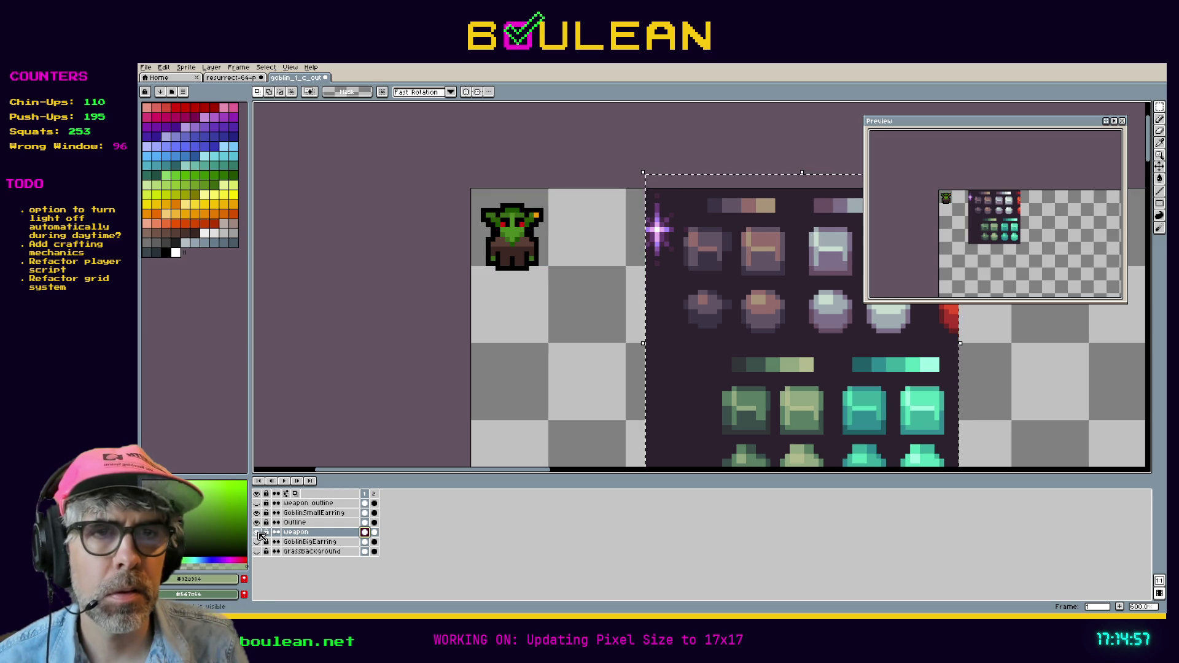
{"action": "left_click", "coordinate": [258, 533]}
{"action": "left_click", "coordinate": [258, 523]}
{"action": "left_click", "coordinate": [258, 523]}
{"action": "left_click", "coordinate": [258, 504]}
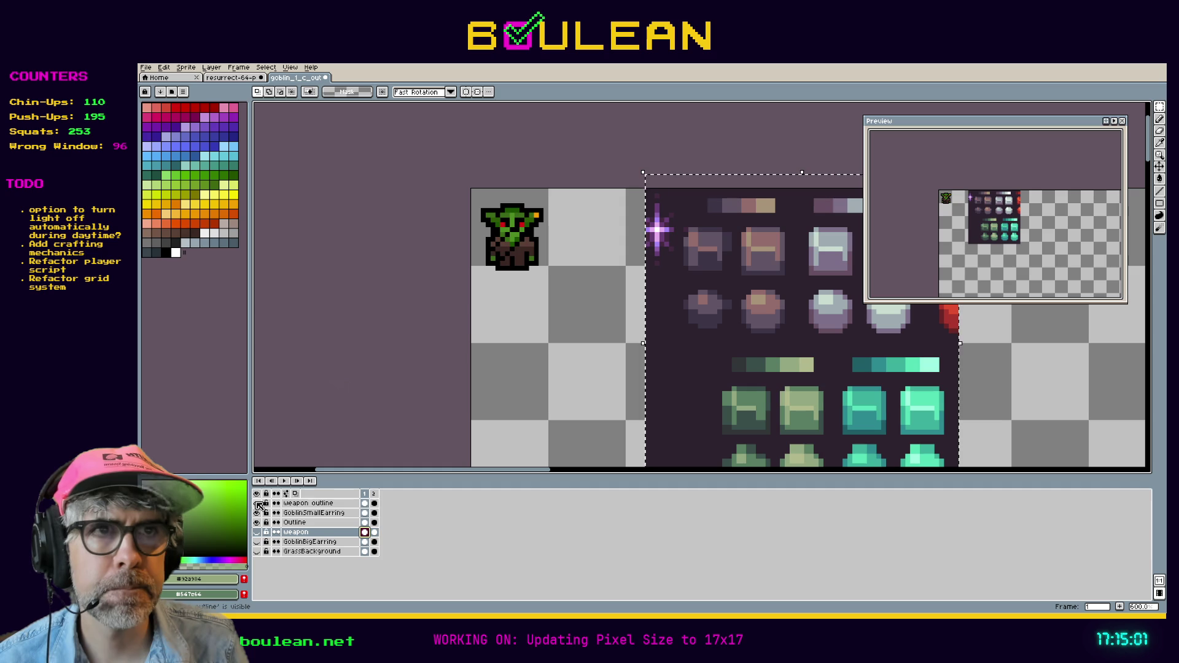
Step: Select all layers from weapon outline down to GrassBackground and open the layer menu
{"action": "left_click", "coordinate": [311, 503]}
{"action": "left_click", "coordinate": [308, 554], "text": "shift"}
{"action": "right_click", "coordinate": [308, 554]}
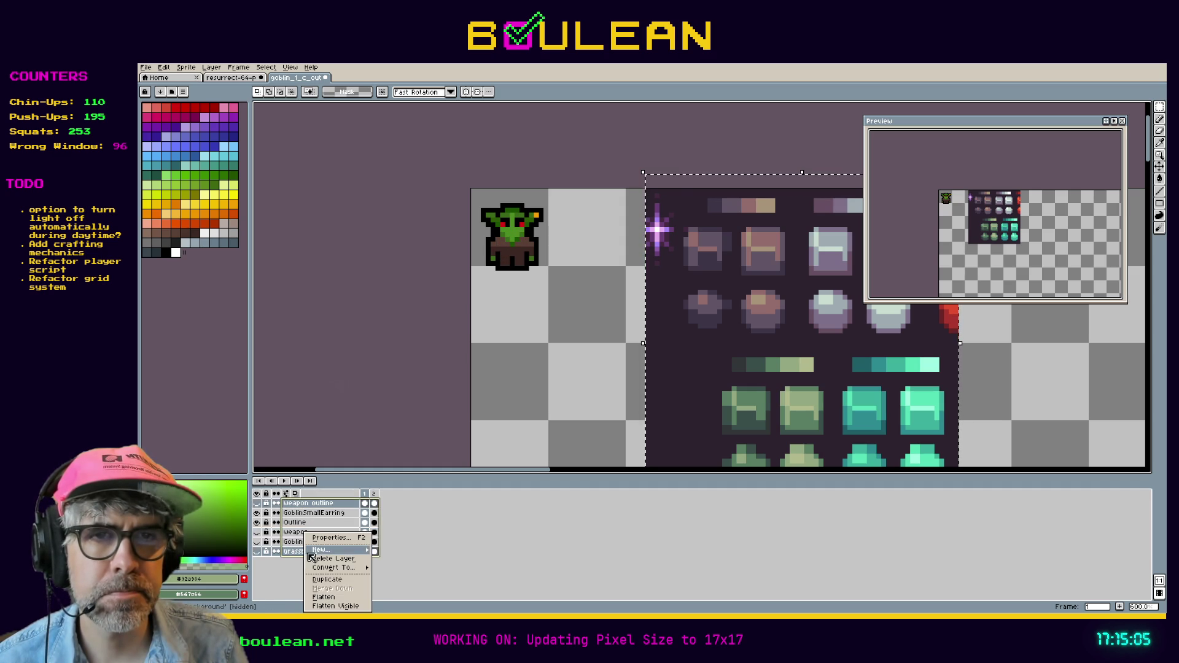
Step: Try grouping the layers twice, undoing each attempt
{"action": "mouse_move", "coordinate": [326, 549]}
{"action": "left_click", "coordinate": [400, 559]}
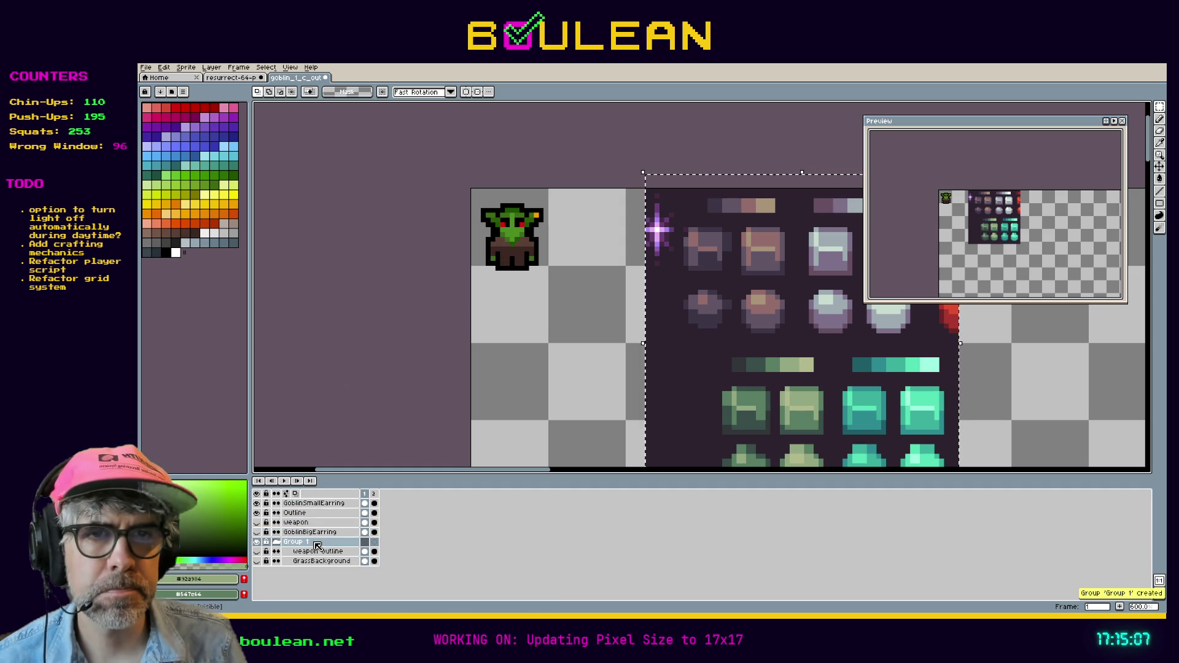
{"action": "key", "text": "ctrl+z"}
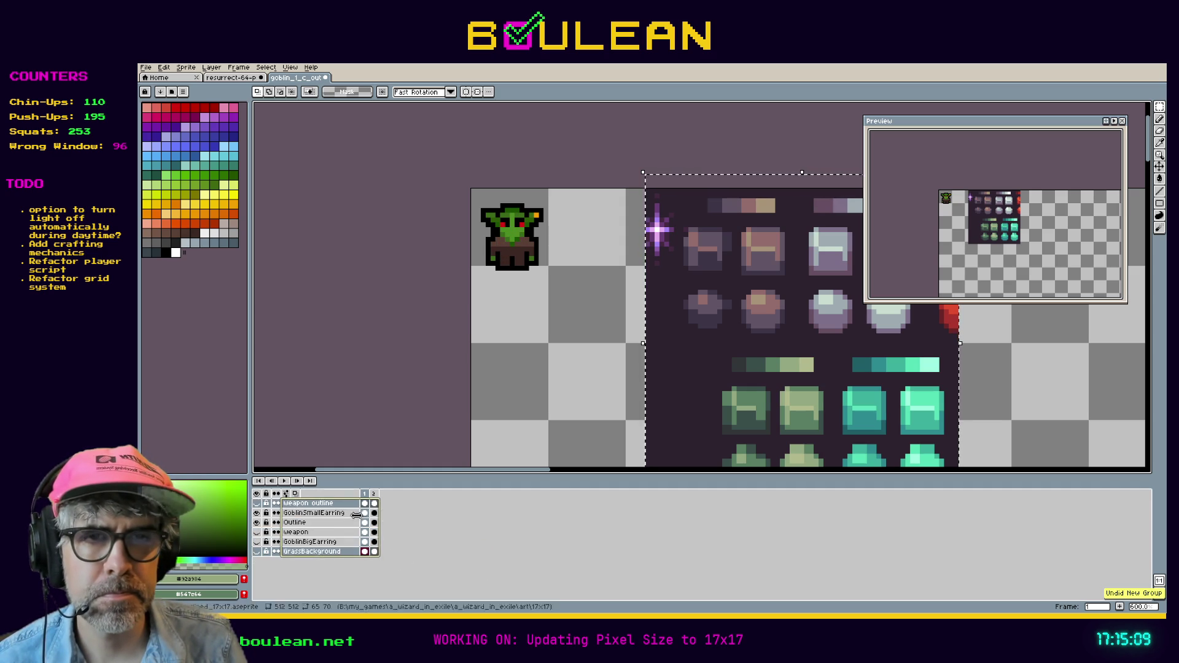
{"action": "left_click", "coordinate": [303, 505]}
{"action": "right_click", "coordinate": [302, 508]}
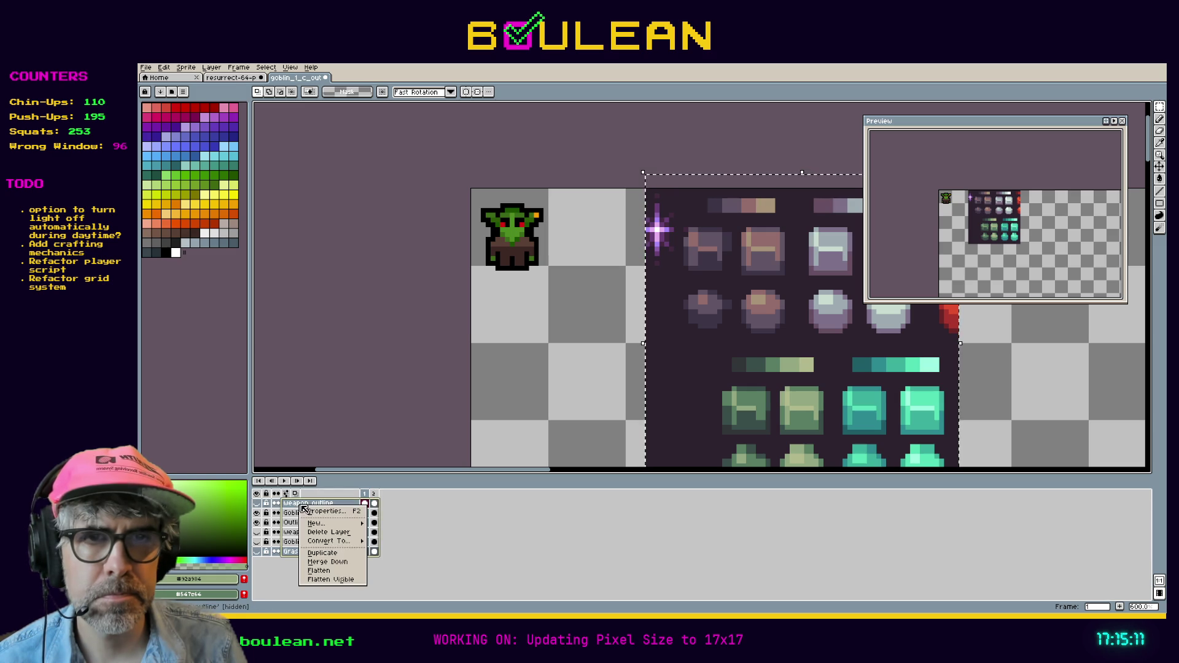
{"action": "mouse_move", "coordinate": [326, 524]}
{"action": "left_click", "coordinate": [397, 539]}
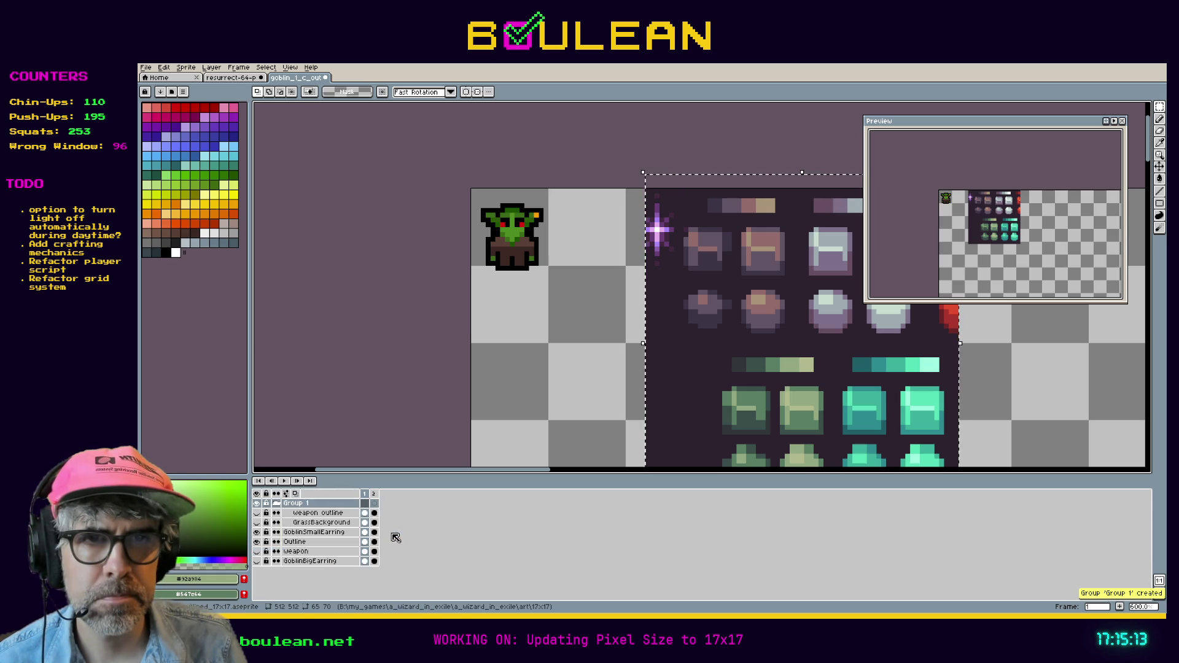
{"action": "key", "text": "ctrl+z"}
Step: Group all goblin layers from weapon outline to GrassBackground into a group named 'Old'
{"action": "left_click", "coordinate": [324, 551]}
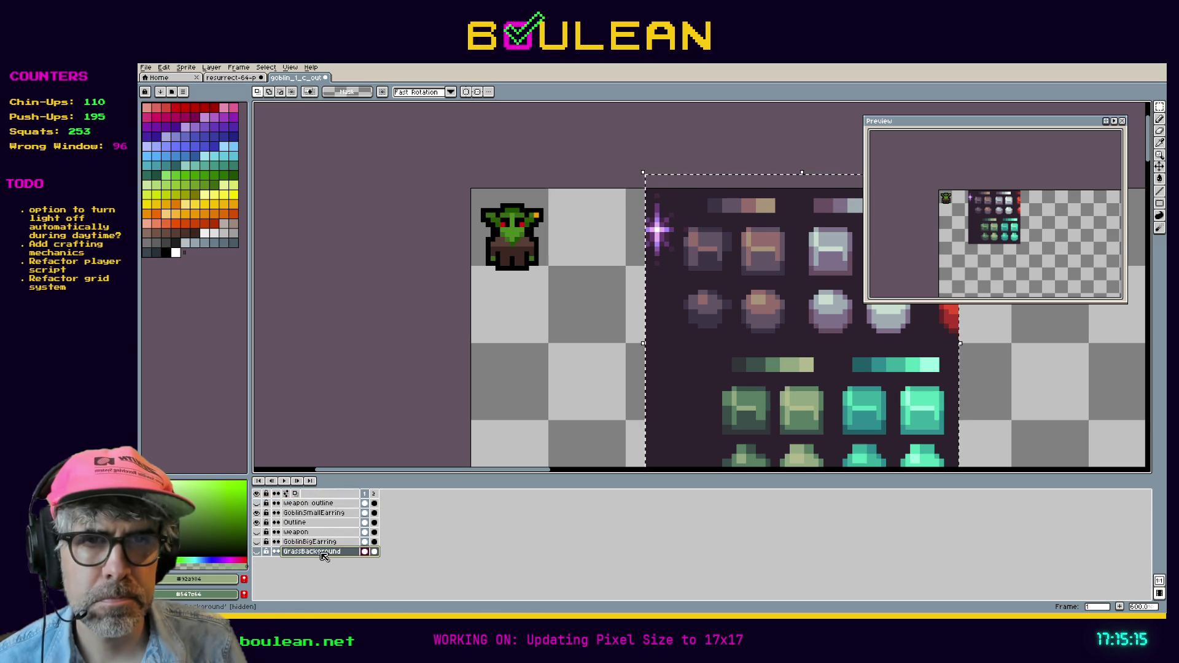
{"action": "left_click", "coordinate": [323, 524], "text": "shift"}
{"action": "left_click", "coordinate": [321, 505]}
{"action": "right_click", "coordinate": [321, 505]}
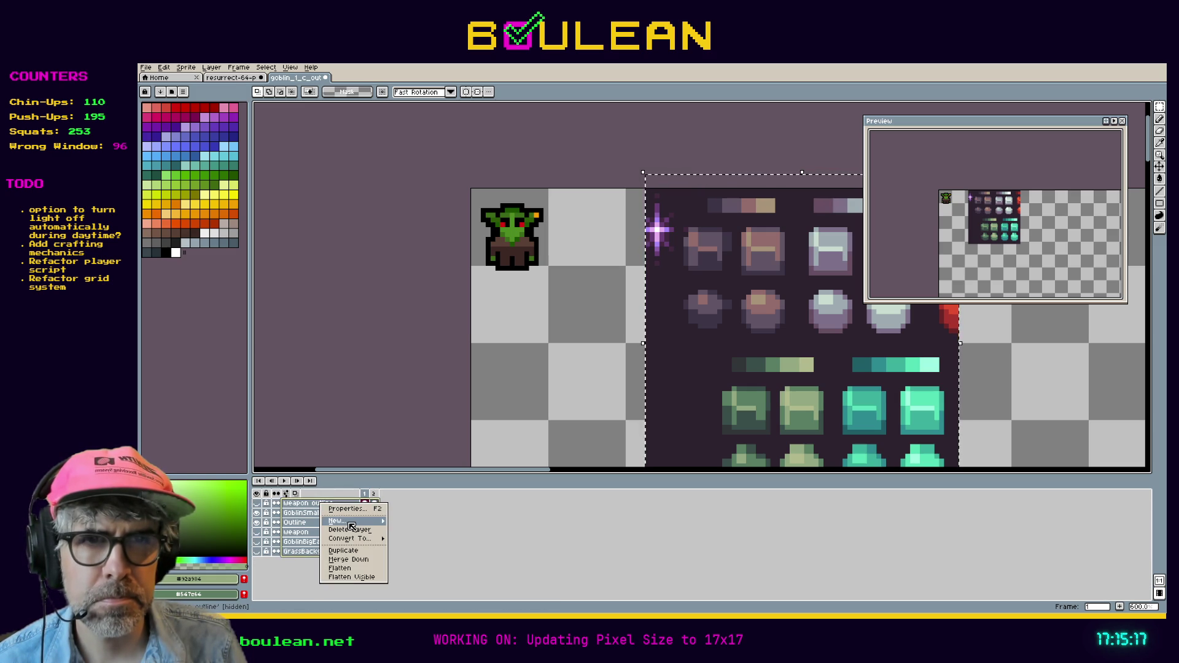
{"action": "mouse_move", "coordinate": [369, 522]}
{"action": "left_click", "coordinate": [413, 530]}
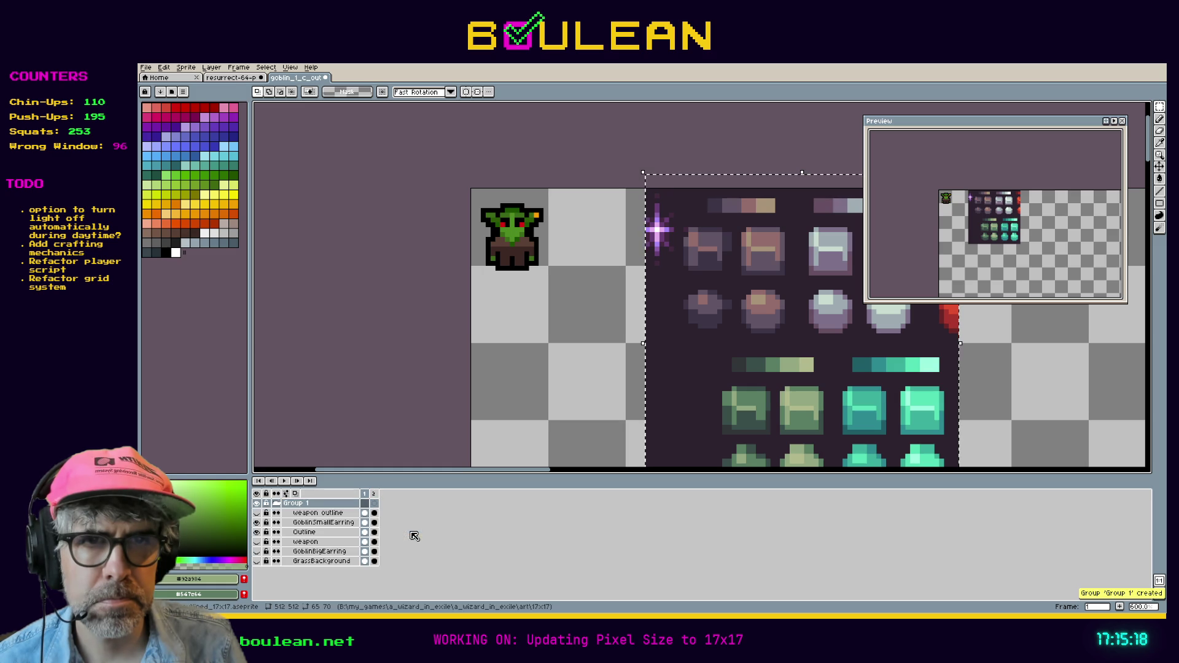
{"action": "double_click", "coordinate": [315, 503]}
{"action": "type", "text": "Old"}
{"action": "key", "text": "Return"}
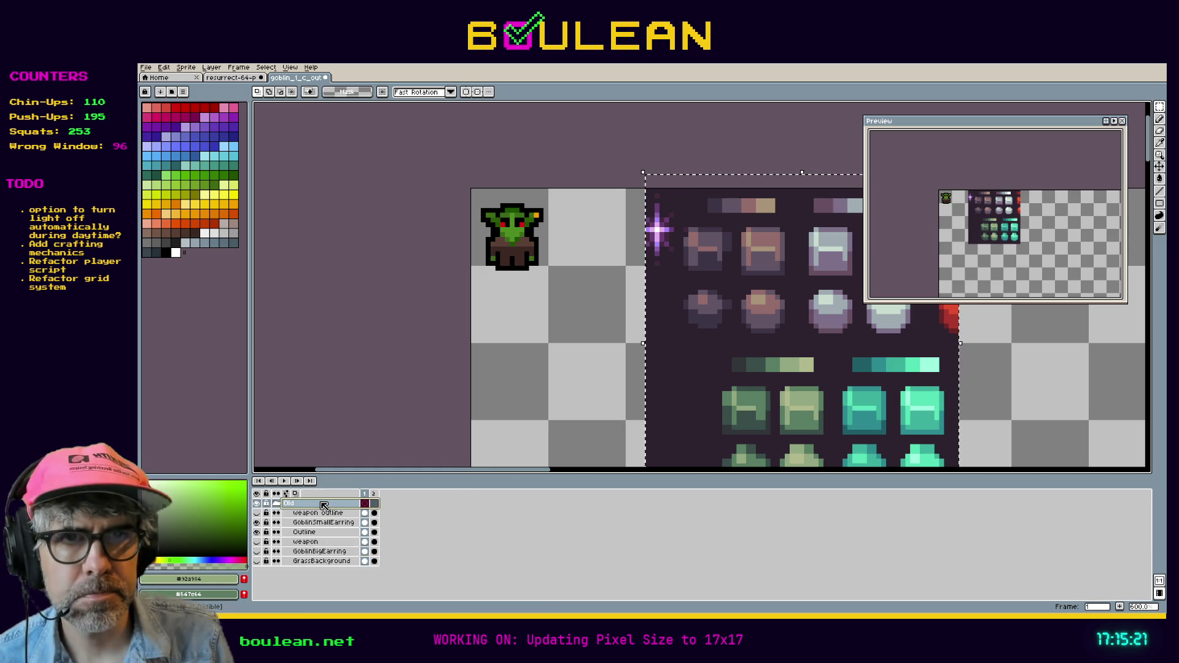
Step: Duplicate the Old group, rename the copy 'New', and collapse Old
{"action": "right_click", "coordinate": [324, 505]}
{"action": "left_click", "coordinate": [335, 542]}
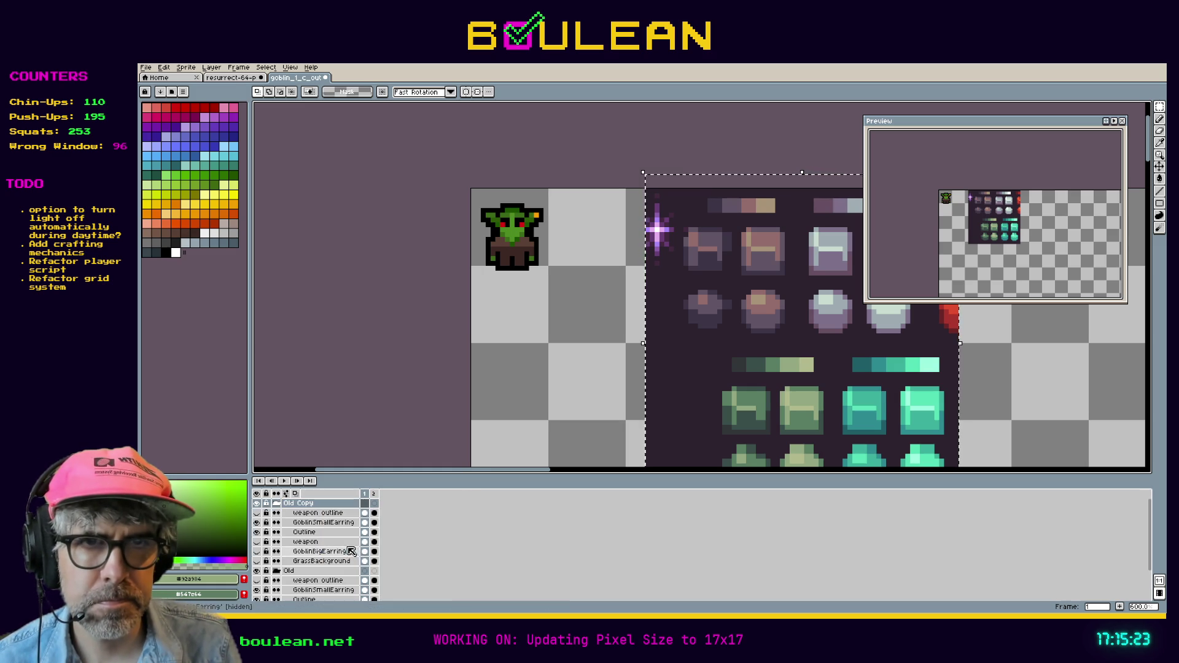
{"action": "double_click", "coordinate": [319, 502]}
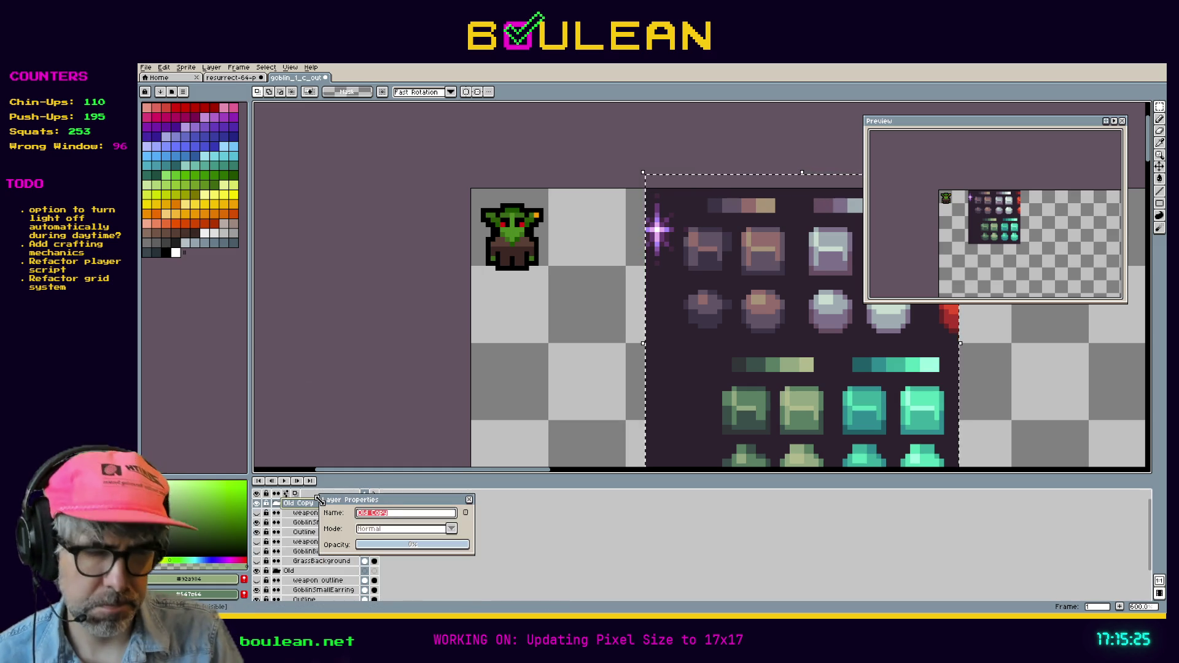
{"action": "type", "text": "New"}
{"action": "key", "text": "Return"}
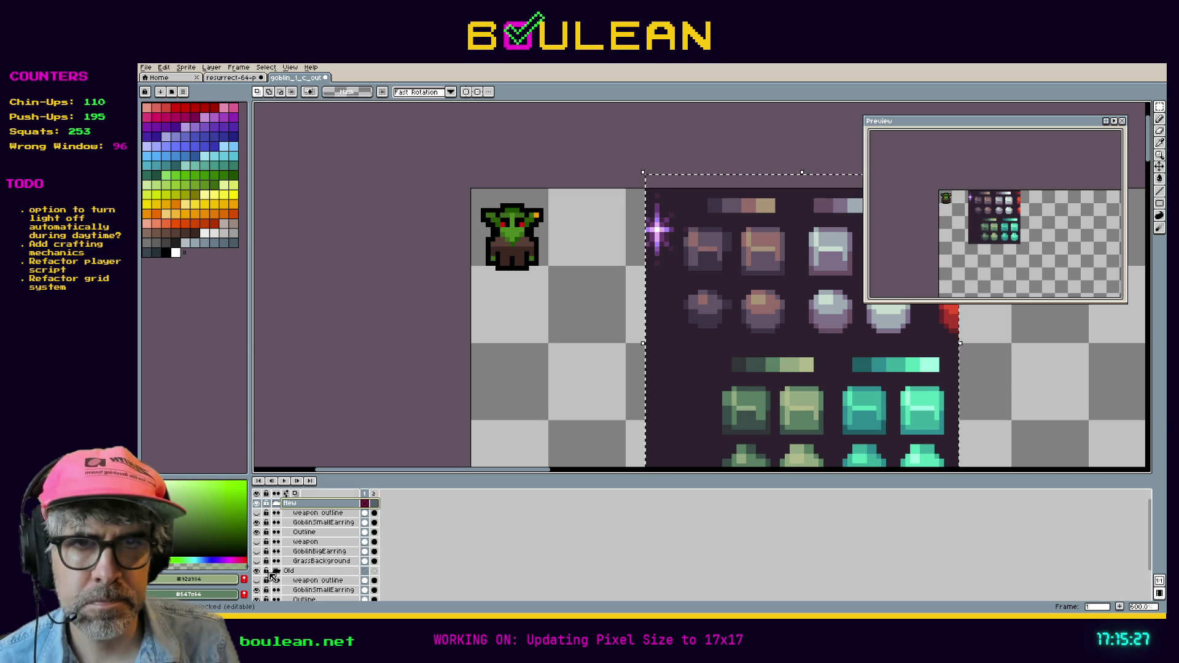
{"action": "left_click", "coordinate": [277, 571]}
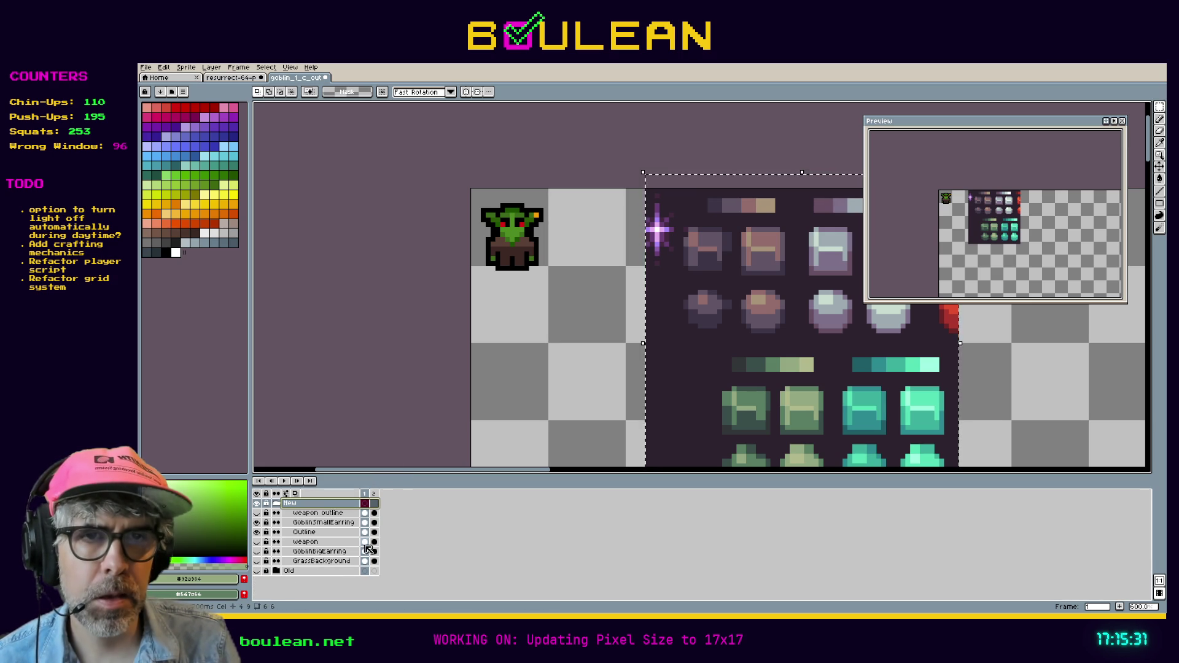
Step: Toggle GoblinSmallEarring, hide the black outline, and preview the big-earring version
{"action": "left_click", "coordinate": [342, 523]}
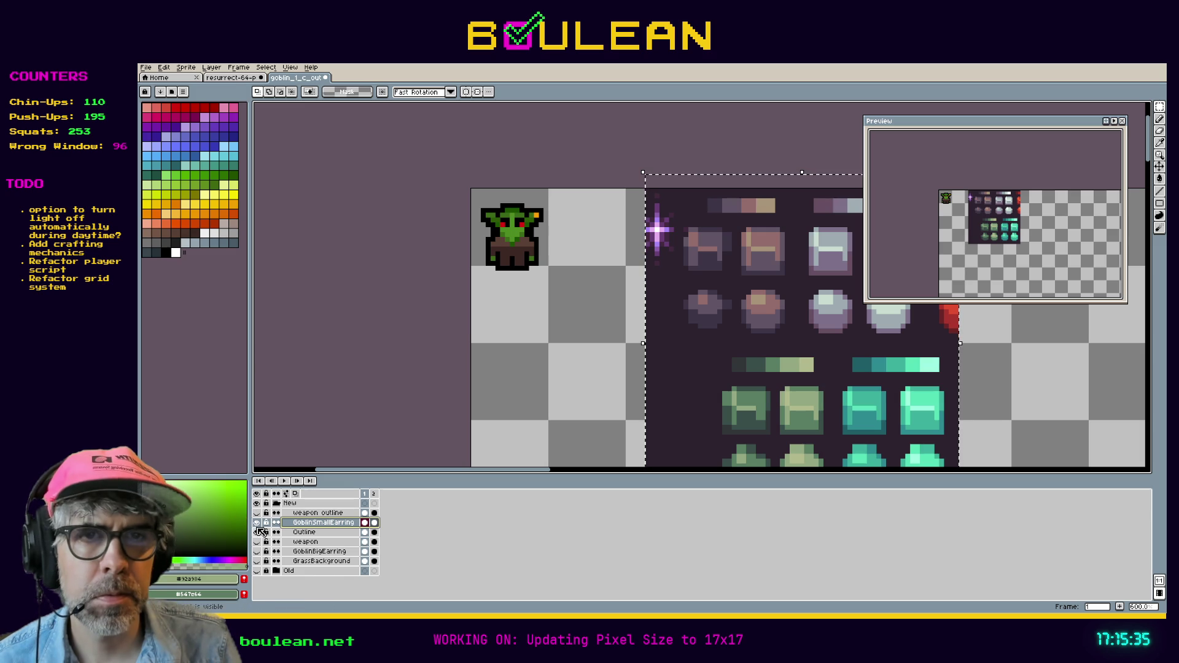
{"action": "left_click", "coordinate": [257, 523]}
{"action": "left_click", "coordinate": [257, 523]}
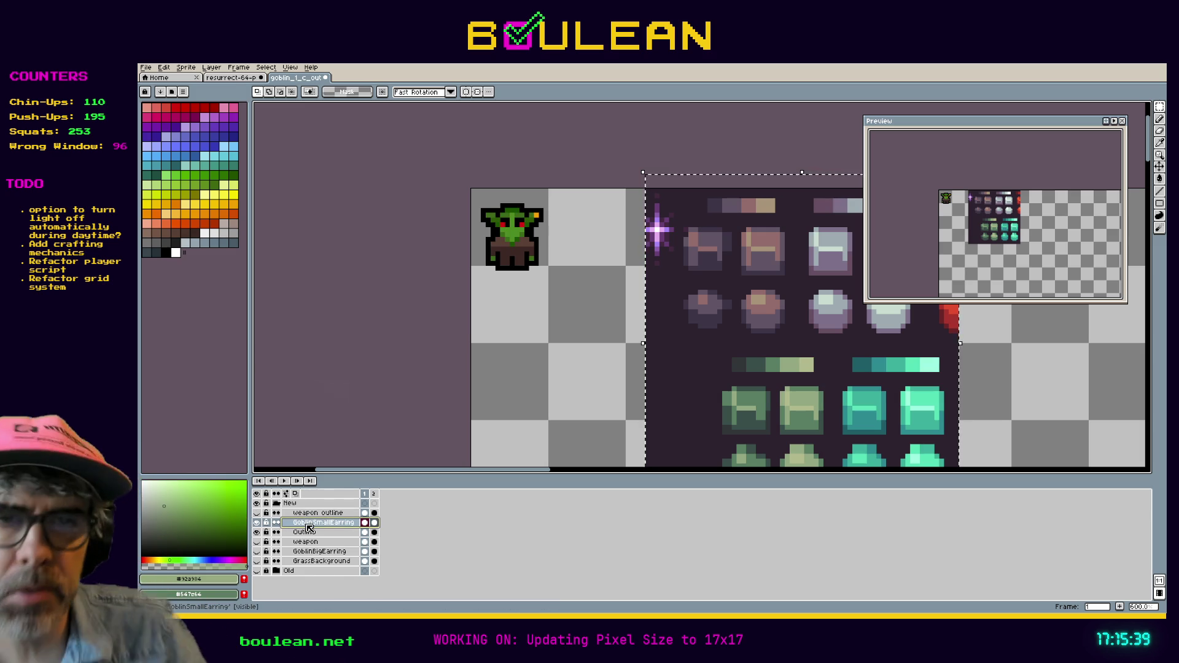
{"action": "left_click", "coordinate": [258, 531]}
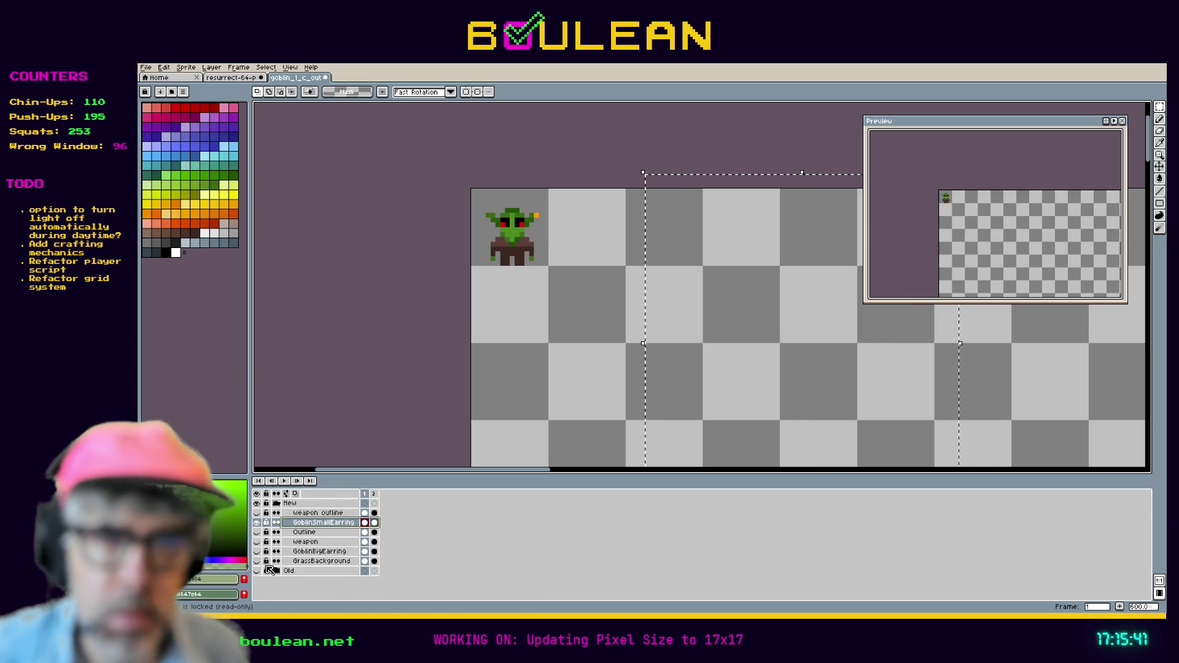
{"action": "left_click", "coordinate": [257, 552]}
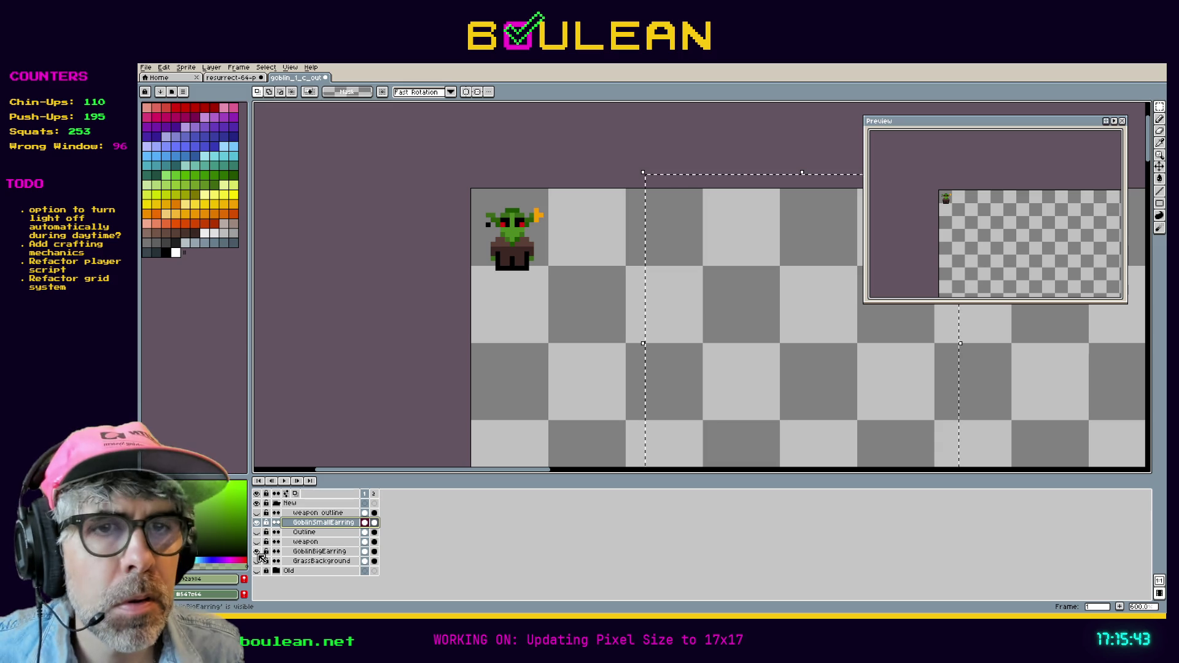
{"action": "left_click", "coordinate": [258, 551]}
Step: Hide the weapon and big earring, leaving only the small-earring goblin visible
{"action": "left_click", "coordinate": [258, 523]}
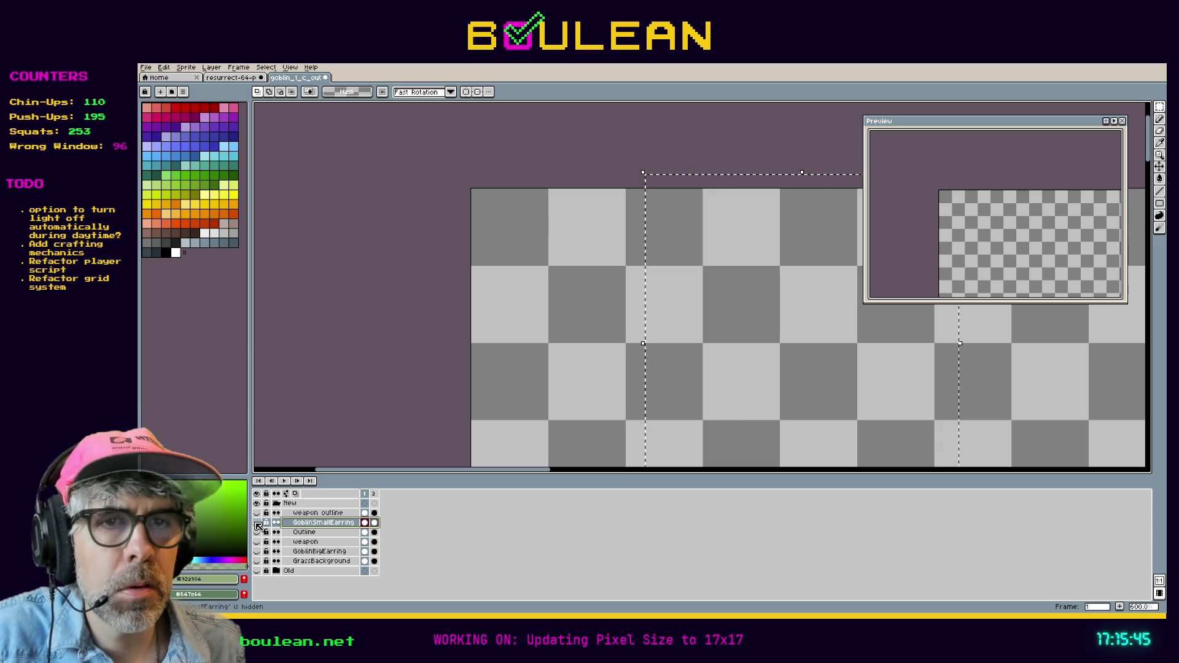
{"action": "left_click", "coordinate": [259, 552]}
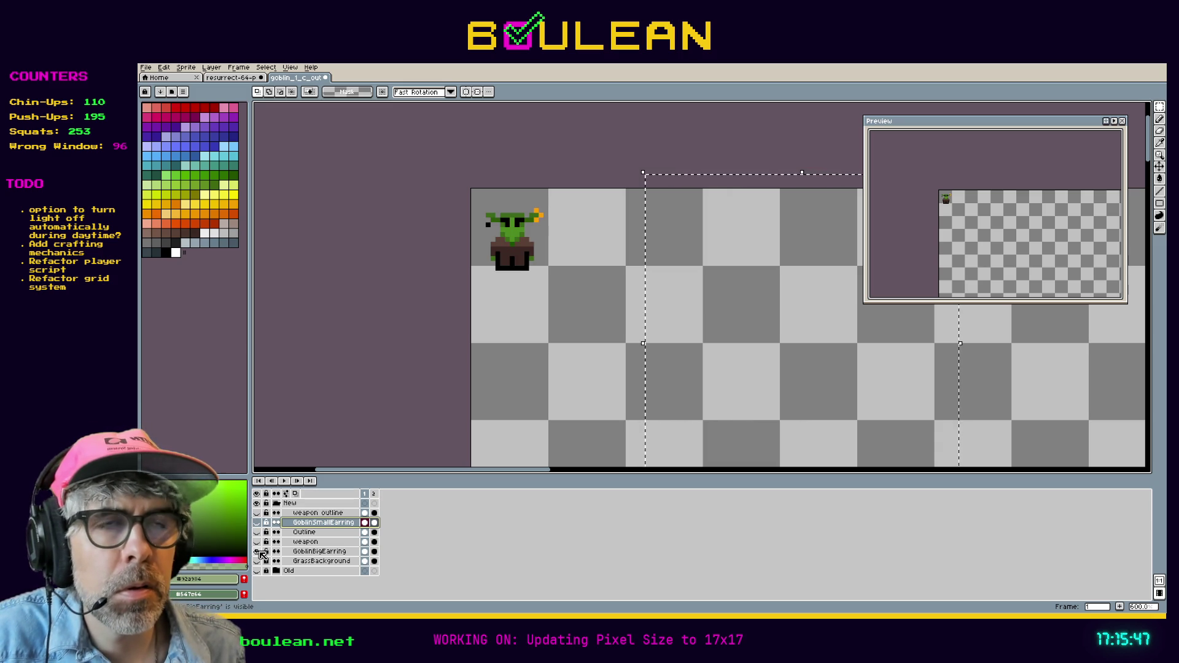
{"action": "left_click", "coordinate": [258, 542]}
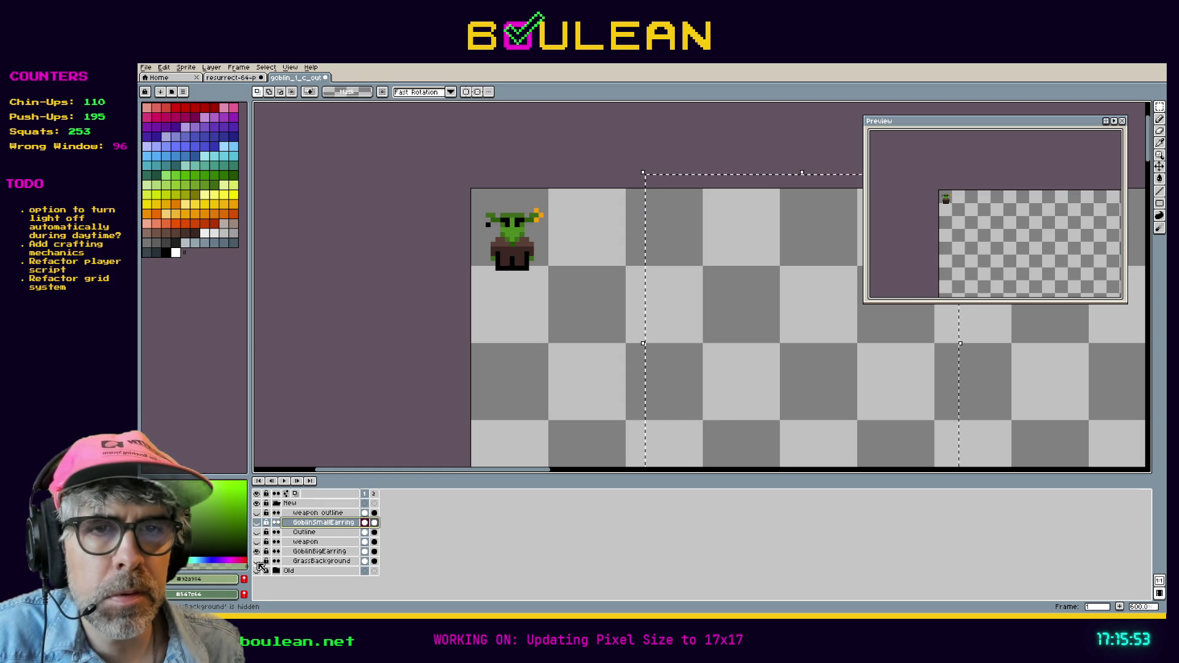
{"action": "left_click", "coordinate": [257, 552]}
{"action": "left_click", "coordinate": [257, 523]}
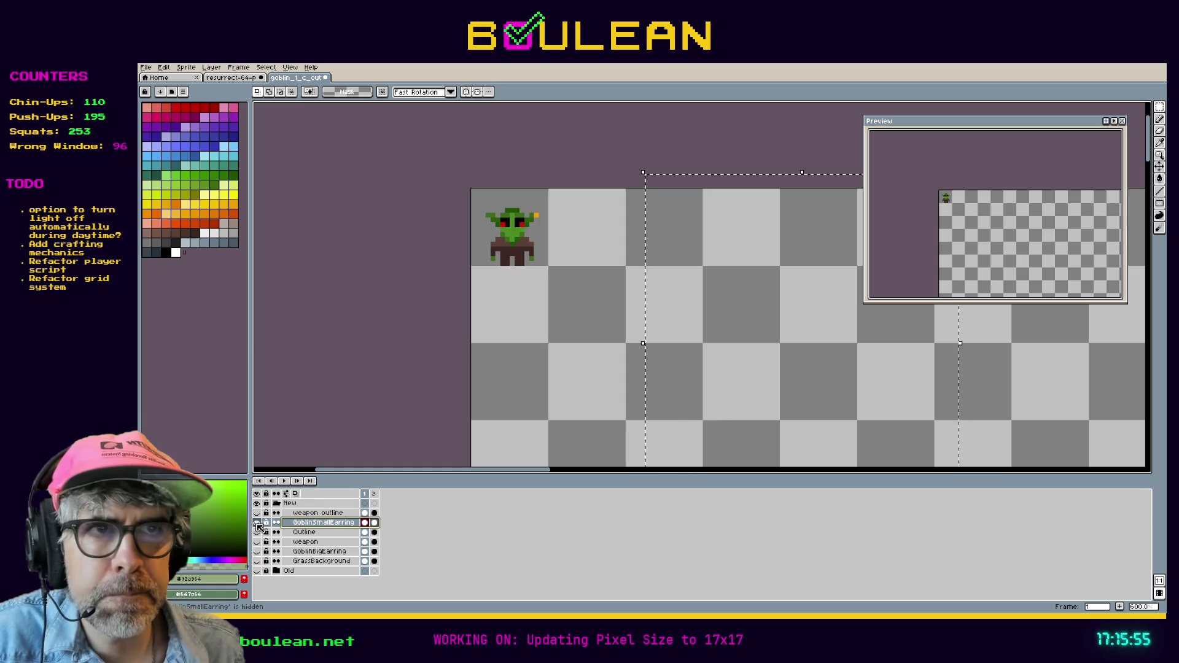
{"action": "scroll", "coordinate": [541, 234], "scroll_direction": "up", "scroll_amount": 1}
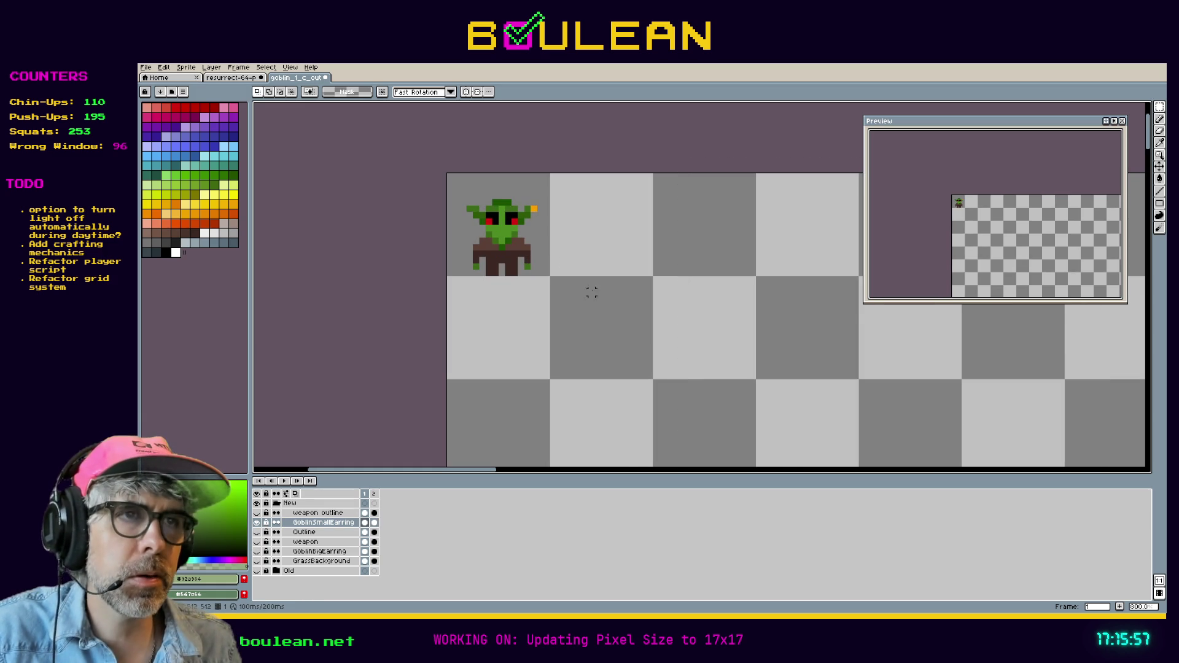
{"action": "scroll", "coordinate": [579, 312], "scroll_direction": "down", "scroll_amount": 3}
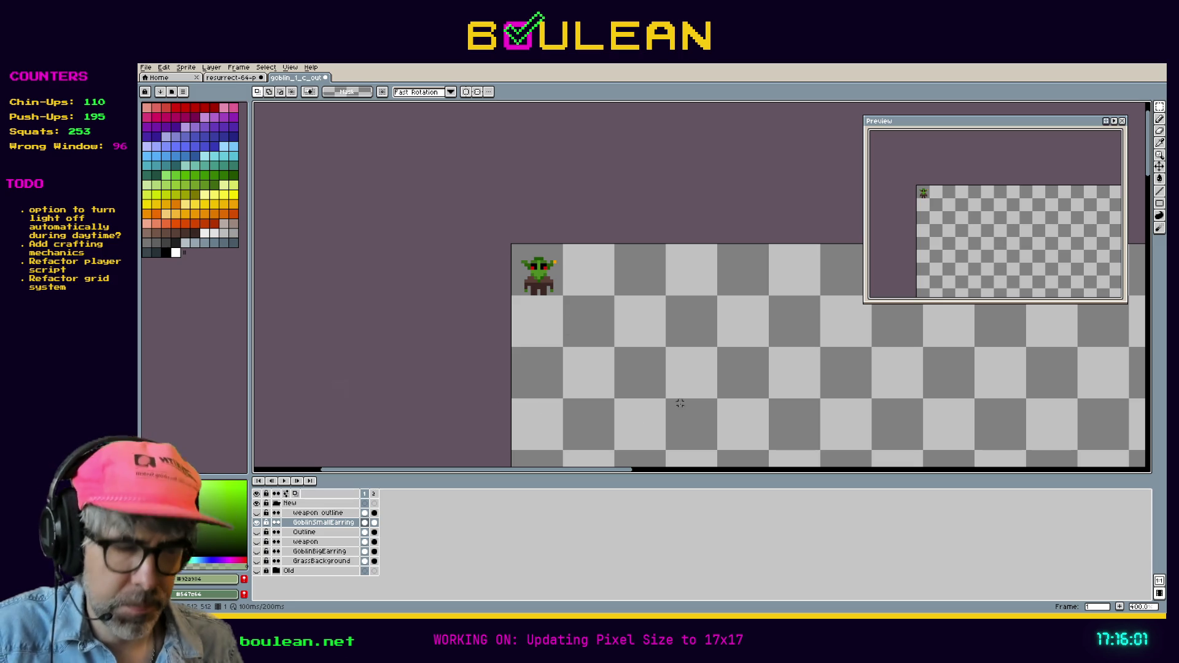
Step: Add a new layer above the weapon outline and paste the green tile swatches onto it
{"action": "right_click", "coordinate": [325, 513]}
{"action": "mouse_move", "coordinate": [368, 531]}
{"action": "left_click", "coordinate": [411, 538]}
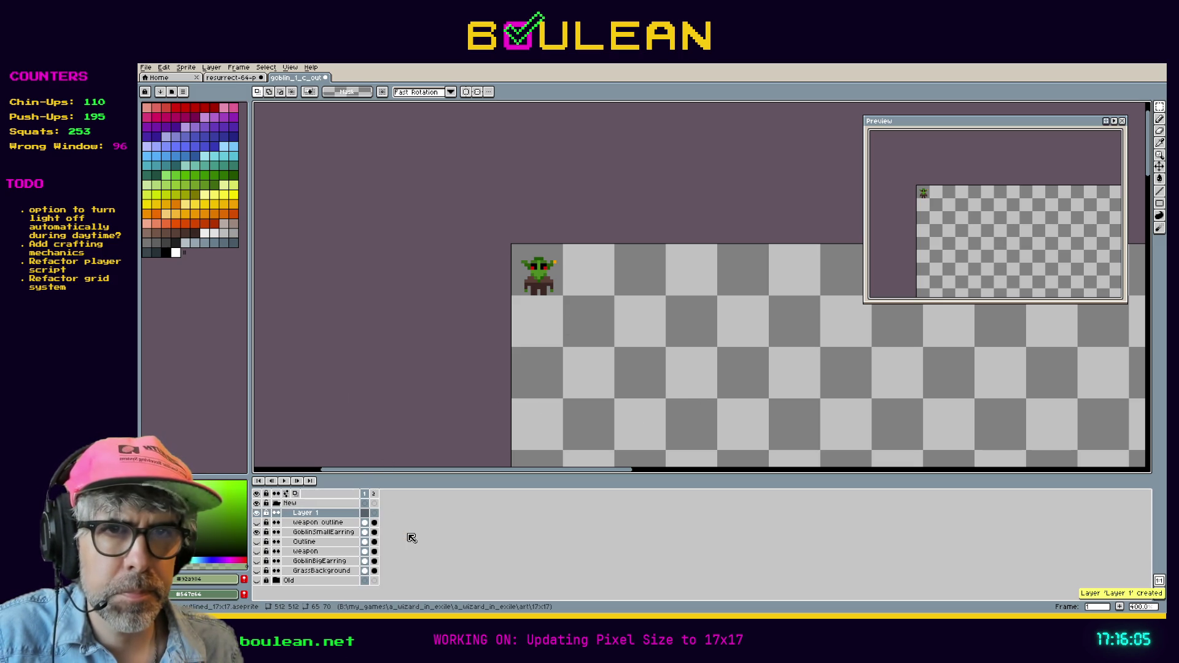
{"action": "key", "text": "ctrl+v"}
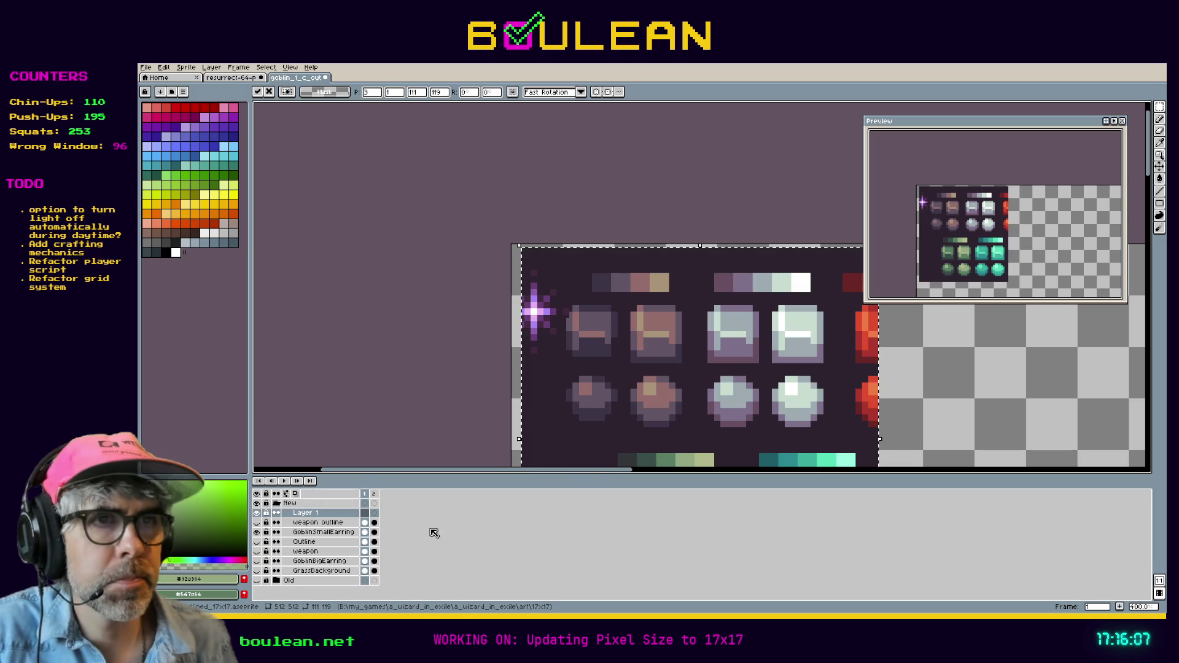
{"action": "mouse_move", "coordinate": [613, 413]}
{"action": "left_mouse_down"}
{"action": "mouse_move", "coordinate": [737, 447]}
{"action": "mouse_move", "coordinate": [708, 418]}
{"action": "left_mouse_up"}
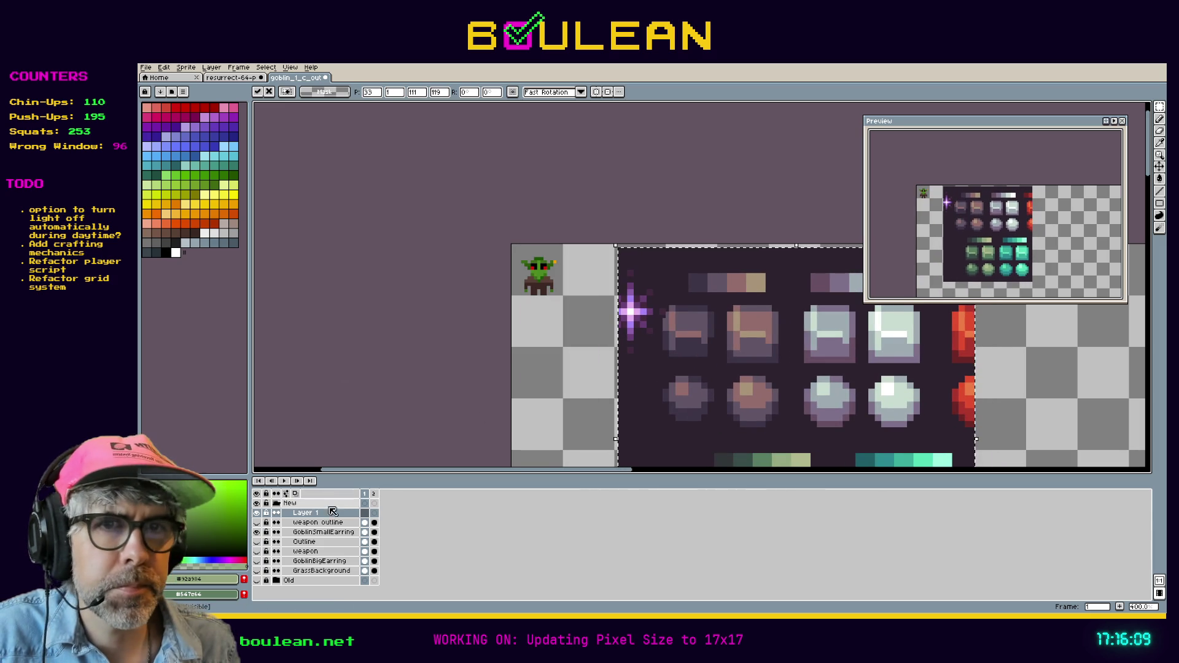
{"action": "left_click", "coordinate": [324, 532]}
Step: Pan the sprite sheet so the goblin and pasted green tiles are in view
{"action": "scroll", "coordinate": [548, 320], "scroll_direction": "up", "scroll_amount": 1}
{"action": "mouse_move", "coordinate": [548, 319]}
{"action": "left_mouse_down"}
{"action": "mouse_move", "coordinate": [577, 301]}
{"action": "mouse_move", "coordinate": [486, 219]}
{"action": "left_mouse_up"}
{"action": "key", "text": "space"}
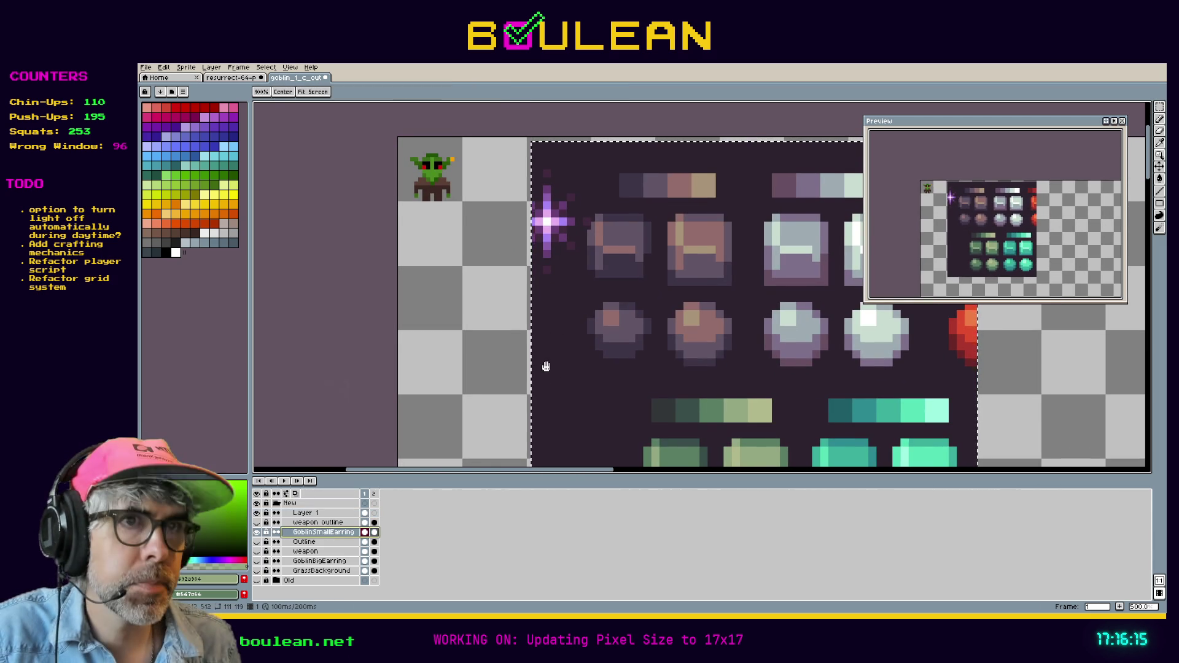
{"action": "left_click_drag", "start_coordinate": [544, 366], "coordinate": [564, 329]}
{"action": "key", "text": "i"}
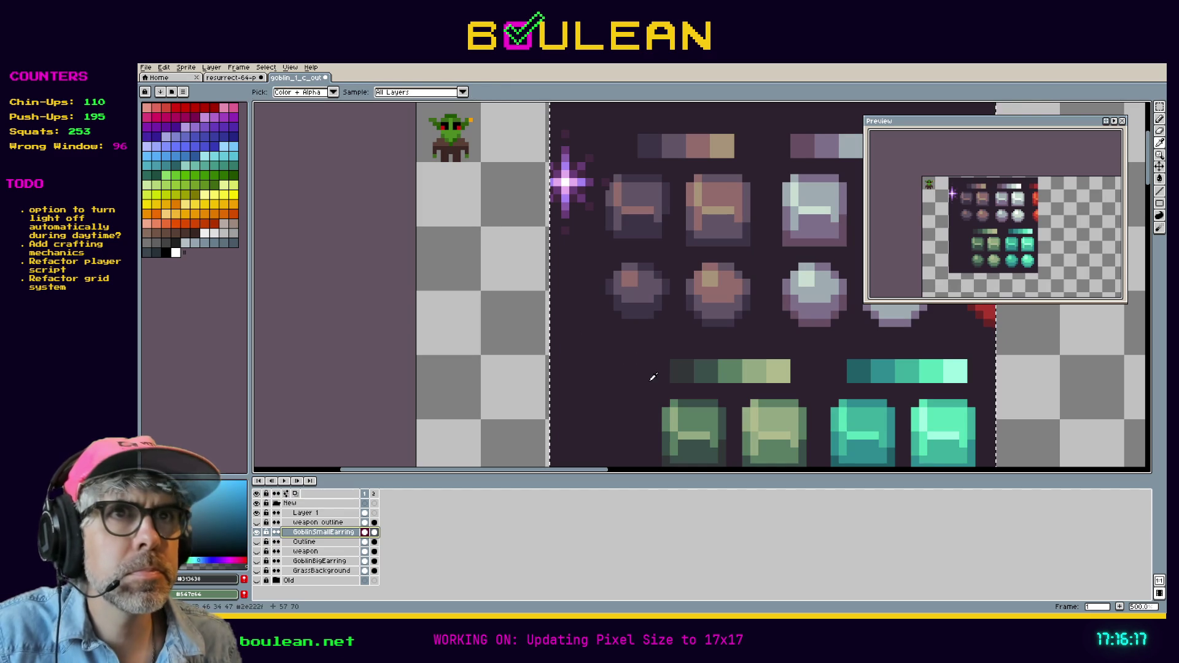
{"action": "key", "text": "space"}
{"action": "left_click_drag", "start_coordinate": [489, 150], "coordinate": [543, 331]}
{"action": "scroll", "coordinate": [507, 303], "scroll_direction": "up", "scroll_amount": 5}
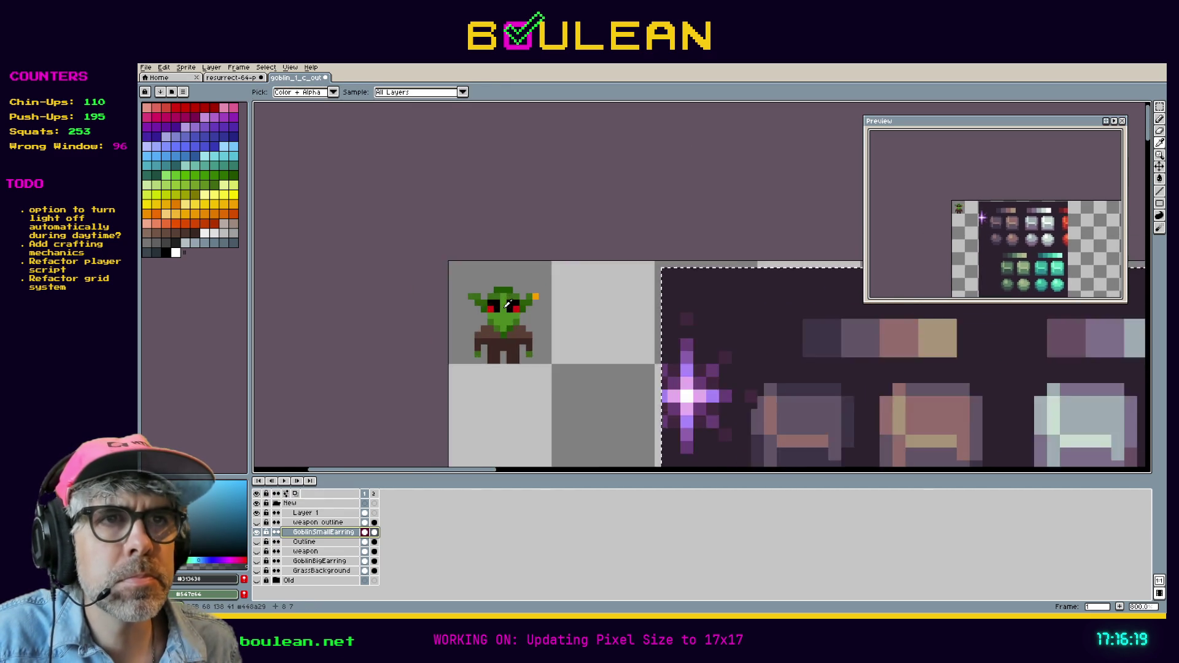
Step: Try a bucket fill on the goblin and undo the stray fill
{"action": "key", "text": "g"}
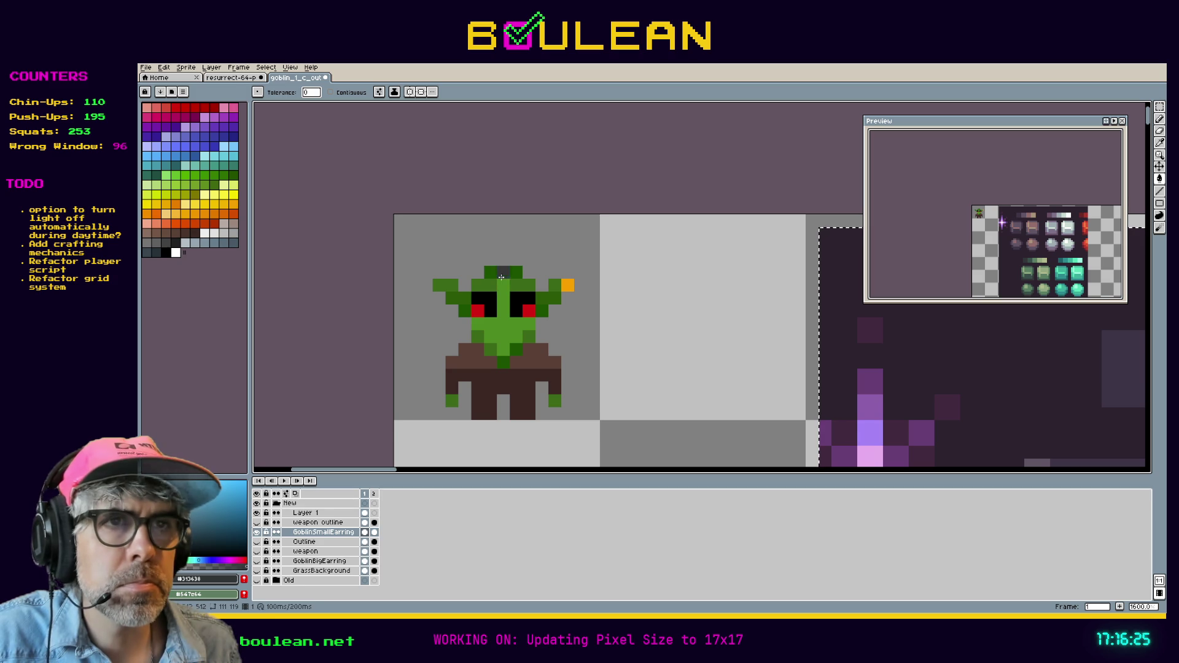
{"action": "scroll", "coordinate": [632, 321], "scroll_direction": "down", "scroll_amount": 4}
{"action": "mouse_move", "coordinate": [648, 358]}
{"action": "left_mouse_down"}
{"action": "mouse_move", "coordinate": [576, 306]}
{"action": "mouse_move", "coordinate": [567, 229]}
{"action": "left_mouse_up"}
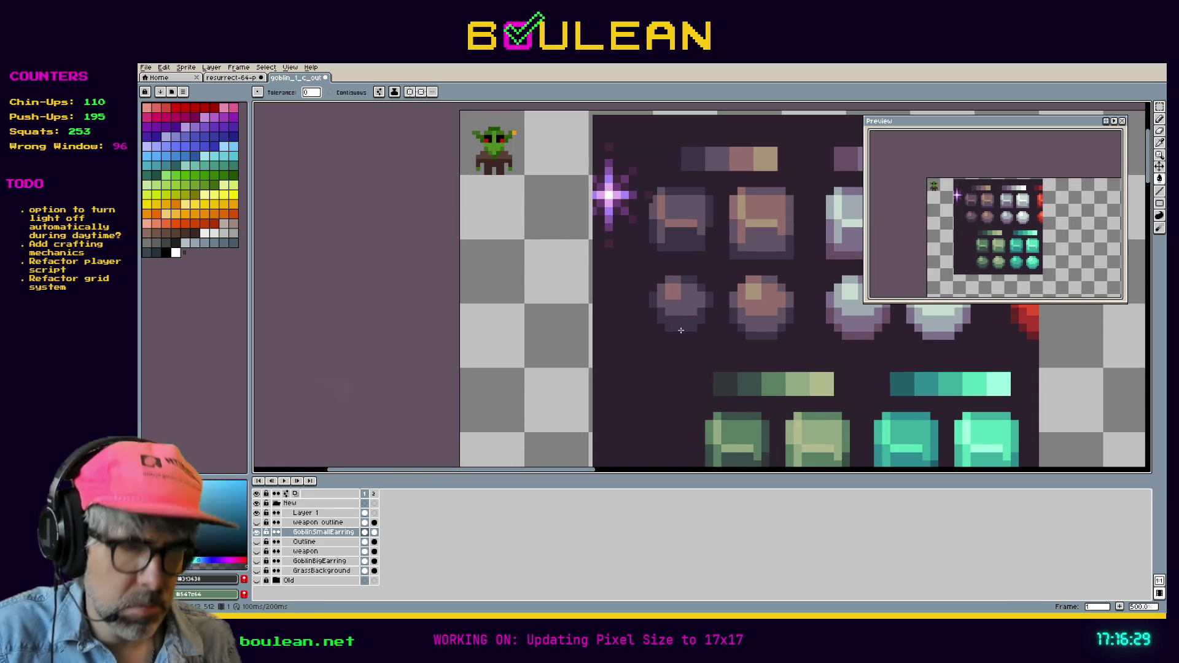
{"action": "key", "text": "i"}
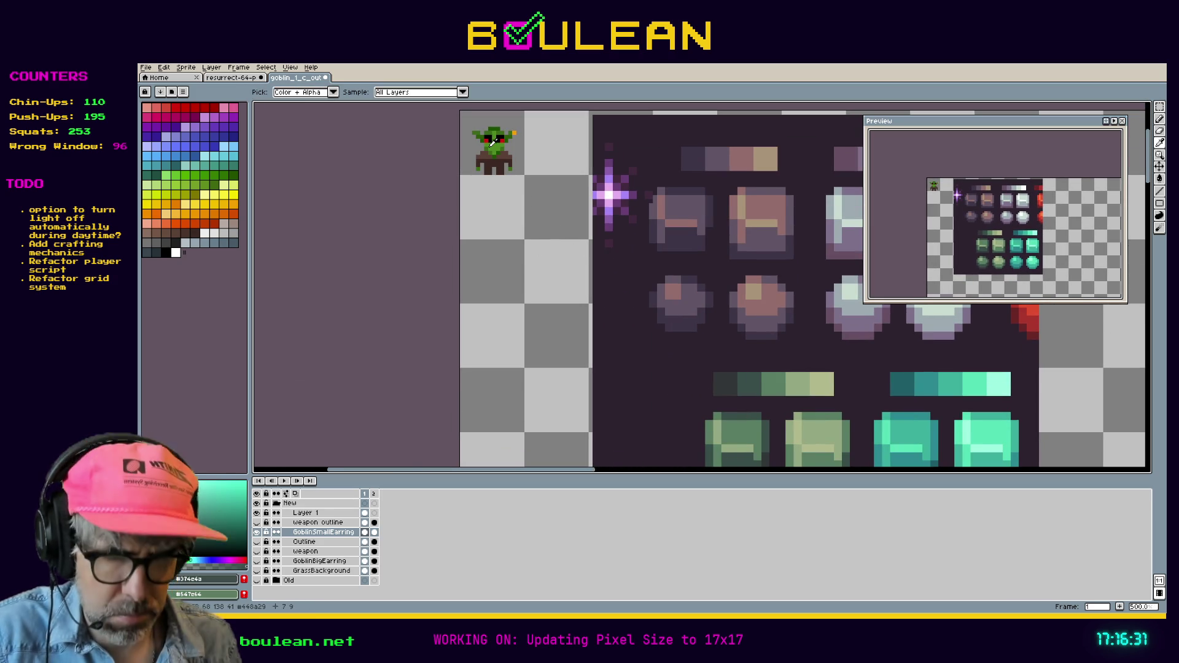
{"action": "key", "text": "g"}
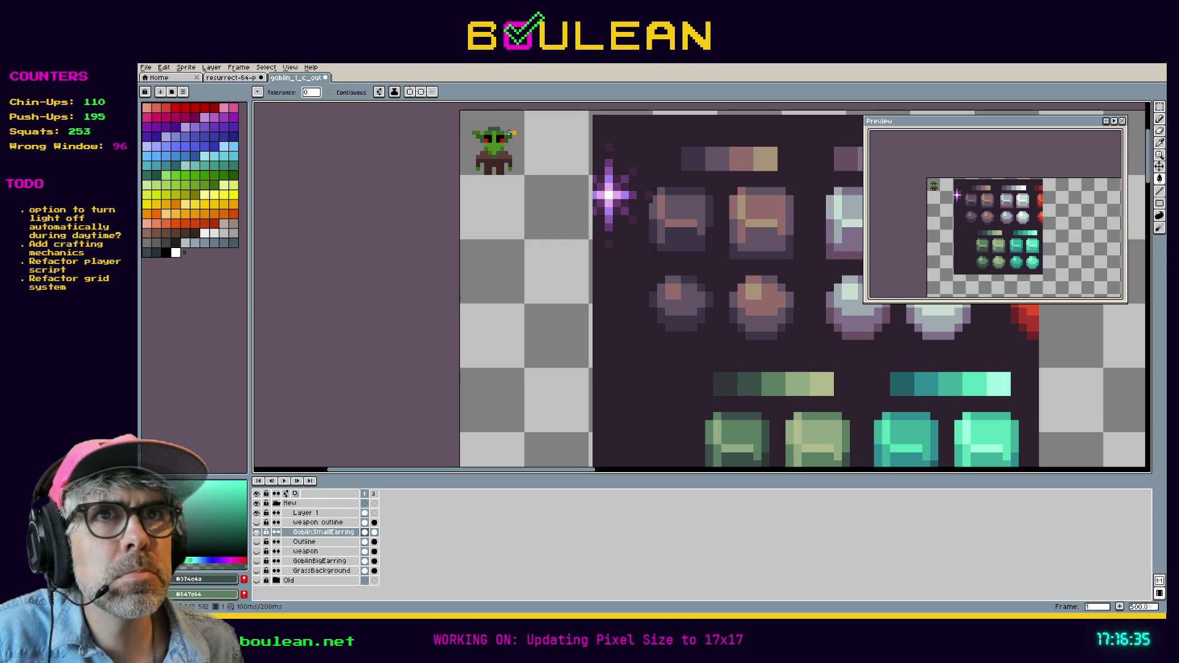
{"action": "scroll", "coordinate": [506, 134], "scroll_direction": "up", "scroll_amount": 4}
{"action": "key", "text": "ctrl+z"}
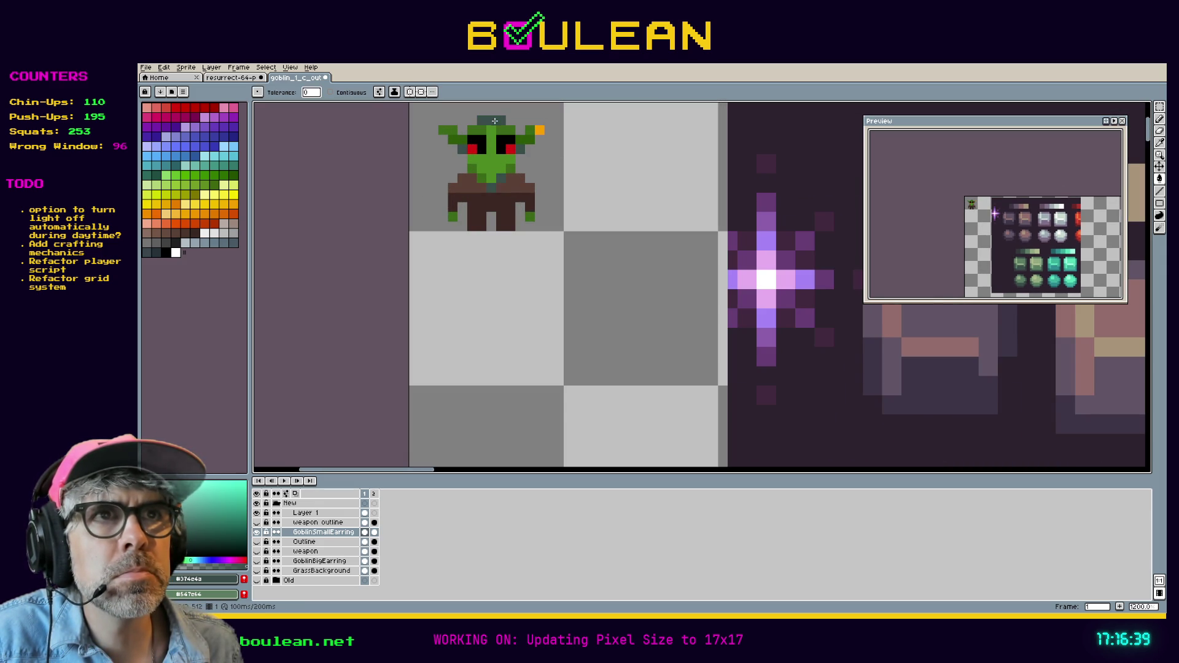
{"action": "scroll", "coordinate": [595, 219], "scroll_direction": "down", "scroll_amount": 3}
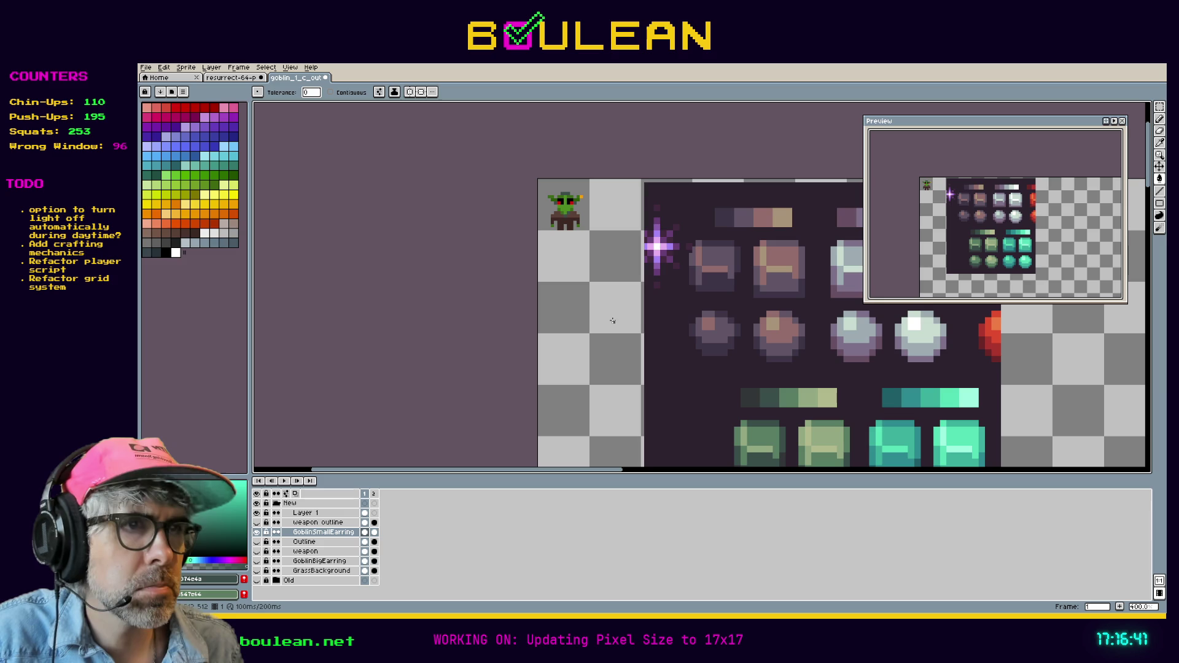
Step: Sample the goblin's dark grey and fill the green patch below the left eye
{"action": "key", "text": "i"}
{"action": "left_click", "coordinate": [759, 395]}
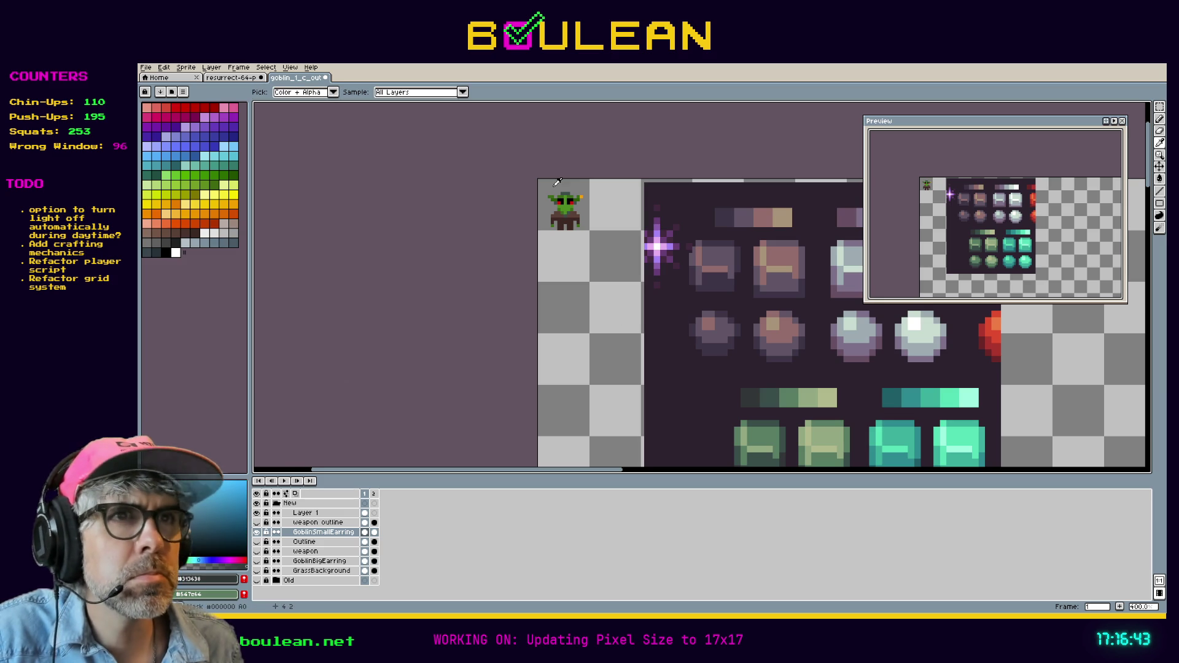
{"action": "scroll", "coordinate": [558, 182], "scroll_direction": "up", "scroll_amount": 2}
{"action": "key", "text": "g"}
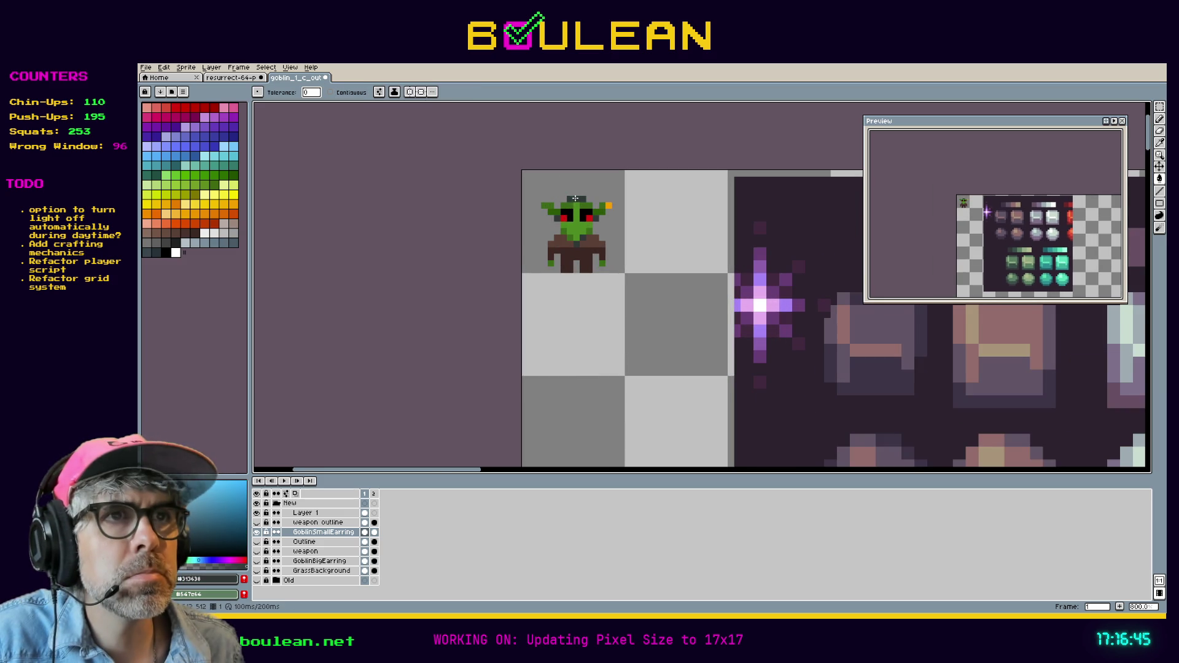
{"action": "scroll", "coordinate": [653, 231], "scroll_direction": "down", "scroll_amount": 4}
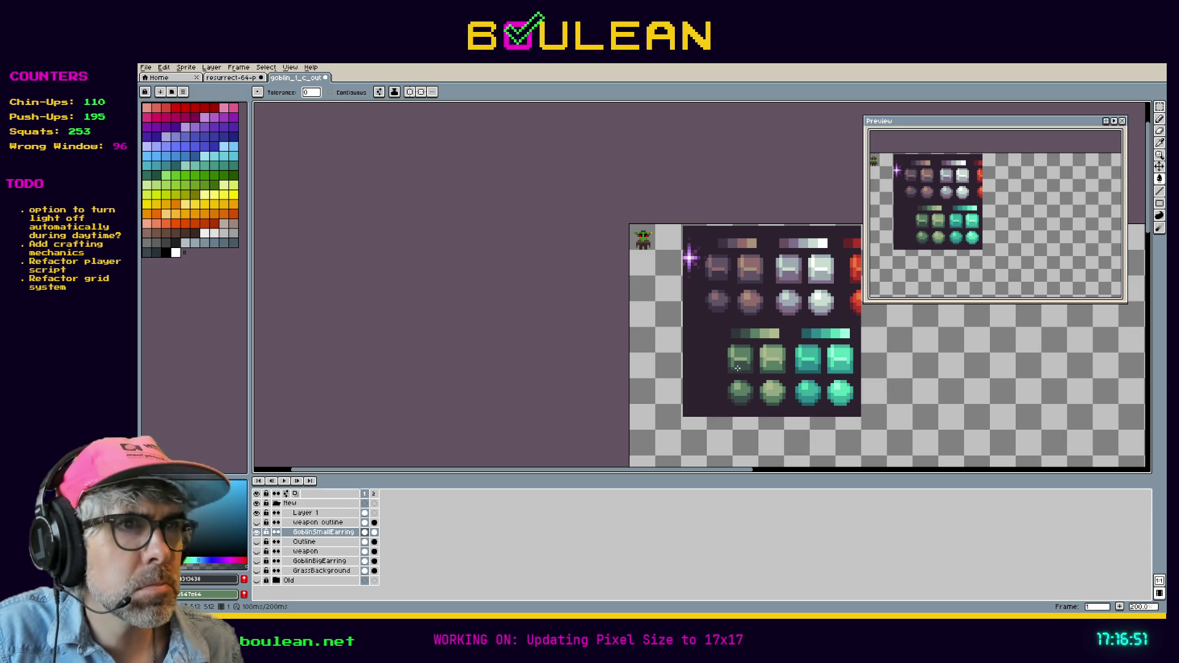
{"action": "scroll", "coordinate": [639, 232], "scroll_direction": "up", "scroll_amount": 3}
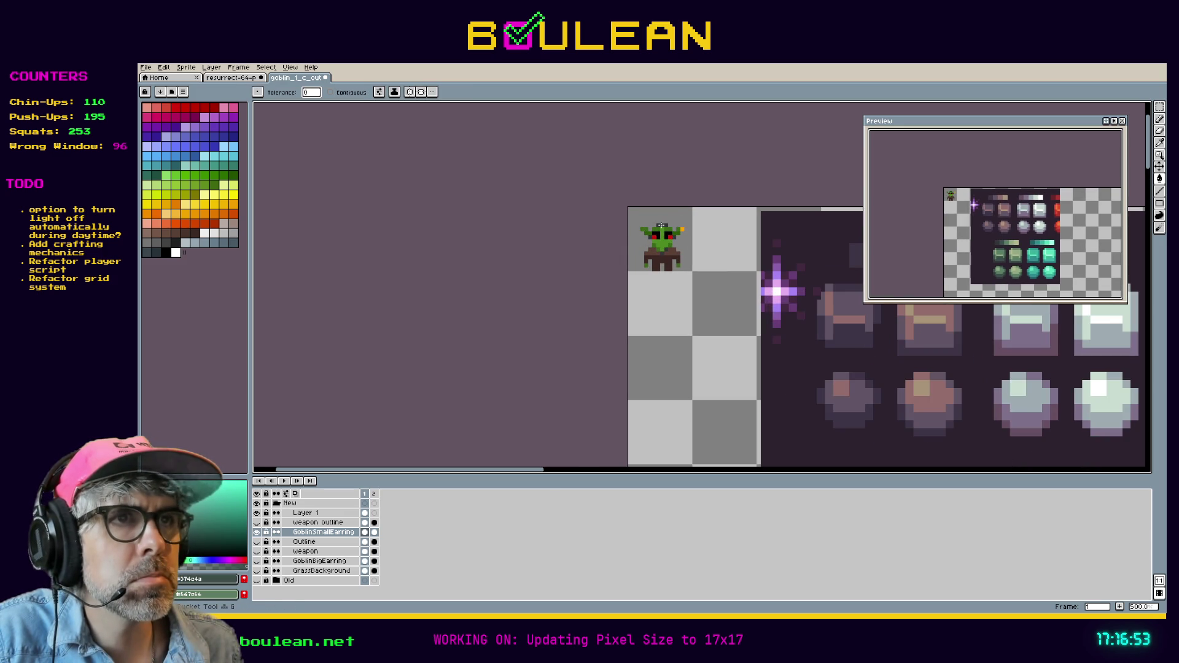
{"action": "scroll", "coordinate": [664, 229], "scroll_direction": "down", "scroll_amount": 2}
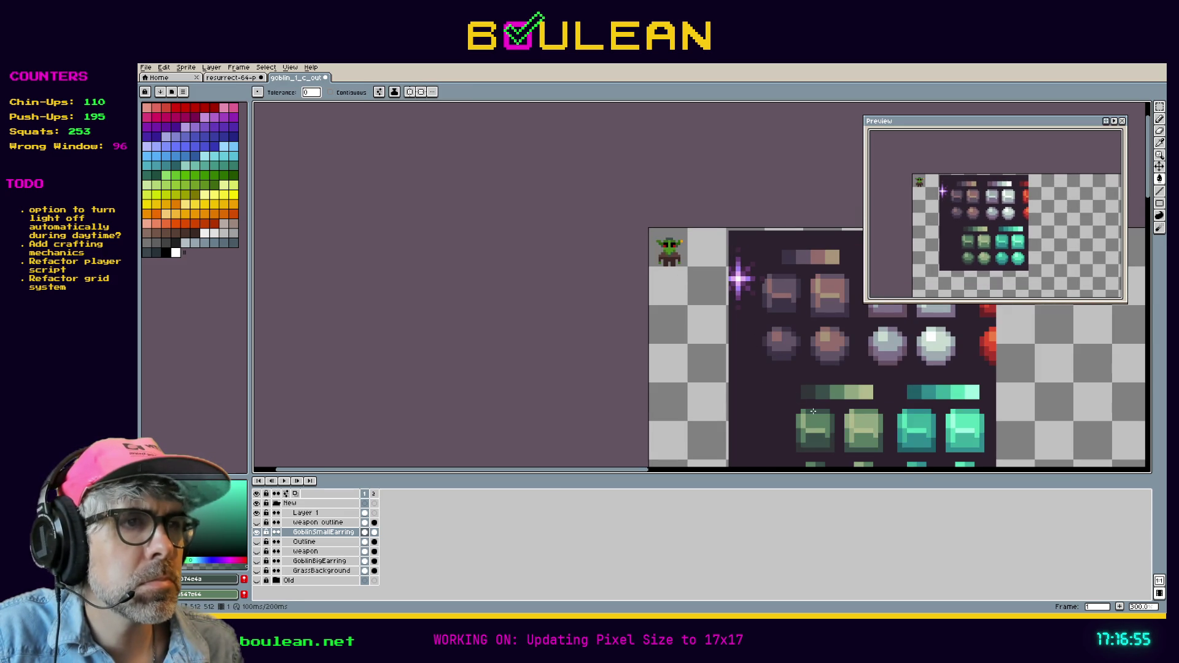
{"action": "key", "text": "i"}
{"action": "scroll", "coordinate": [678, 239], "scroll_direction": "up", "scroll_amount": 4}
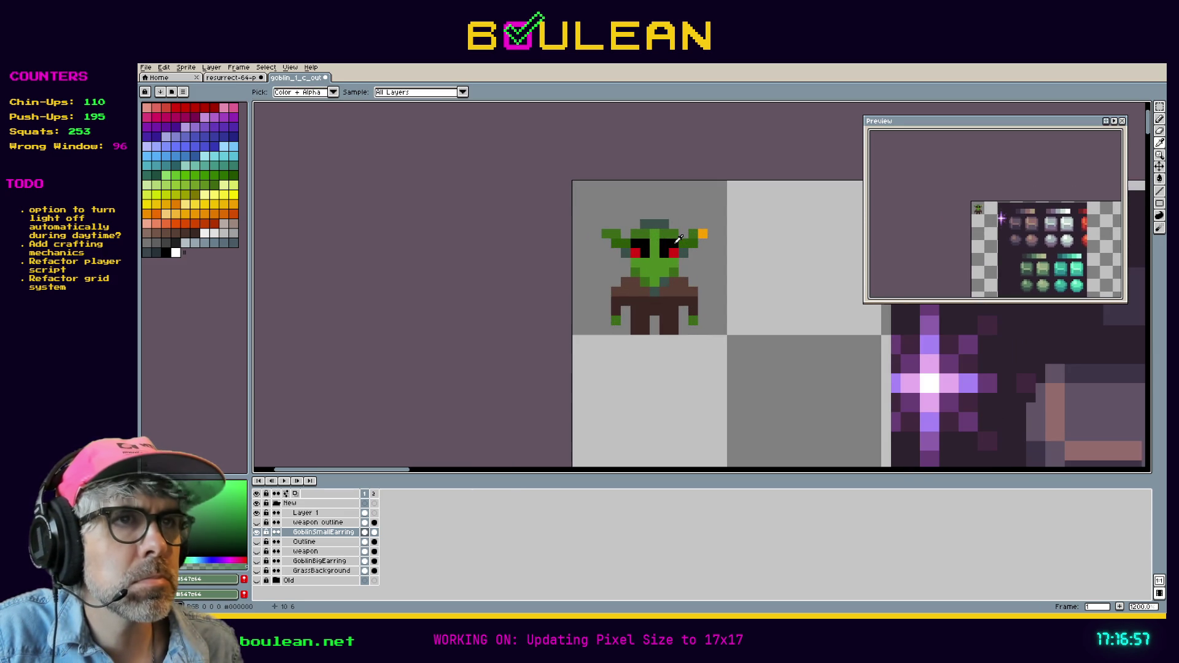
{"action": "key", "text": "g"}
{"action": "left_click", "coordinate": [636, 257]}
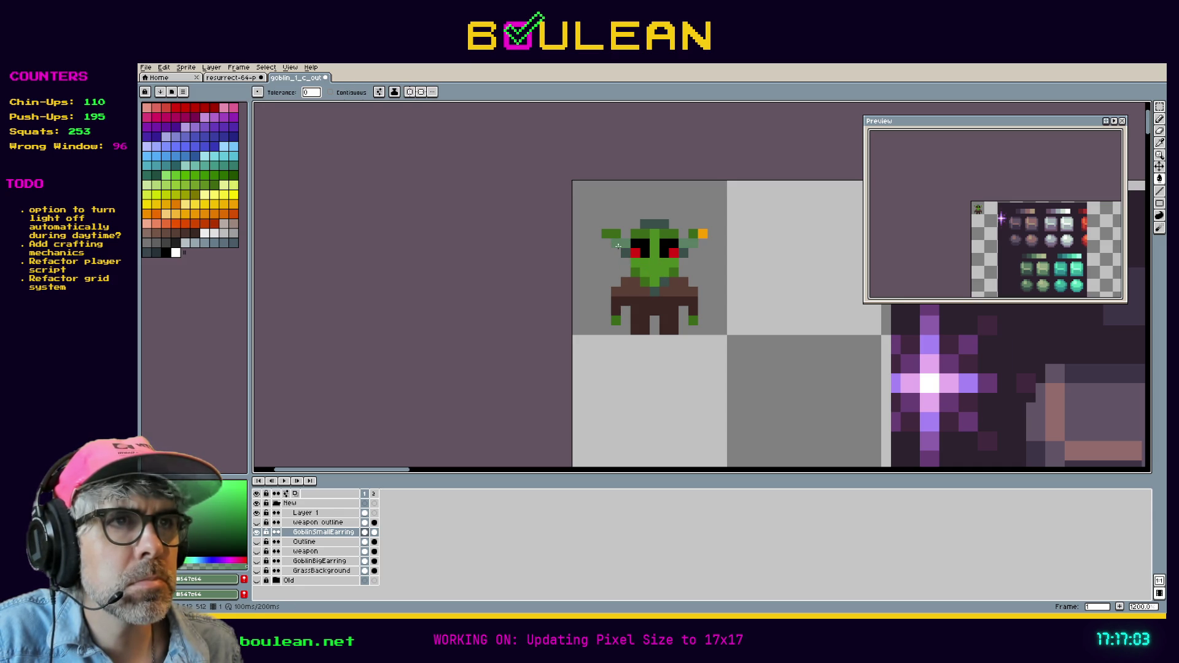
Step: Bucket-fill the goblin's bright green face with the muted grey-green #547e64
{"action": "scroll", "coordinate": [644, 274], "scroll_direction": "down", "scroll_amount": 3}
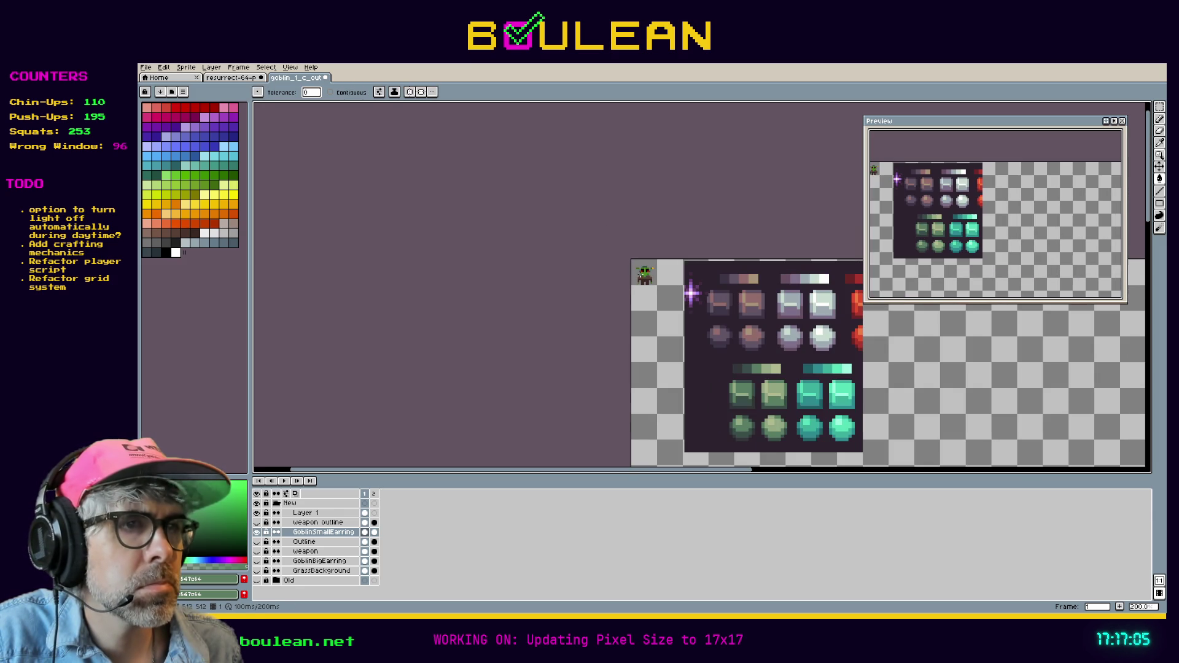
{"action": "key", "text": "i"}
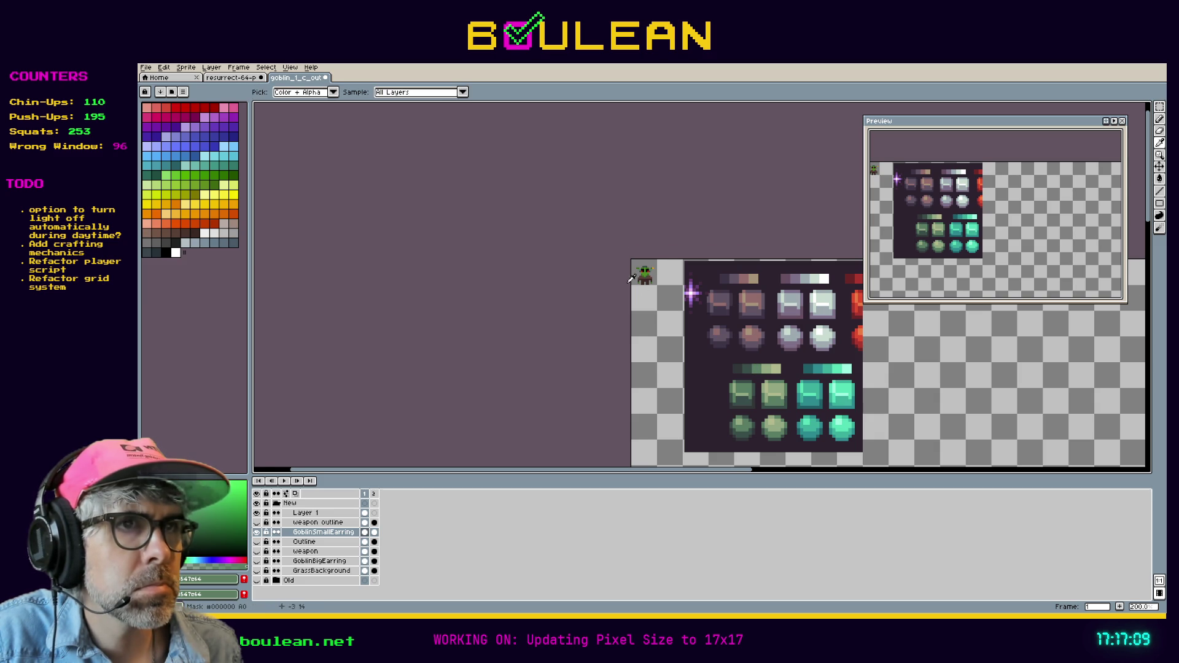
{"action": "scroll", "coordinate": [633, 280], "scroll_direction": "up", "scroll_amount": 4}
{"action": "key", "text": "g"}
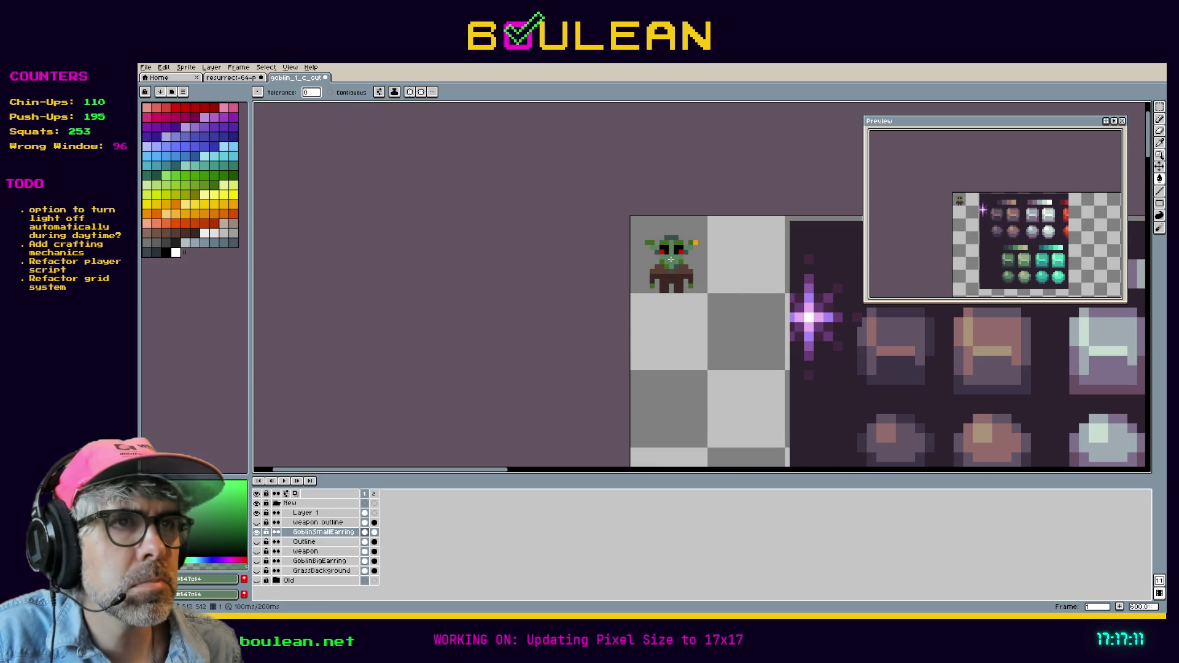
{"action": "scroll", "coordinate": [708, 261], "scroll_direction": "up", "scroll_amount": 3}
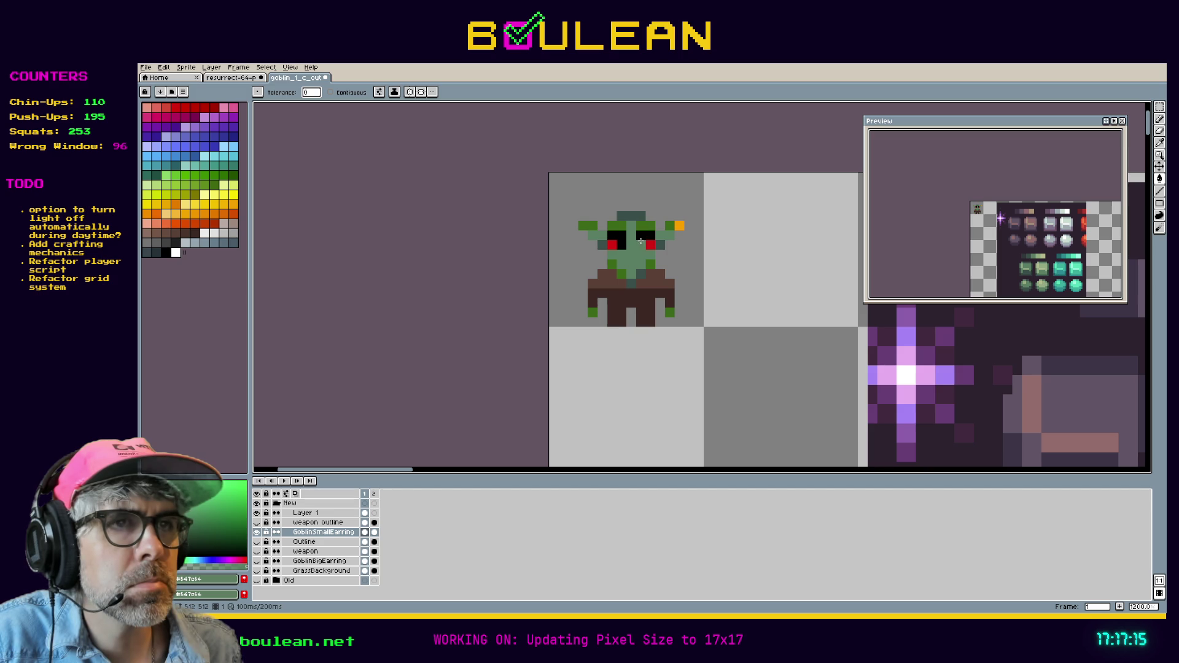
{"action": "left_click", "coordinate": [592, 311]}
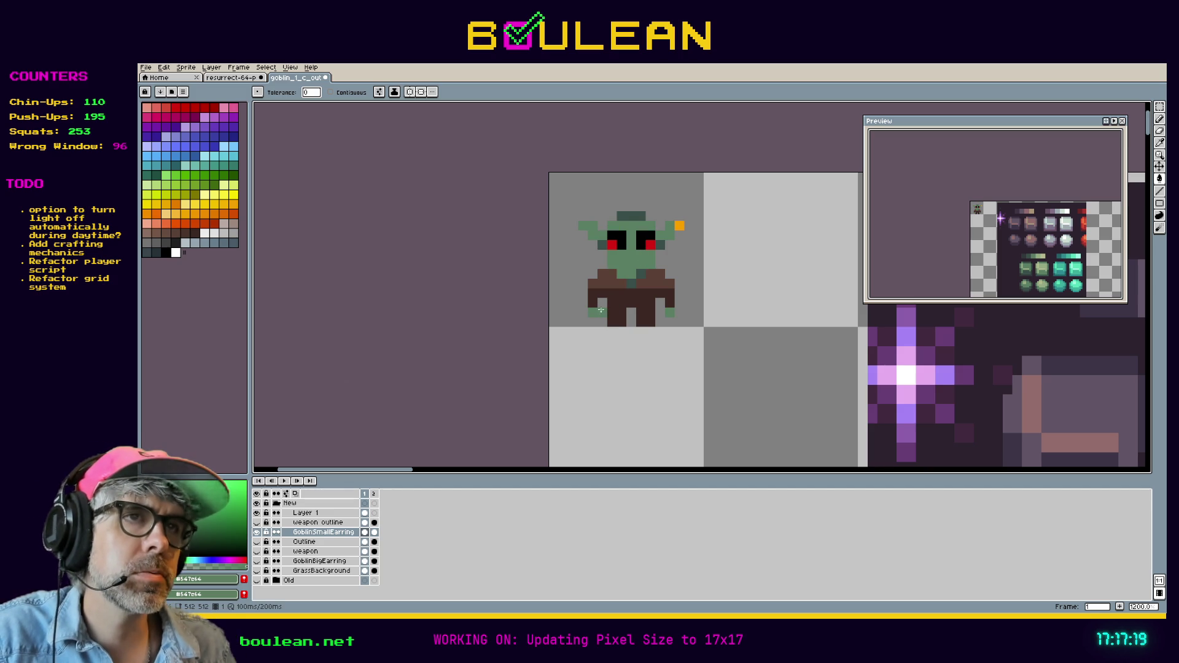
Step: Undo the recent fills and bucket-fill the goblin's face red
{"action": "key", "text": "v"}
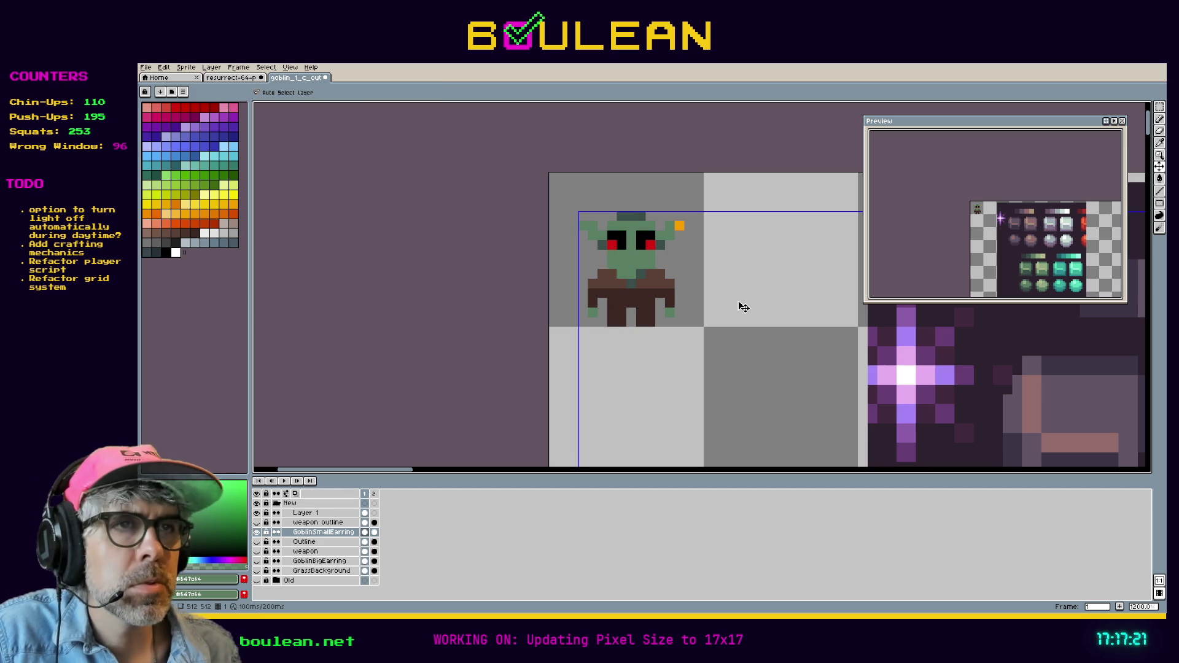
{"action": "key", "text": "ctrl+z"}
{"action": "key", "text": "ctrl+z"}
{"action": "key", "text": "ctrl+z"}
{"action": "key", "text": "ctrl"}
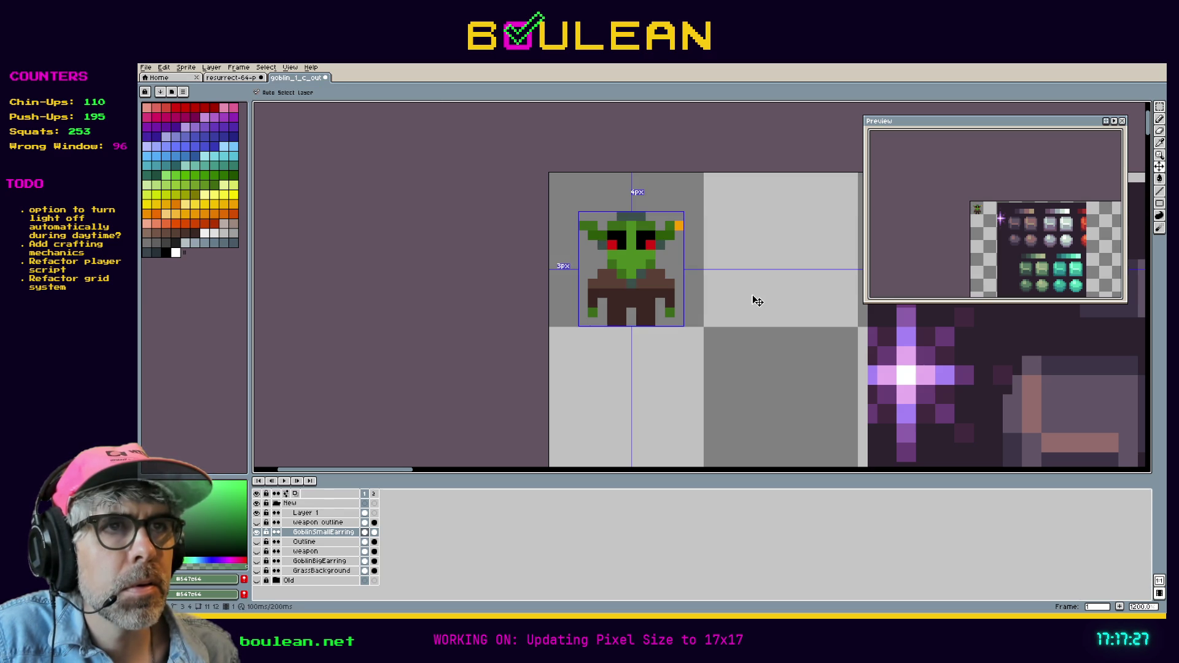
{"action": "key", "text": "g"}
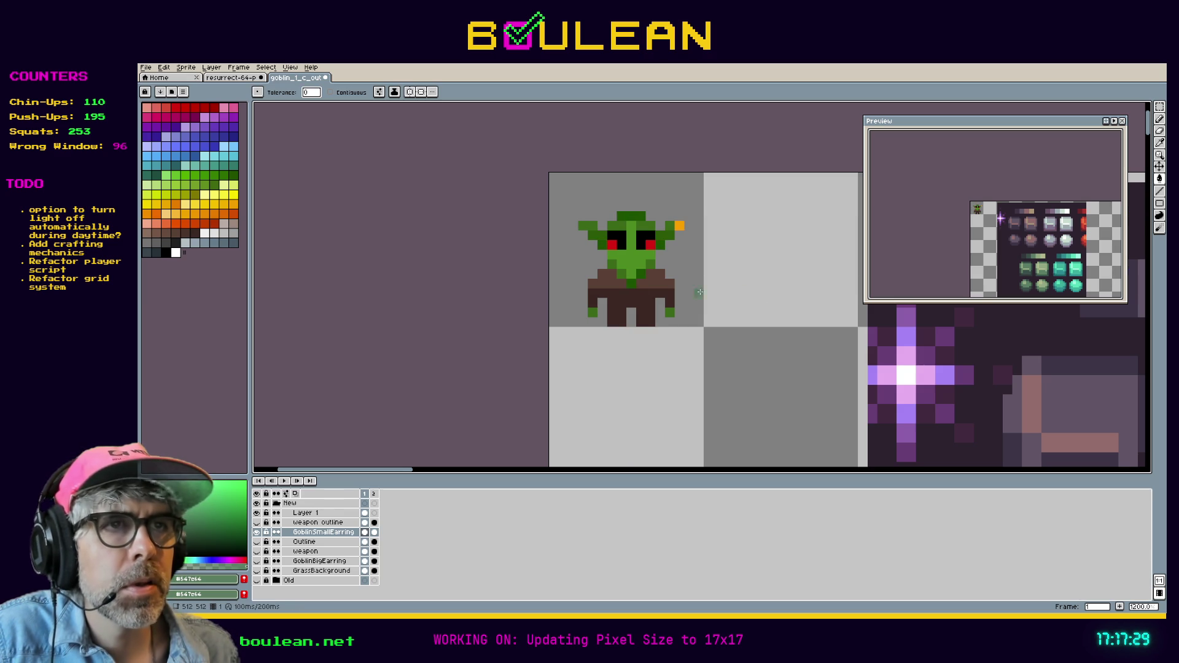
{"action": "left_click", "coordinate": [166, 107]}
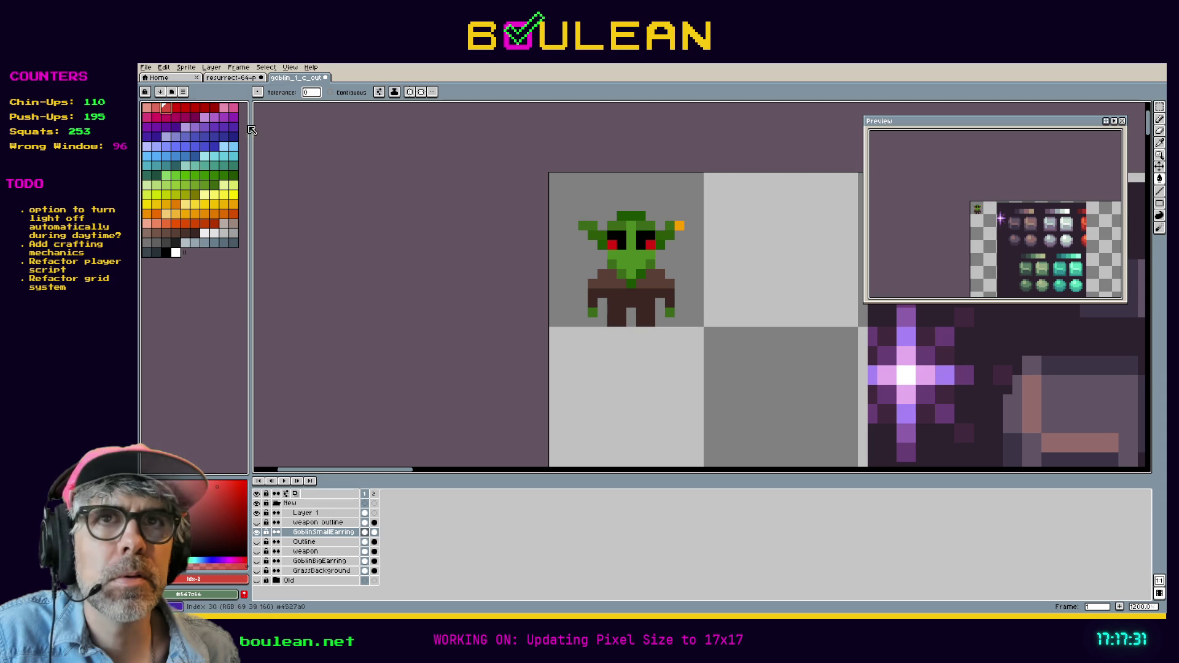
{"action": "left_click", "coordinate": [632, 252]}
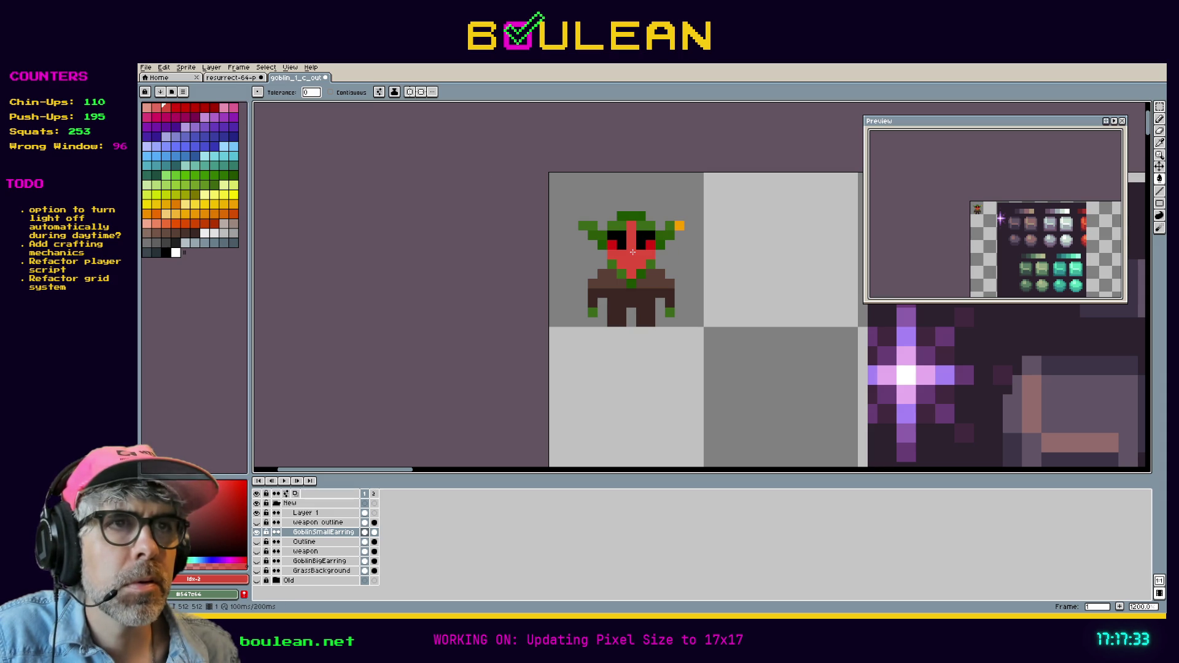
Step: Colour the left ear tip, chin and foot pixels yellow-green
{"action": "left_click", "coordinate": [189, 196]}
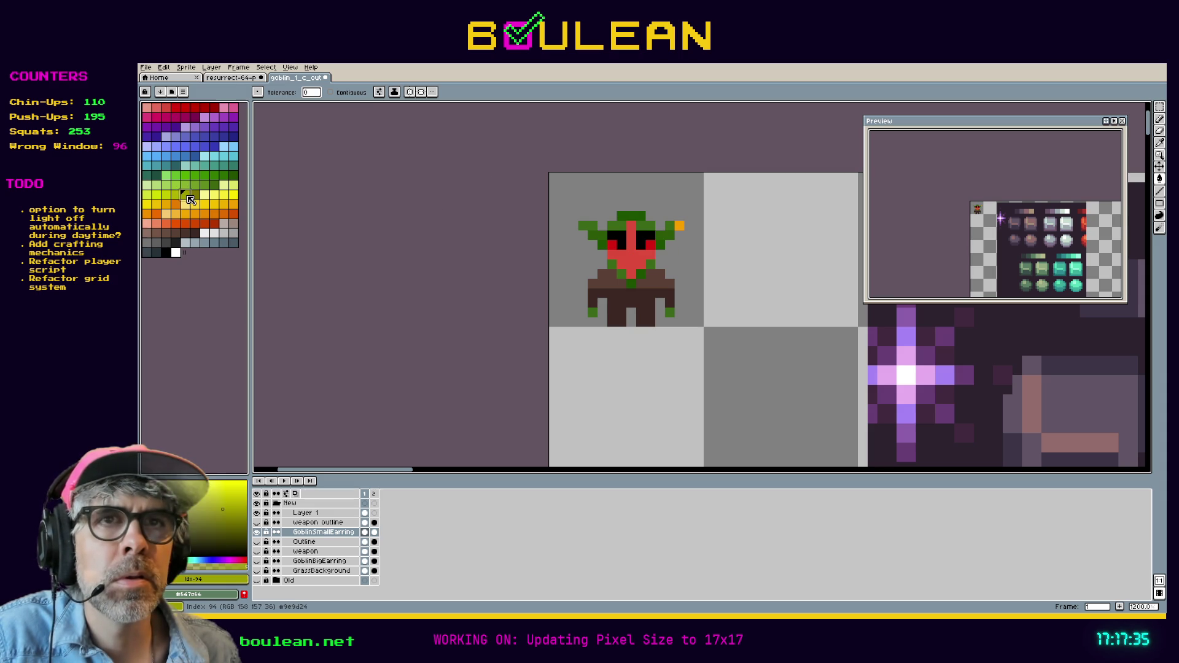
{"action": "left_click", "coordinate": [587, 224]}
{"action": "left_click", "coordinate": [583, 225]}
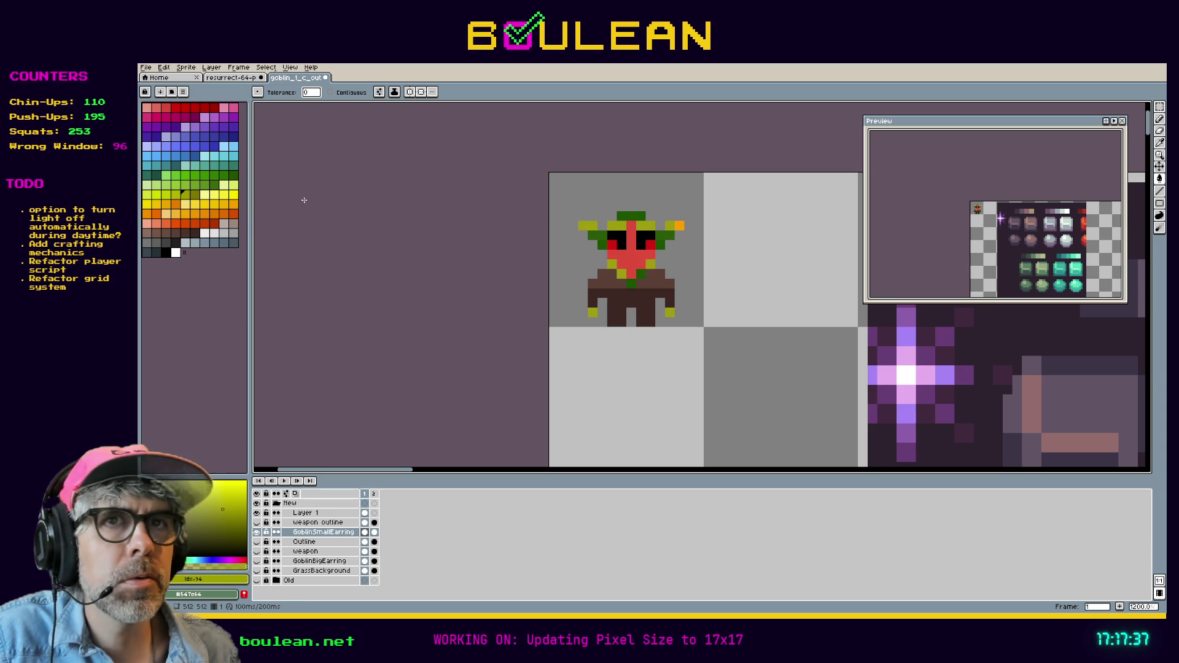
Step: Paint the face row, neck and head top of the goblin orange
{"action": "left_click", "coordinate": [214, 213]}
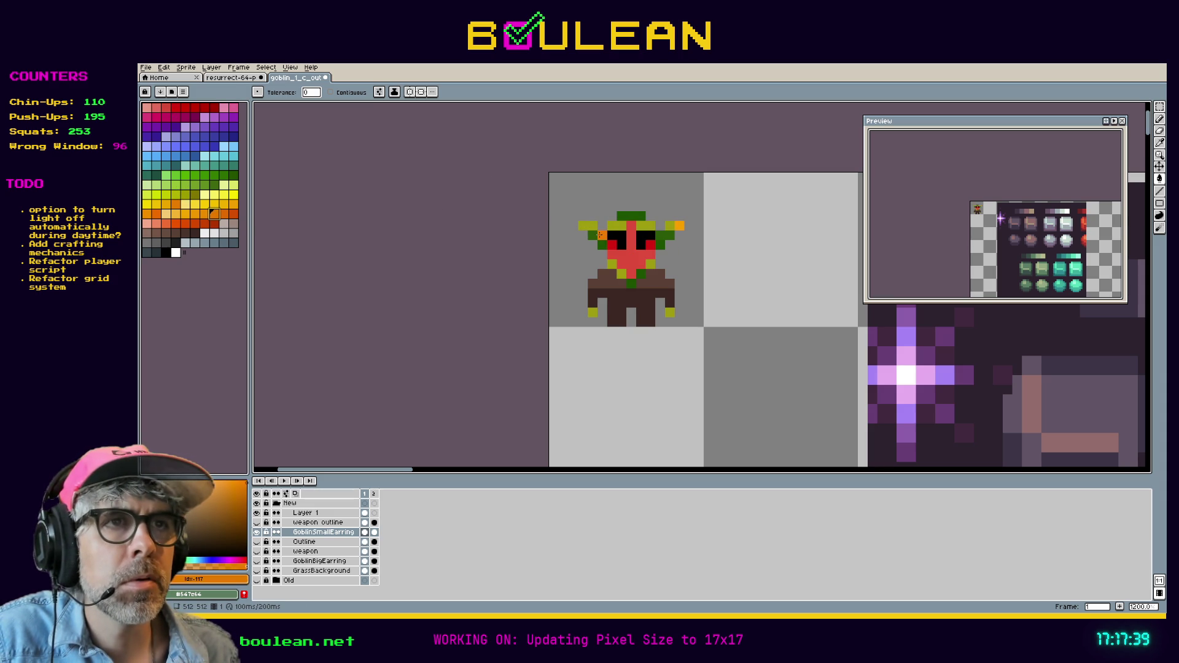
{"action": "left_click_drag", "start_coordinate": [600, 234], "coordinate": [616, 233]}
{"action": "key", "text": "bracketright"}
{"action": "key", "text": "bracketright"}
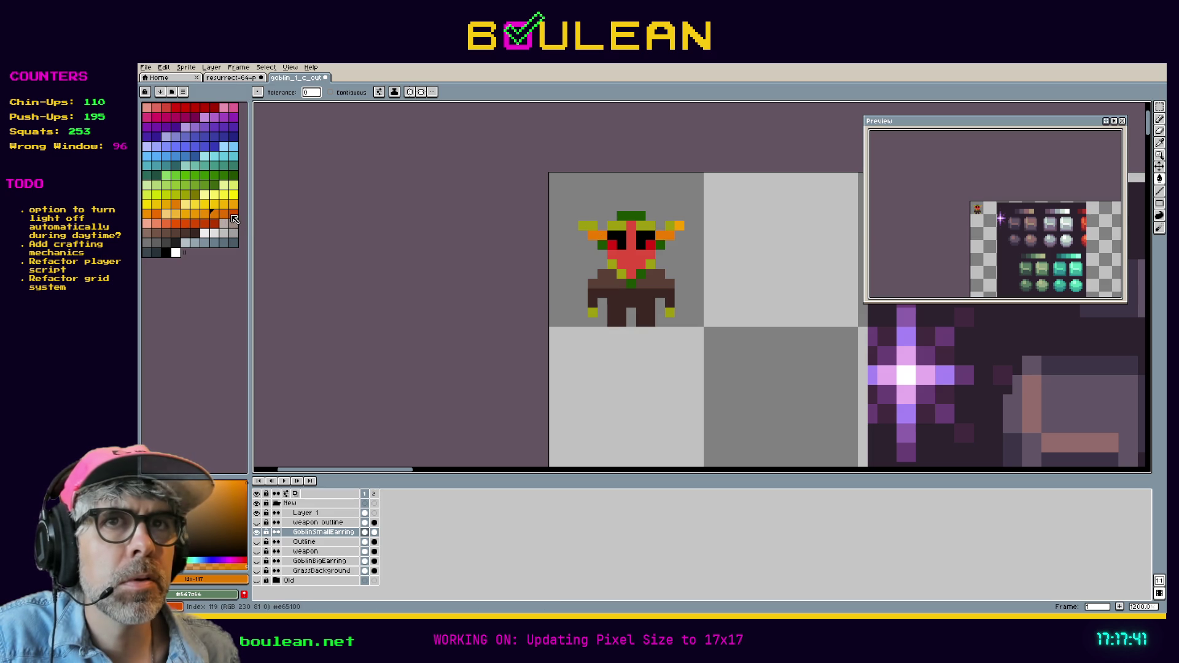
{"action": "left_click", "coordinate": [632, 284]}
{"action": "left_click", "coordinate": [632, 216]}
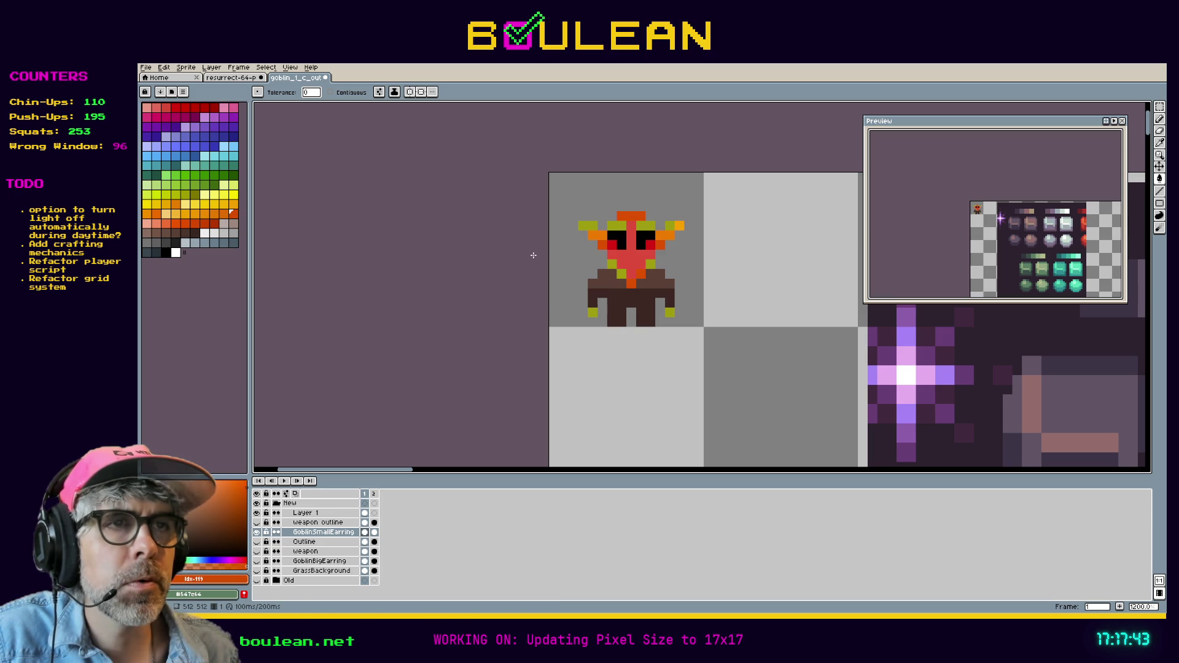
{"action": "scroll", "coordinate": [533, 255], "scroll_direction": "down", "scroll_amount": 2}
Step: Select and copy the row of green swatches on Layer 1
{"action": "left_click_drag", "start_coordinate": [685, 332], "coordinate": [566, 236]}
{"action": "scroll", "coordinate": [546, 227], "scroll_direction": "down", "scroll_amount": 2}
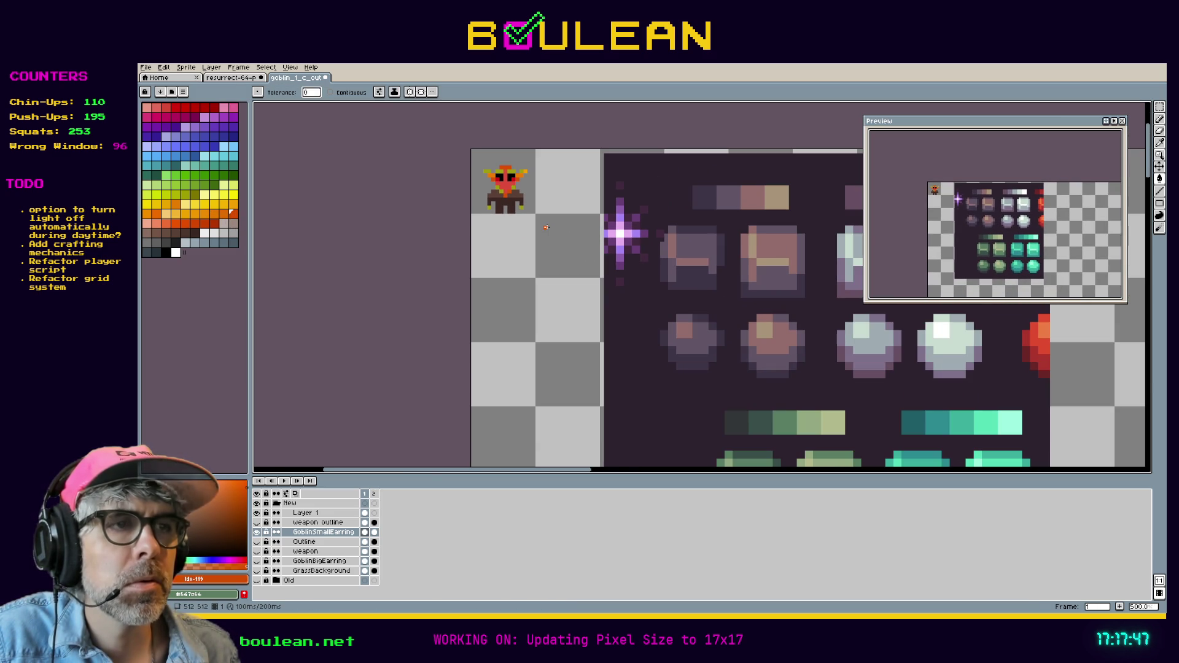
{"action": "key", "text": "m"}
{"action": "left_click_drag", "start_coordinate": [693, 392], "coordinate": [859, 448]}
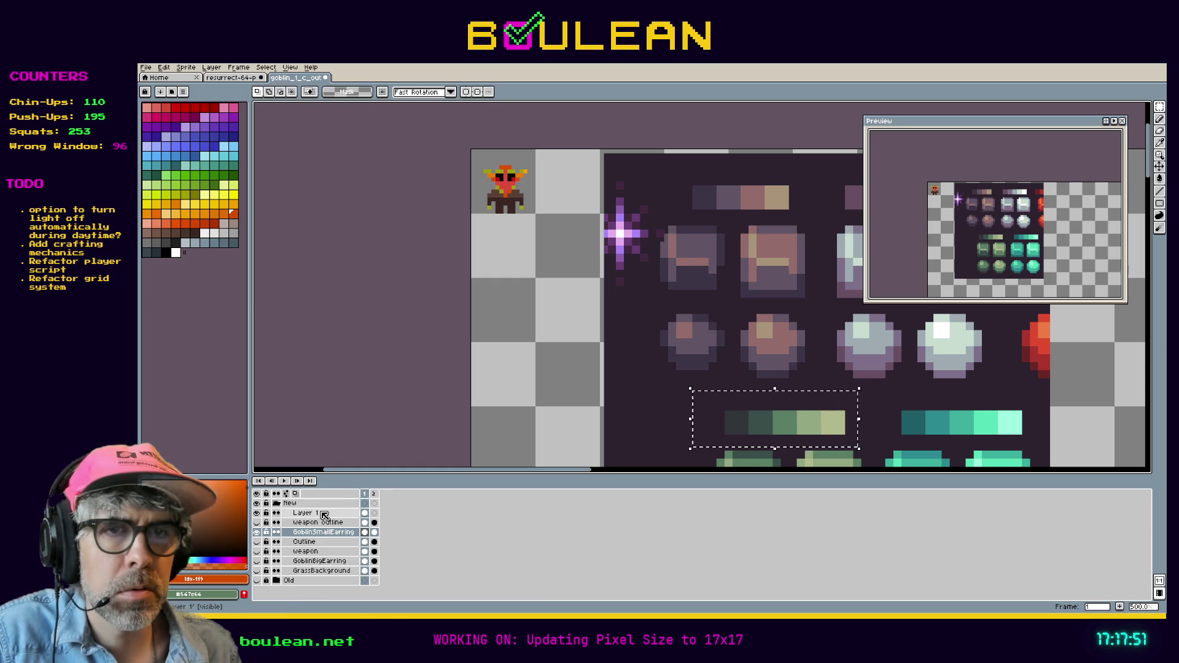
{"action": "left_click", "coordinate": [344, 513]}
{"action": "key", "text": "ctrl+c"}
Step: Paste the green swatches onto a new layer beside the goblin
{"action": "key", "text": "shift+n"}
{"action": "key", "text": "ctrl+v"}
{"action": "left_click_drag", "start_coordinate": [782, 428], "coordinate": [559, 261]}
{"action": "scroll", "coordinate": [578, 291], "scroll_direction": "up", "scroll_amount": 2}
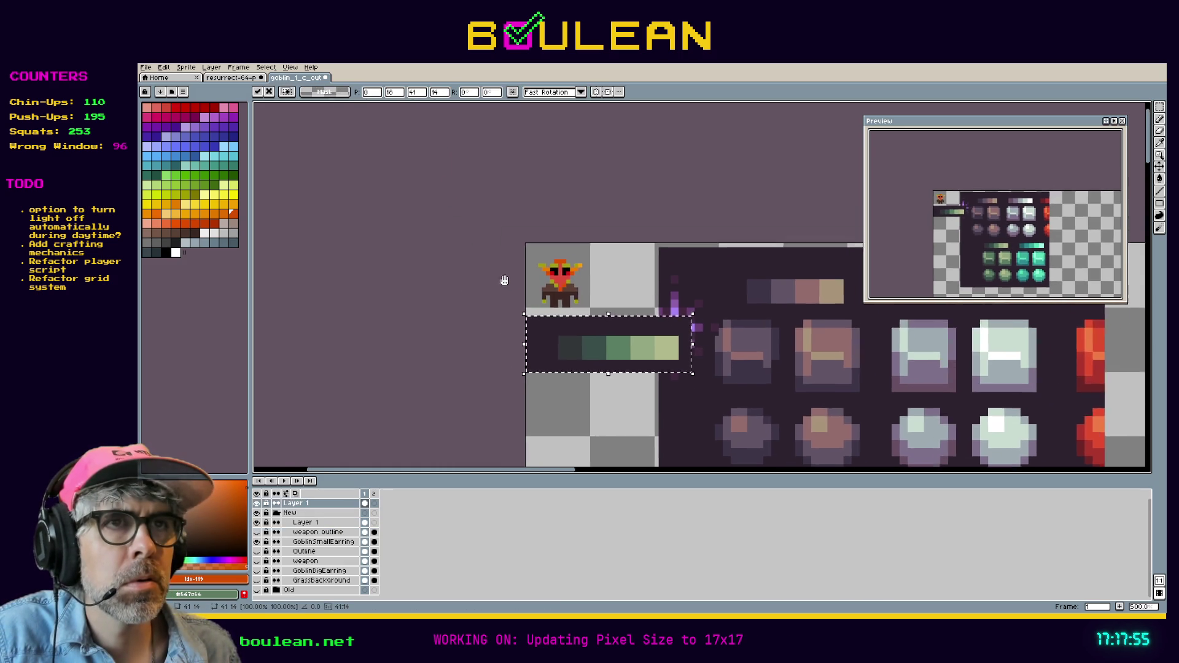
{"action": "scroll", "coordinate": [578, 291], "scroll_direction": "up", "scroll_amount": 2}
{"action": "scroll", "coordinate": [614, 344], "scroll_direction": "down", "scroll_amount": 1}
{"action": "mouse_move", "coordinate": [697, 372]}
{"action": "left_mouse_down"}
{"action": "mouse_move", "coordinate": [697, 347]}
{"action": "mouse_move", "coordinate": [634, 237]}
{"action": "left_mouse_up"}
Step: Undo the swatch paste and the red face fills, then reselect Layer 1
{"action": "key", "text": "ctrl+z"}
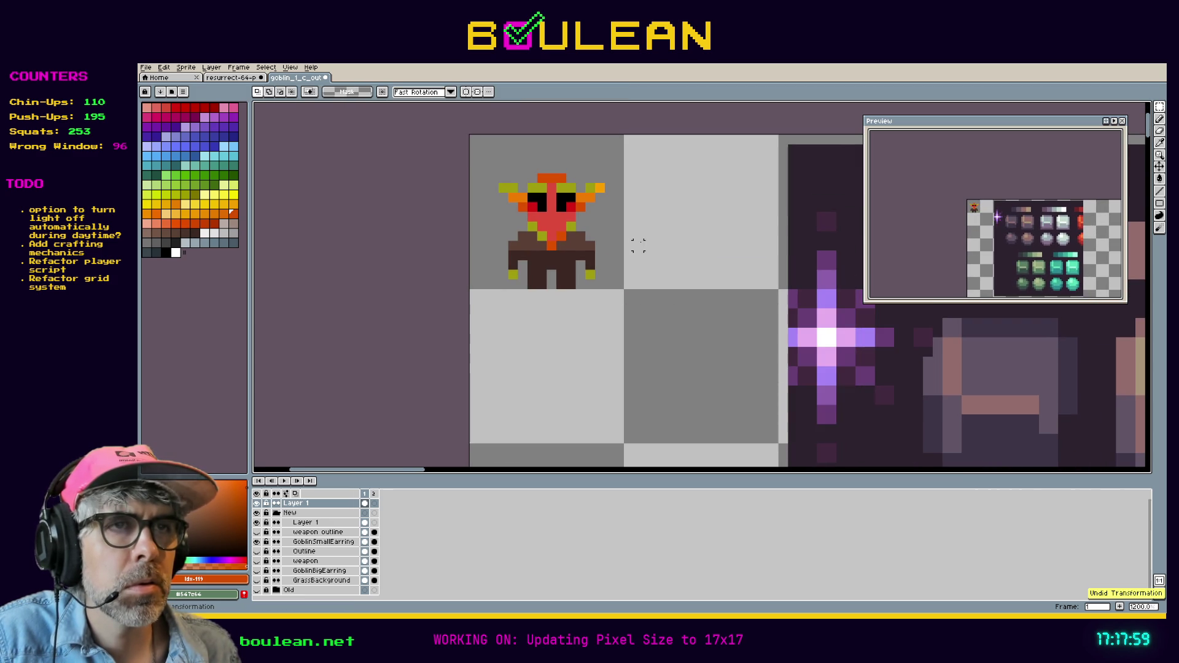
{"action": "key", "text": "ctrl+z"}
{"action": "key", "text": "ctrl+z"}
{"action": "key", "text": "ctrl+z"}
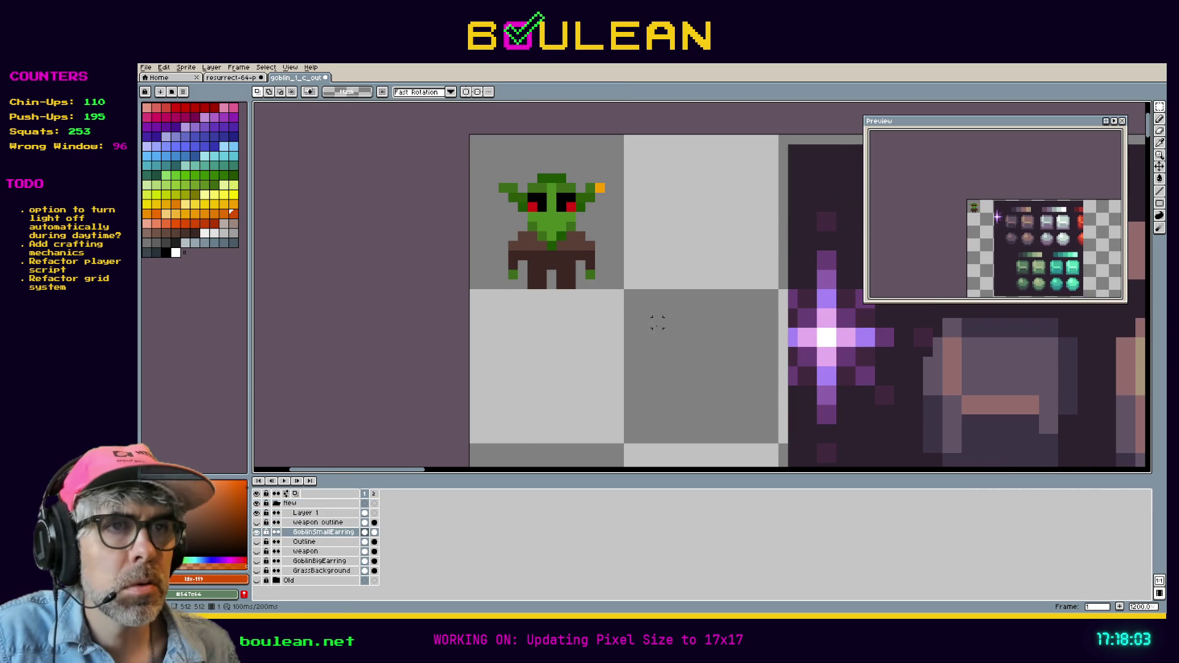
{"action": "scroll", "coordinate": [657, 351], "scroll_direction": "down", "scroll_amount": 1}
{"action": "key", "text": "Up"}
{"action": "key", "text": "Up"}
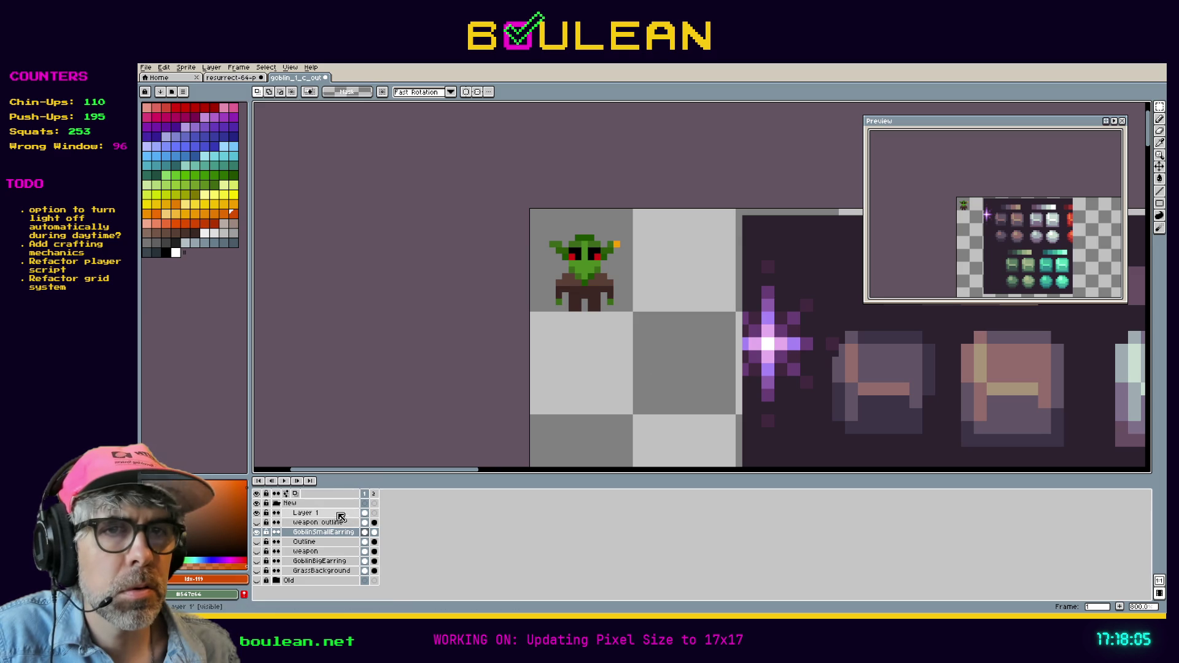
Step: Marquee the green swatch strip and gem block and move it directly below the goblin
{"action": "scroll", "coordinate": [655, 347], "scroll_direction": "down", "scroll_amount": 4}
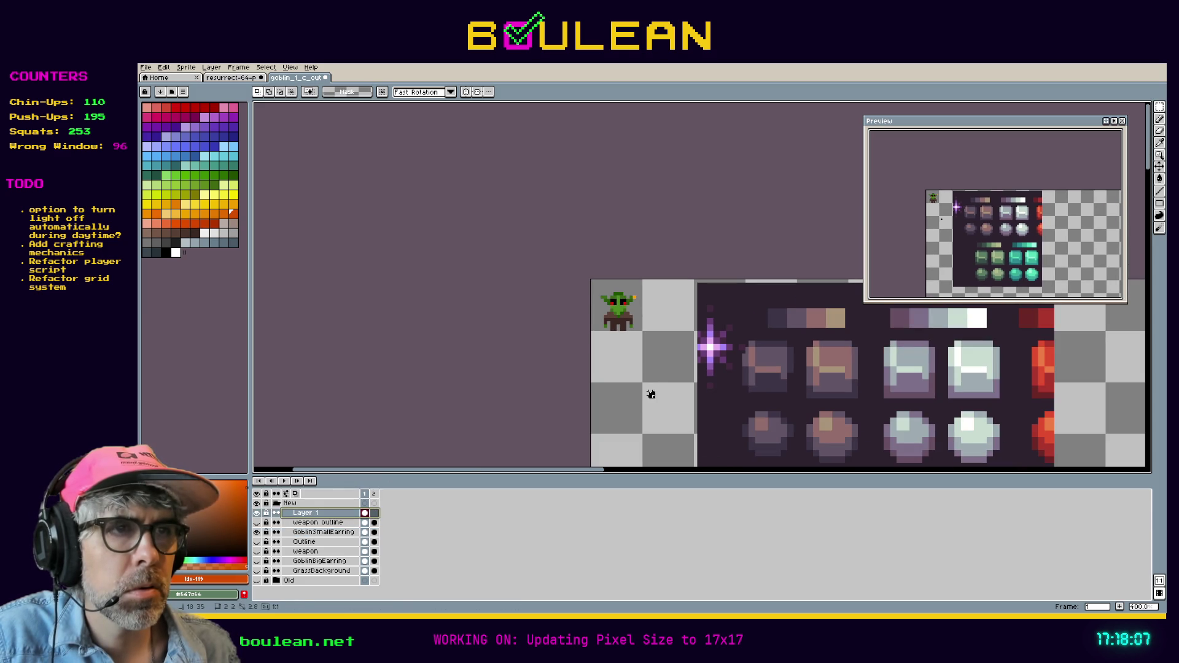
{"action": "scroll", "coordinate": [649, 384], "scroll_direction": "down", "scroll_amount": 2}
{"action": "left_click_drag", "start_coordinate": [673, 332], "coordinate": [716, 382]}
{"action": "scroll", "coordinate": [706, 375], "scroll_direction": "up", "scroll_amount": 3}
{"action": "scroll", "coordinate": [639, 302], "scroll_direction": "up", "scroll_amount": 1}
{"action": "scroll", "coordinate": [620, 236], "scroll_direction": "down", "scroll_amount": 2}
{"action": "mouse_move", "coordinate": [792, 357]}
{"action": "left_mouse_down"}
{"action": "mouse_move", "coordinate": [658, 298]}
{"action": "mouse_move", "coordinate": [589, 334]}
{"action": "left_mouse_up"}
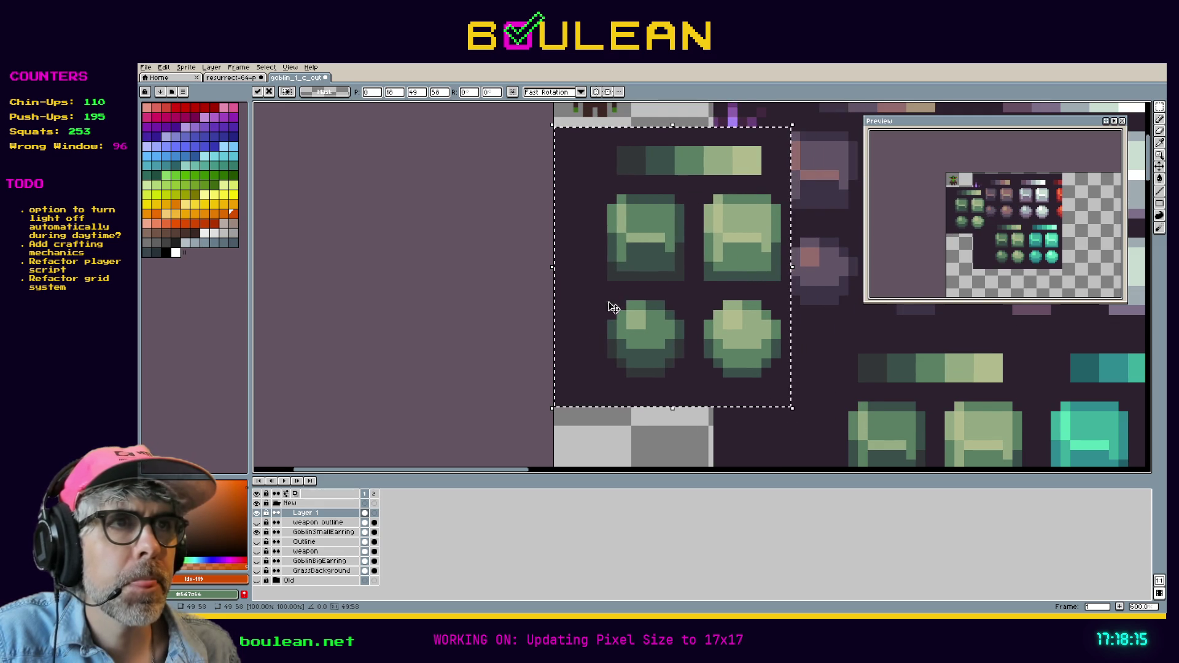
{"action": "scroll", "coordinate": [617, 289], "scroll_direction": "down", "scroll_amount": 1}
{"action": "key", "text": "space"}
{"action": "left_click_drag", "start_coordinate": [541, 226], "coordinate": [492, 352]}
{"action": "scroll", "coordinate": [604, 270], "scroll_direction": "up", "scroll_amount": 2}
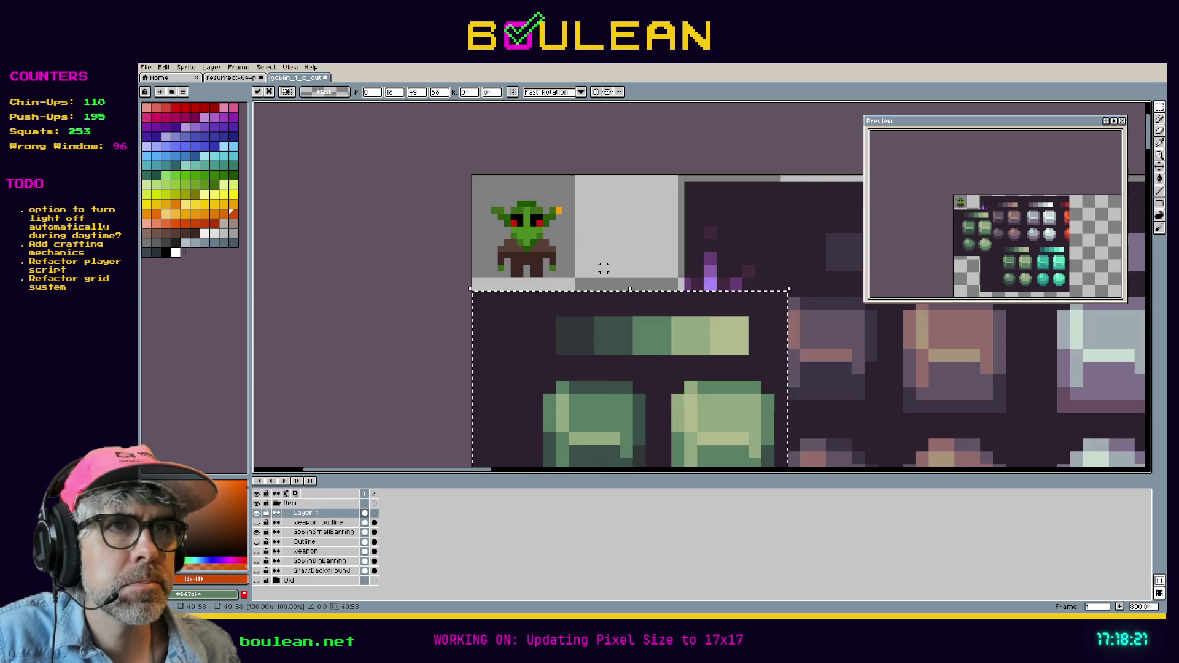
{"action": "key", "text": "Return"}
Step: Fill the goblin's outline with the darkest swatch and its face with the second dark green
{"action": "key", "text": "i"}
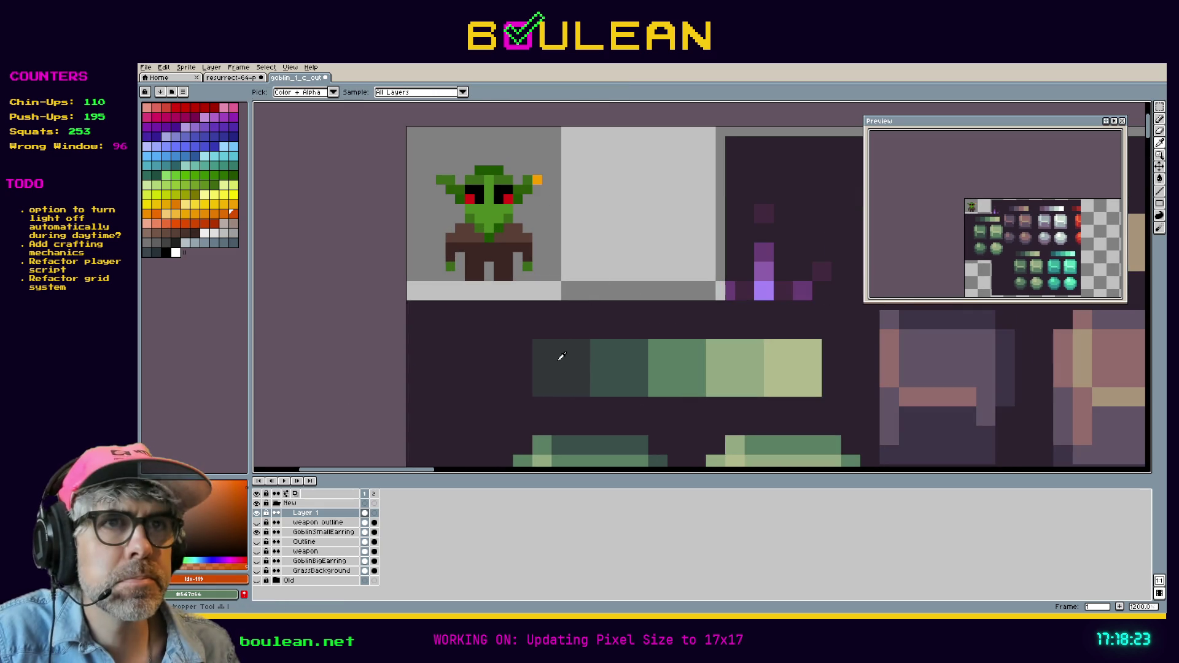
{"action": "left_click", "coordinate": [558, 350]}
{"action": "key", "text": "g"}
{"action": "left_click", "coordinate": [485, 171]}
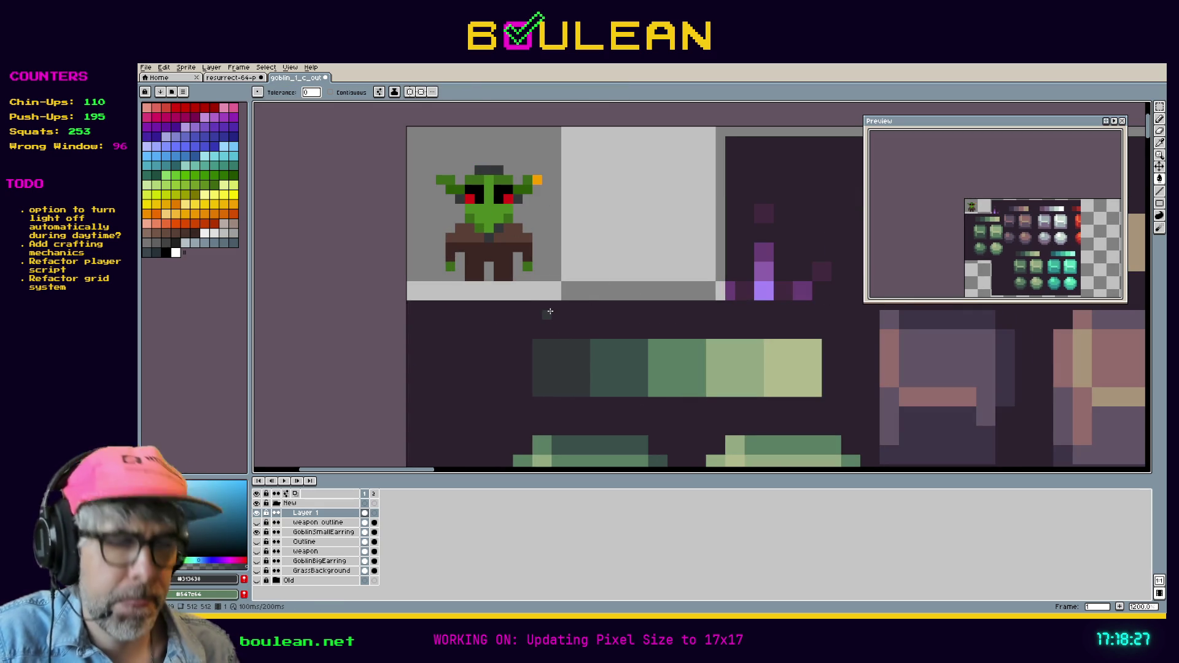
{"action": "key", "text": "i"}
{"action": "left_click", "coordinate": [605, 353]}
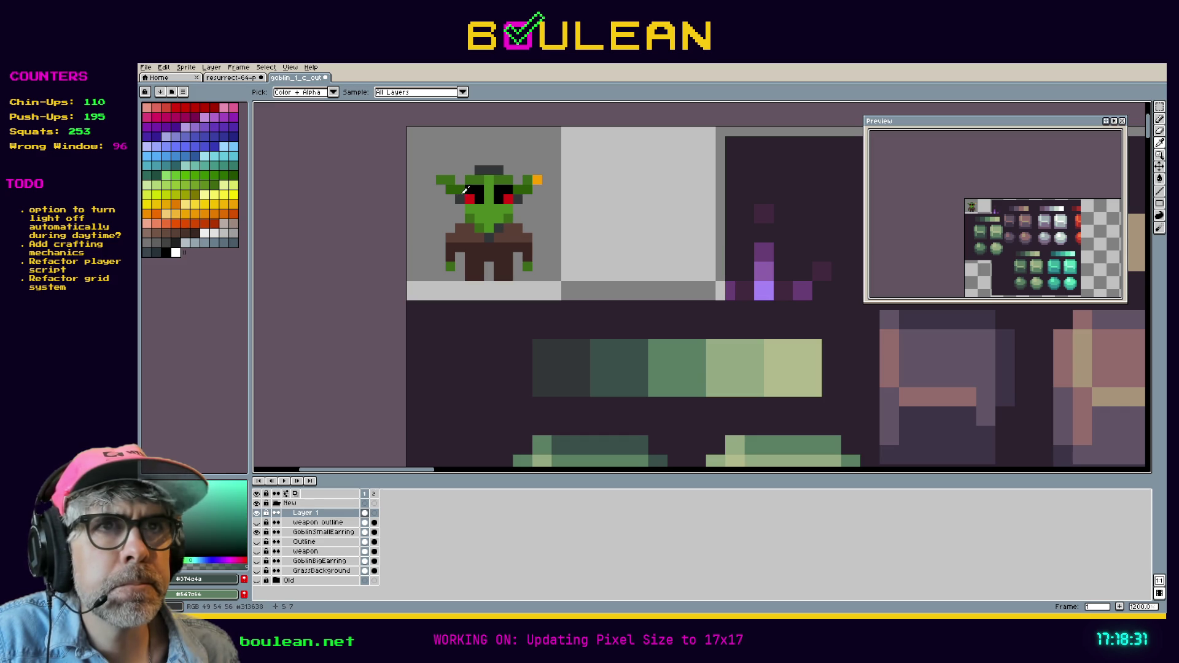
{"action": "key", "text": "g"}
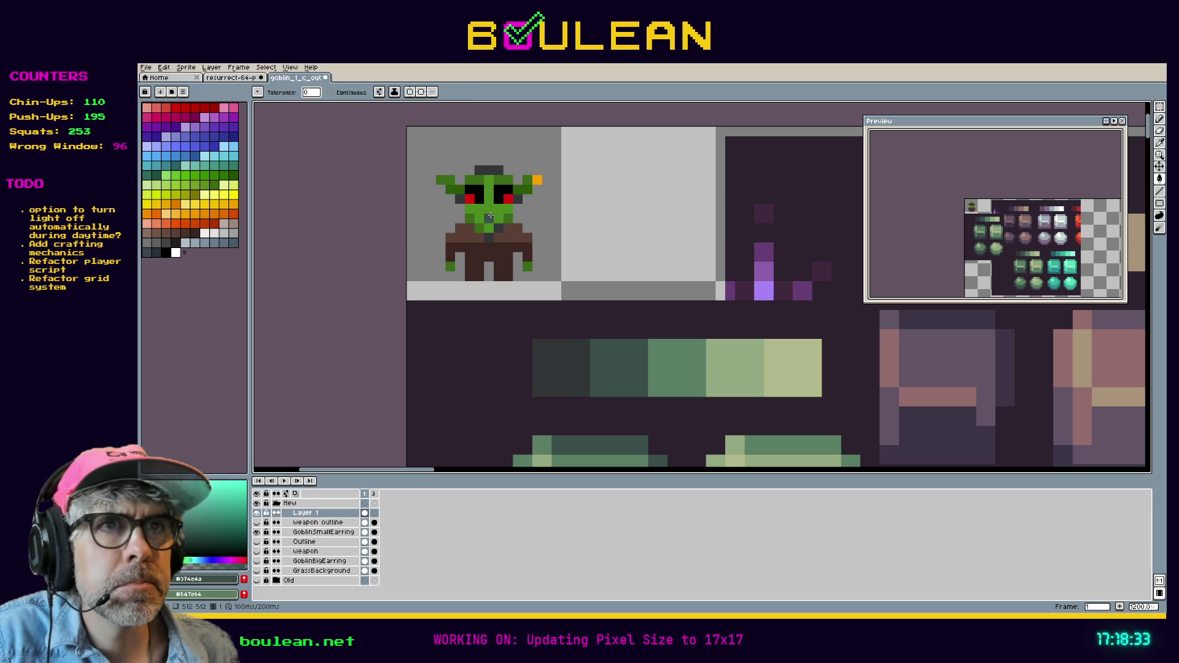
{"action": "left_click", "coordinate": [489, 214]}
Step: Recolour the goblin's dark-green pixels with the mid-green swatch, redoing one misplaced fill
{"action": "key", "text": "i"}
{"action": "left_click", "coordinate": [673, 363]}
{"action": "key", "text": "g"}
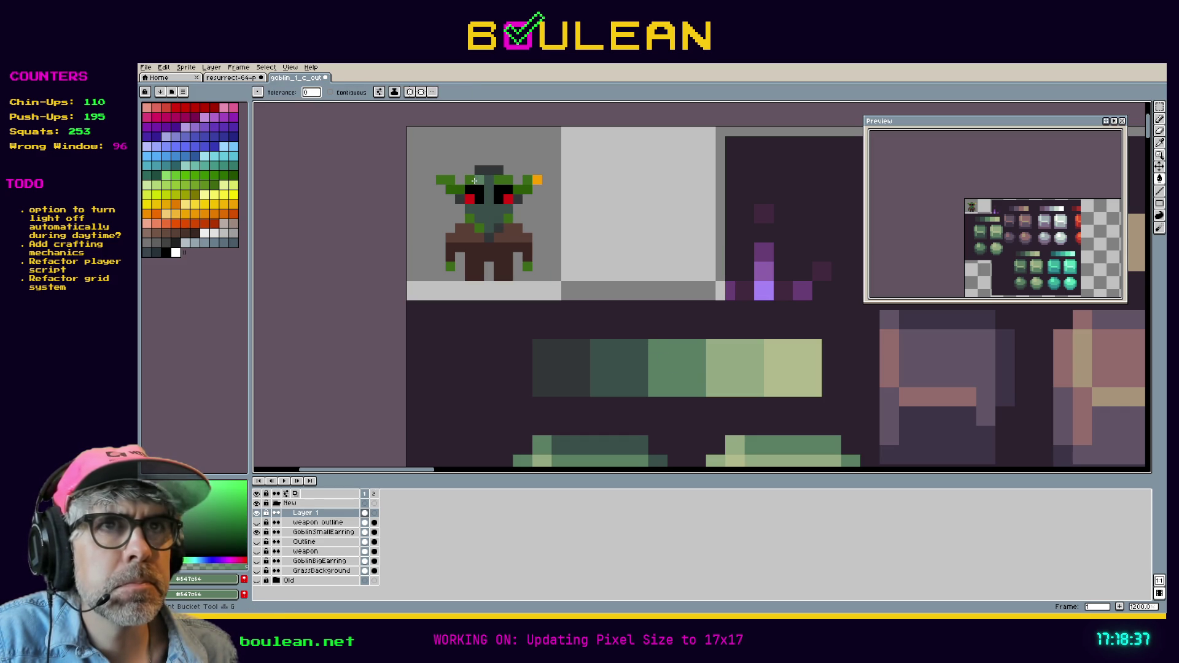
{"action": "left_click", "coordinate": [474, 181]}
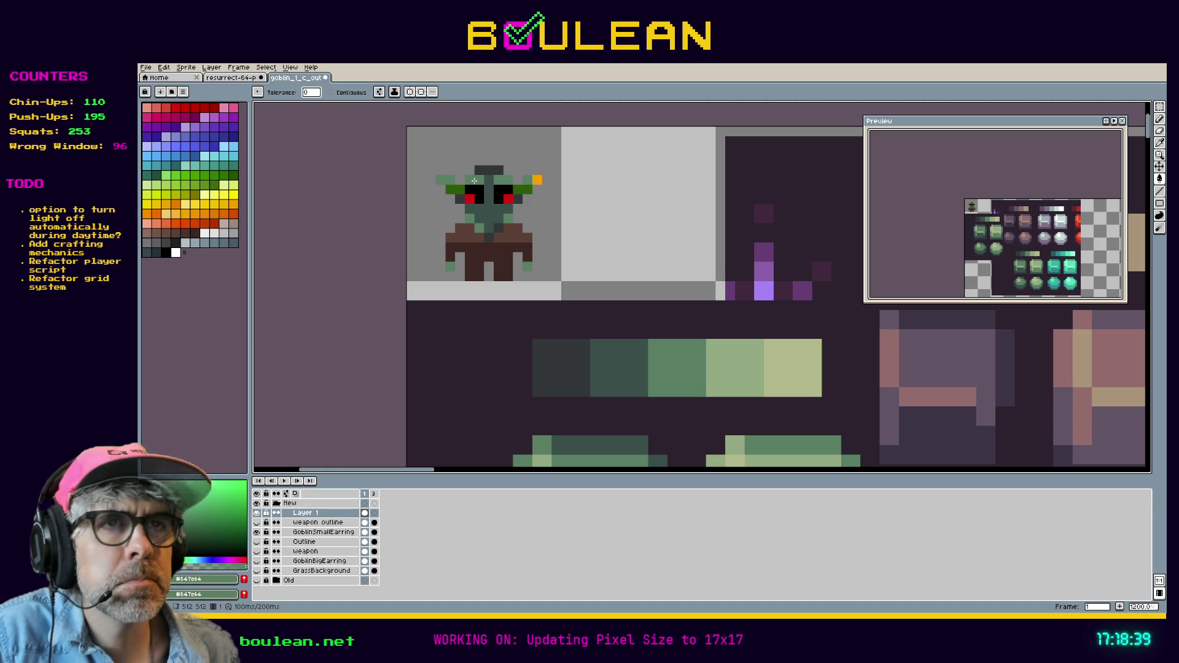
{"action": "key", "text": "ctrl+z"}
{"action": "left_click", "coordinate": [456, 188]}
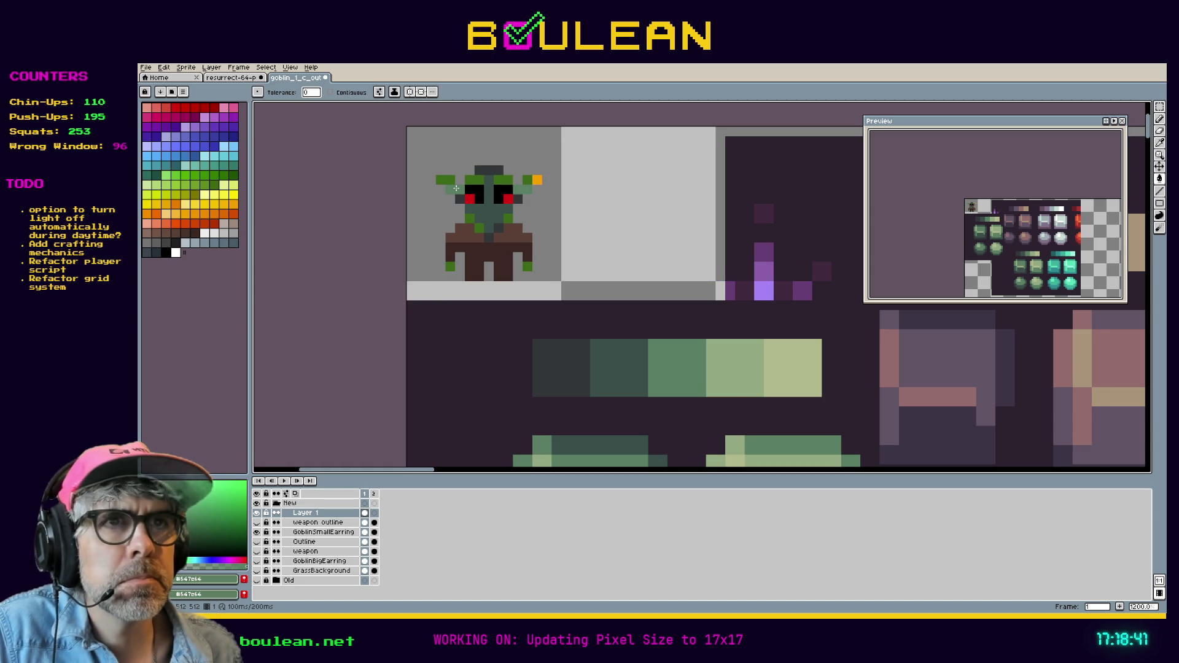
Step: Try the light-green swatch on the left ear, then undo it and earlier fills
{"action": "key", "text": "i"}
{"action": "left_click", "coordinate": [724, 370]}
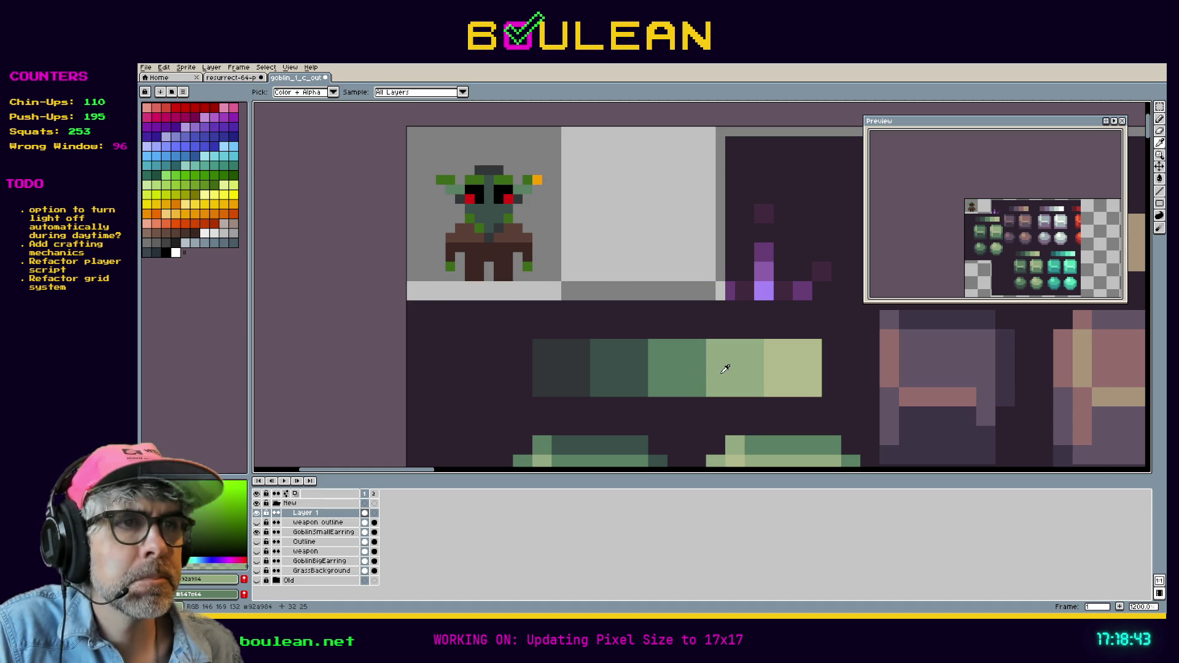
{"action": "key", "text": "g"}
{"action": "left_click", "coordinate": [449, 182]}
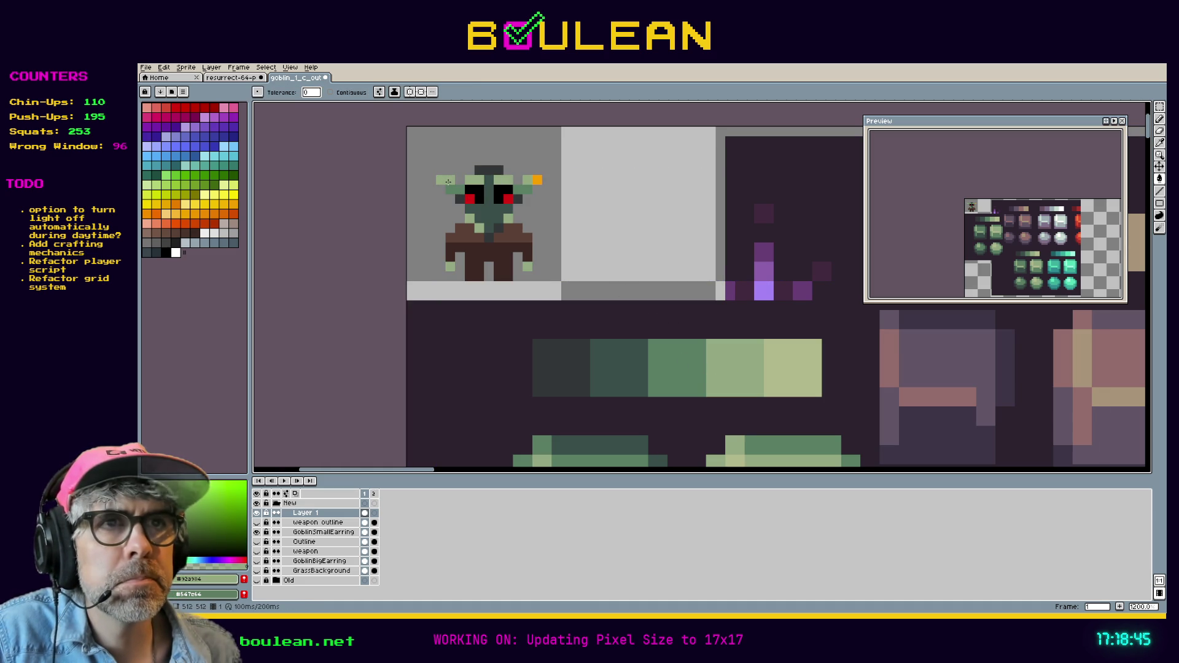
{"action": "key", "text": "ctrl+z"}
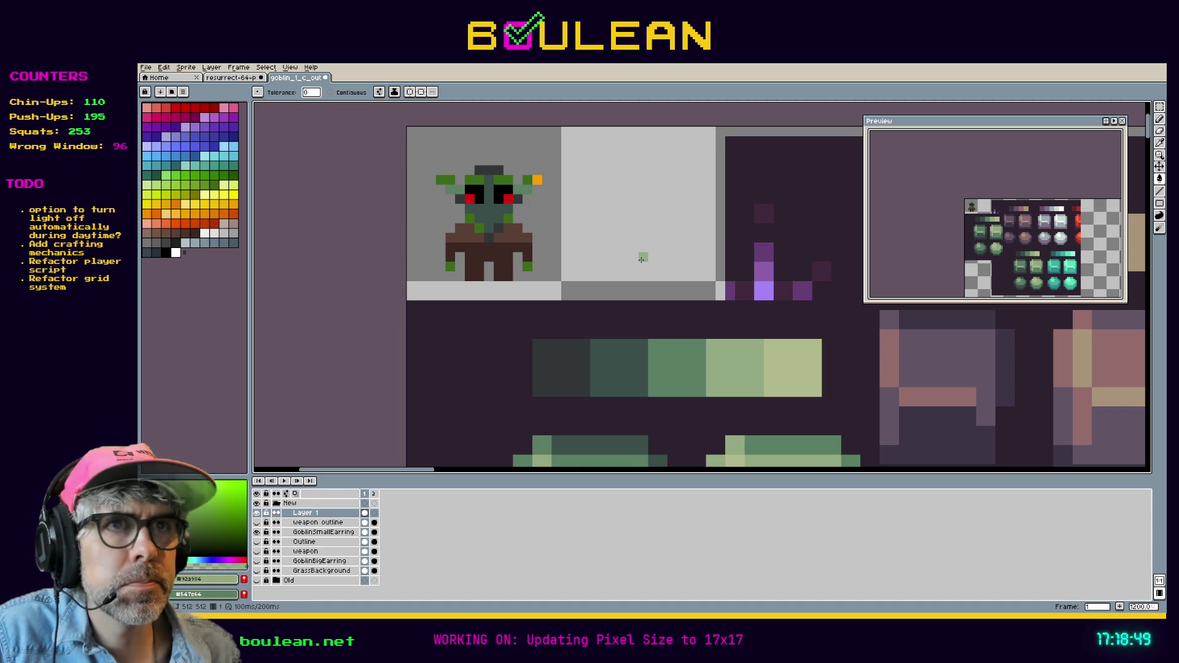
{"action": "key", "text": "ctrl+z"}
{"action": "key", "text": "v"}
{"action": "key", "text": "ctrl+z"}
{"action": "key", "text": "ctrl+z"}
Step: Test a dark grey fill on the light-green goblin pixels and undo it
{"action": "key", "text": "i"}
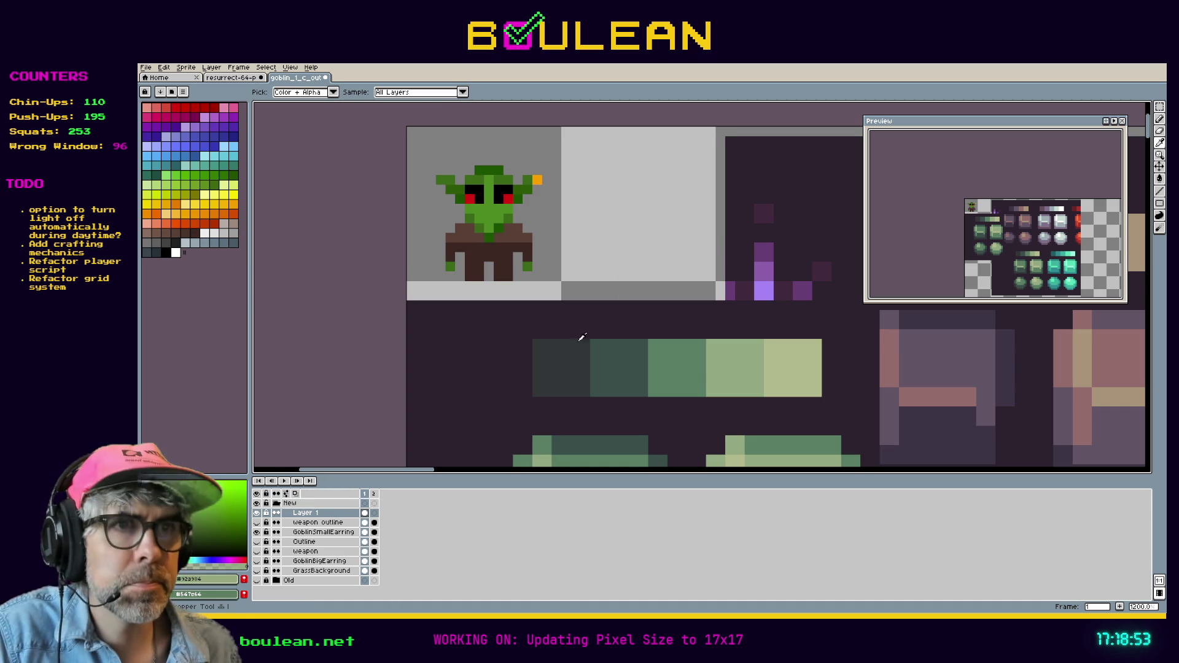
{"action": "left_click", "coordinate": [577, 349]}
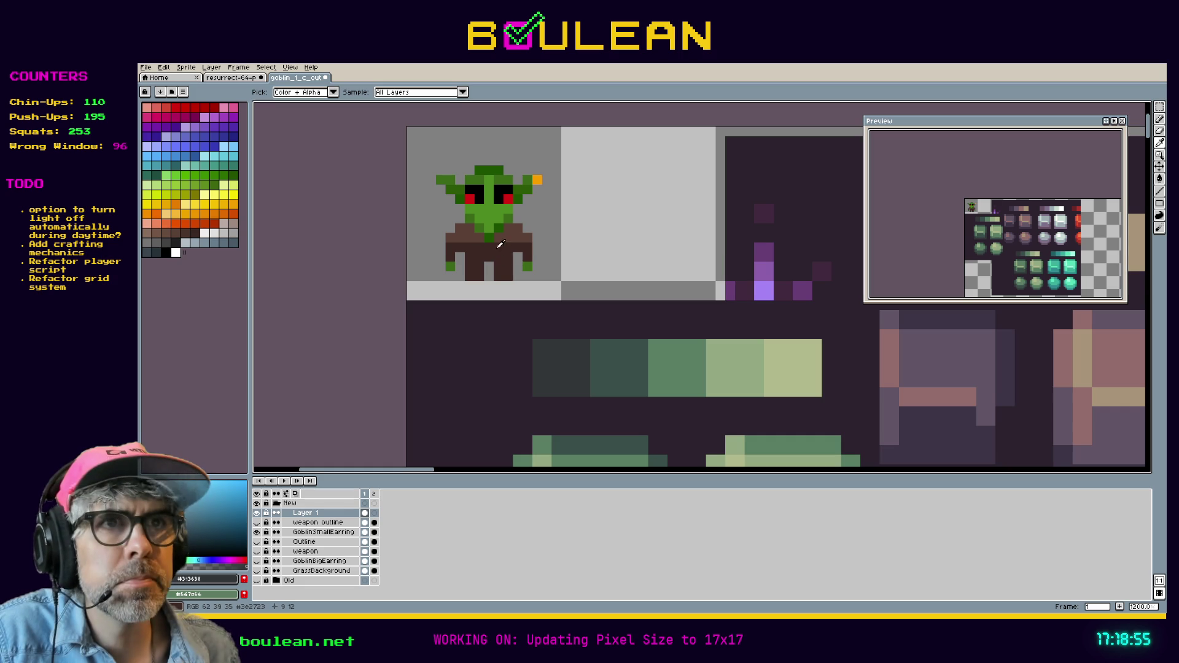
{"action": "key", "text": "g"}
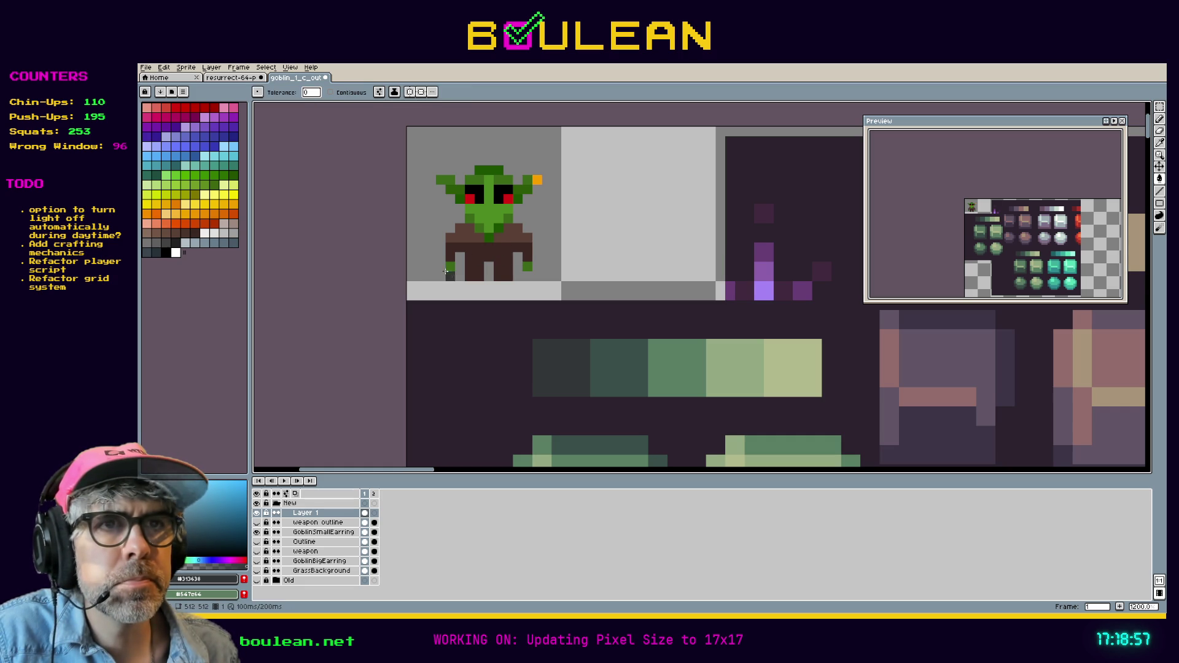
{"action": "left_click", "coordinate": [450, 268]}
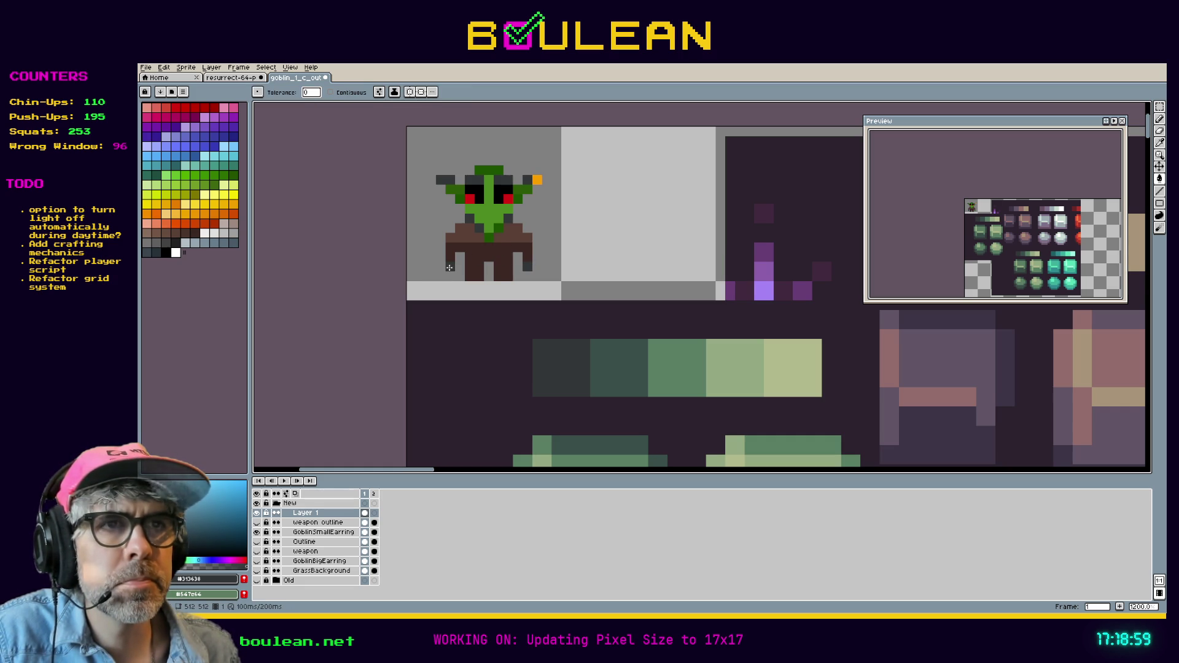
{"action": "key", "text": "ctrl+z"}
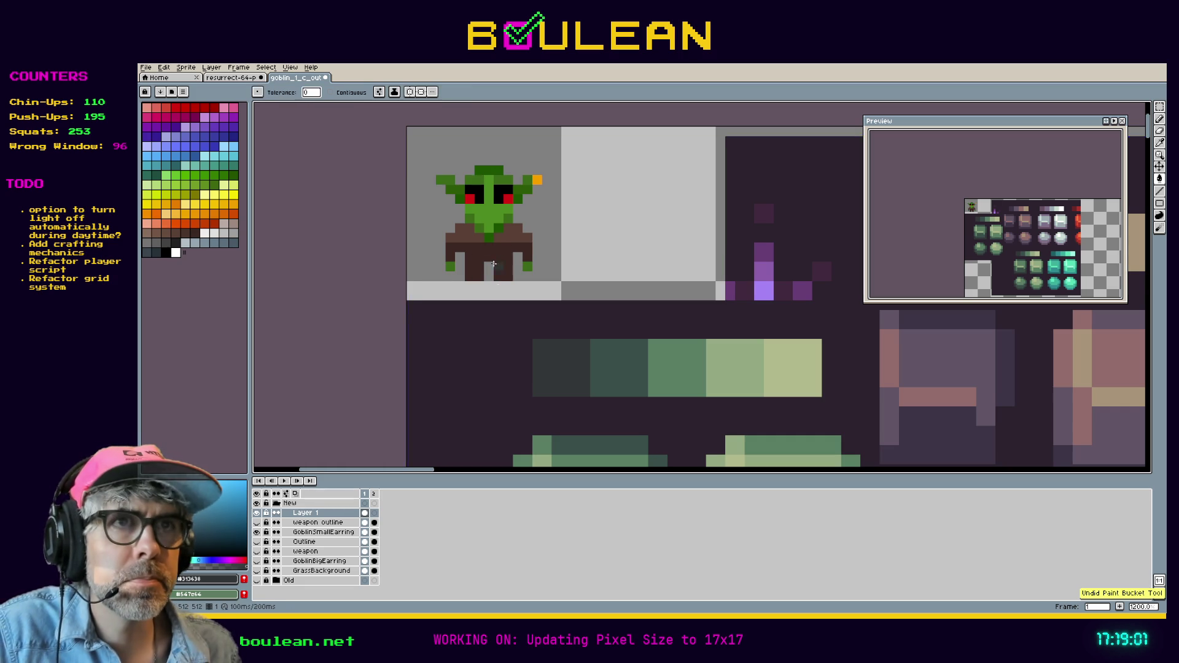
Step: Fill the darker goblin greens with mid green, then sample the dark-green swatch
{"action": "key", "text": "i"}
{"action": "left_click", "coordinate": [656, 354]}
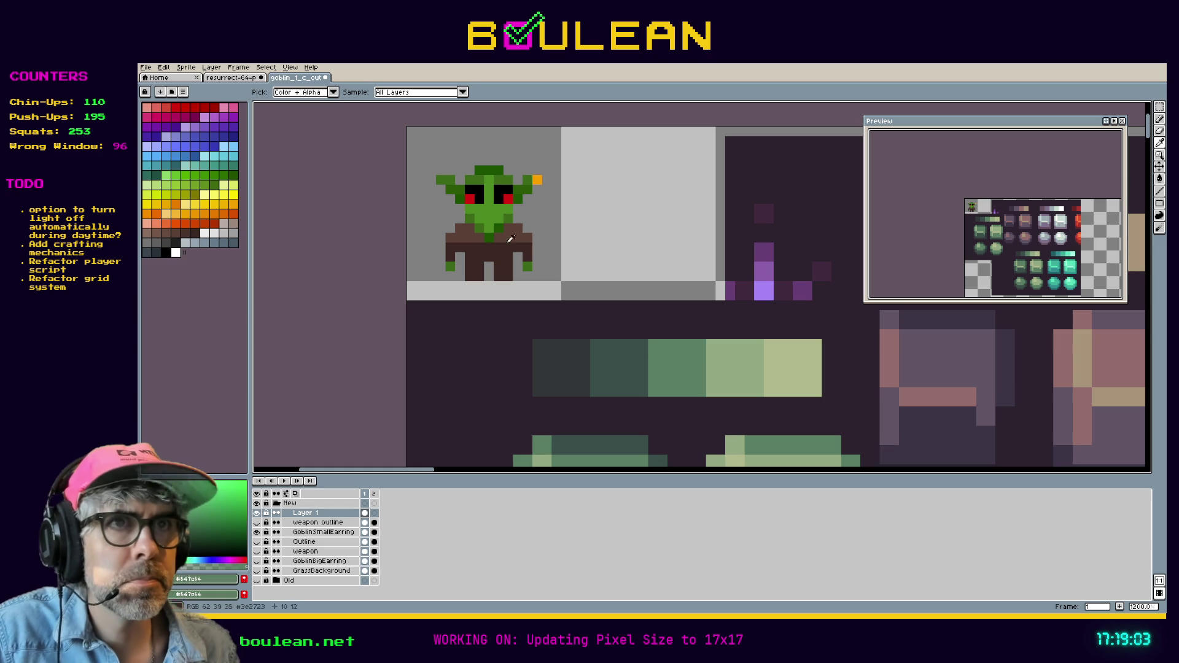
{"action": "key", "text": "g"}
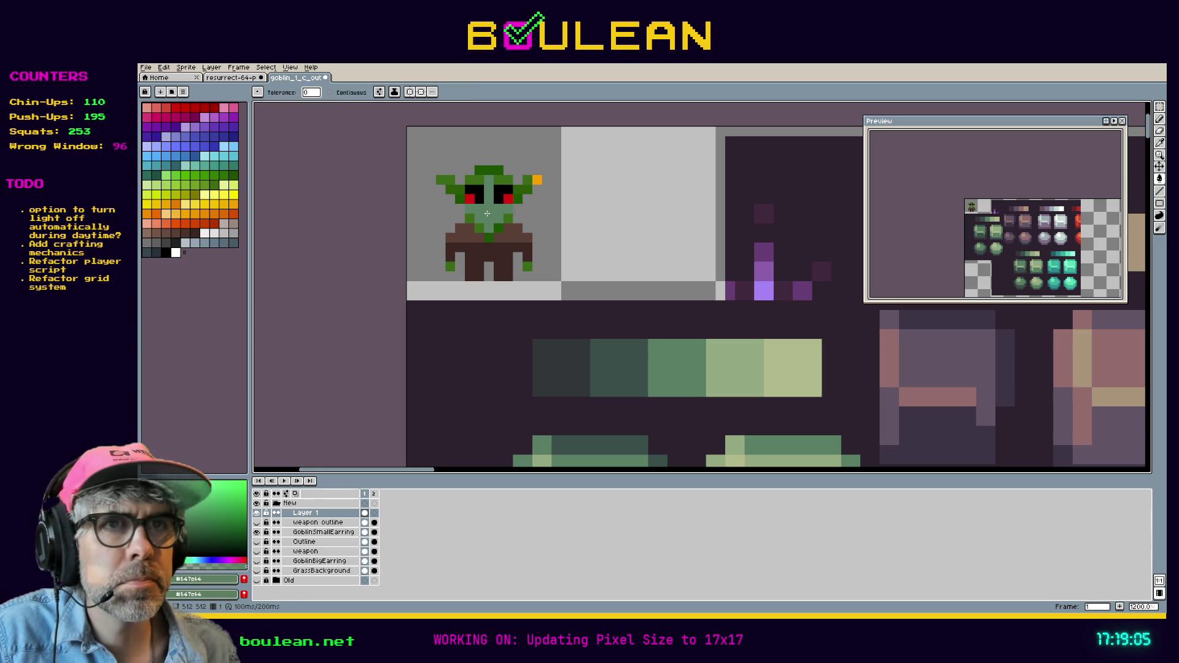
{"action": "left_click", "coordinate": [451, 267]}
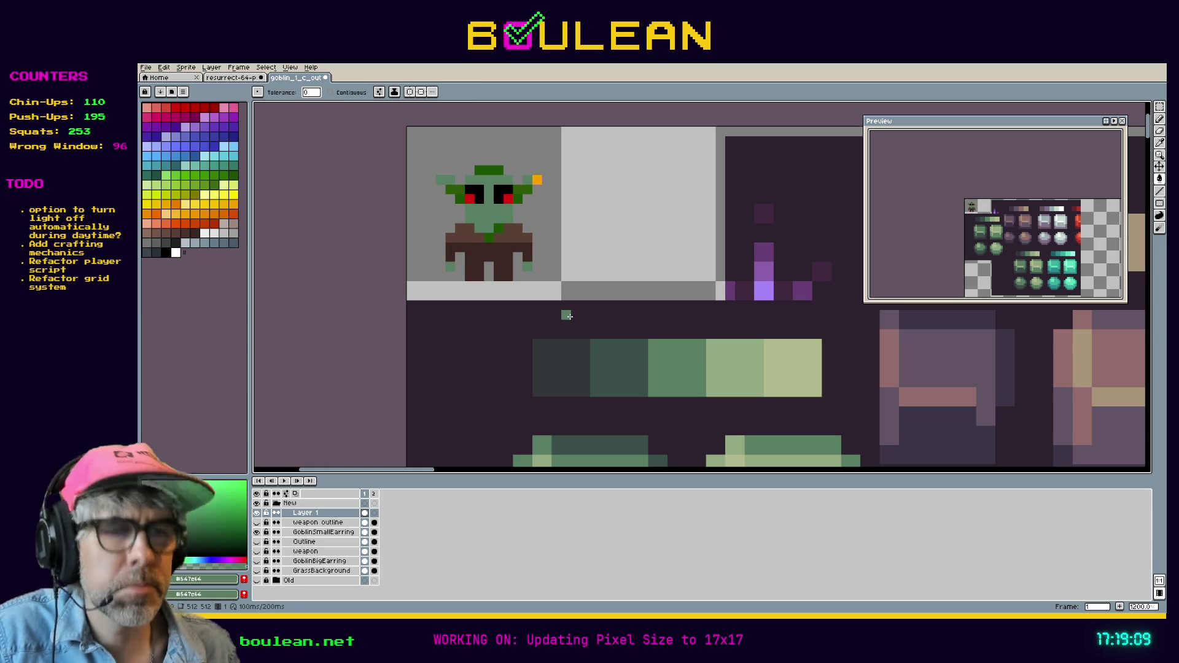
{"action": "key", "text": "i"}
{"action": "left_click", "coordinate": [614, 353]}
Step: Sample the mid skin green and repaint the head top and the dark patch left of the left eye
{"action": "key", "text": "g"}
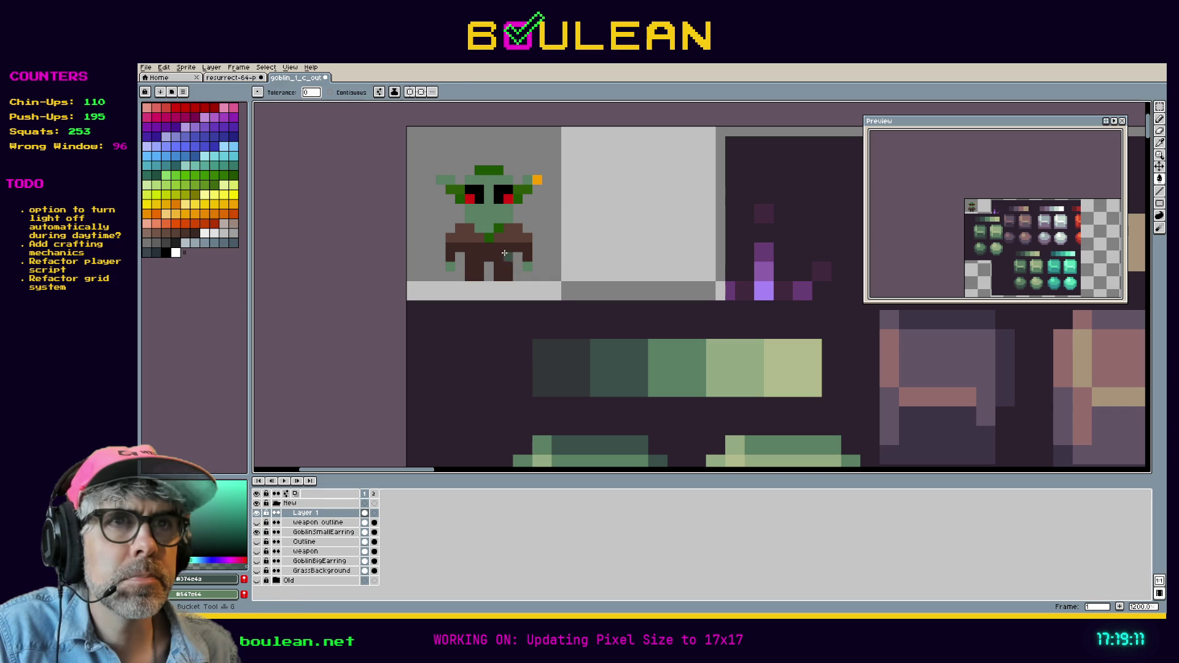
{"action": "key", "text": "b"}
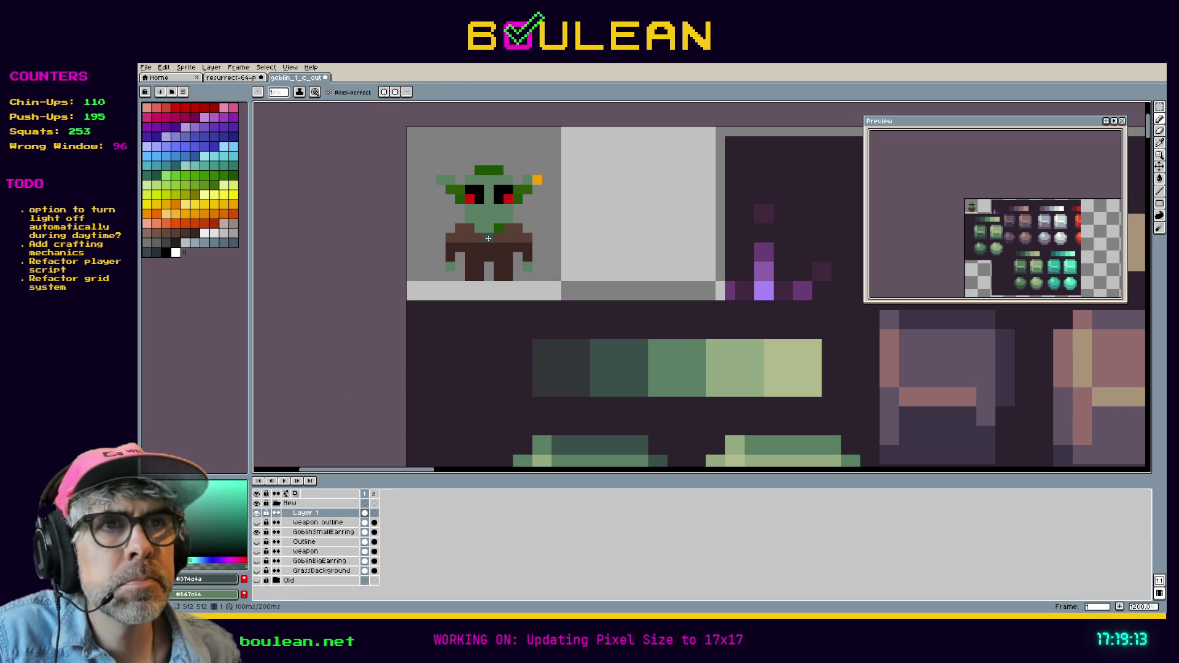
{"action": "left_click", "coordinate": [499, 228]}
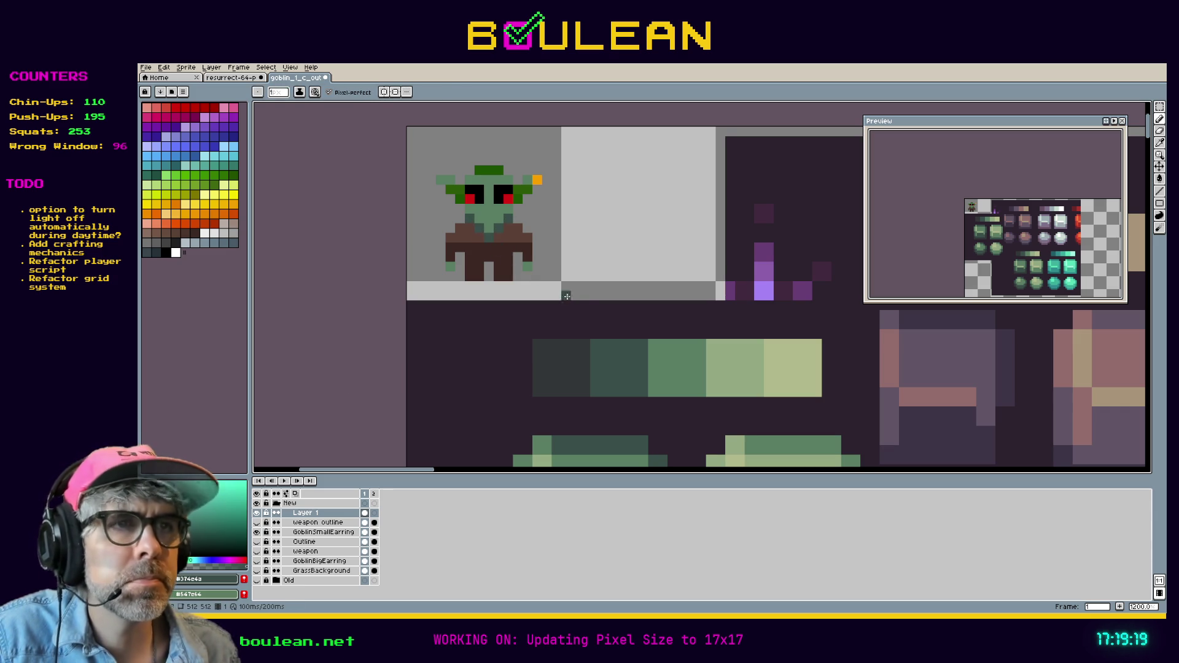
{"action": "key", "text": "i"}
{"action": "left_click", "coordinate": [525, 208]}
{"action": "key", "text": "b"}
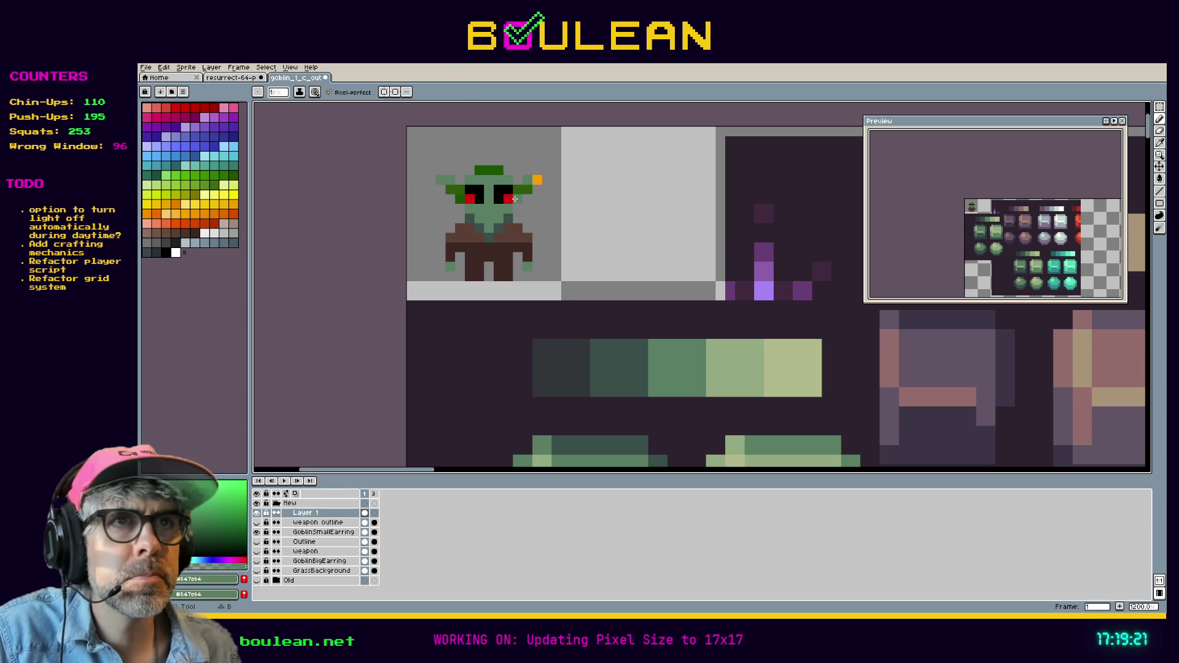
{"action": "left_click_drag", "start_coordinate": [489, 170], "coordinate": [495, 168]}
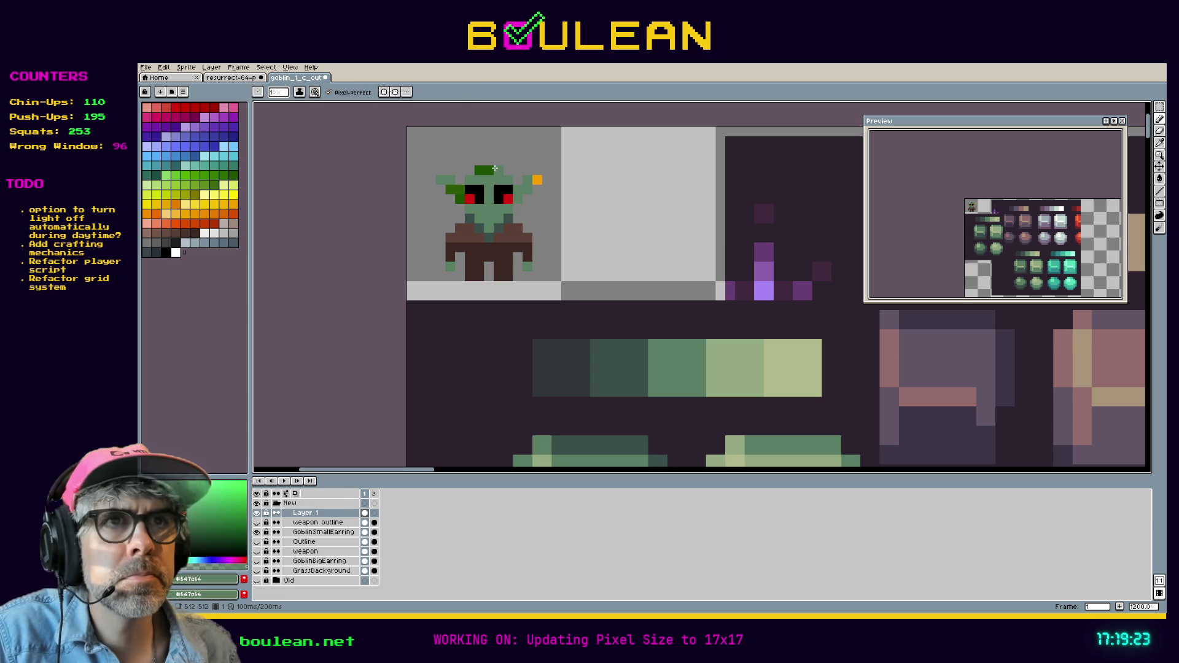
{"action": "left_click", "coordinate": [493, 168]}
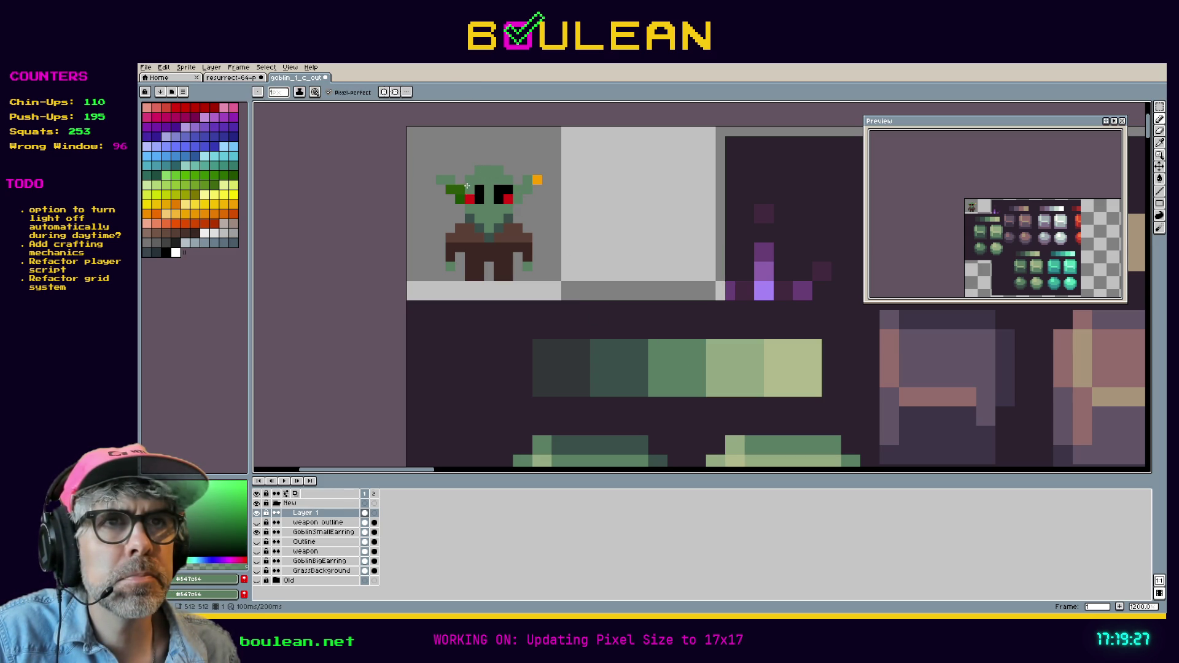
{"action": "left_click", "coordinate": [457, 189]}
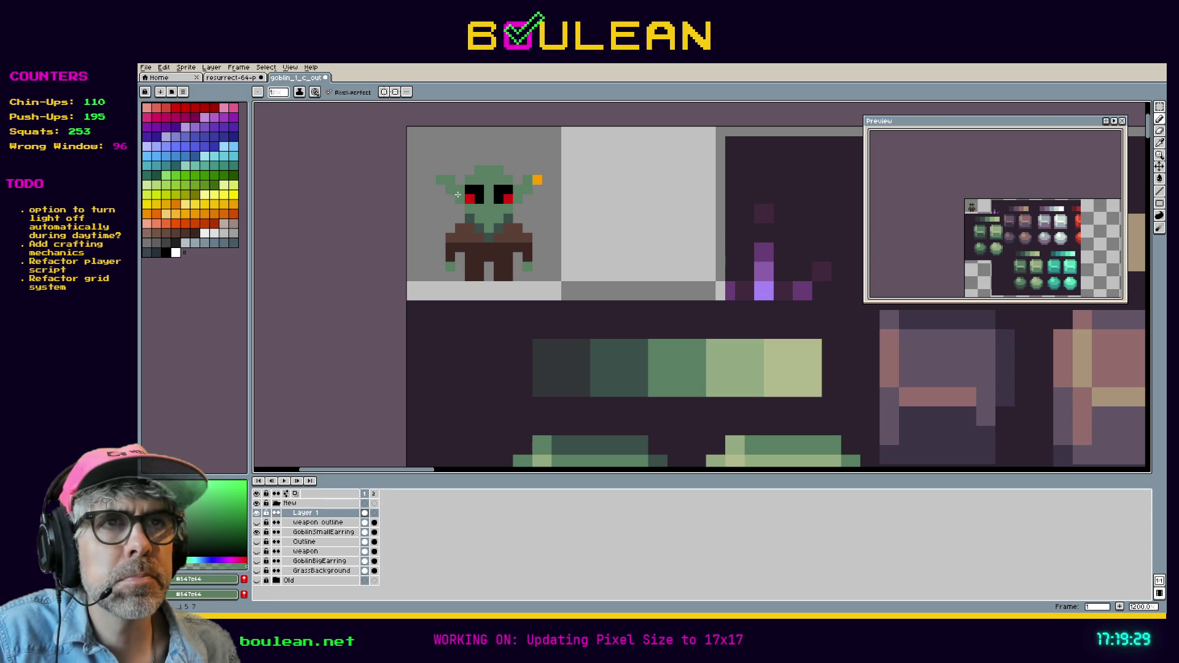
{"action": "left_click", "coordinate": [546, 255]}
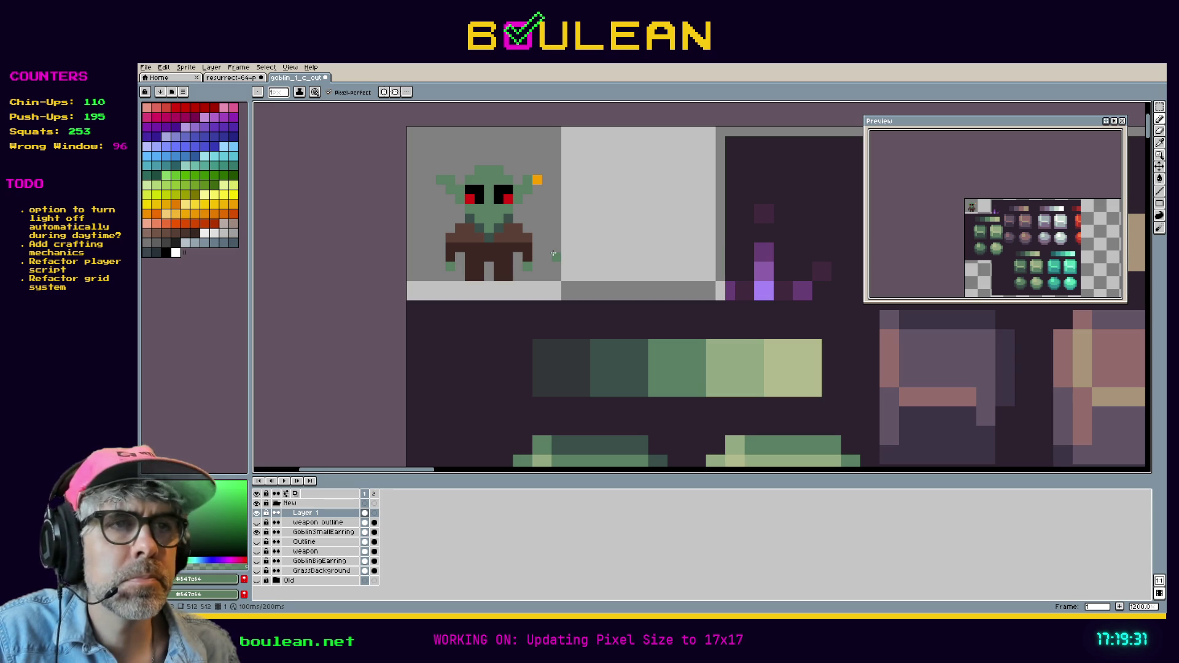
Step: Try light-green #92a984 highlights on both ears, then undo them
{"action": "key", "text": "i"}
{"action": "left_click", "coordinate": [744, 384]}
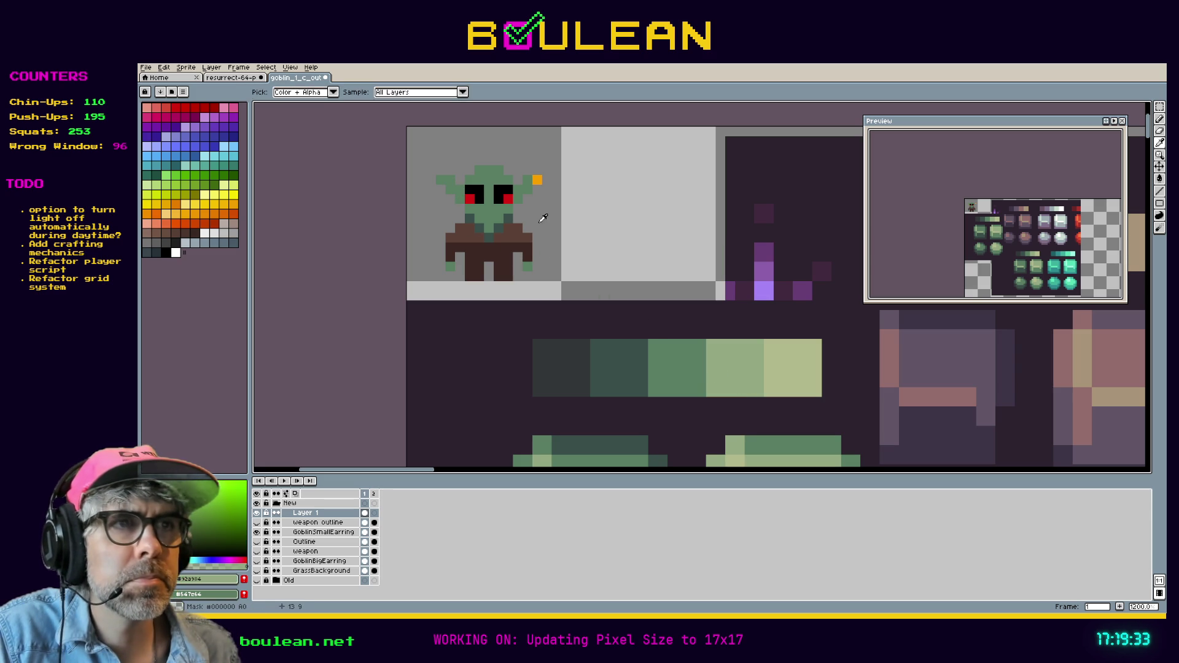
{"action": "key", "text": "b"}
{"action": "left_click_drag", "start_coordinate": [527, 180], "coordinate": [525, 192]}
{"action": "left_click", "coordinate": [451, 181]}
{"action": "left_click", "coordinate": [439, 181]}
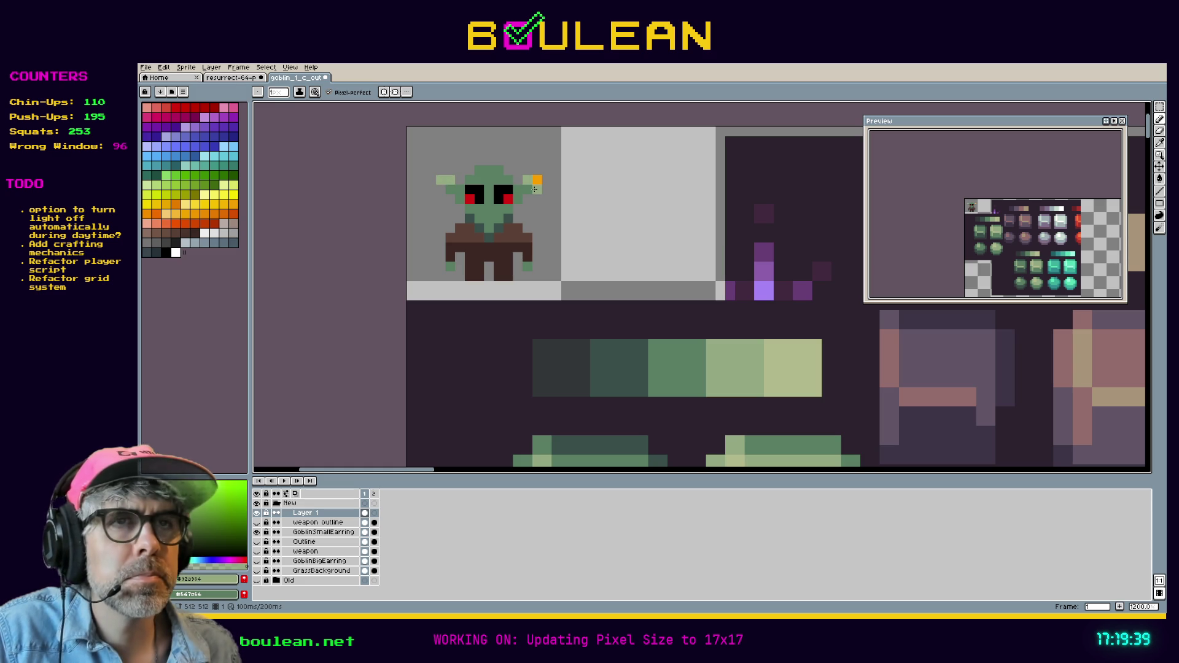
{"action": "key", "text": "v"}
{"action": "key", "text": "ctrl+z"}
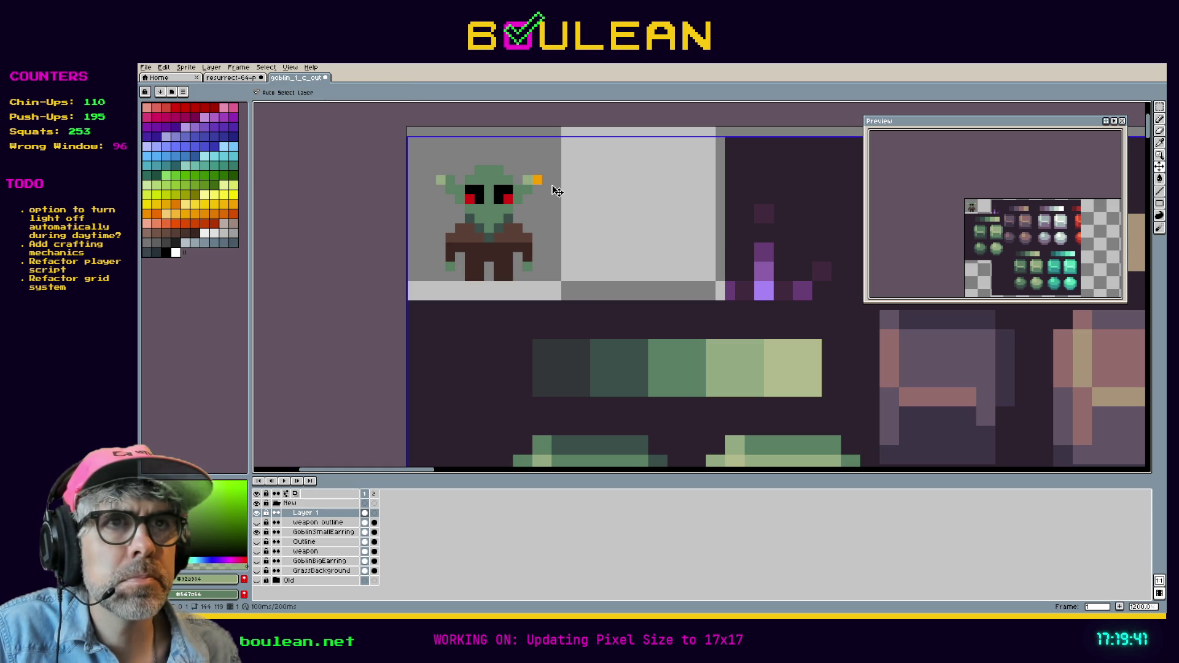
{"action": "key", "text": "b"}
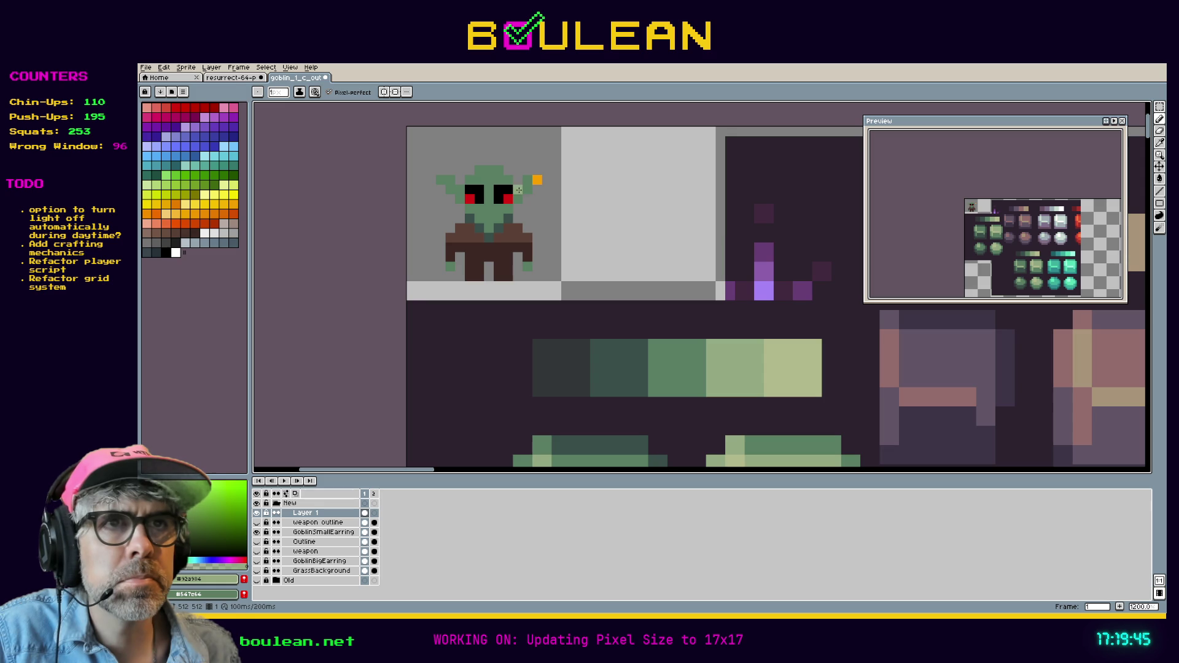
{"action": "key", "text": "ctrl+z"}
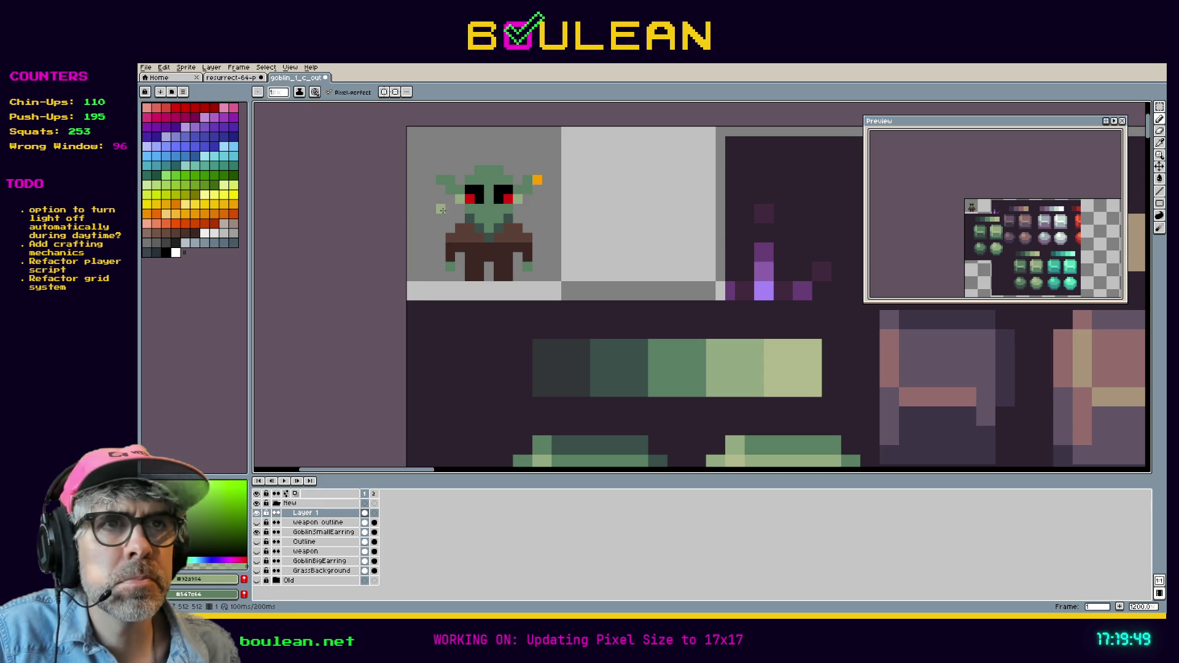
Step: Test light-green highlights on the head top, undo them, and re-sample the mid skin green
{"action": "left_click", "coordinate": [489, 168]}
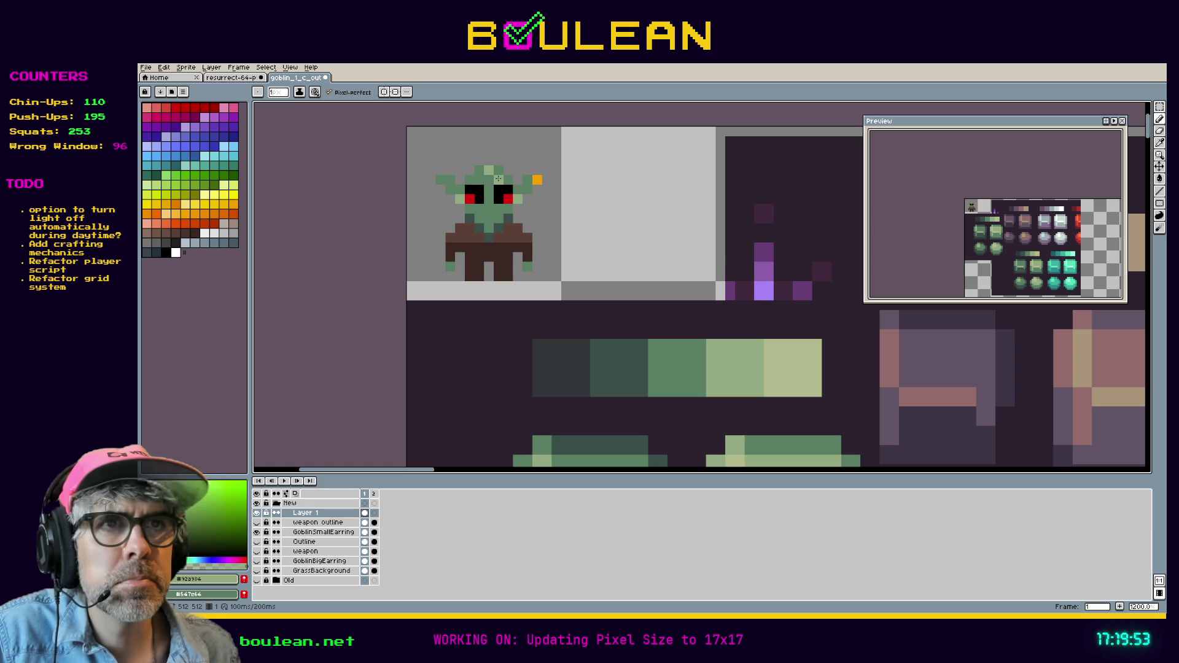
{"action": "left_click", "coordinate": [479, 170]}
{"action": "left_click_drag", "start_coordinate": [478, 179], "coordinate": [489, 179]}
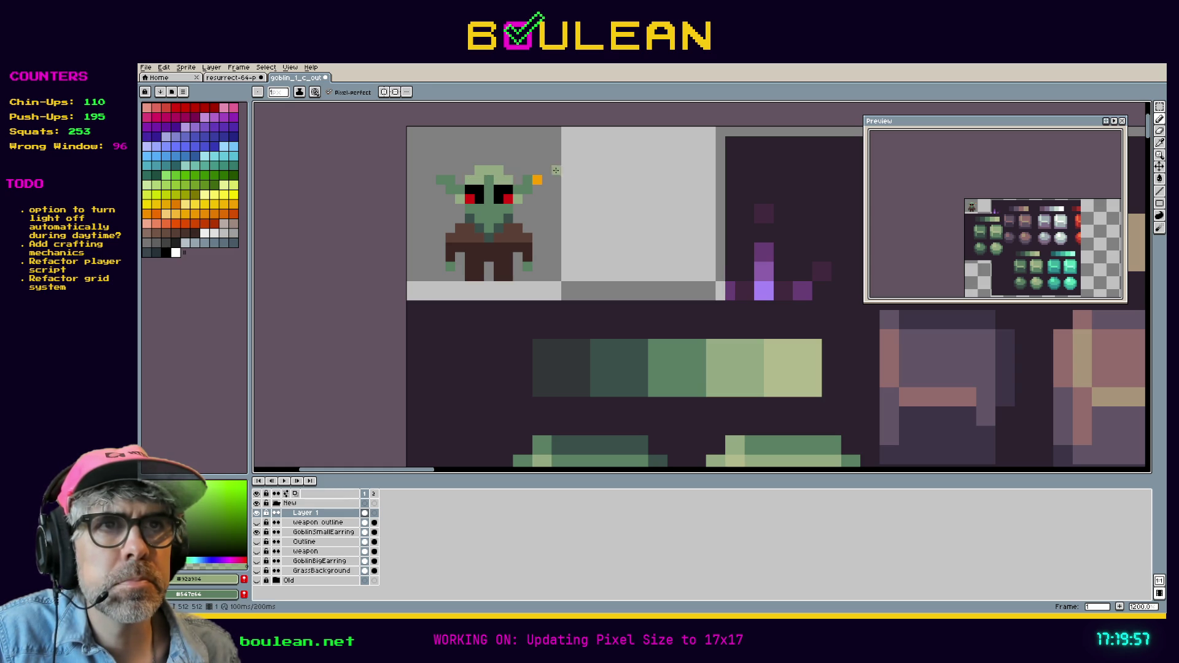
{"action": "key", "text": "v"}
{"action": "key", "text": "ctrl+z"}
{"action": "key", "text": "ctrl+z"}
{"action": "key", "text": "ctrl+z"}
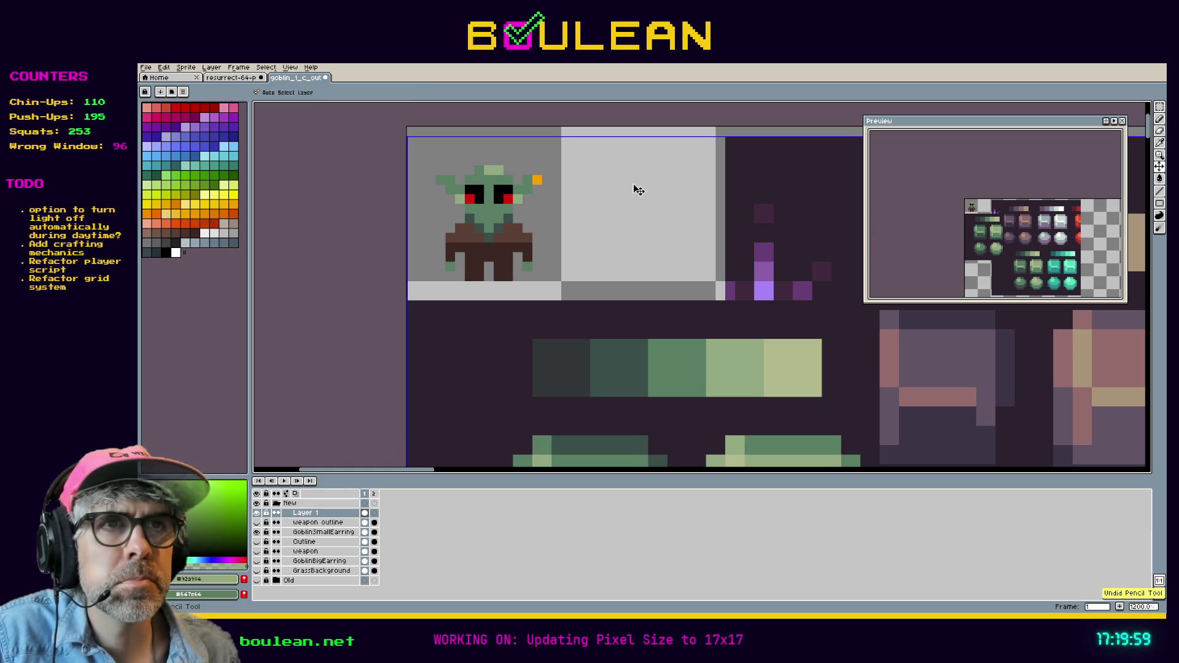
{"action": "key", "text": "ctrl+z"}
{"action": "key", "text": "ctrl+z"}
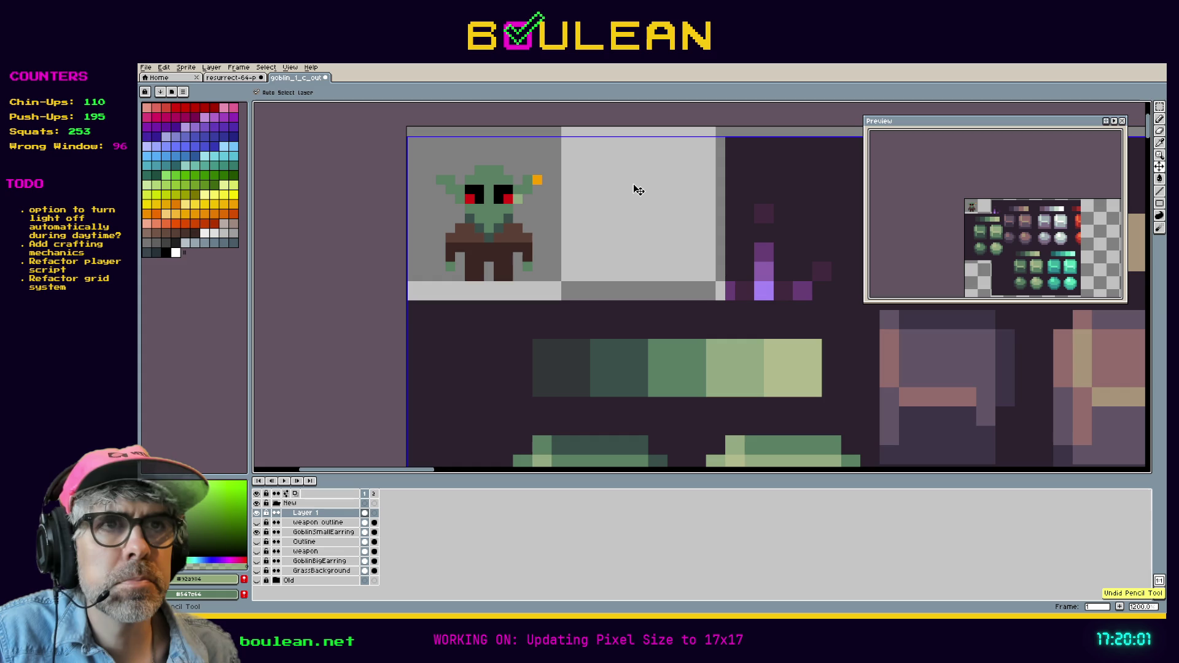
{"action": "key", "text": "alt"}
{"action": "left_click", "coordinate": [499, 210]}
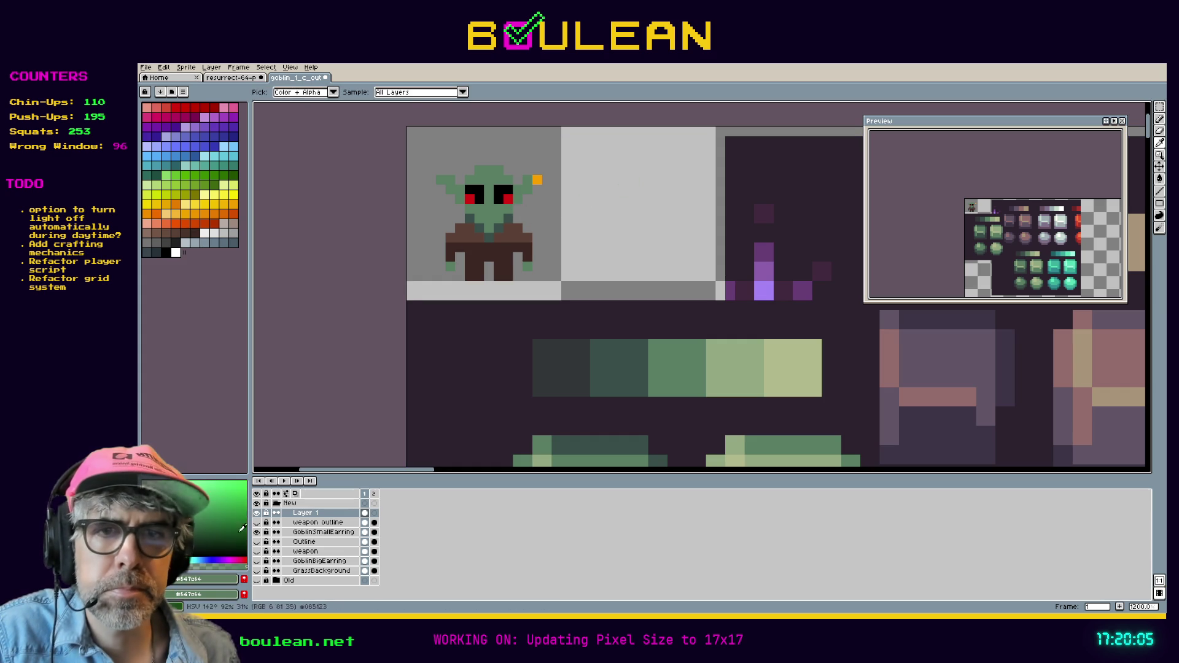
Step: Lower the foreground green's saturation and brightness in the HSV colour editor
{"action": "left_click", "coordinate": [221, 591]}
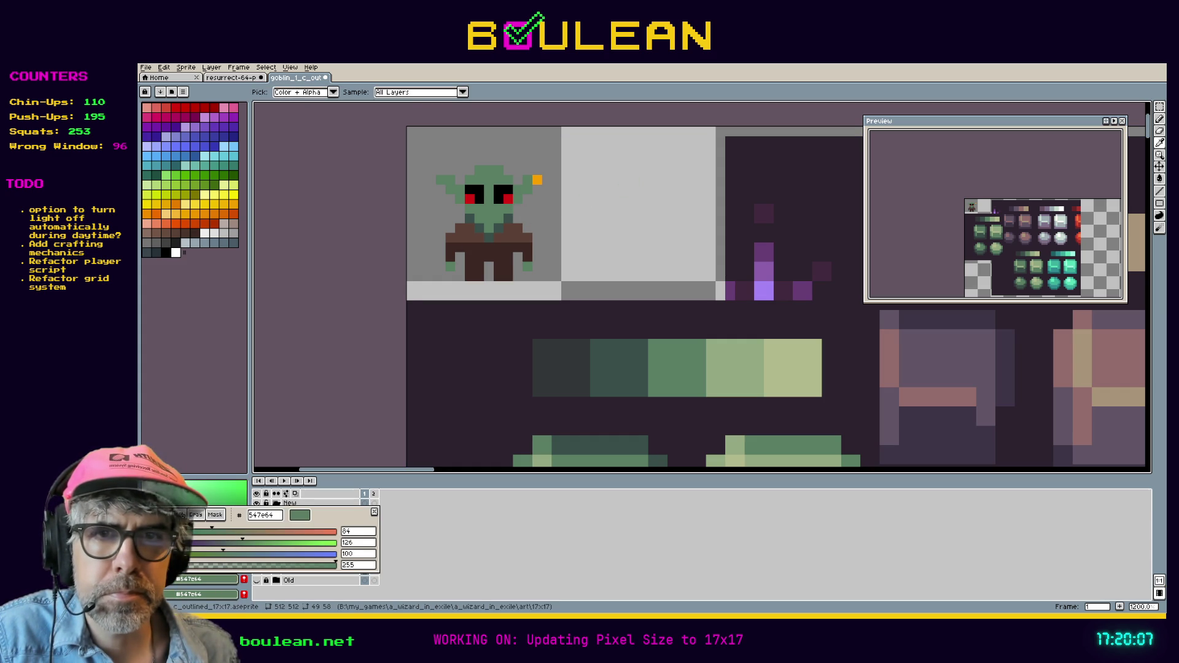
{"action": "left_click", "coordinate": [156, 515]}
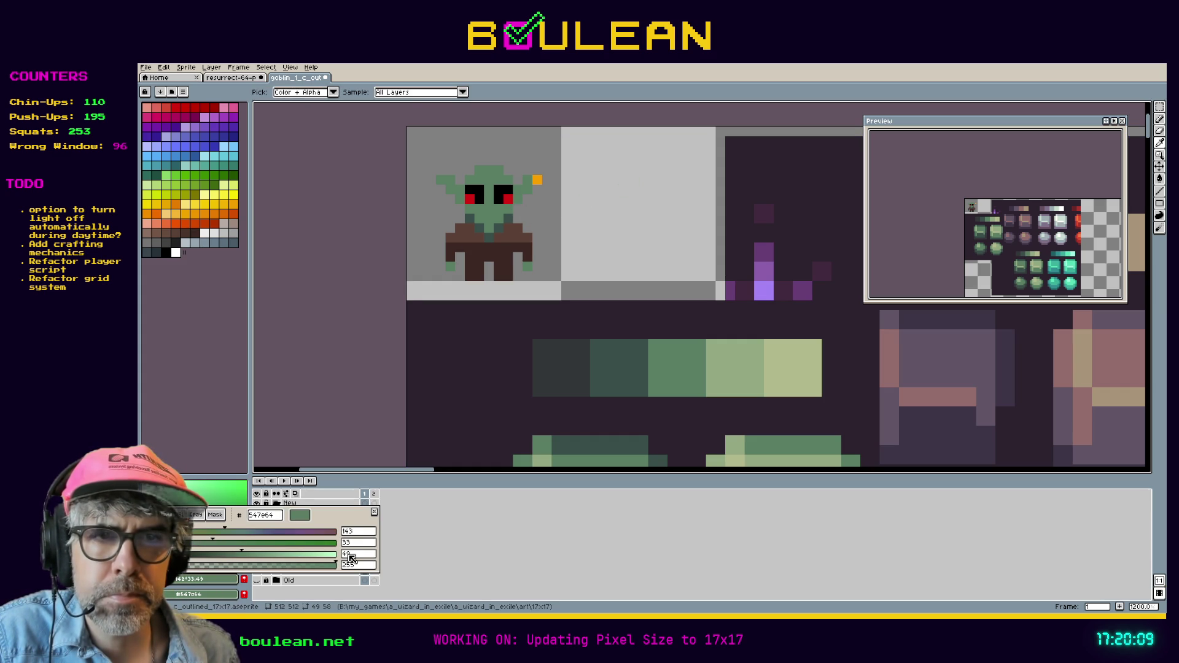
{"action": "mouse_move", "coordinate": [203, 543]}
{"action": "left_mouse_down"}
{"action": "mouse_move", "coordinate": [186, 542]}
{"action": "mouse_move", "coordinate": [225, 553]}
{"action": "left_mouse_up"}
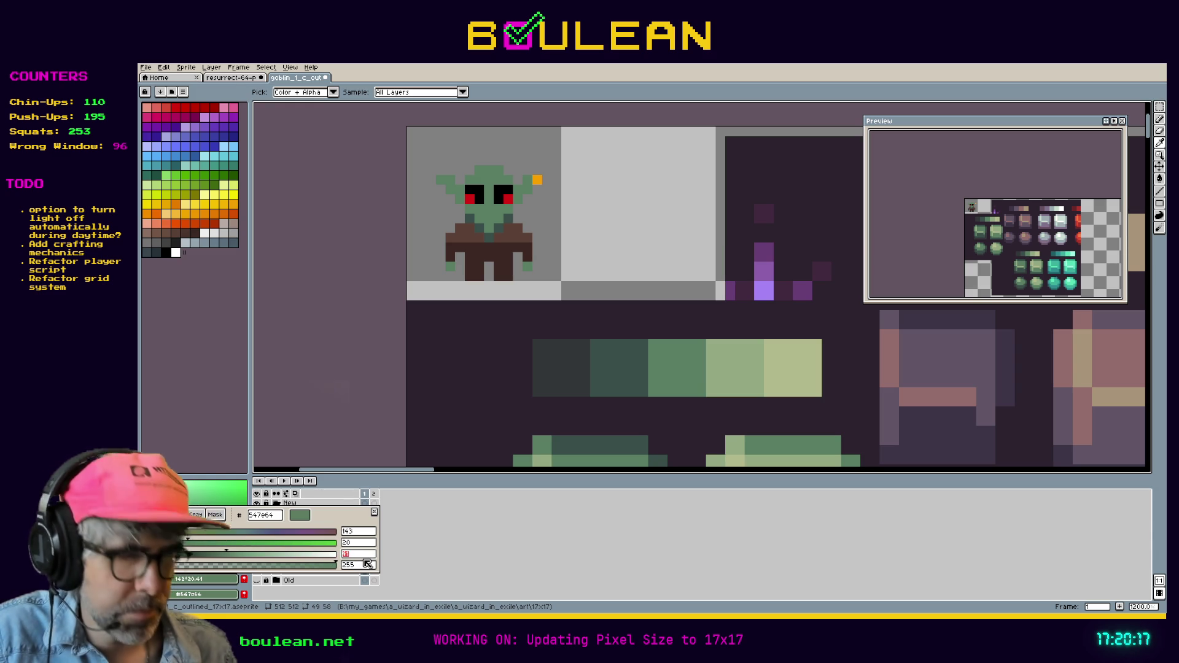
{"action": "key", "text": "Escape"}
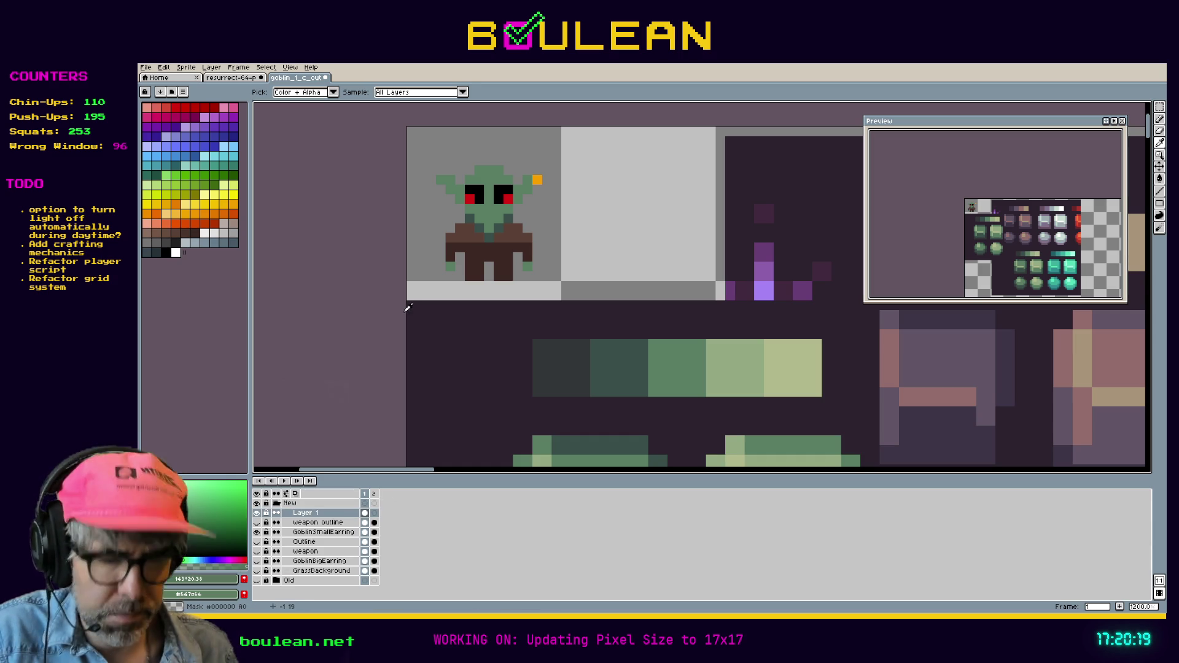
{"action": "key", "text": "b"}
{"action": "scroll", "coordinate": [482, 167], "scroll_direction": "up", "scroll_amount": 1}
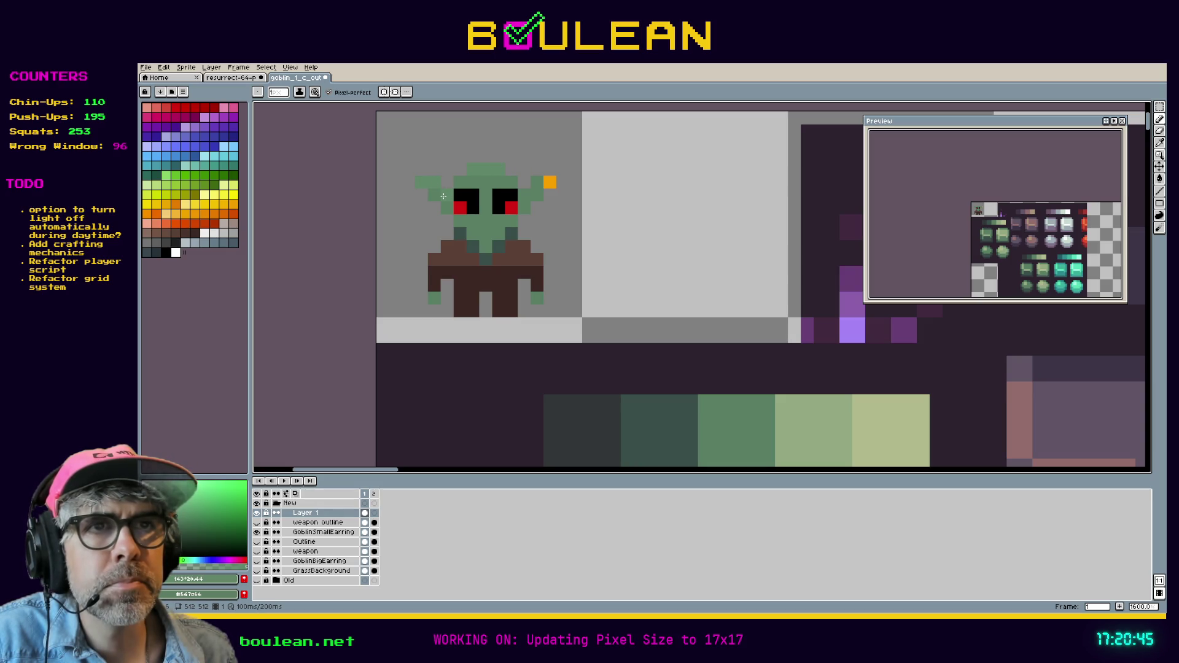
Step: Set the green's lightness to 35 and shade the spot left of the left eye
{"action": "left_click", "coordinate": [192, 588]}
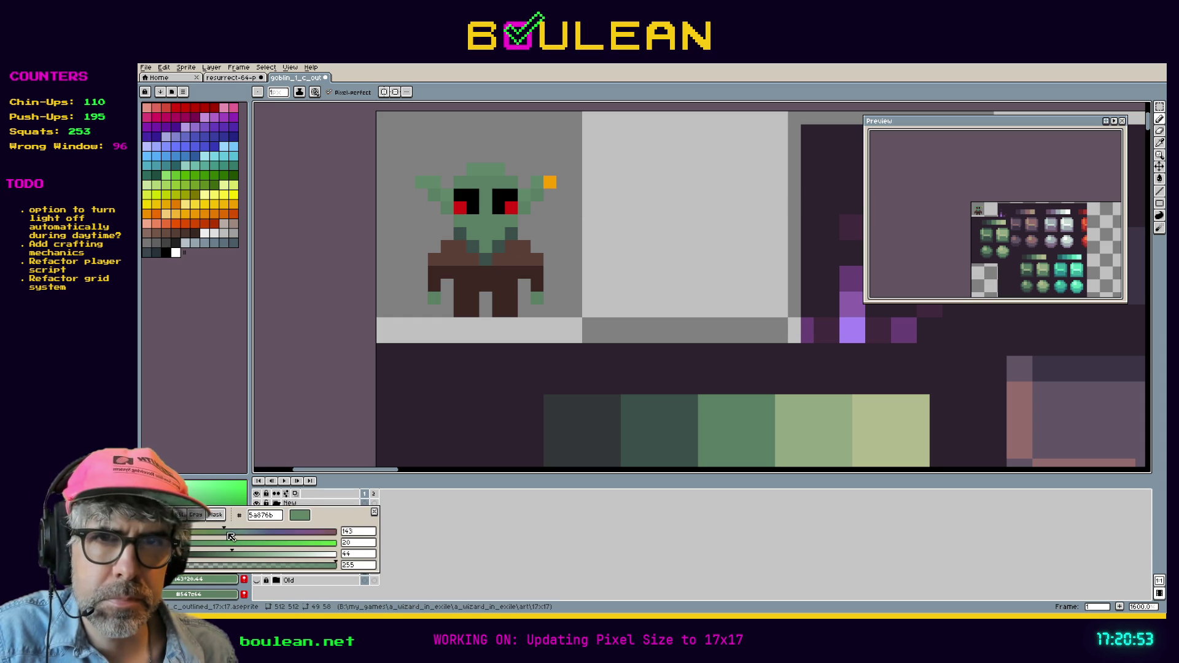
{"action": "left_click", "coordinate": [358, 557]}
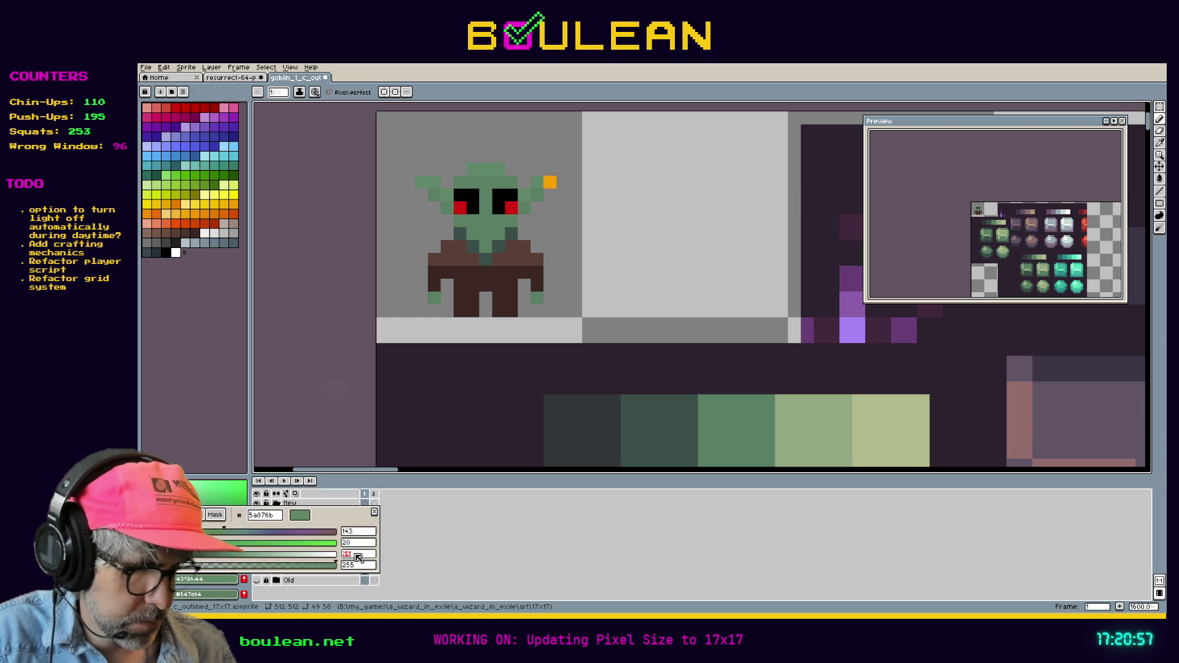
{"action": "type", "text": "35"}
{"action": "key", "text": "Return"}
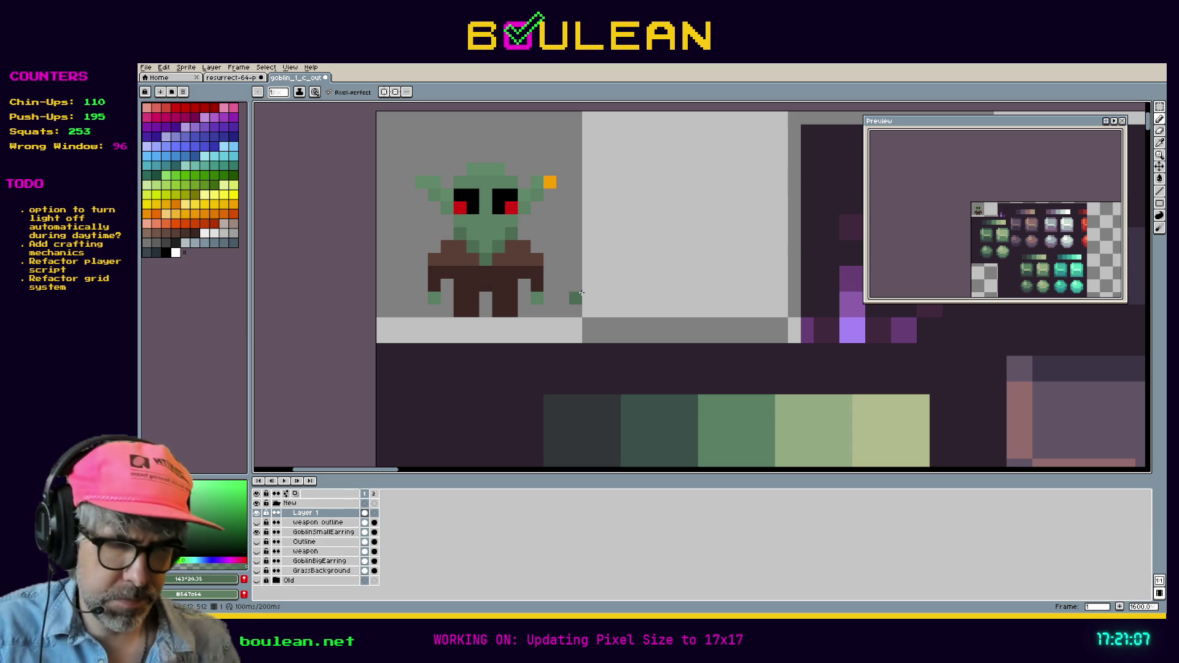
{"action": "left_click", "coordinate": [447, 207]}
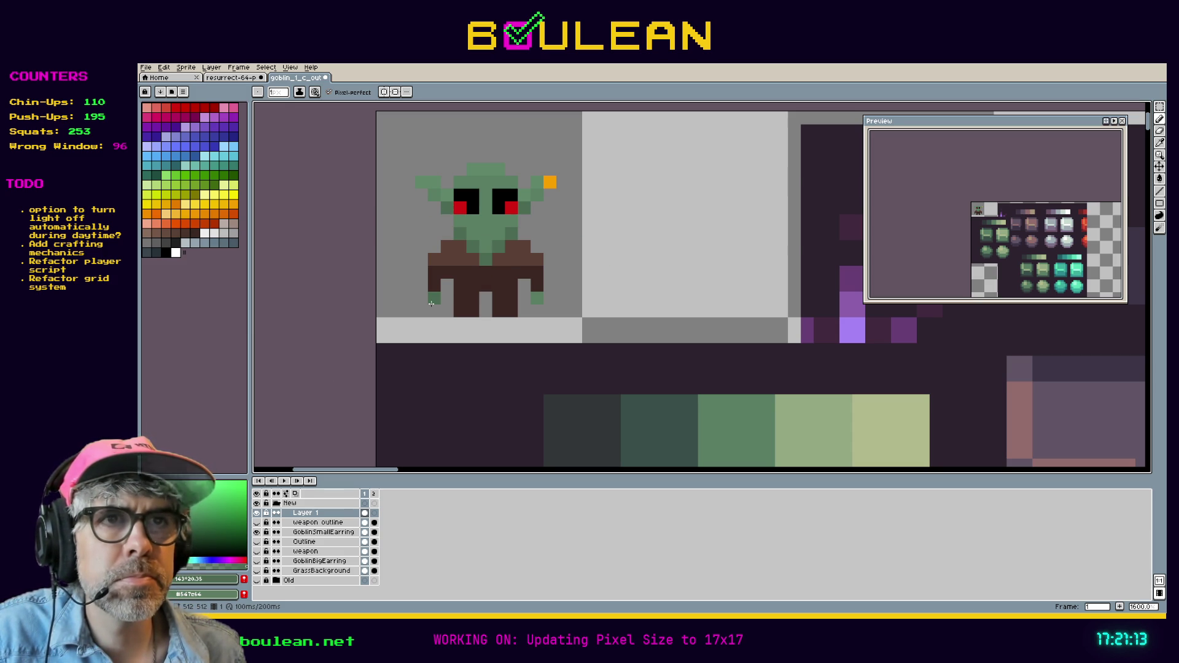
{"action": "key", "text": "i"}
{"action": "key", "text": "b"}
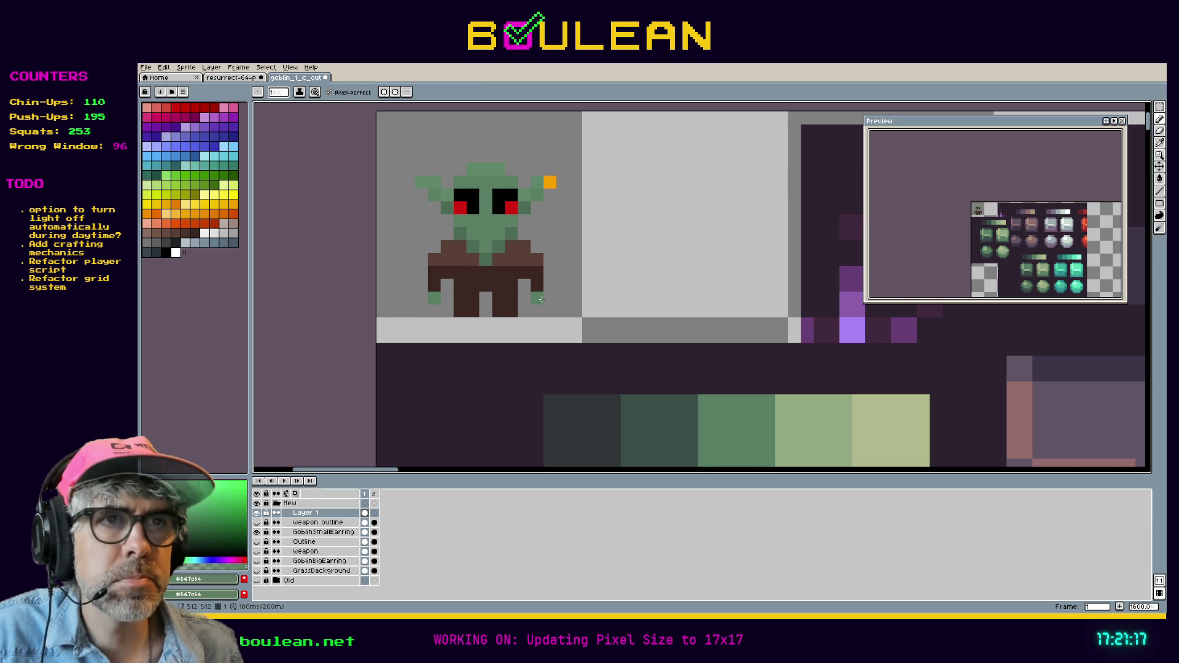
{"action": "scroll", "coordinate": [542, 300], "scroll_direction": "down", "scroll_amount": 3}
Step: Pan across the sprite sheet and bring the goblin tile back into view
{"action": "mouse_move", "coordinate": [772, 382]}
{"action": "left_mouse_down"}
{"action": "mouse_move", "coordinate": [601, 263]}
{"action": "mouse_move", "coordinate": [559, 266]}
{"action": "left_mouse_up"}
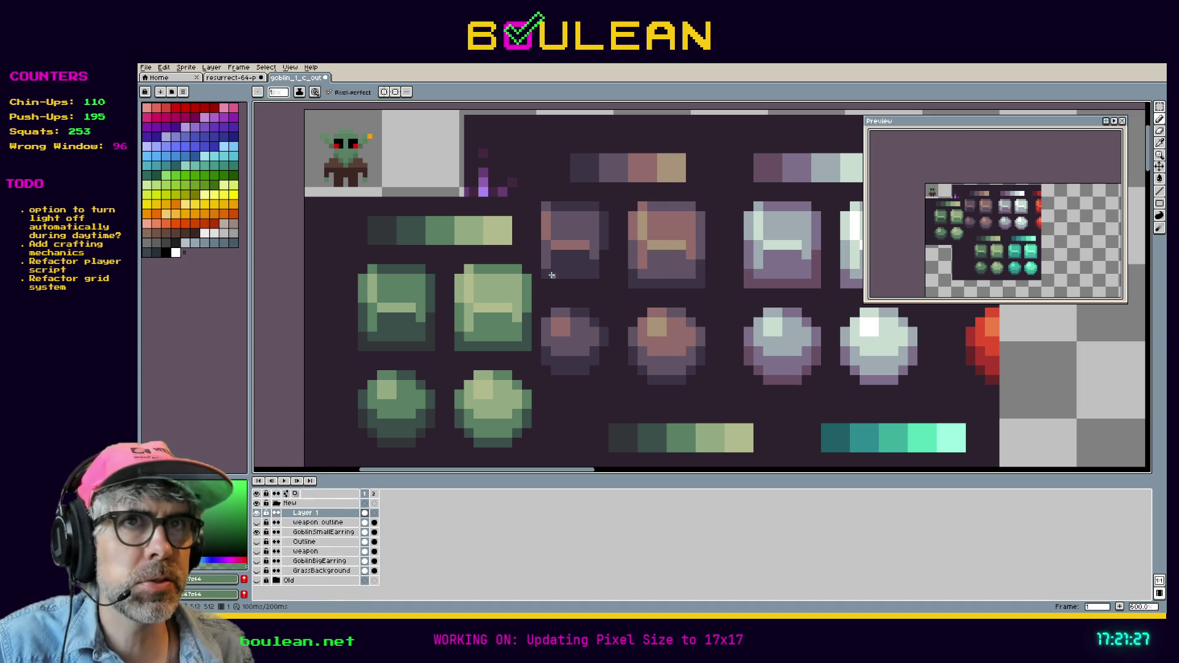
{"action": "scroll", "coordinate": [331, 204], "scroll_direction": "up", "scroll_amount": 2}
{"action": "scroll", "coordinate": [367, 199], "scroll_direction": "down", "scroll_amount": 2}
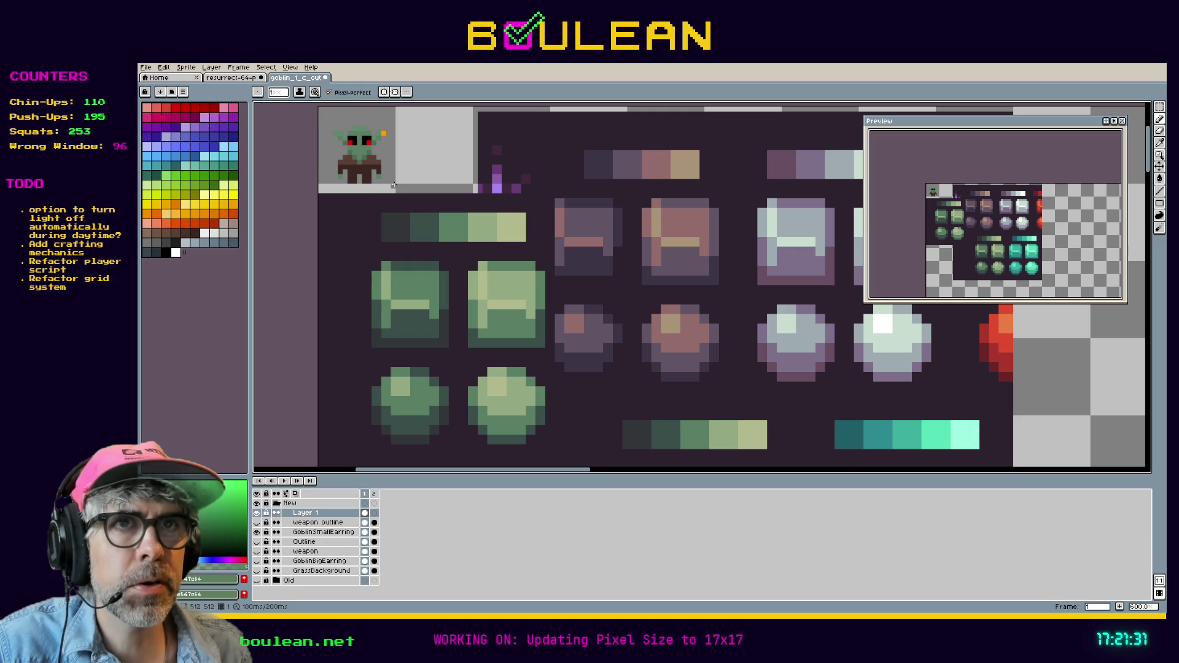
{"action": "left_click_drag", "start_coordinate": [411, 168], "coordinate": [500, 229]}
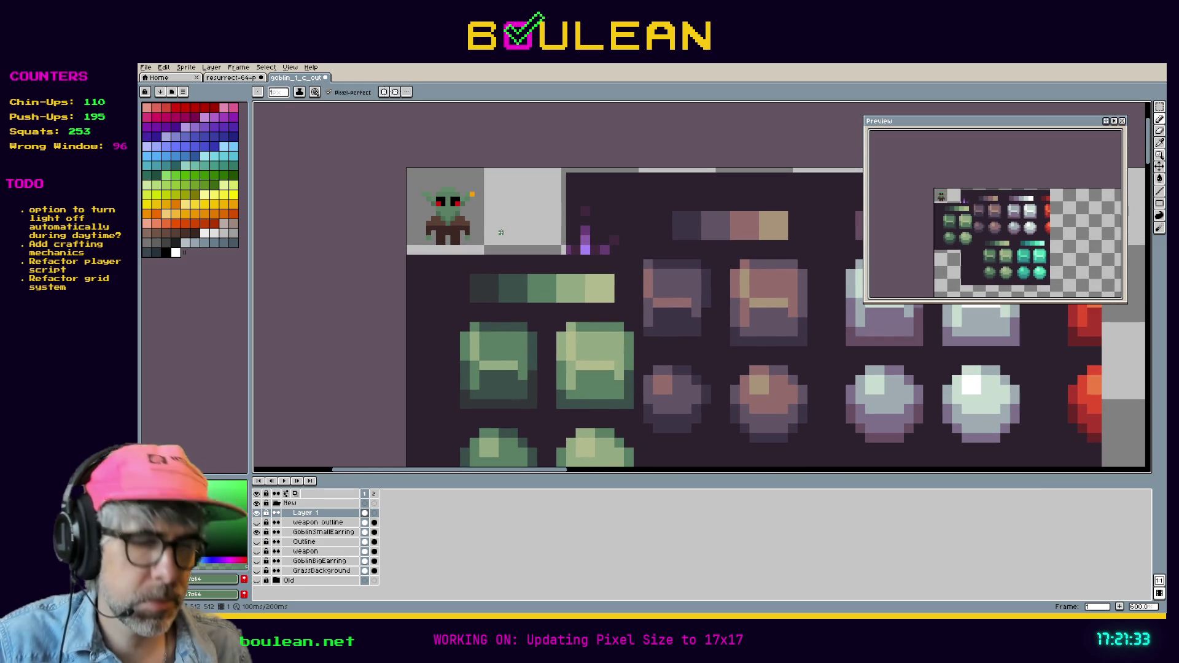
{"action": "key", "text": "i"}
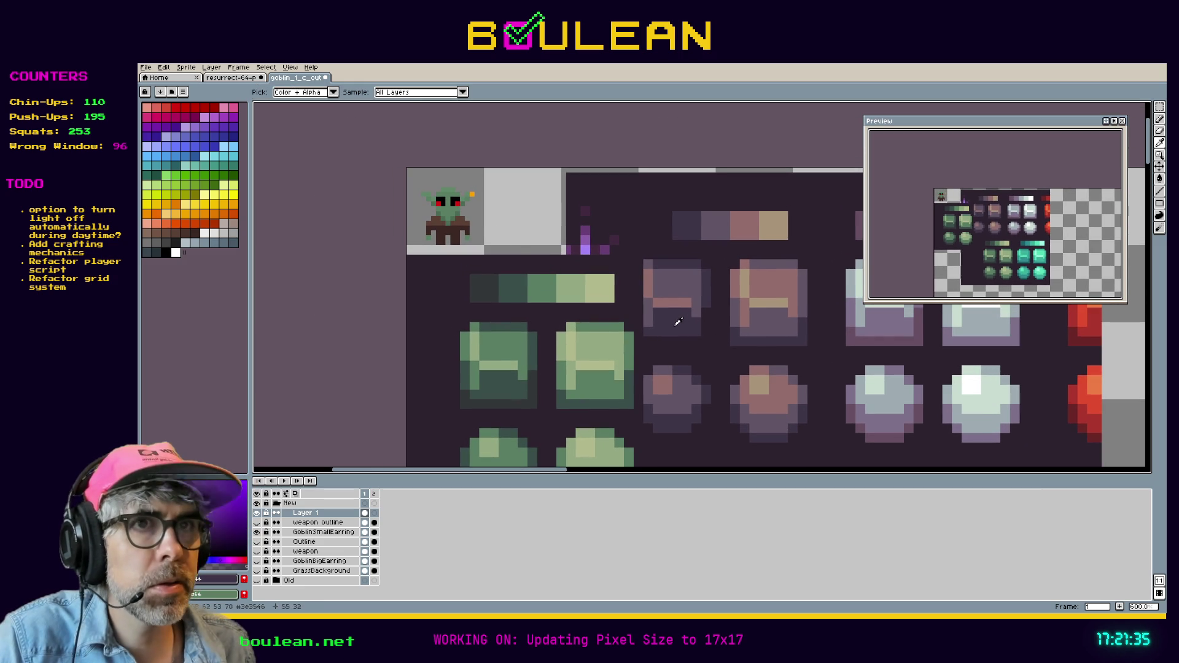
{"action": "scroll", "coordinate": [497, 249], "scroll_direction": "up", "scroll_amount": 4}
{"action": "scroll", "coordinate": [415, 238], "scroll_direction": "down", "scroll_amount": 1}
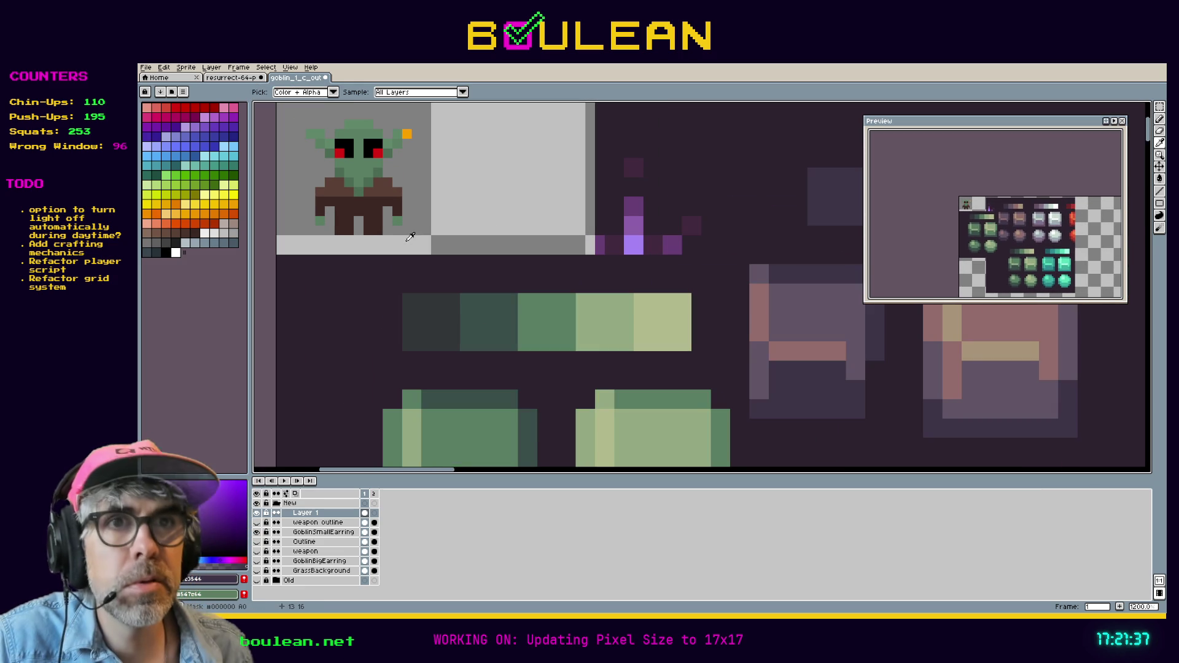
Step: Bucket-fill the goblin's brown body with the current colour
{"action": "key", "text": "g"}
{"action": "scroll", "coordinate": [502, 238], "scroll_direction": "down", "scroll_amount": 2}
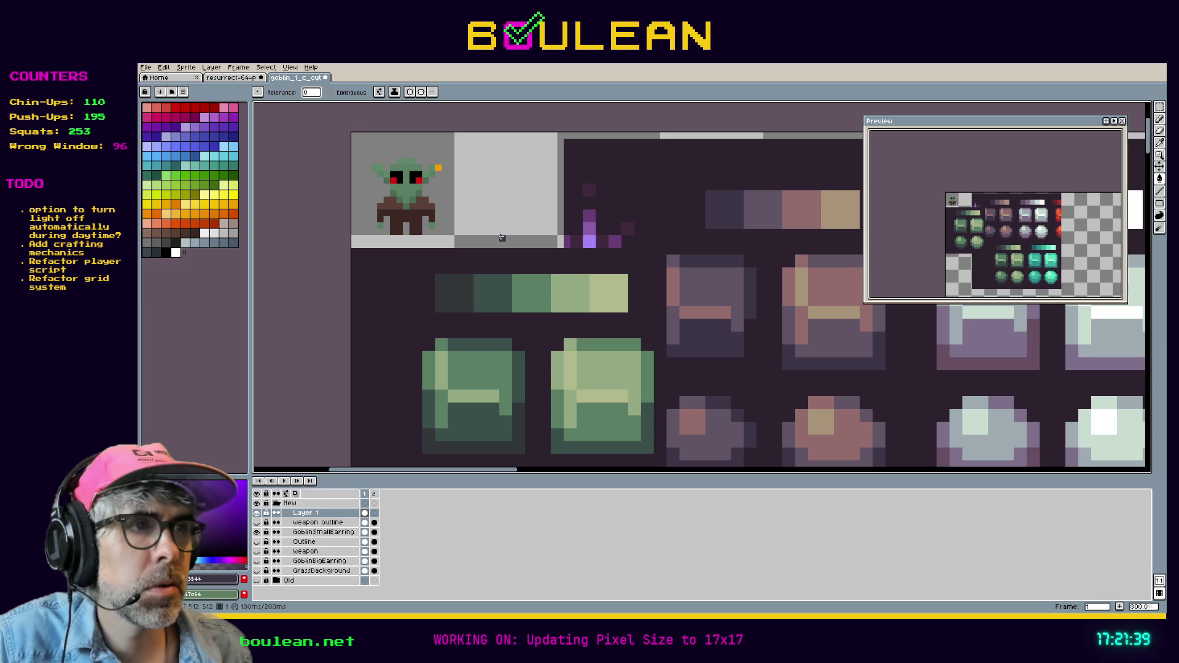
{"action": "scroll", "coordinate": [676, 291], "scroll_direction": "down", "scroll_amount": 1}
{"action": "key", "text": "i"}
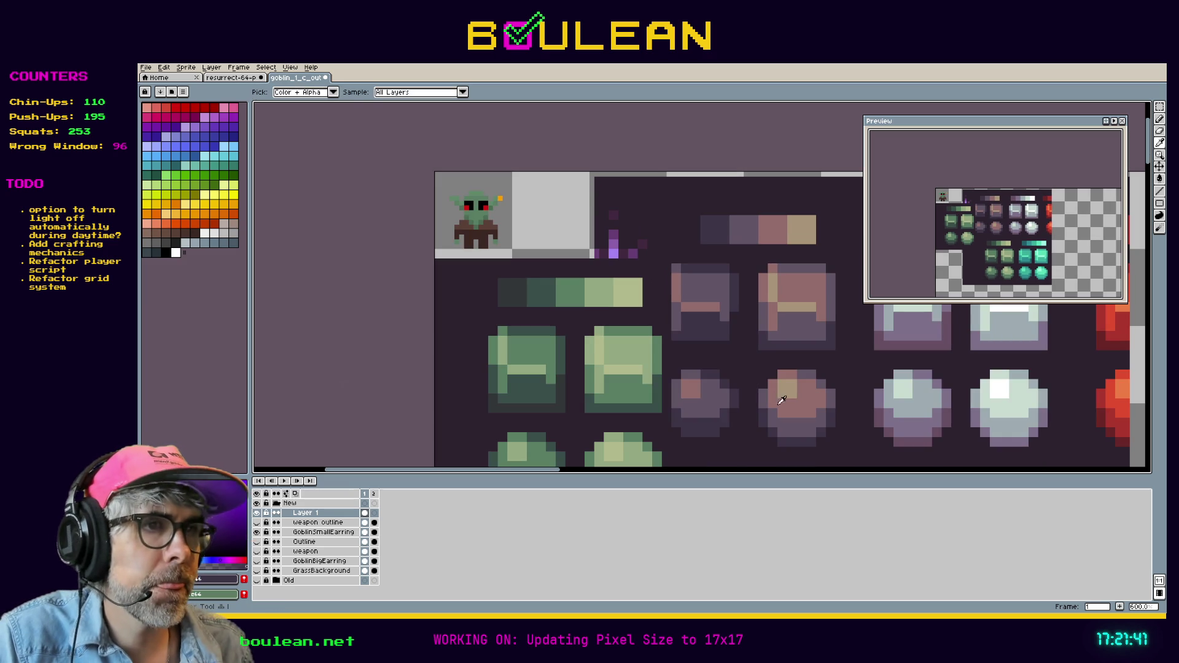
{"action": "key", "text": "g"}
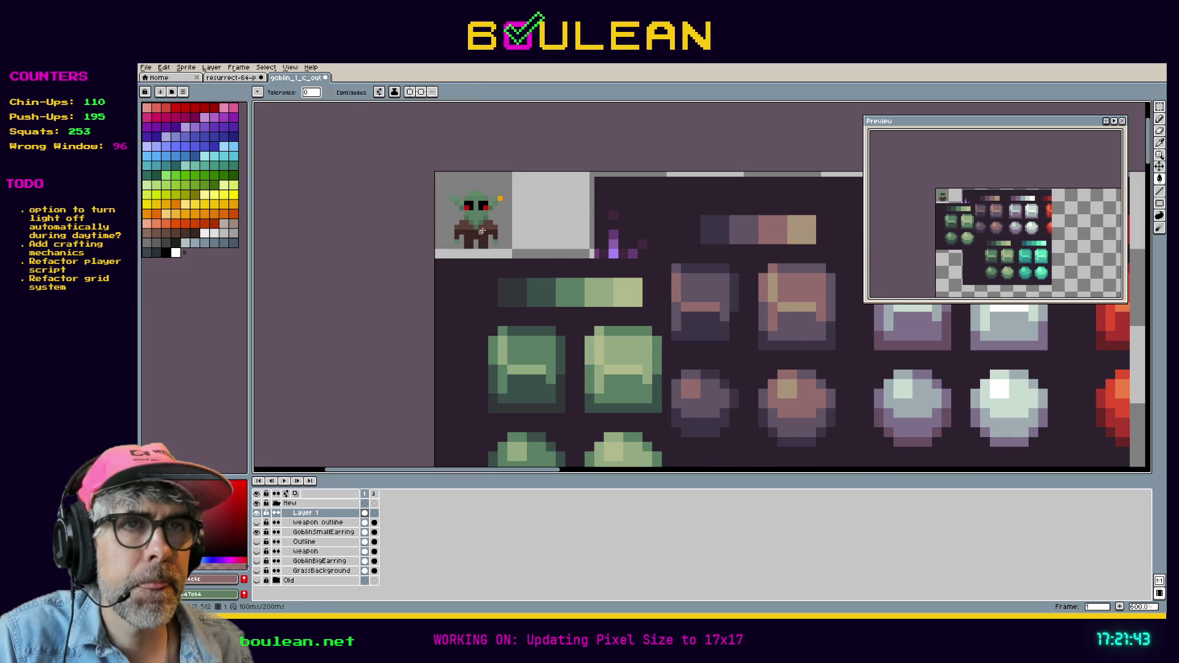
{"action": "left_click", "coordinate": [487, 228]}
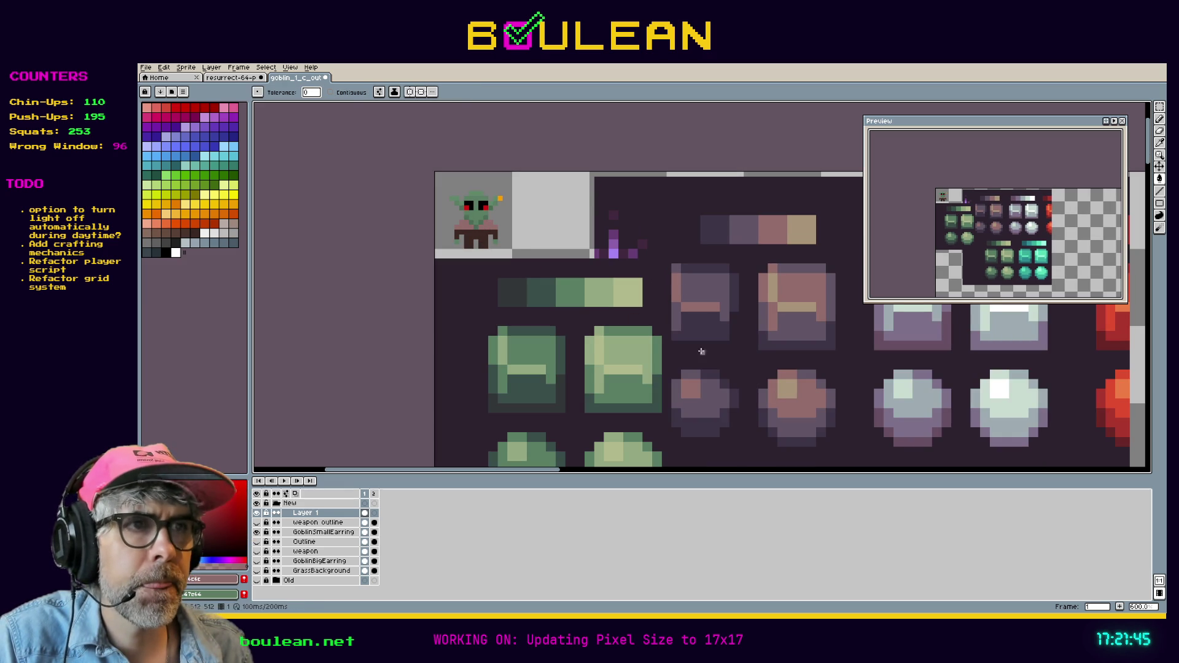
Step: Replace the pinkish brown everywhere on the sheet with dark purple-grey, Contiguous off
{"action": "key", "text": "i"}
{"action": "key", "text": "g"}
{"action": "left_click", "coordinate": [777, 409]}
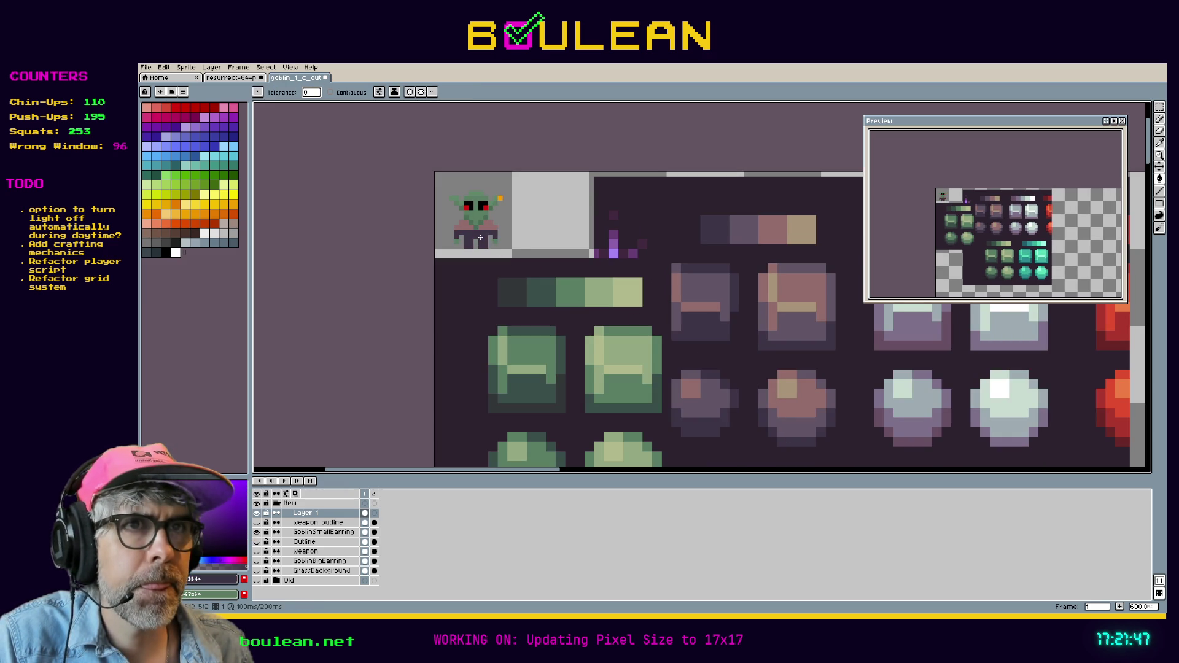
{"action": "key", "text": "i"}
{"action": "key", "text": "g"}
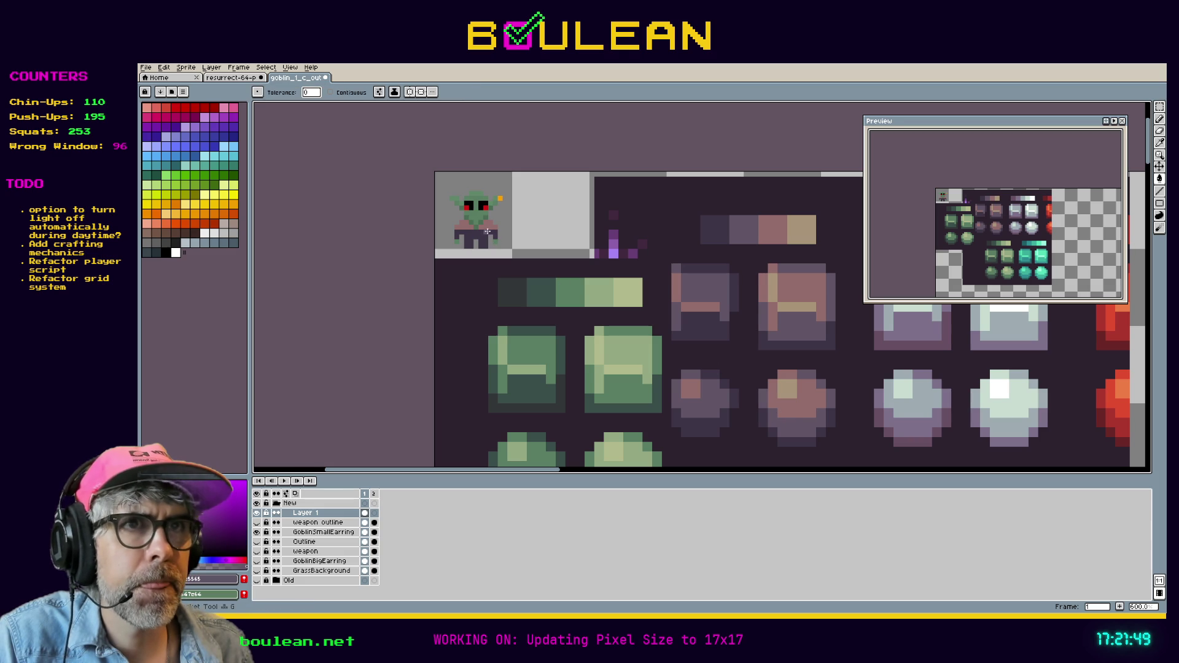
{"action": "left_click", "coordinate": [485, 227]}
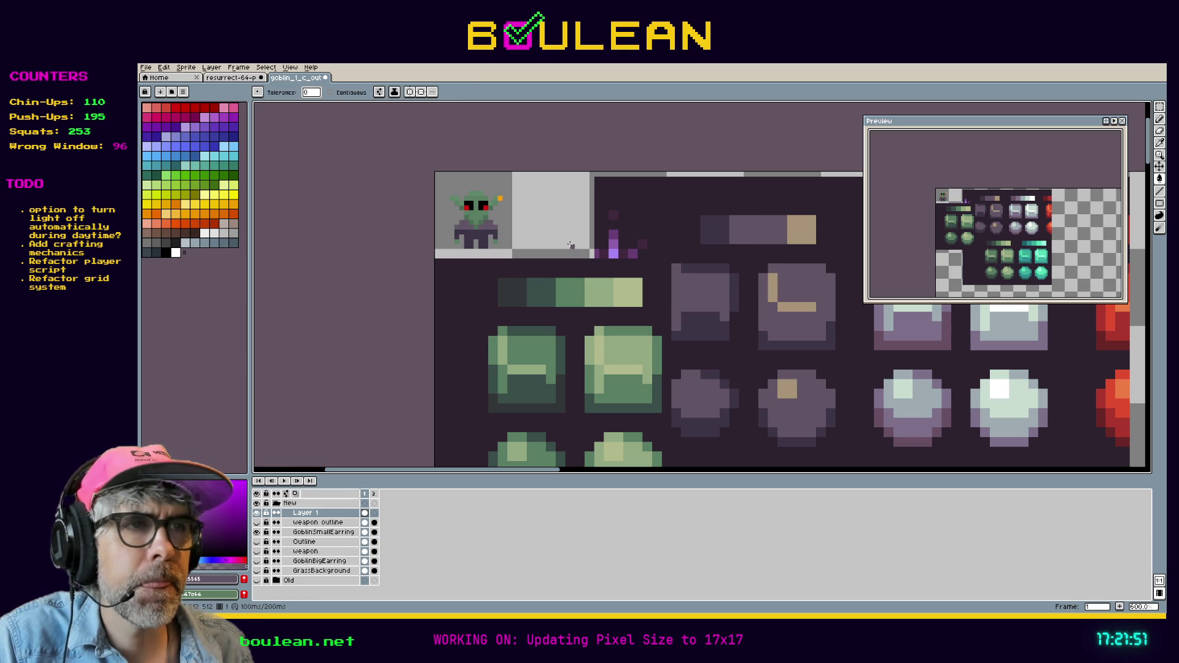
{"action": "scroll", "coordinate": [601, 251], "scroll_direction": "down", "scroll_amount": 3}
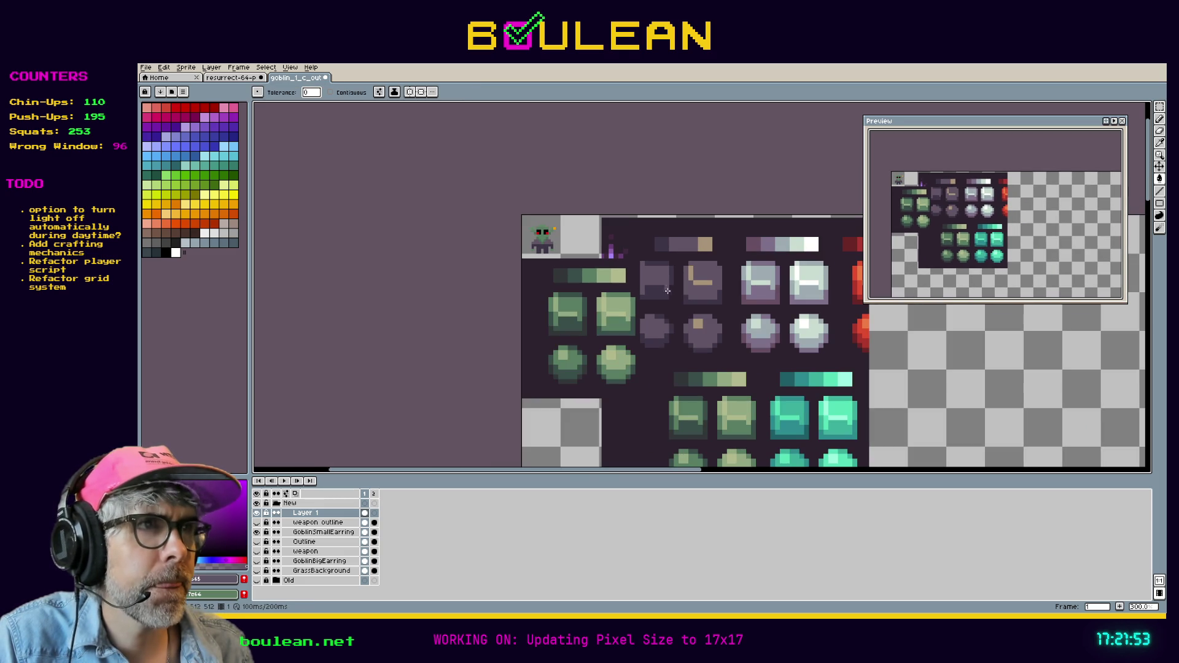
Step: On the Resurrect 64 sheet, select the block of orange swatches and pan it into view
{"action": "left_click", "coordinate": [231, 77]}
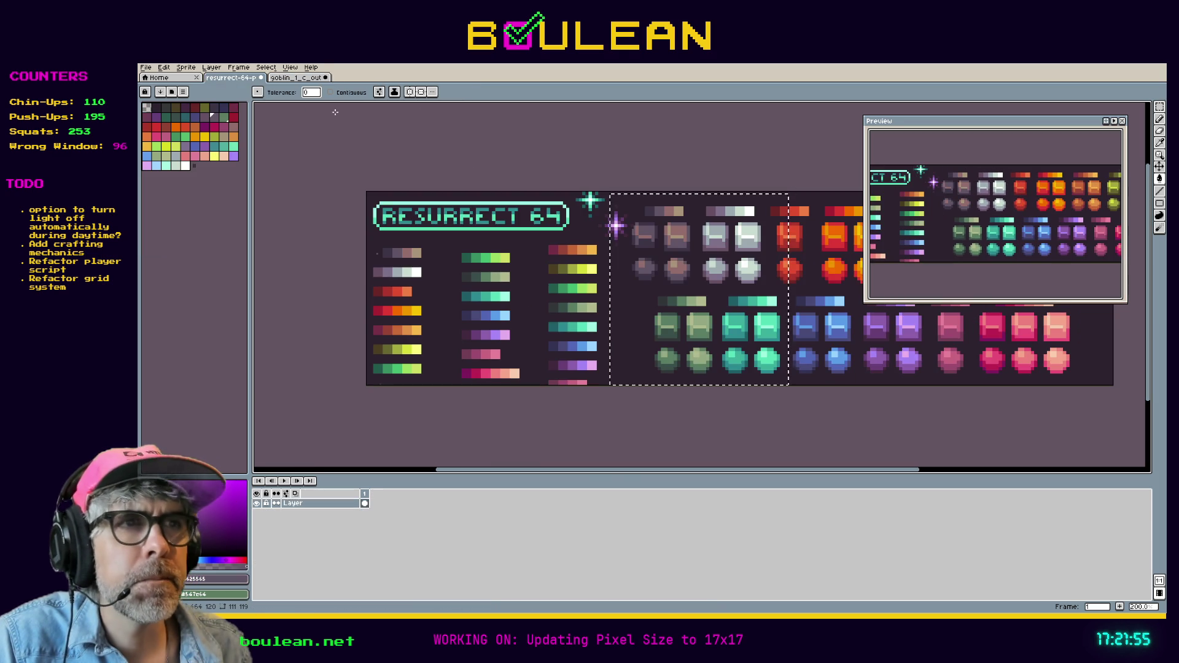
{"action": "left_click_drag", "start_coordinate": [706, 473], "coordinate": [777, 474]}
{"action": "key", "text": "i"}
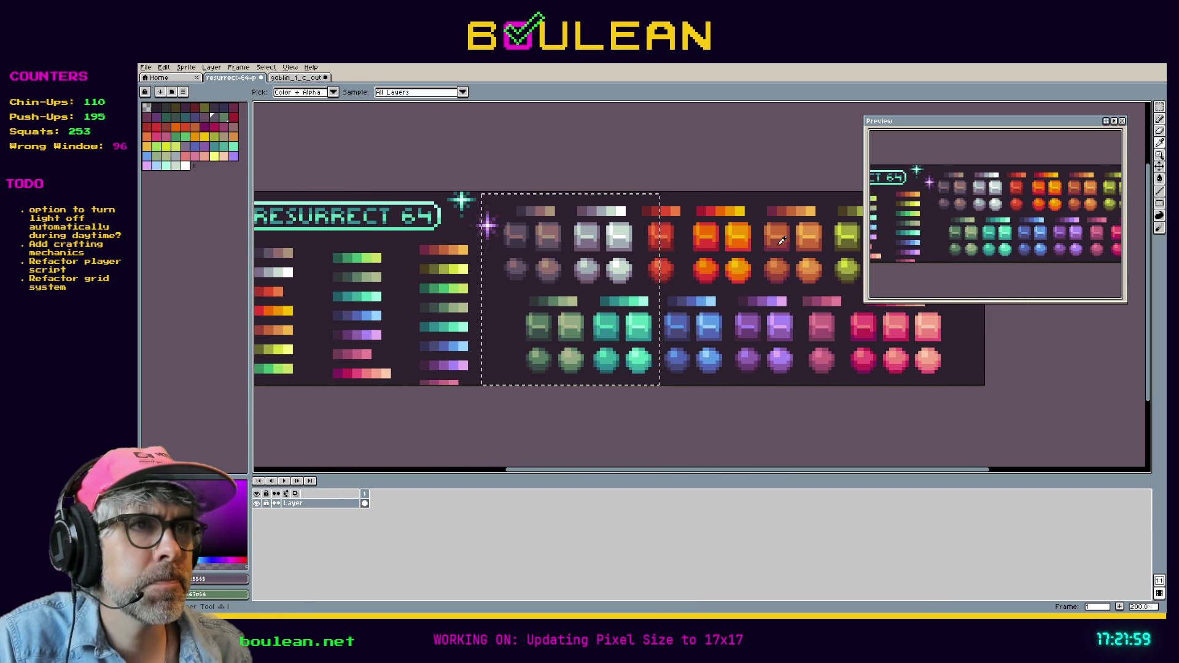
{"action": "key", "text": "m"}
{"action": "left_click_drag", "start_coordinate": [749, 198], "coordinate": [839, 298]}
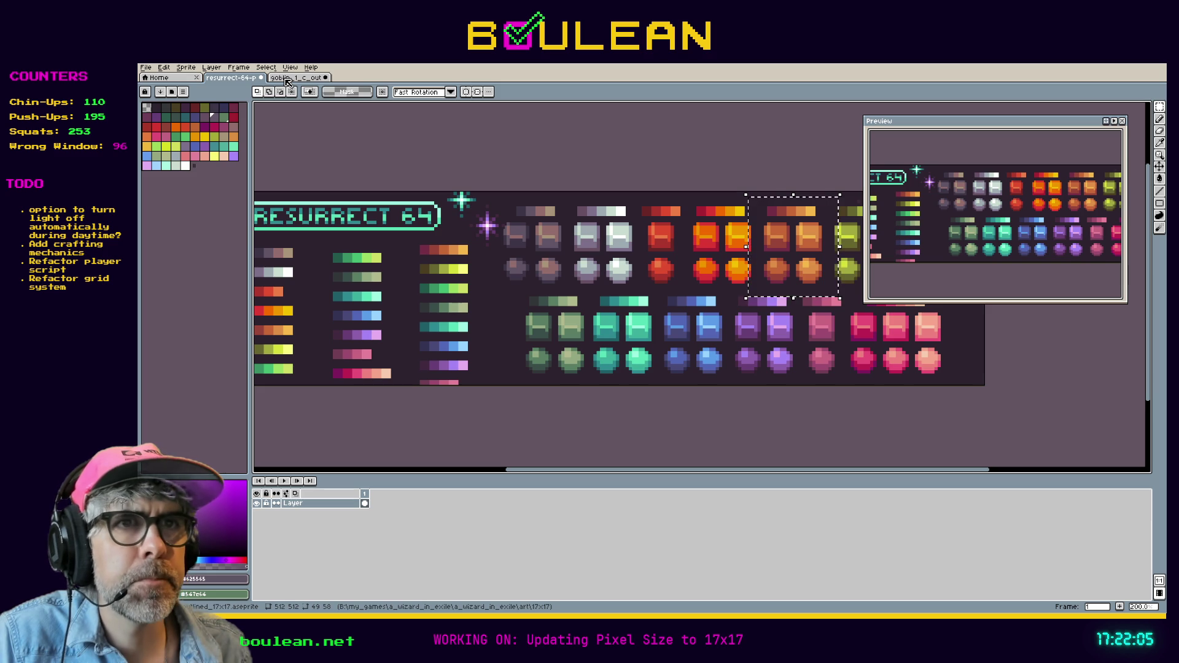
{"action": "left_click_drag", "start_coordinate": [359, 315], "coordinate": [461, 328]}
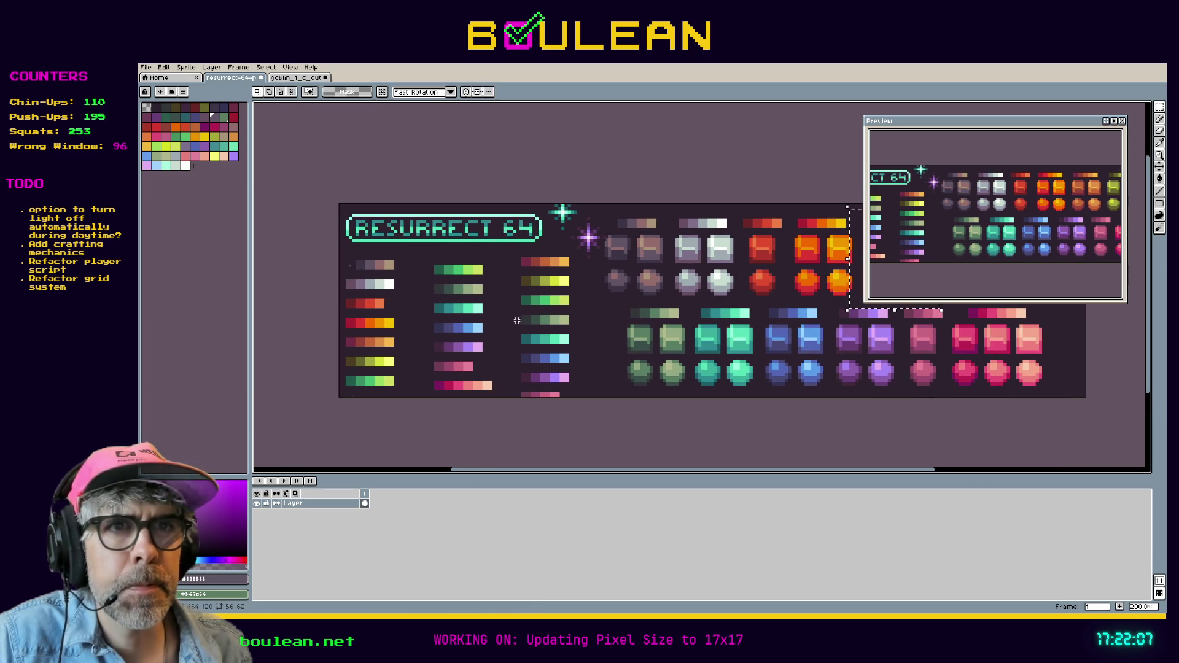
{"action": "key", "text": "i"}
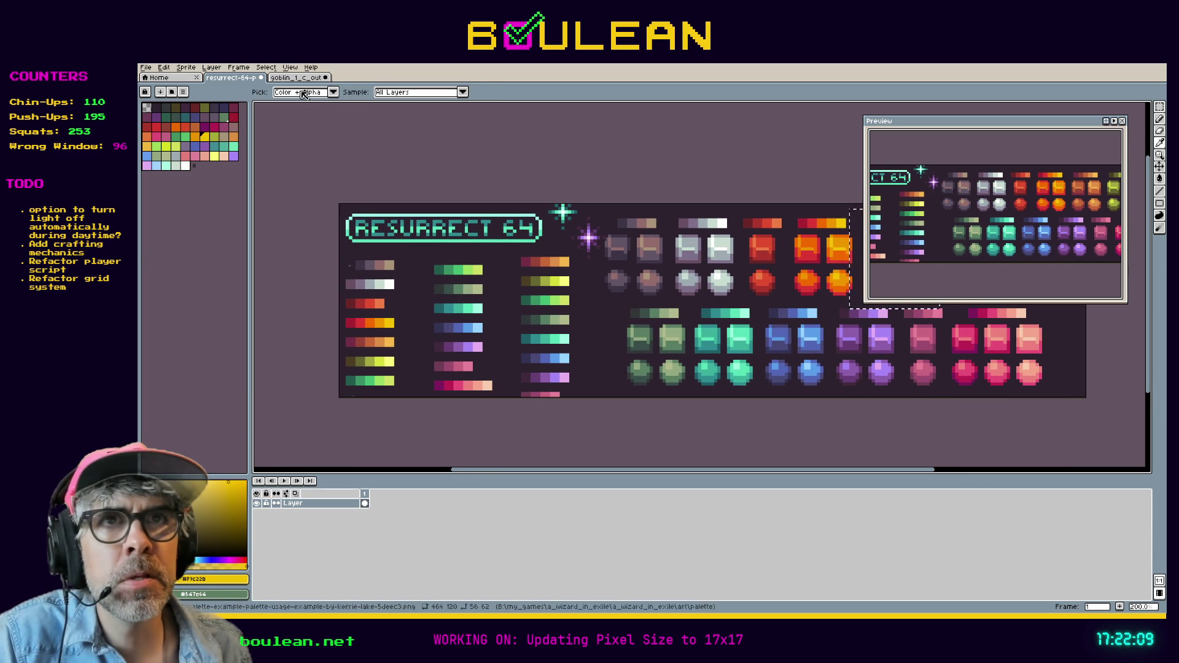
Step: Pick orange #f79617 from the Resurrect 64 sheet
{"action": "left_click", "coordinate": [307, 78]}
{"action": "scroll", "coordinate": [541, 220], "scroll_direction": "up", "scroll_amount": 2}
{"action": "key", "text": "v"}
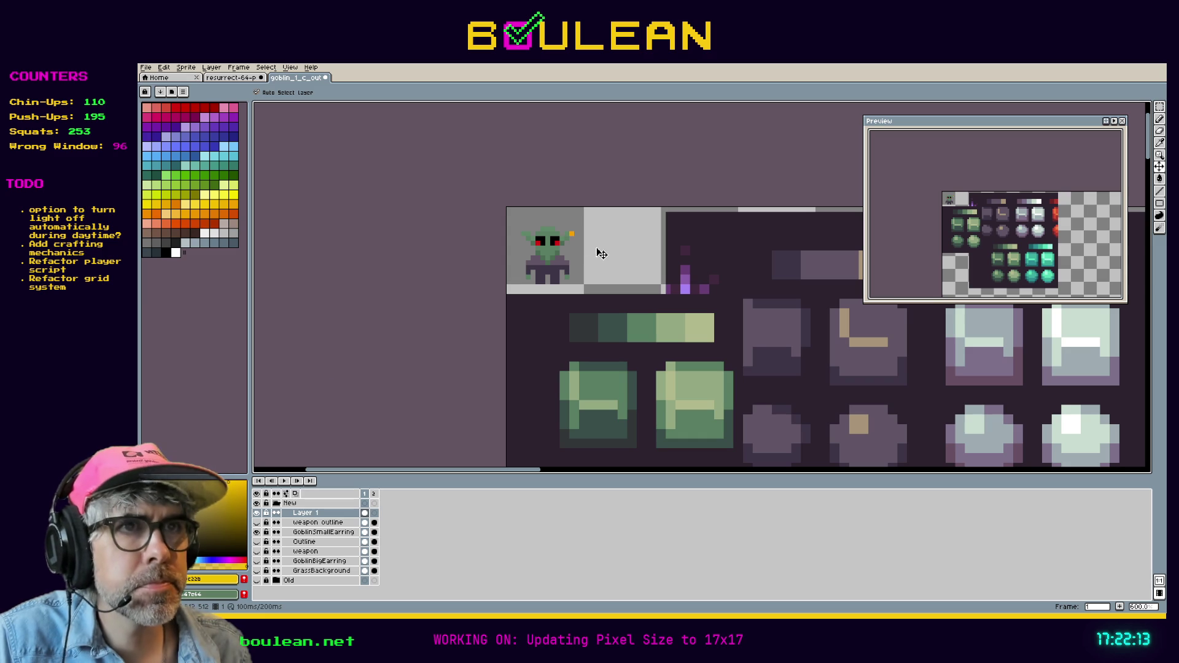
{"action": "key", "text": "b"}
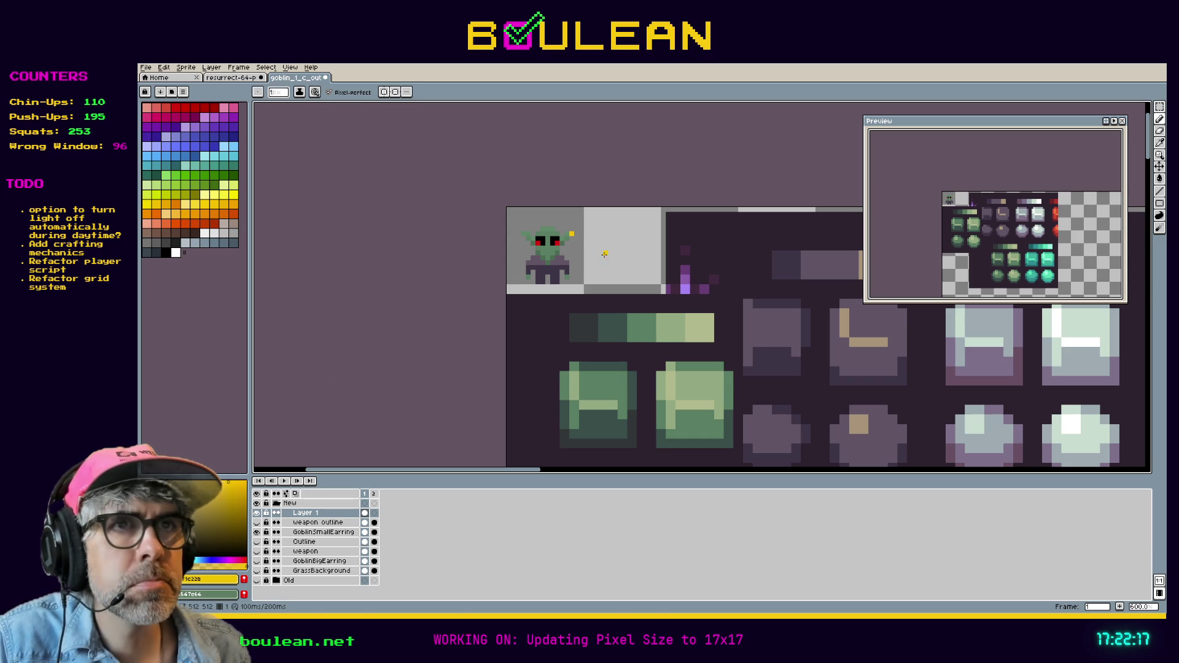
{"action": "left_click", "coordinate": [232, 78]}
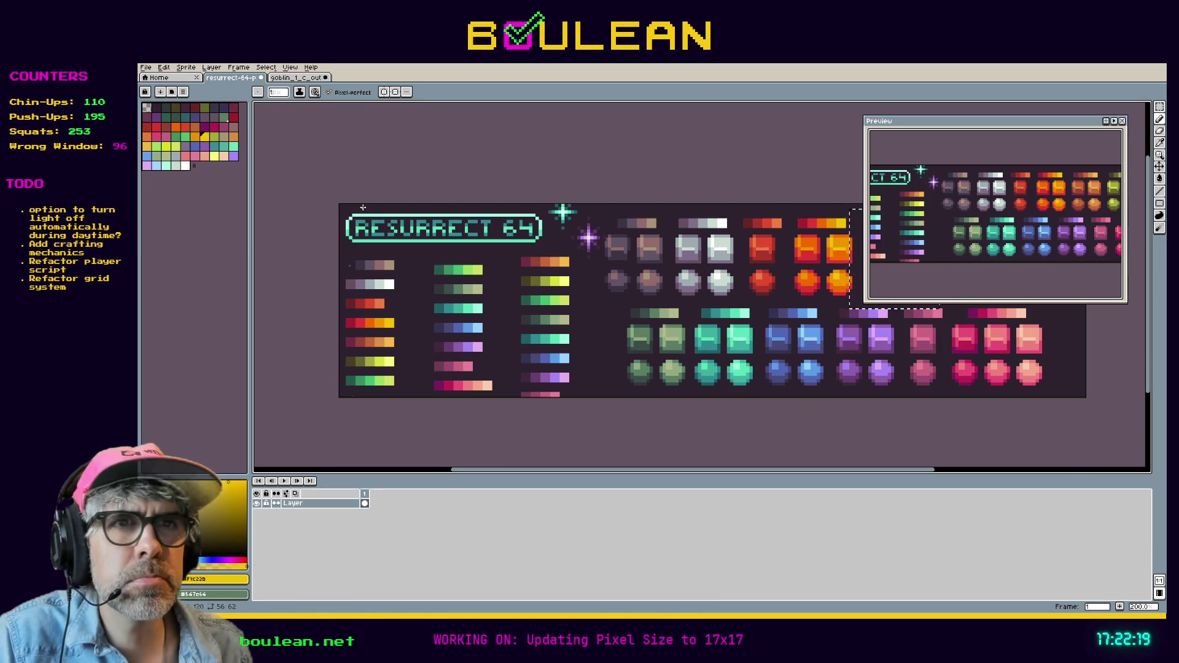
{"action": "left_click", "coordinate": [386, 321], "text": "alt"}
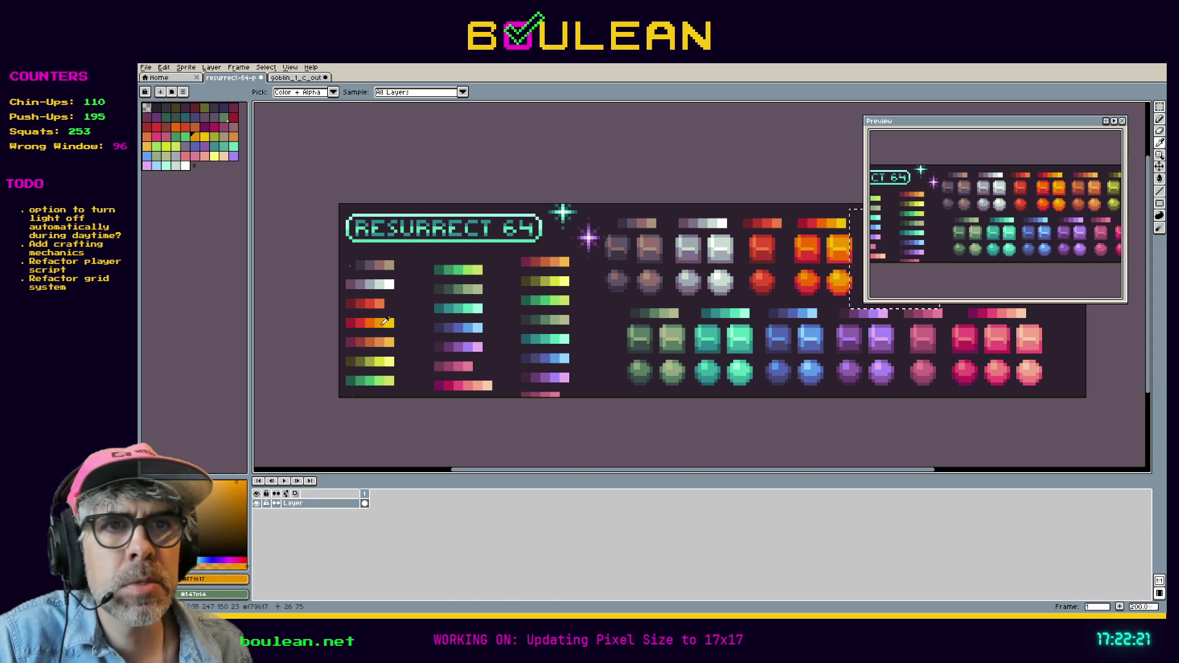
{"action": "left_click", "coordinate": [300, 78]}
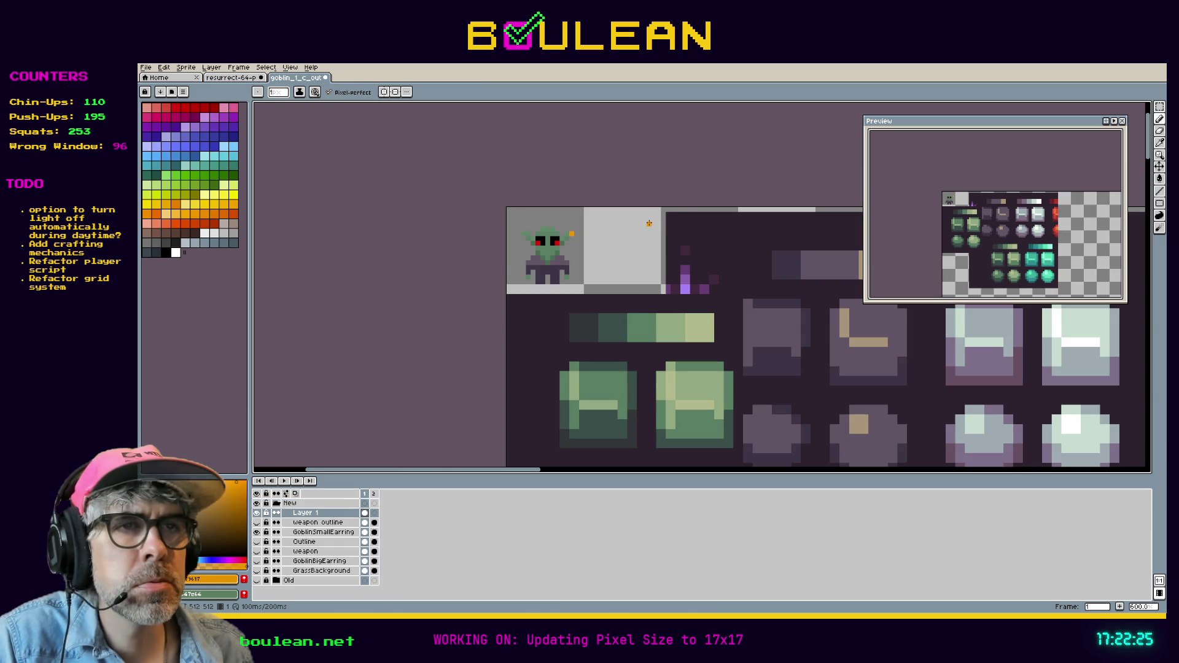
Step: Pick maroon #7a3045 from the palette sheet and bucket-fill the goblin's clothes with it
{"action": "left_click", "coordinate": [232, 78]}
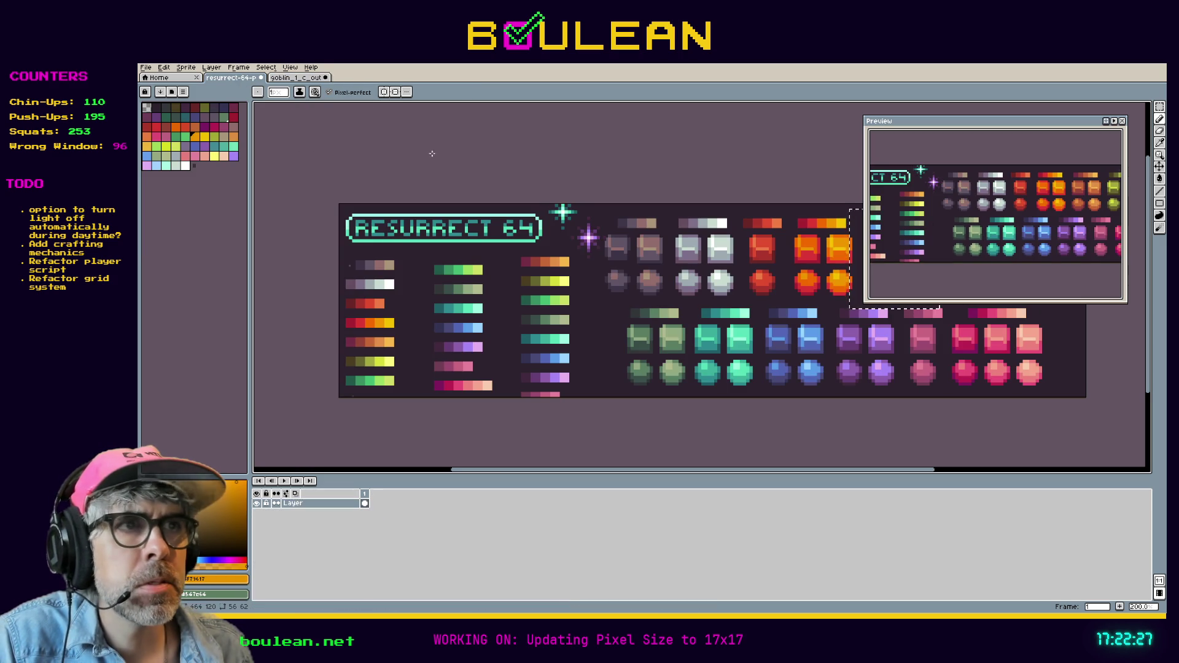
{"action": "key", "text": "i"}
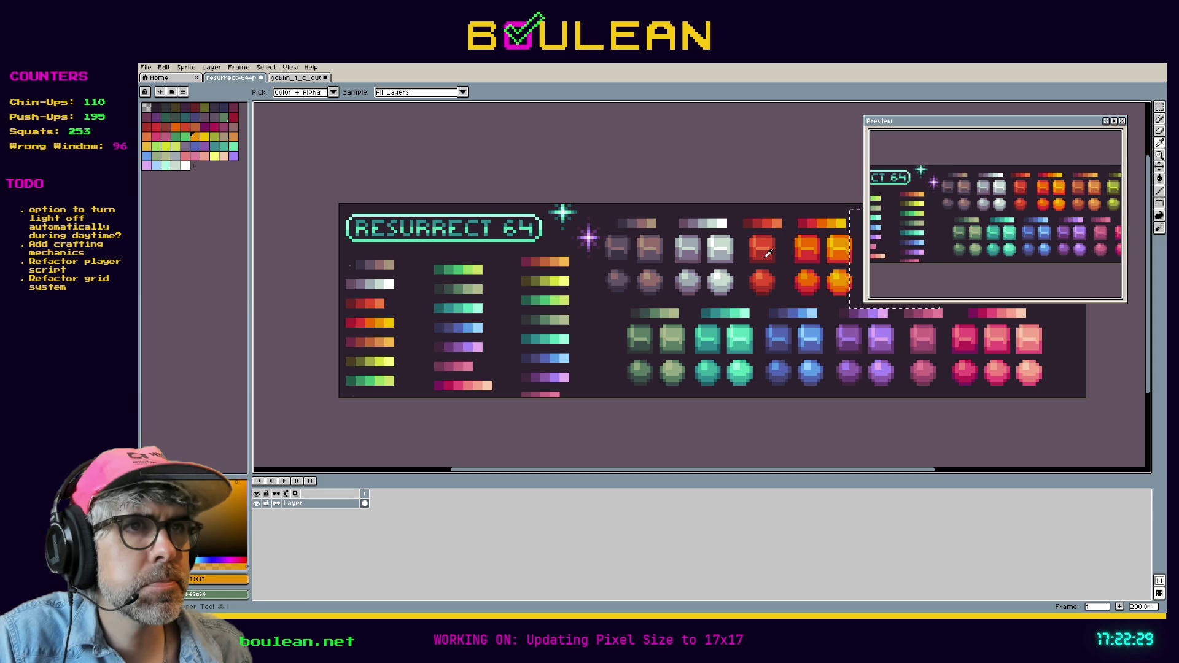
{"action": "scroll", "coordinate": [725, 284], "scroll_direction": "right", "scroll_amount": 3}
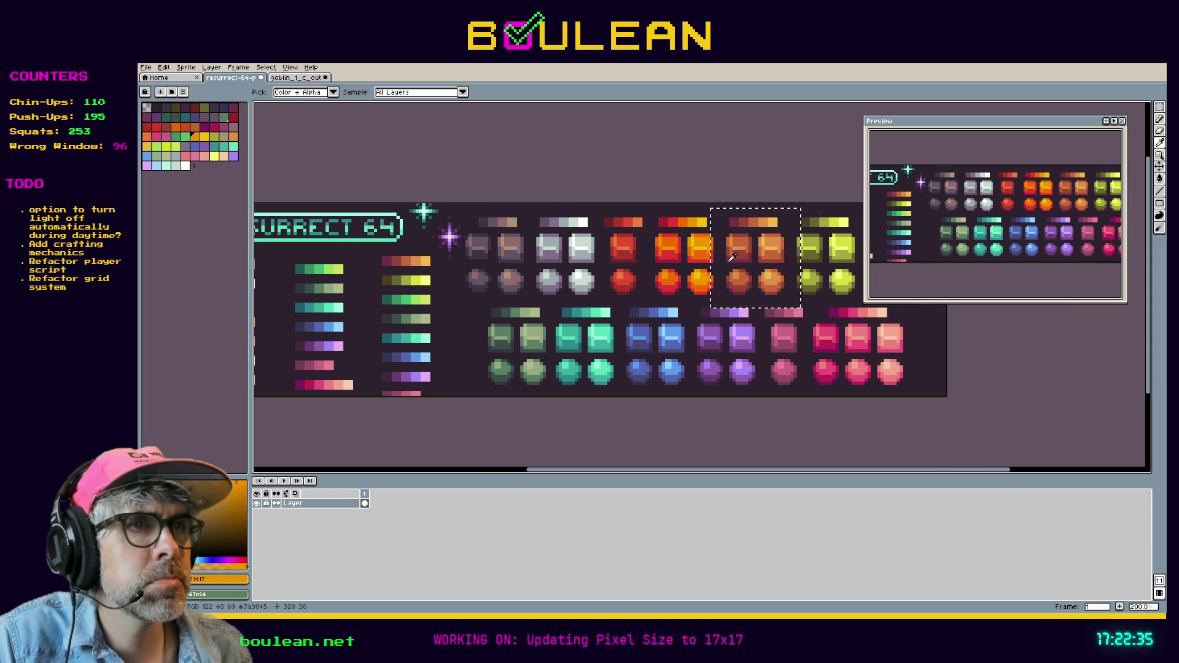
{"action": "left_click", "coordinate": [743, 257]}
{"action": "key", "text": "ctrl+d"}
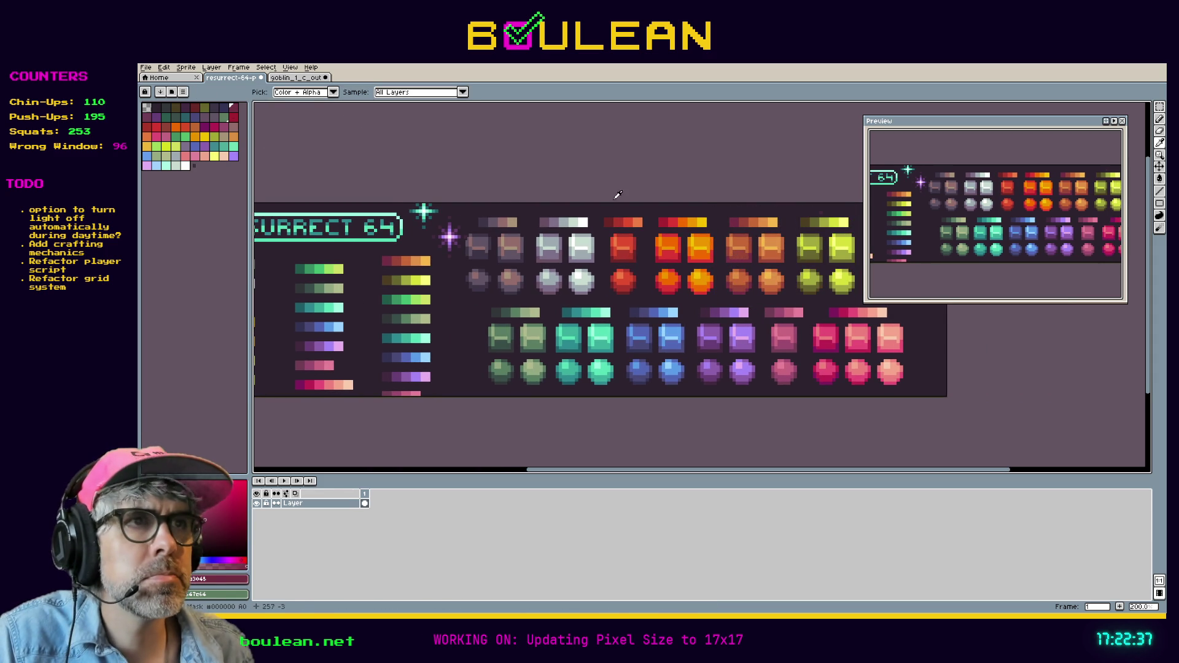
{"action": "left_click", "coordinate": [296, 80]}
{"action": "key", "text": "g"}
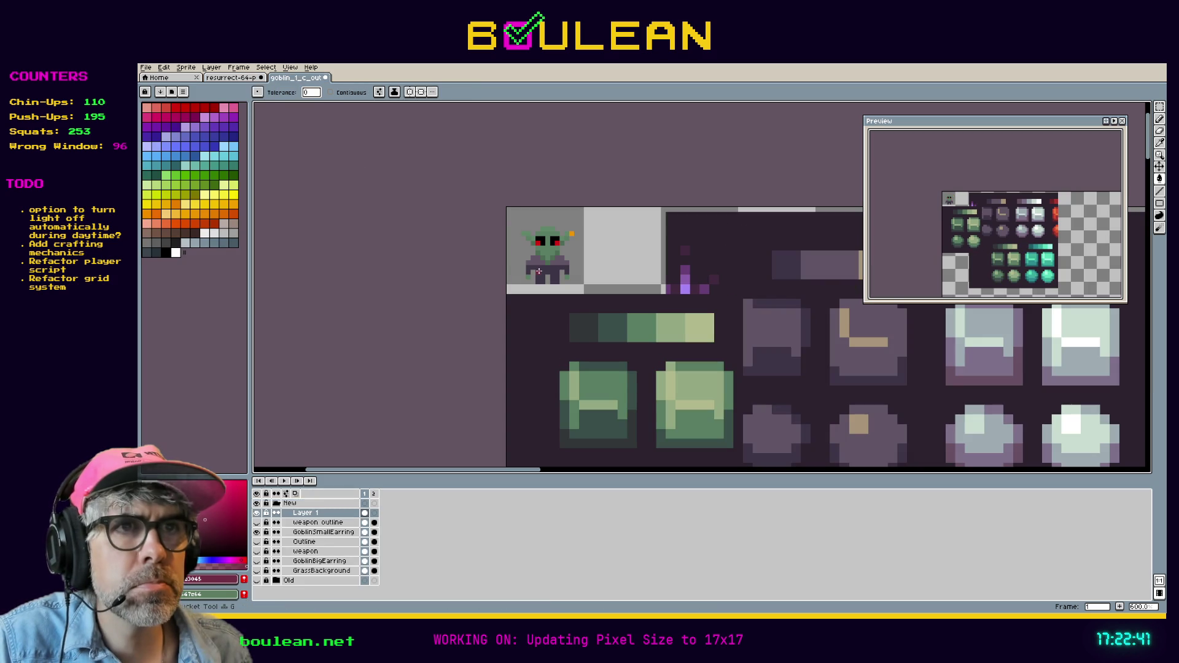
{"action": "left_click", "coordinate": [539, 271]}
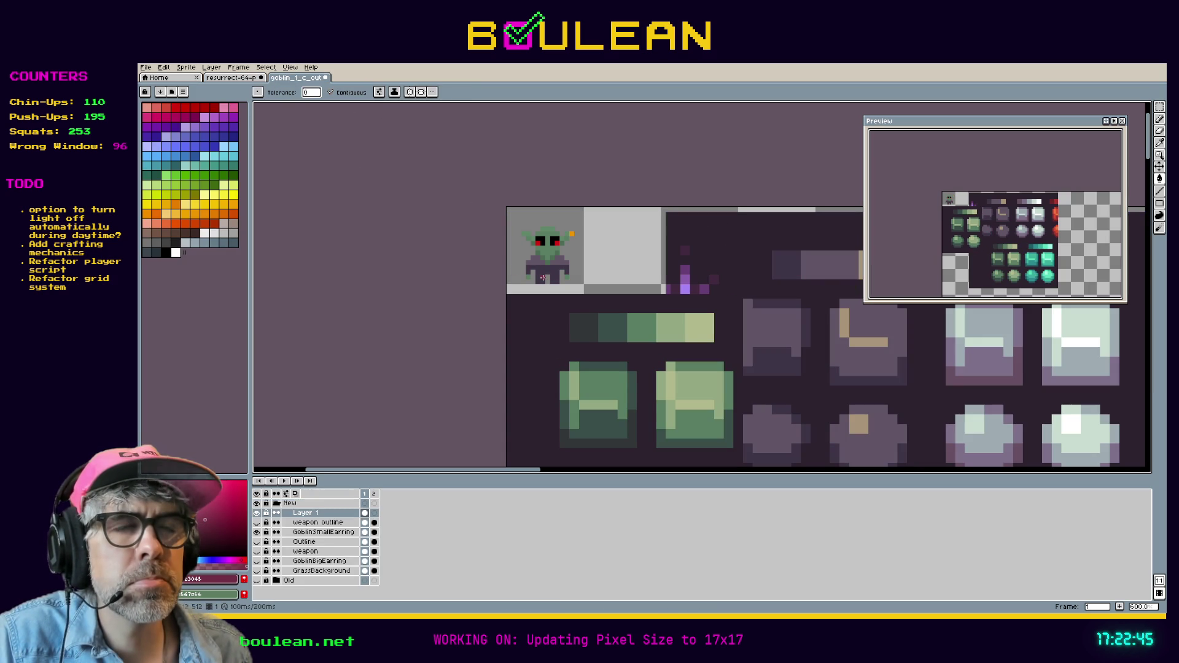
Step: Pick red-brown #9e4539 from the Resurrect 64 sheet for the clothing top
{"action": "key", "text": "ctrl+shift+Tab"}
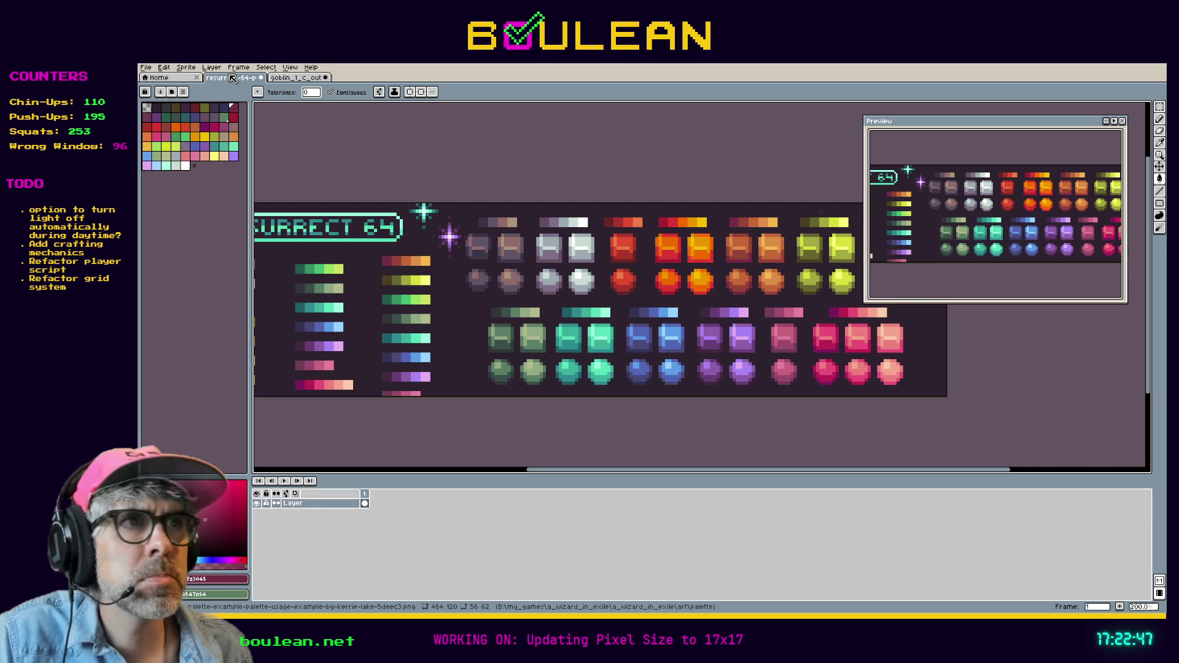
{"action": "key", "text": "i"}
{"action": "left_click", "coordinate": [745, 216]}
{"action": "left_click", "coordinate": [295, 78]}
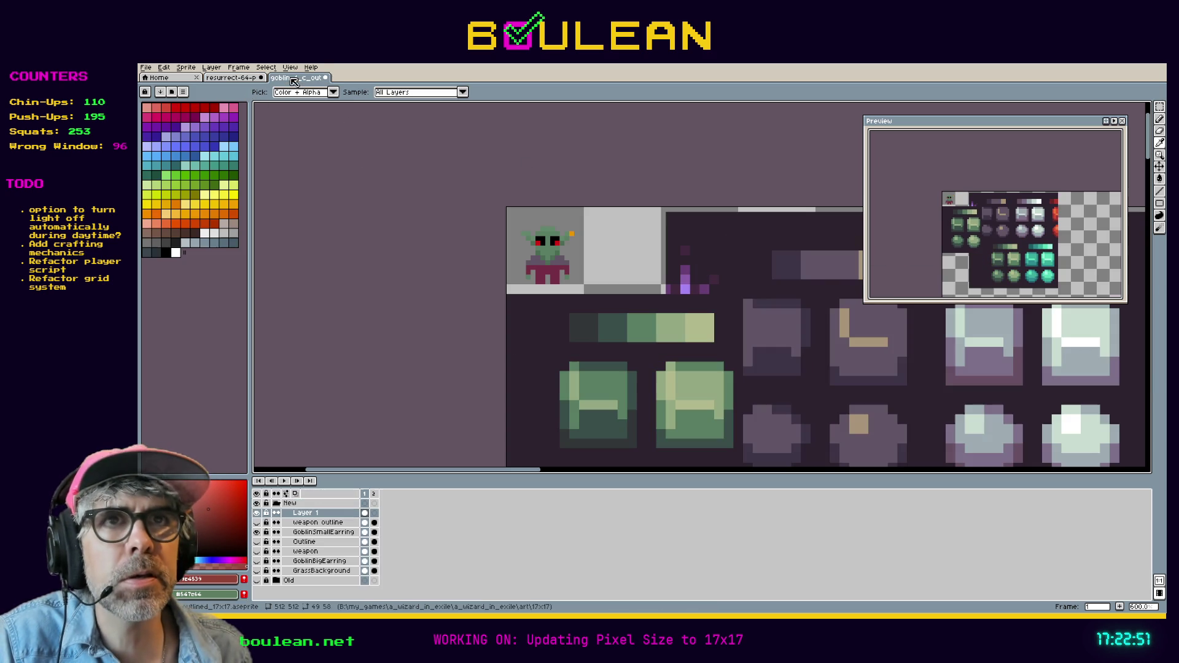
{"action": "key", "text": "g"}
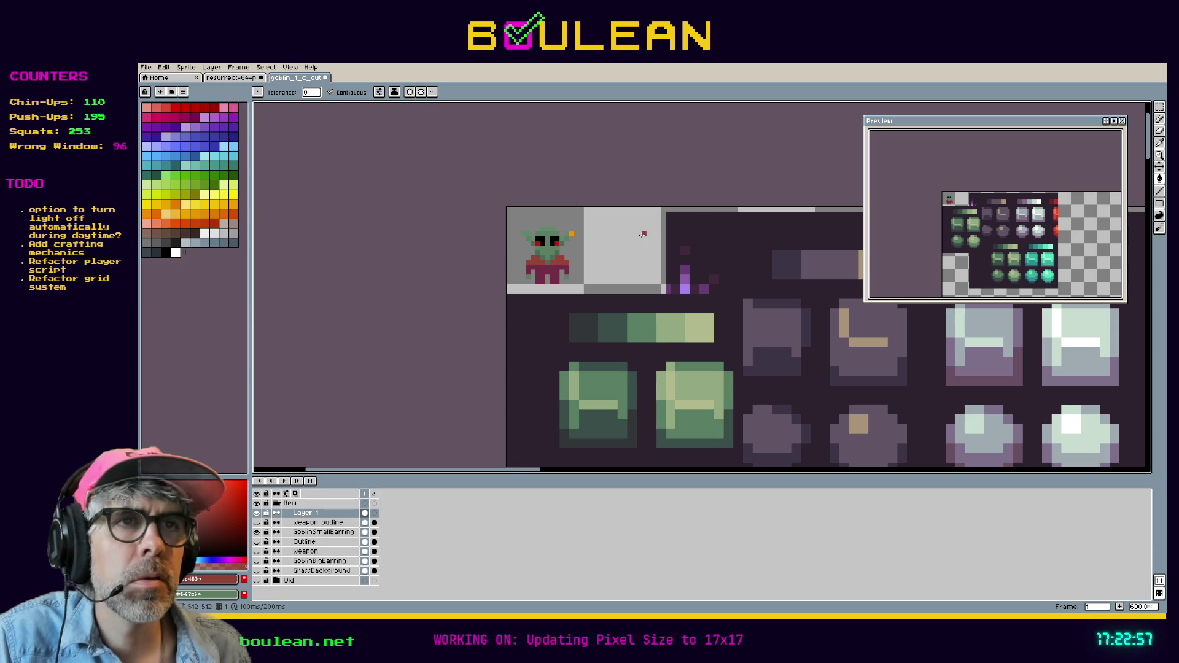
Step: Adjust the drawing colour's value in the HSV colour editor to tune the clothing purple
{"action": "scroll", "coordinate": [536, 259], "scroll_direction": "up", "scroll_amount": 4}
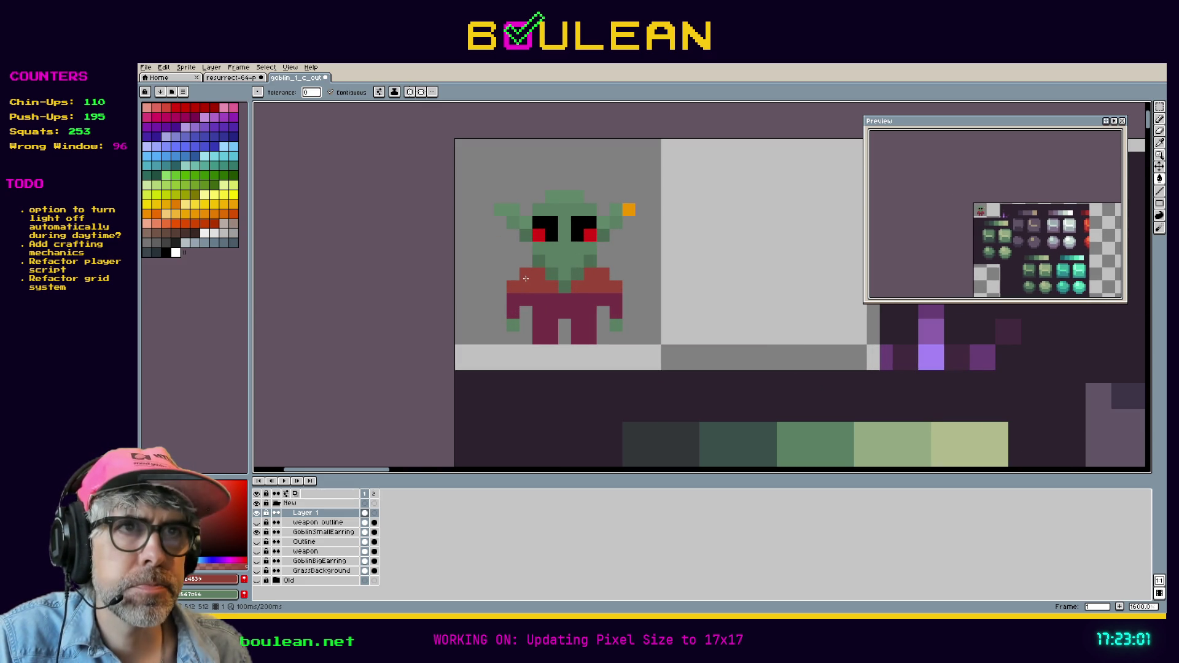
{"action": "scroll", "coordinate": [526, 278], "scroll_direction": "down", "scroll_amount": 3}
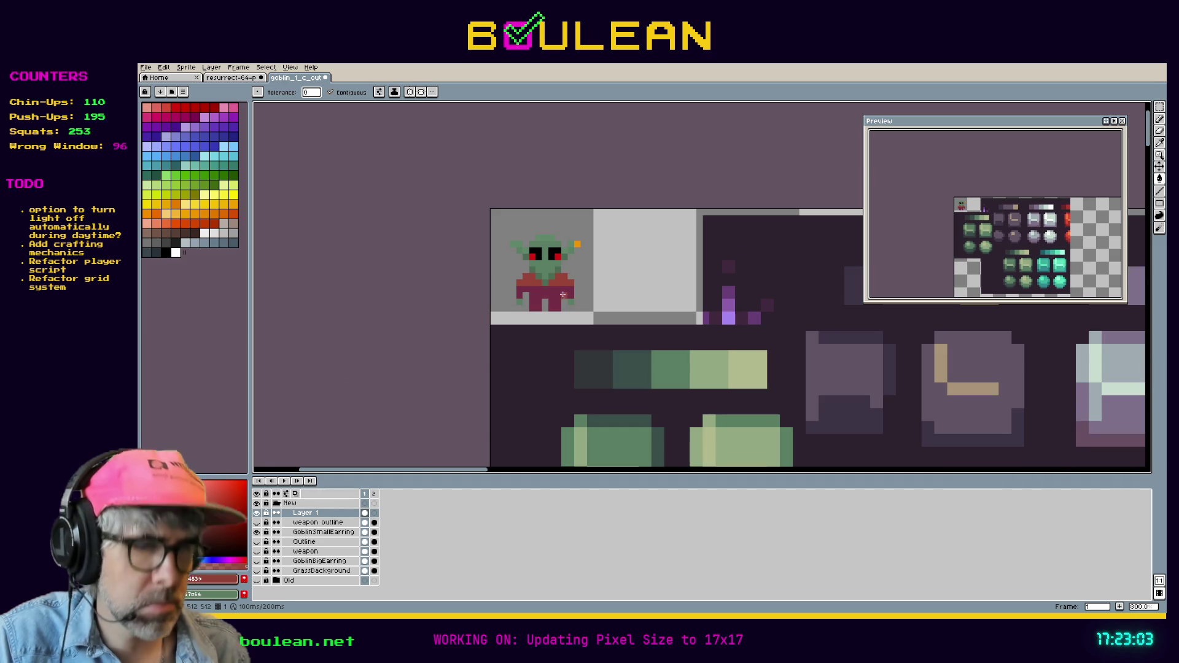
{"action": "key", "text": "g"}
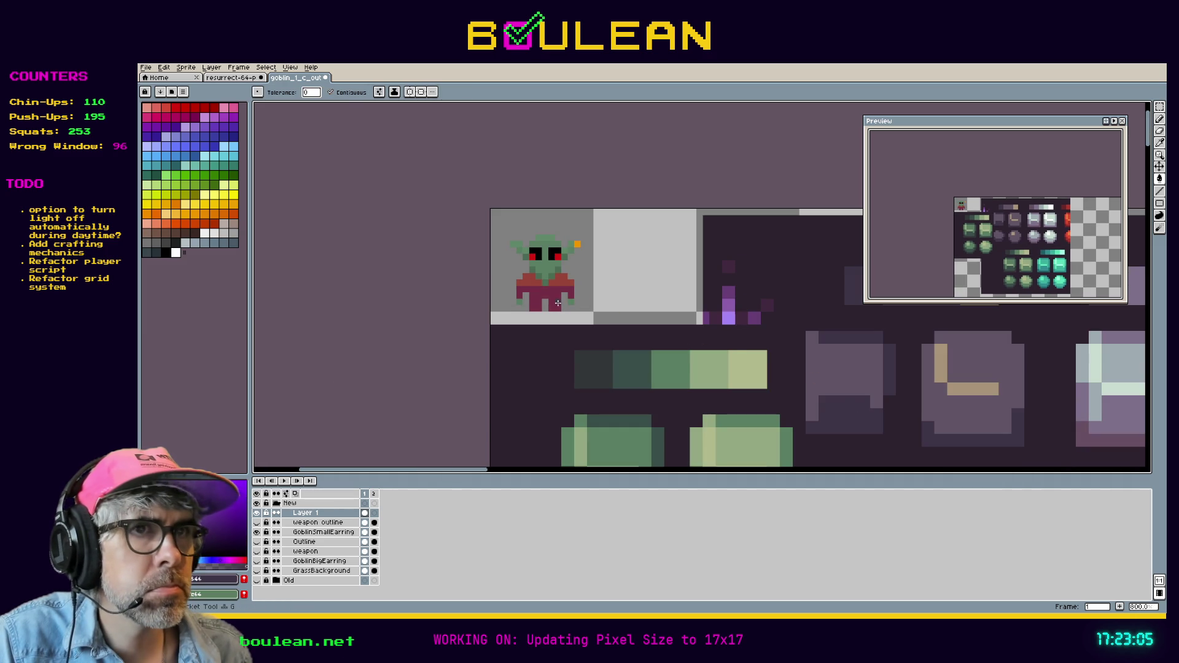
{"action": "key", "text": "i"}
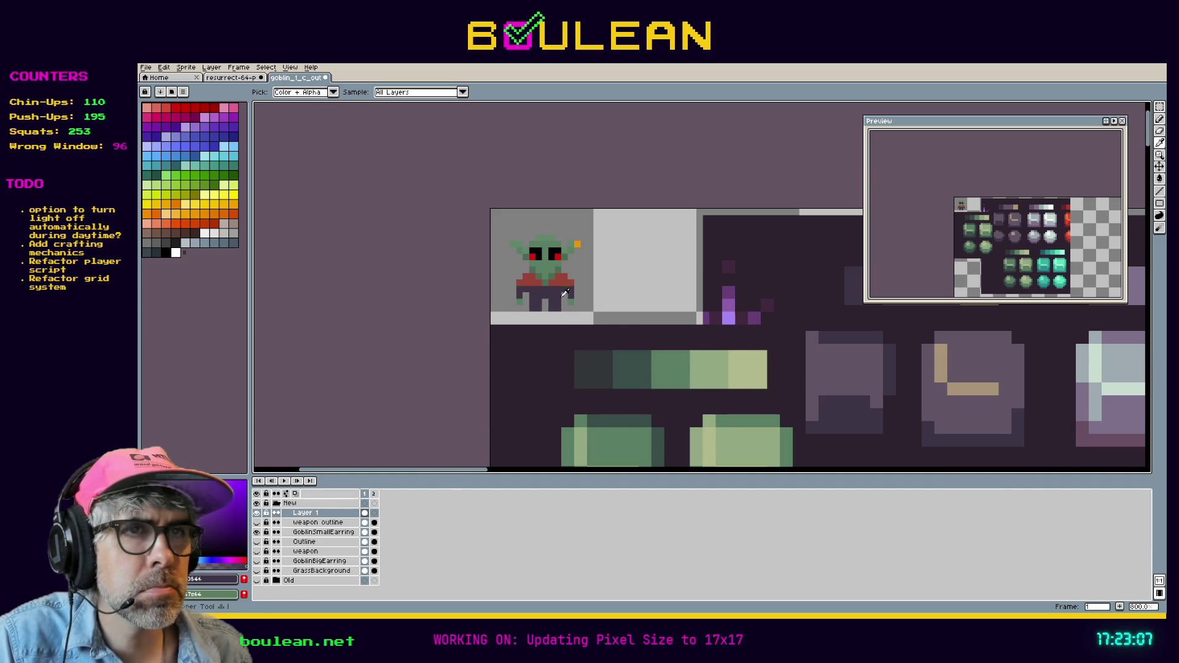
{"action": "left_click", "coordinate": [210, 579]}
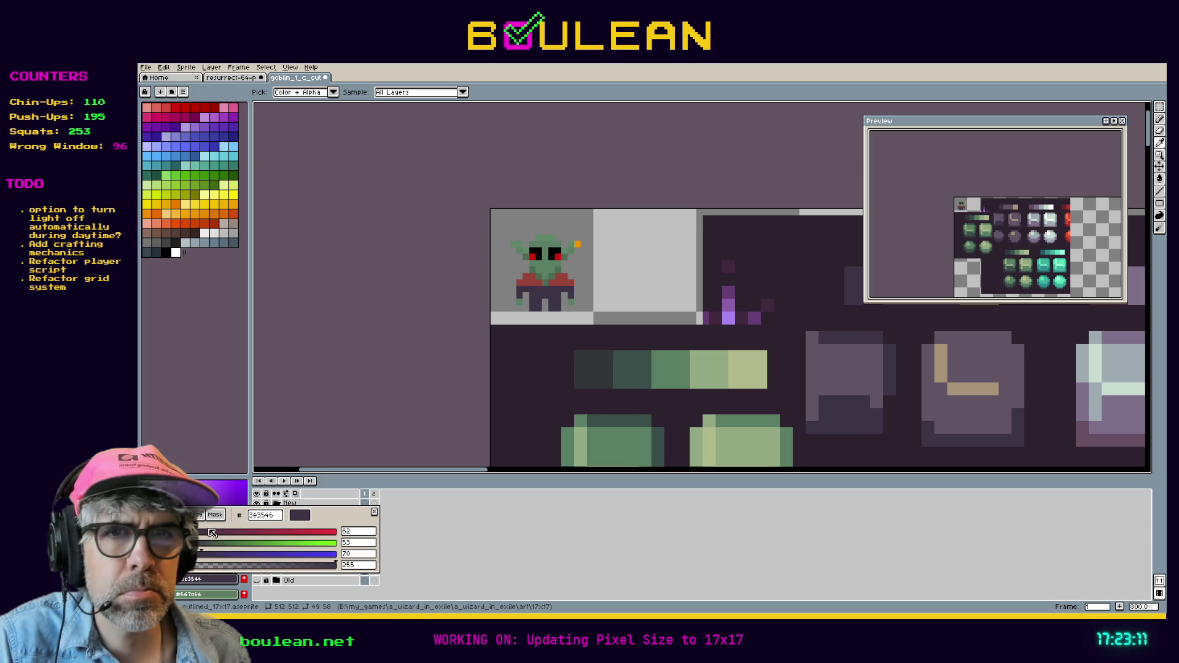
{"action": "left_click", "coordinate": [157, 515]}
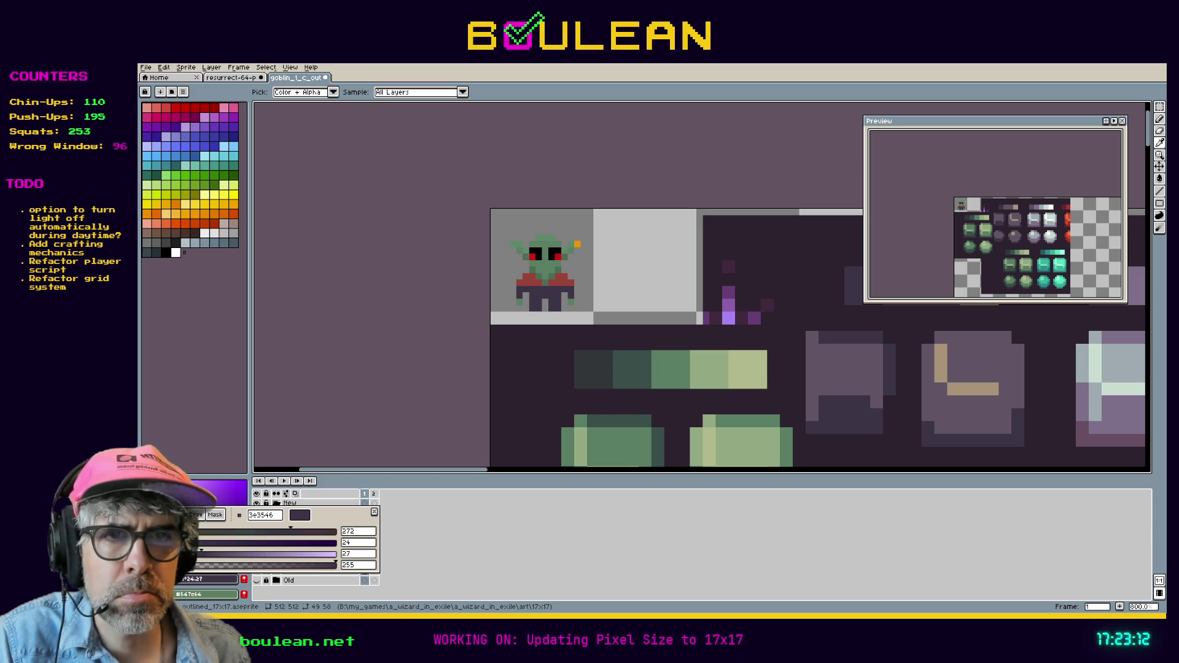
{"action": "scroll", "coordinate": [322, 543], "scroll_direction": "down", "scroll_amount": 10}
{"action": "double_click", "coordinate": [367, 556]}
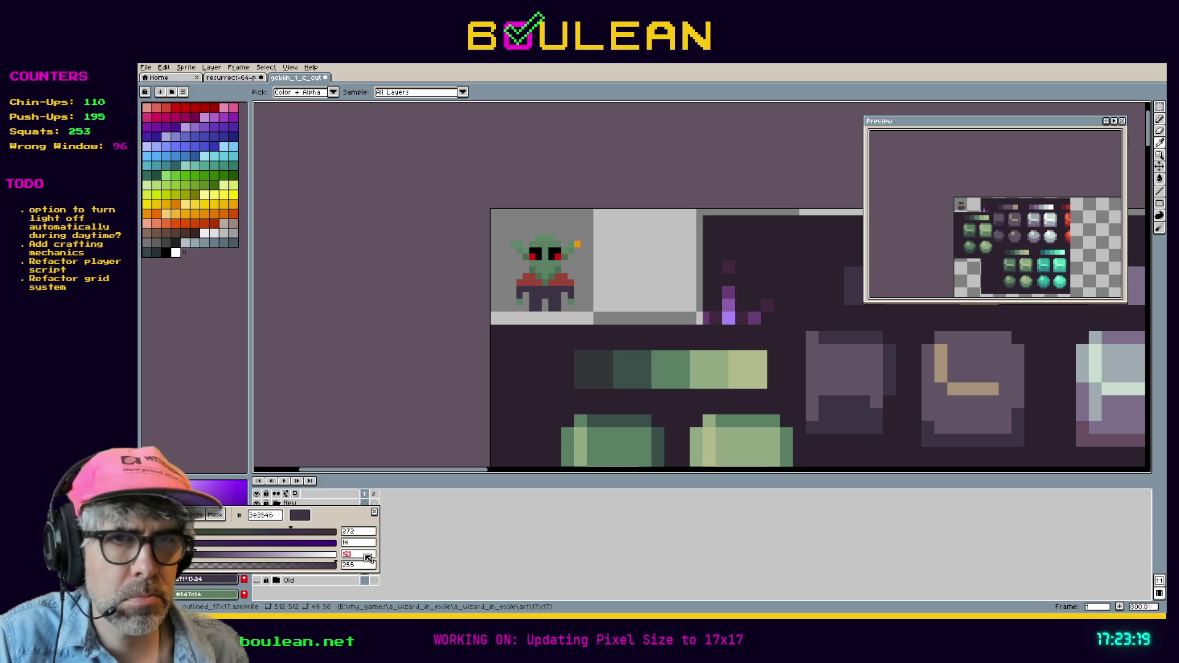
{"action": "key", "text": "Return"}
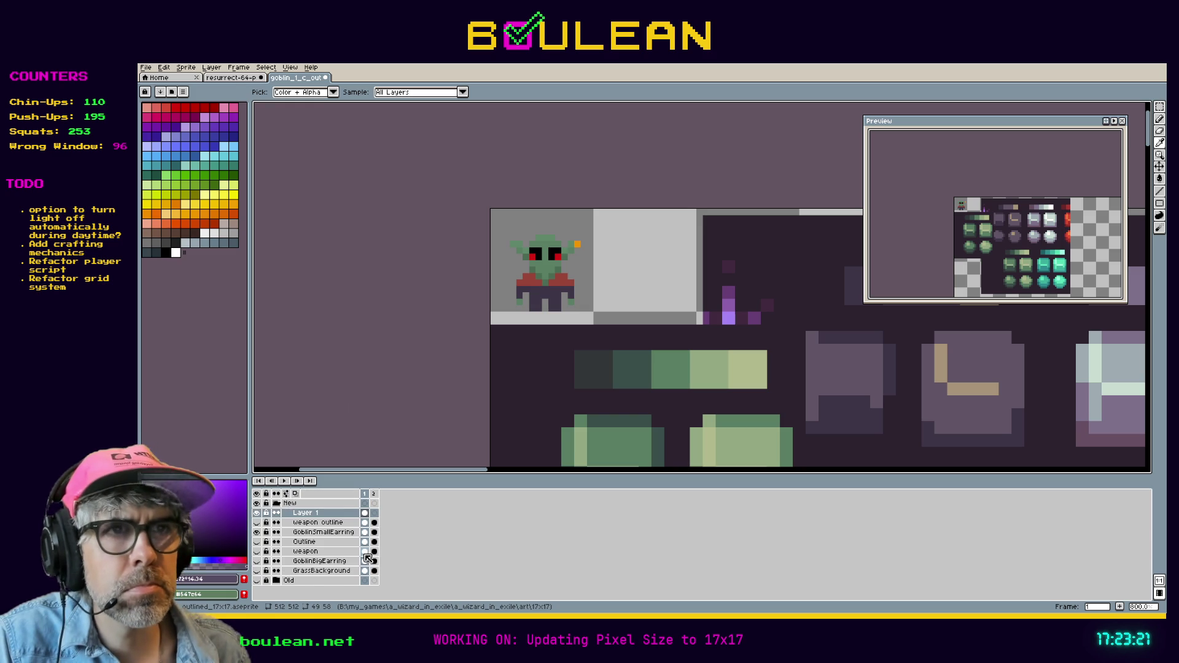
{"action": "key", "text": "g"}
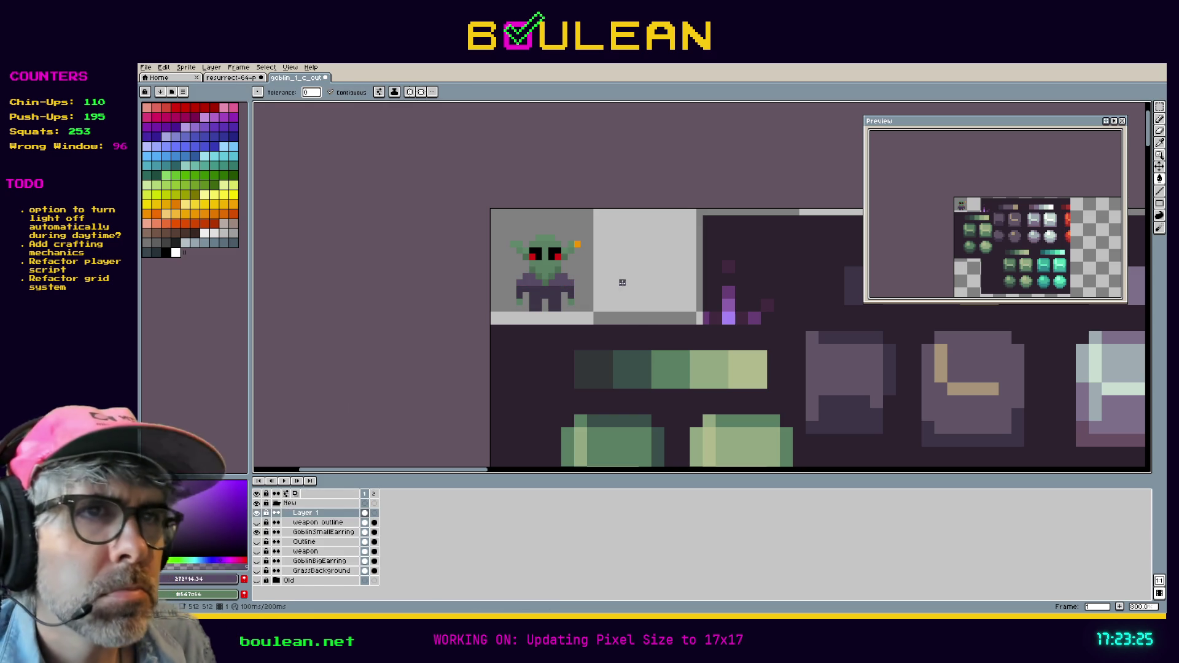
Step: Sample the goblin's body purple and paint an extra purple pixel on its torso
{"action": "scroll", "coordinate": [654, 296], "scroll_direction": "up", "scroll_amount": 3}
{"action": "mouse_move", "coordinate": [547, 256]}
{"action": "left_mouse_down"}
{"action": "mouse_move", "coordinate": [628, 282]}
{"action": "mouse_move", "coordinate": [682, 332]}
{"action": "left_mouse_up"}
{"action": "key", "text": "i"}
{"action": "left_click", "coordinate": [604, 346]}
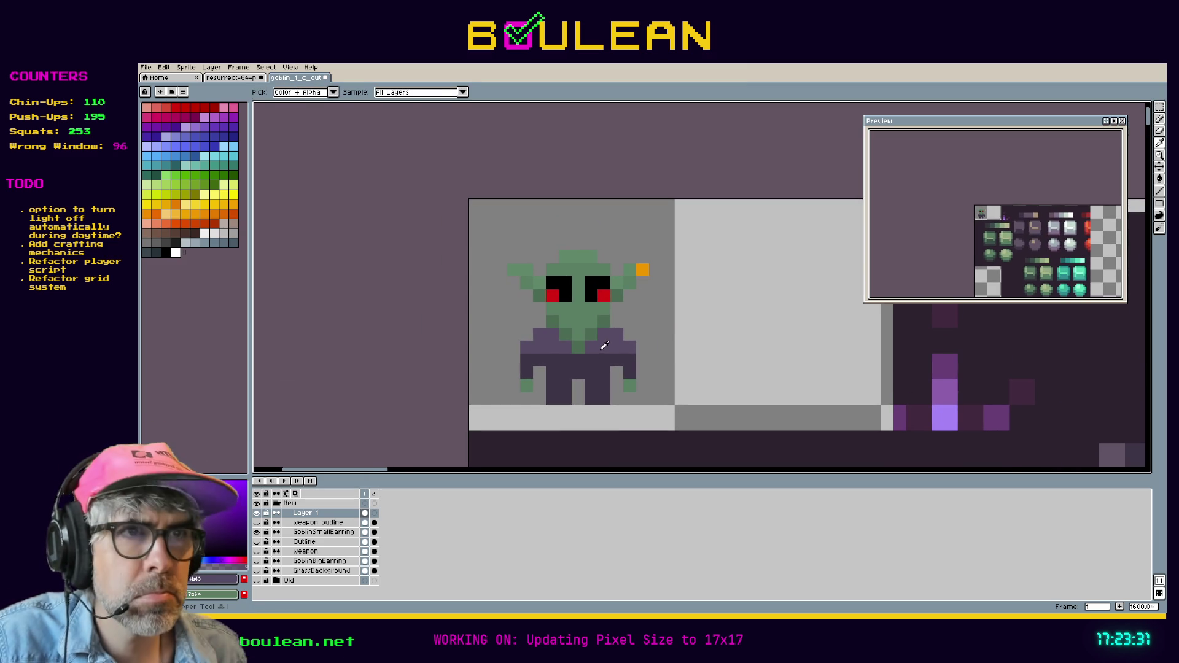
{"action": "key", "text": "b"}
{"action": "left_click", "coordinate": [591, 361]}
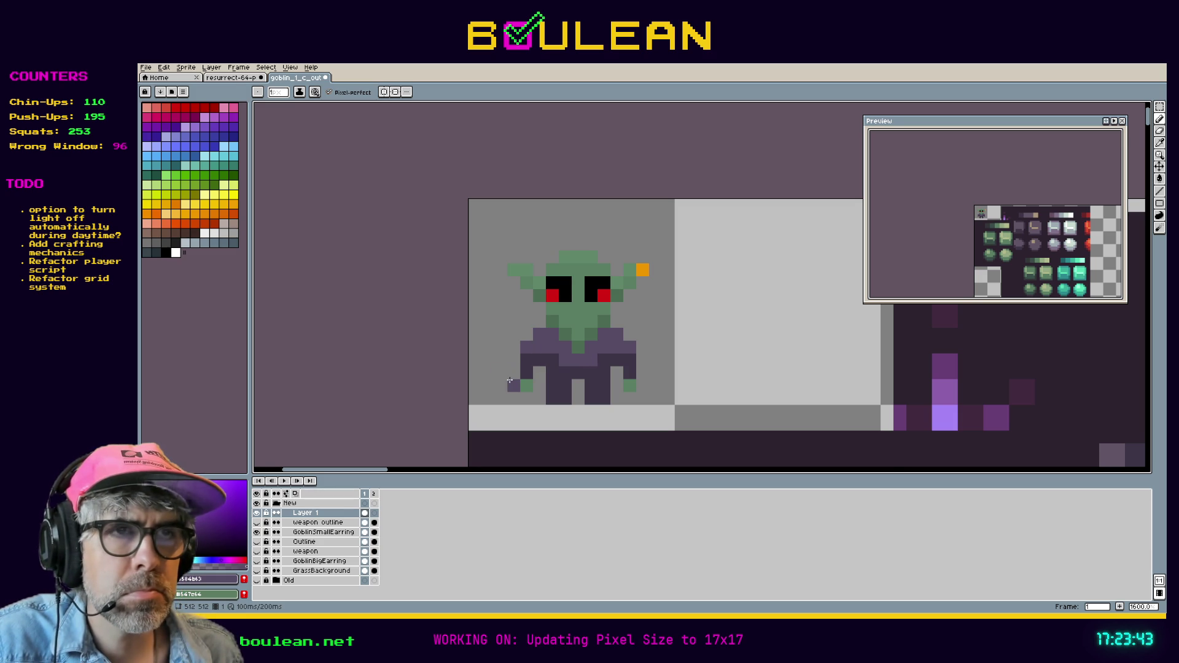
Step: Check the resurrect-64 palette sheet, then return to the goblin sprite
{"action": "scroll", "coordinate": [502, 368], "scroll_direction": "down", "scroll_amount": 5}
{"action": "mouse_move", "coordinate": [825, 410]}
{"action": "left_mouse_down"}
{"action": "mouse_move", "coordinate": [645, 310]}
{"action": "mouse_move", "coordinate": [693, 338]}
{"action": "left_mouse_up"}
{"action": "left_click", "coordinate": [227, 79]}
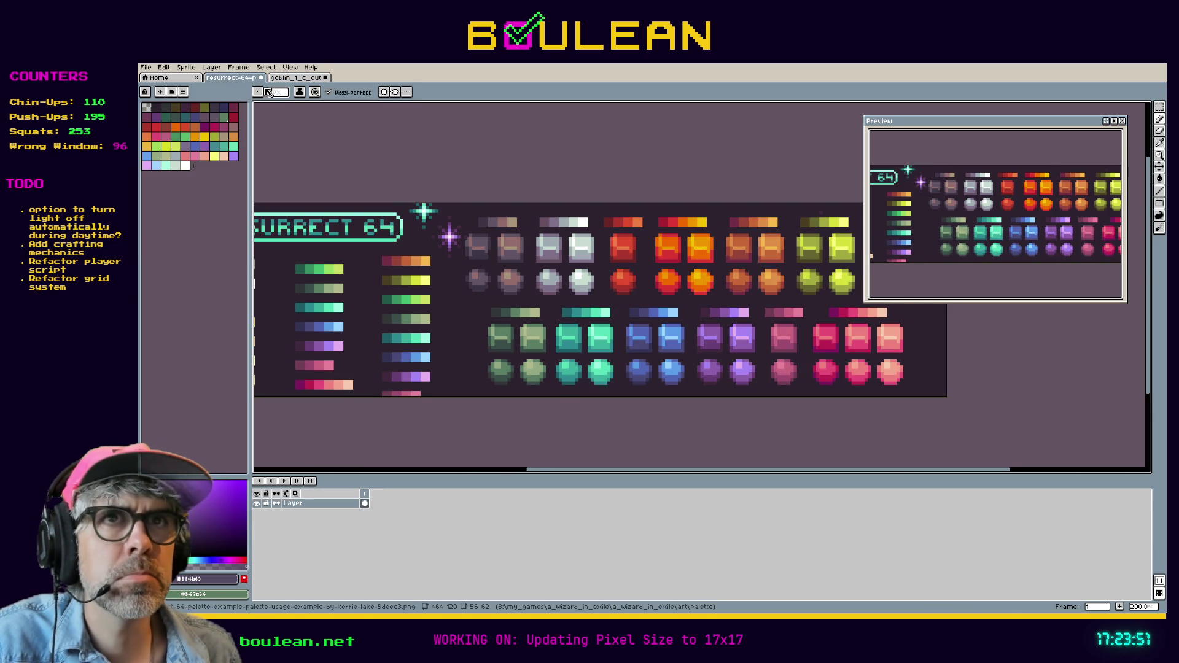
{"action": "left_click", "coordinate": [298, 77]}
{"action": "scroll", "coordinate": [431, 306], "scroll_direction": "up", "scroll_amount": 5}
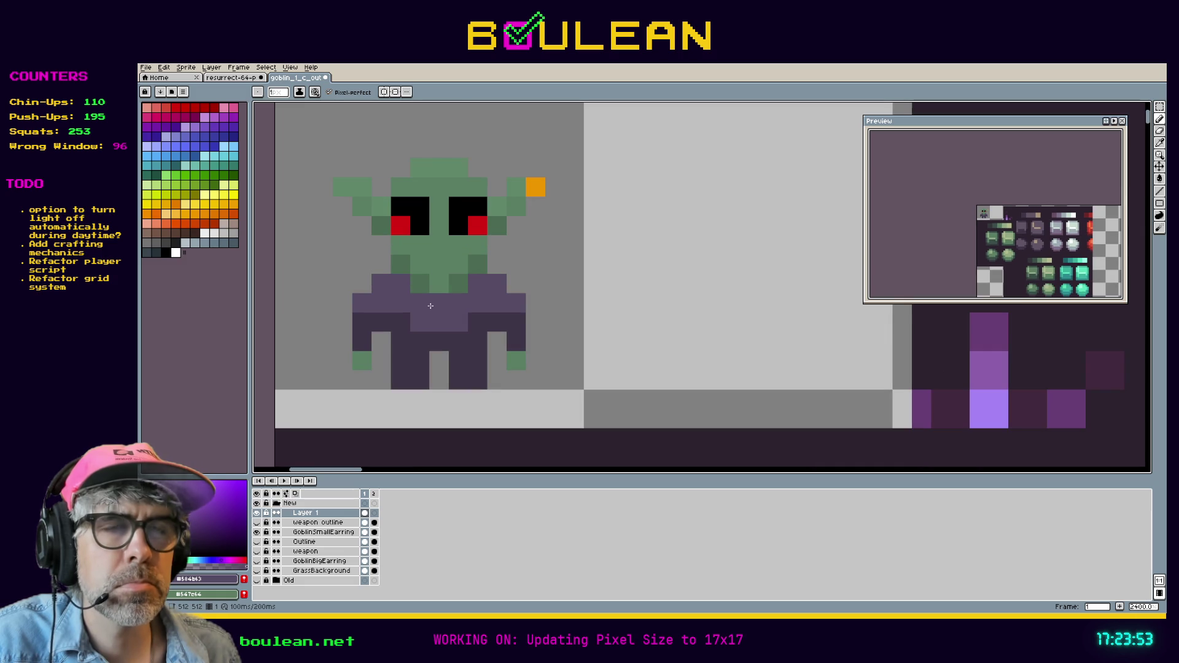
{"action": "key", "text": "i"}
Step: Darken the shirt purple to lightness 31 in the HSL colour editor
{"action": "left_click", "coordinate": [227, 579]}
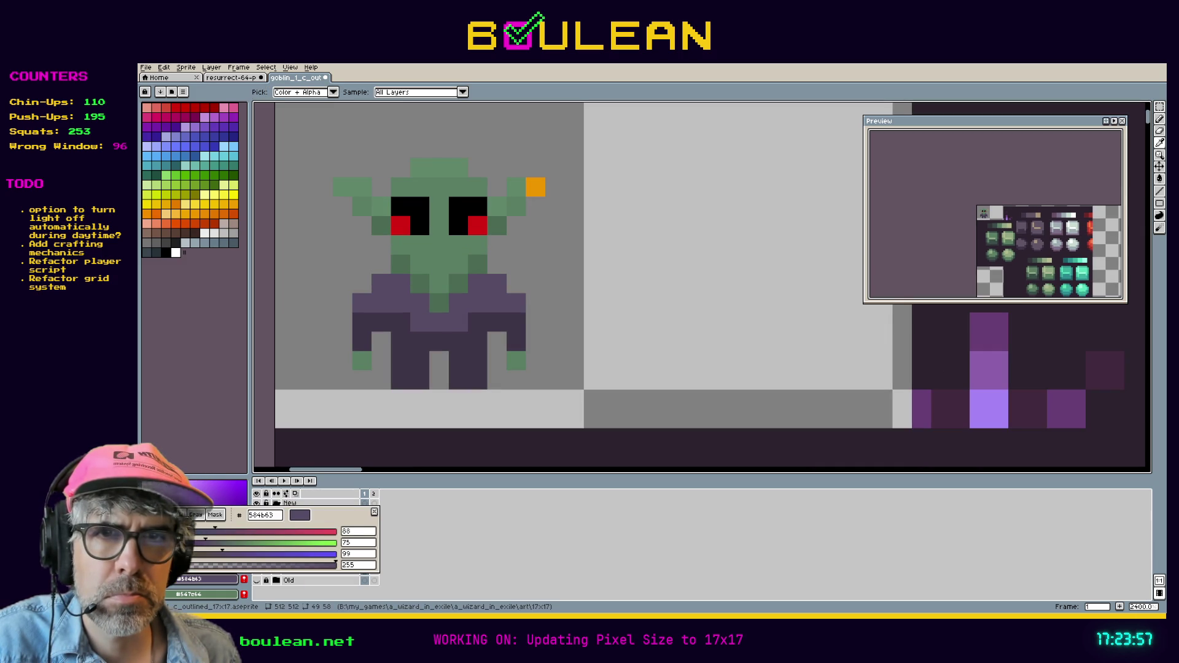
{"action": "left_click", "coordinate": [184, 515]}
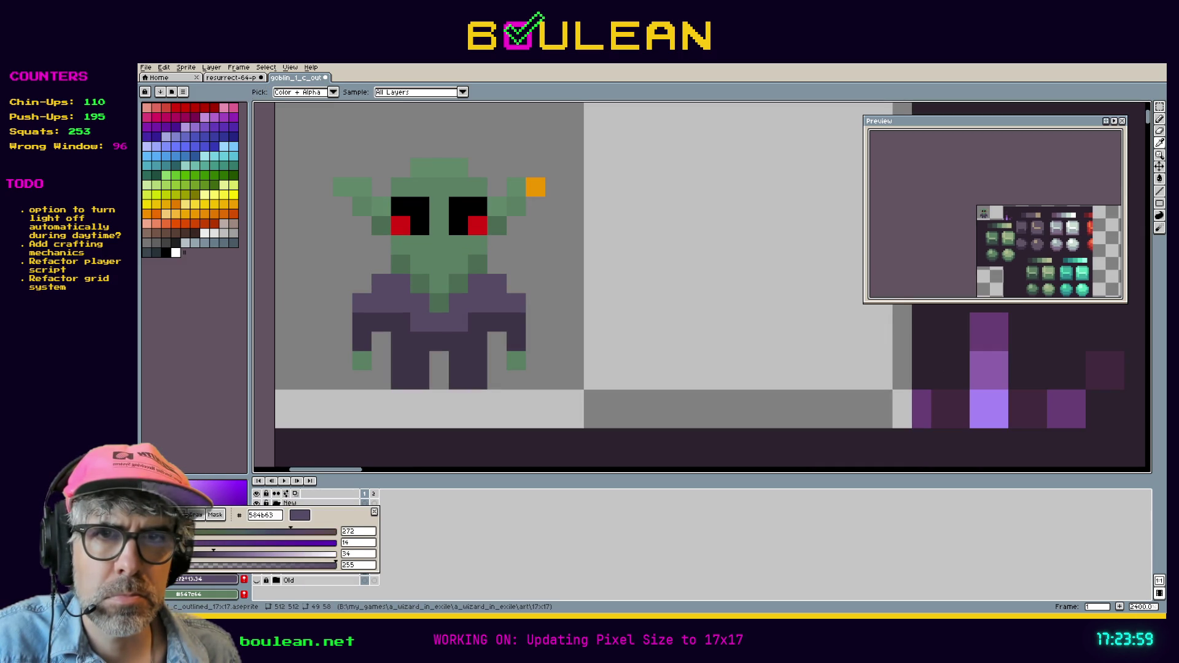
{"action": "left_click", "coordinate": [348, 554]}
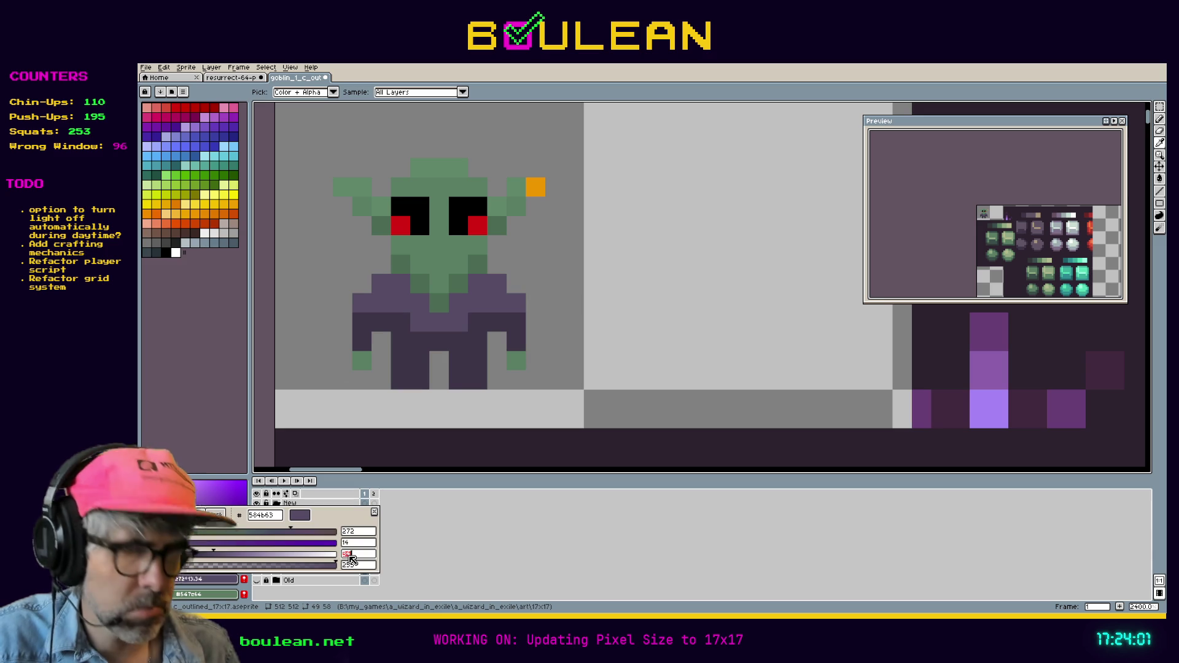
{"action": "type", "text": "31"}
{"action": "key", "text": "Return"}
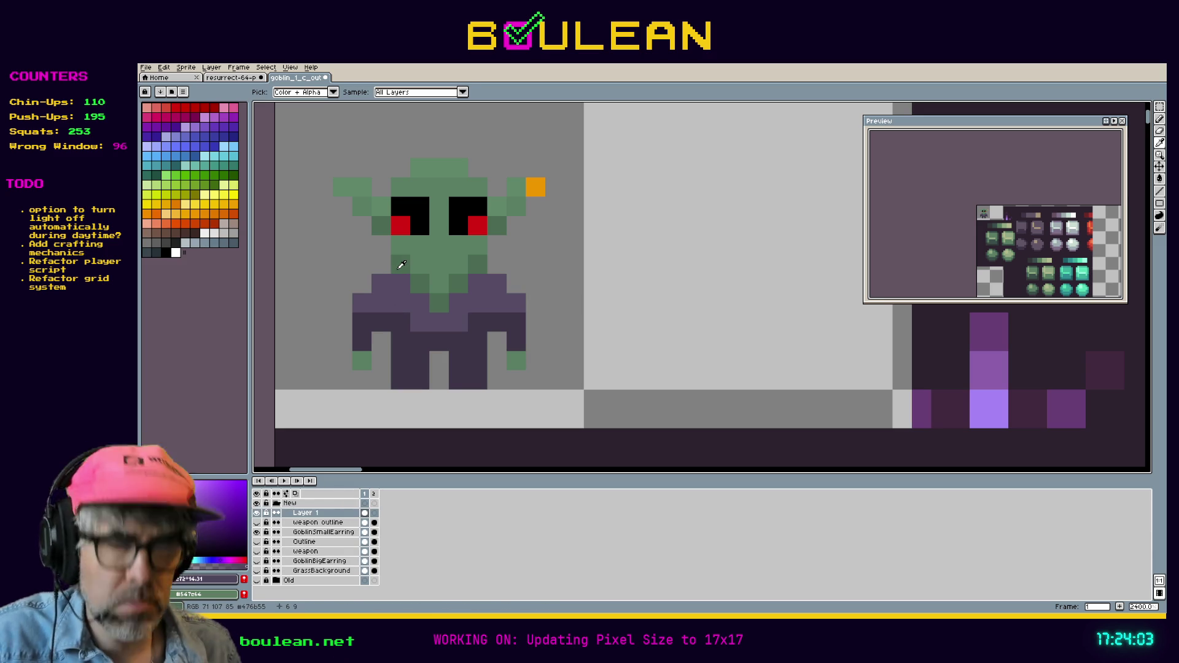
{"action": "key", "text": "b"}
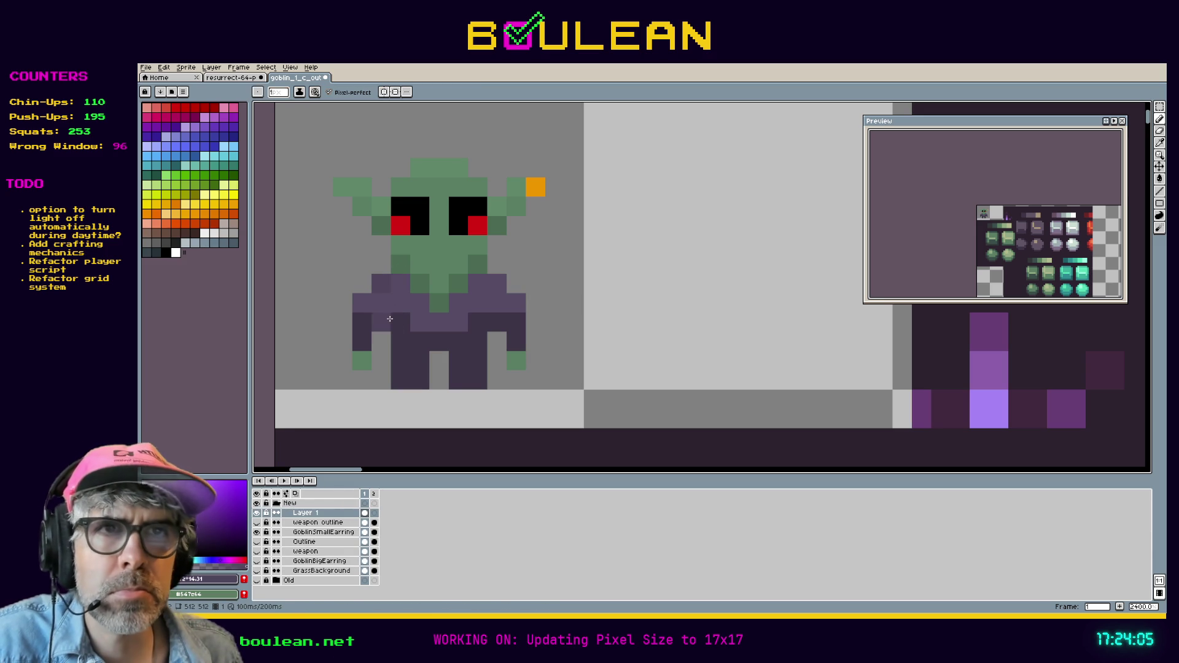
Step: Re-sample the shirt purple and adjust its value in the HSV editor
{"action": "key", "text": "i"}
{"action": "left_click", "coordinate": [378, 298]}
{"action": "left_click", "coordinate": [186, 581]}
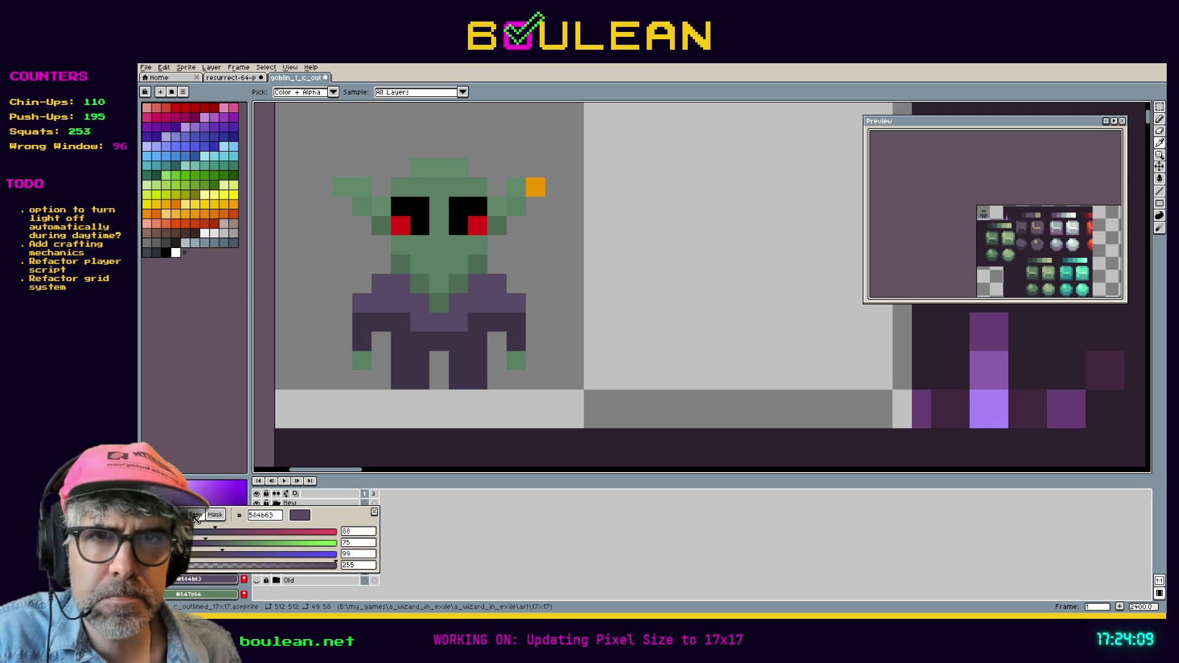
{"action": "left_click", "coordinate": [161, 515]}
{"action": "left_click", "coordinate": [359, 556]}
{"action": "key", "text": "Escape"}
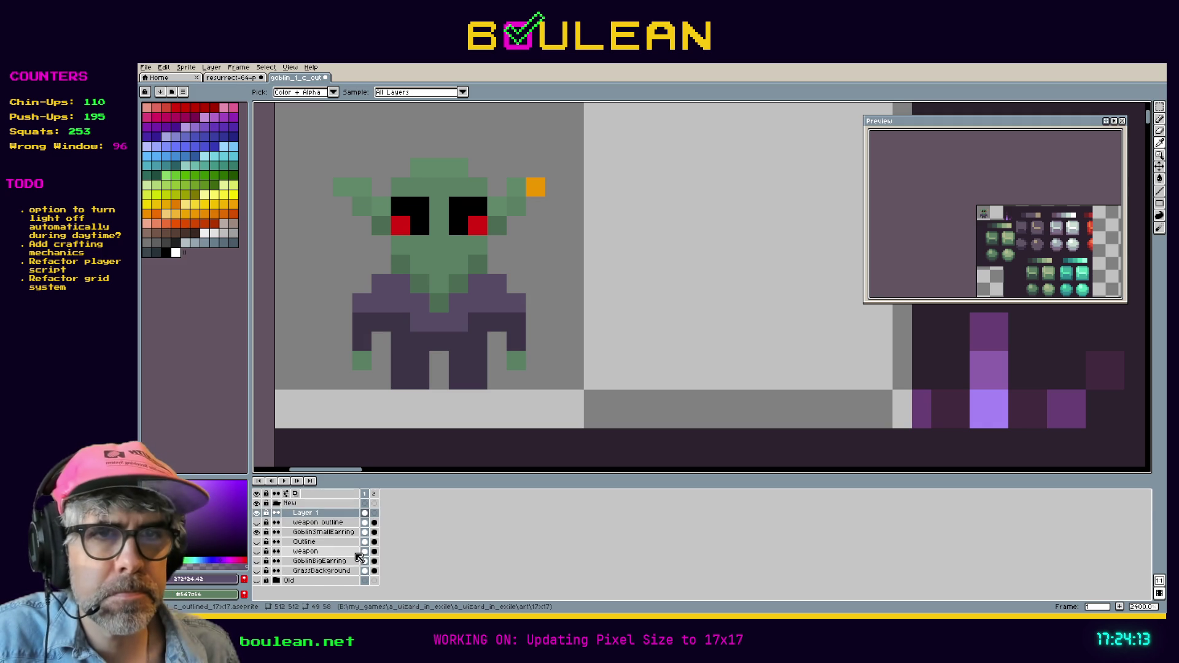
{"action": "key", "text": "b"}
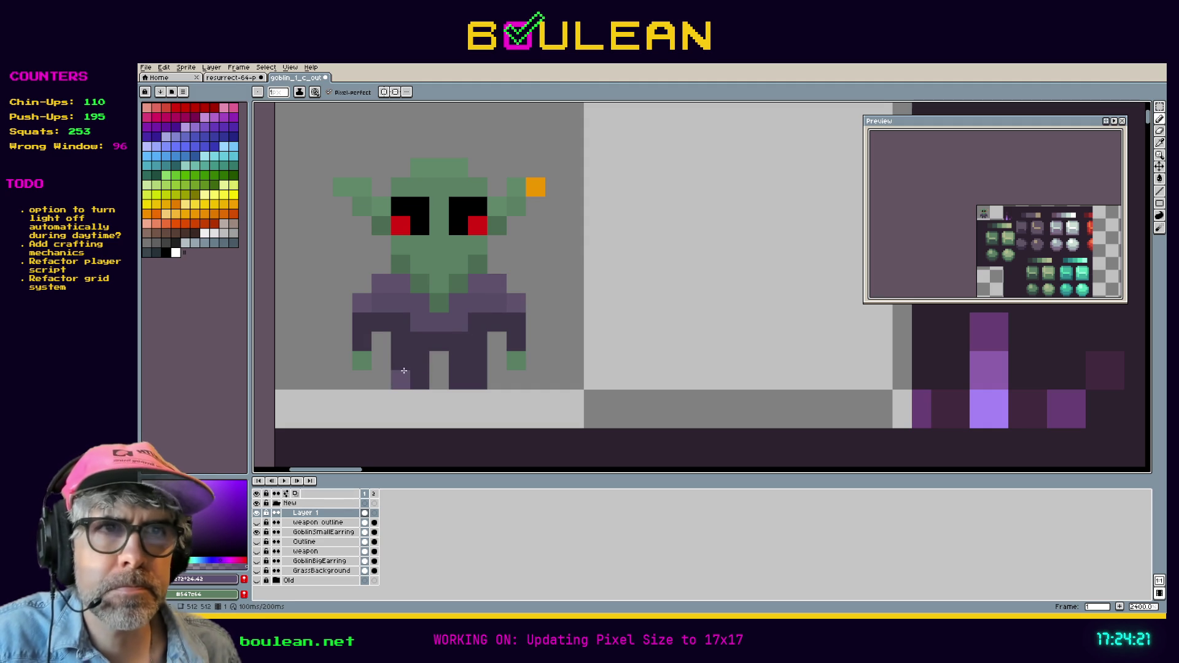
Step: Sample the leg purple and lower its value from 27 to 24 for shading
{"action": "key", "text": "i"}
{"action": "left_click", "coordinate": [401, 356]}
{"action": "left_click", "coordinate": [199, 581]}
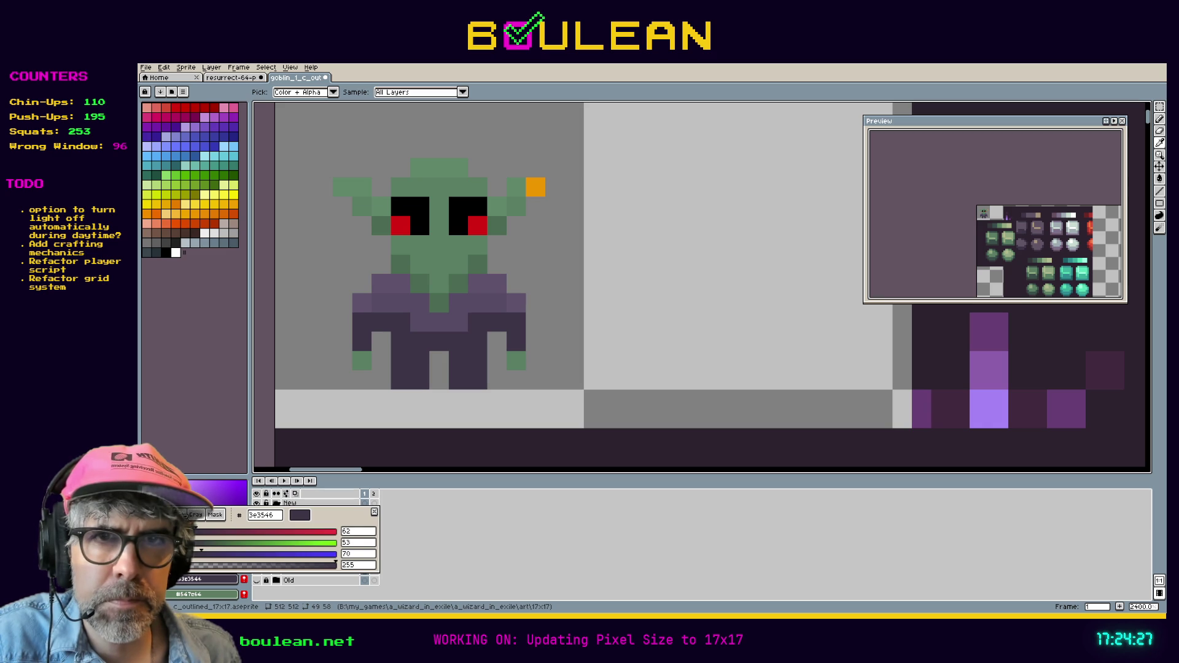
{"action": "left_click", "coordinate": [186, 514]}
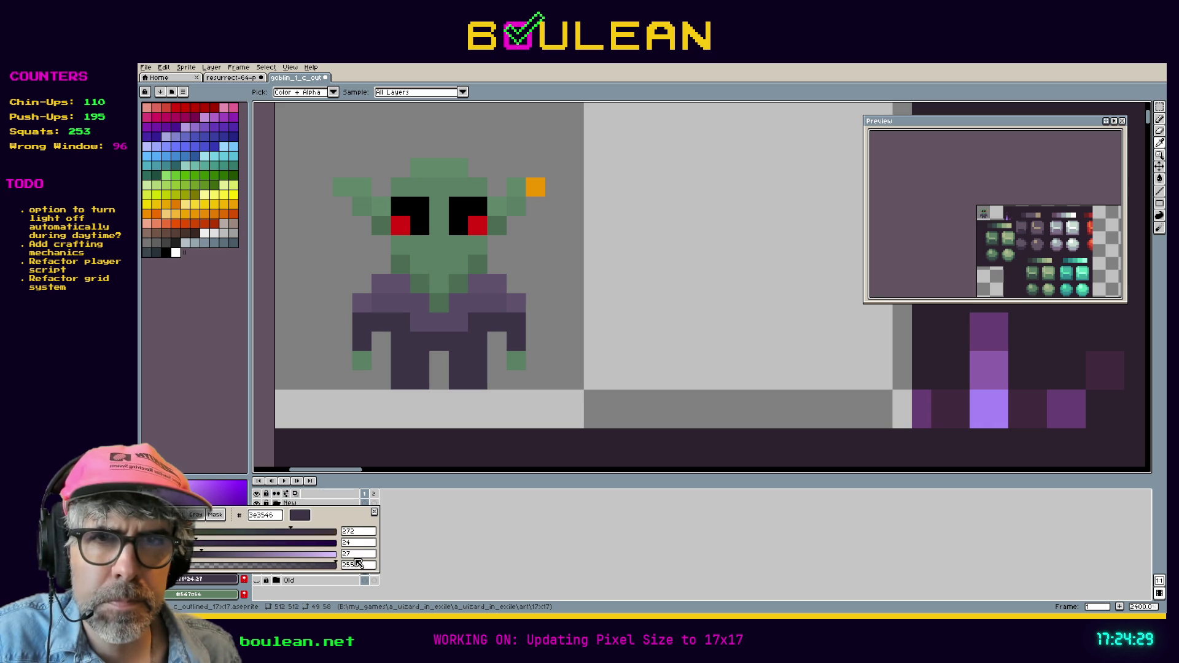
{"action": "left_click", "coordinate": [360, 555]}
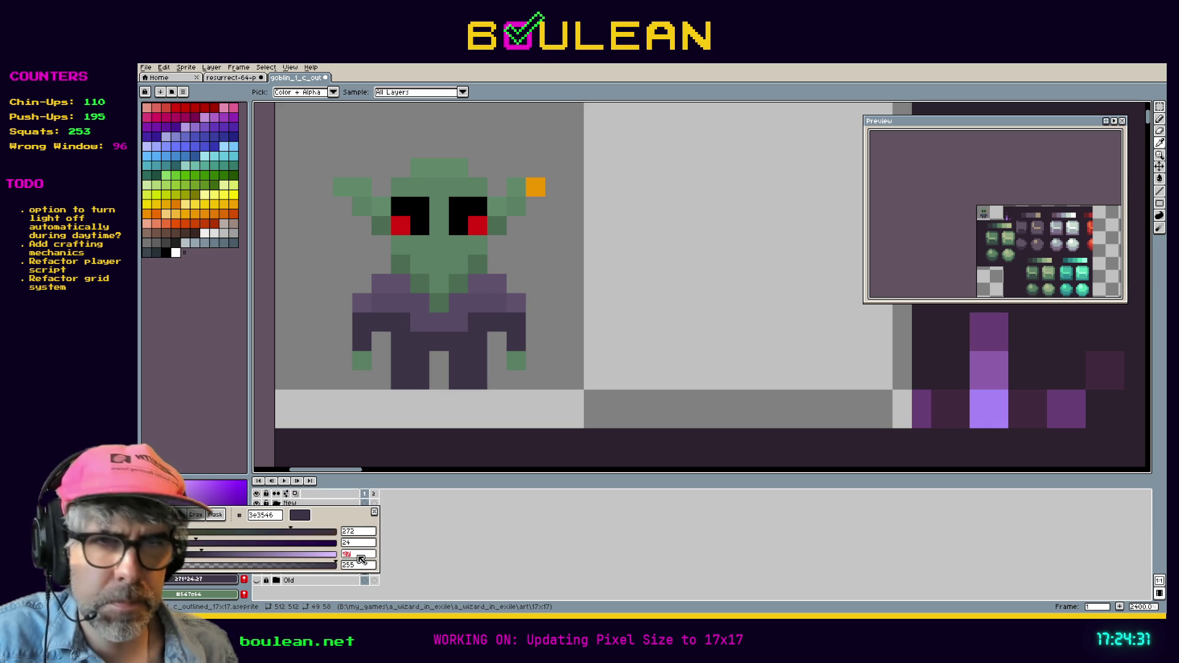
{"action": "type", "text": "24"}
{"action": "key", "text": "Return"}
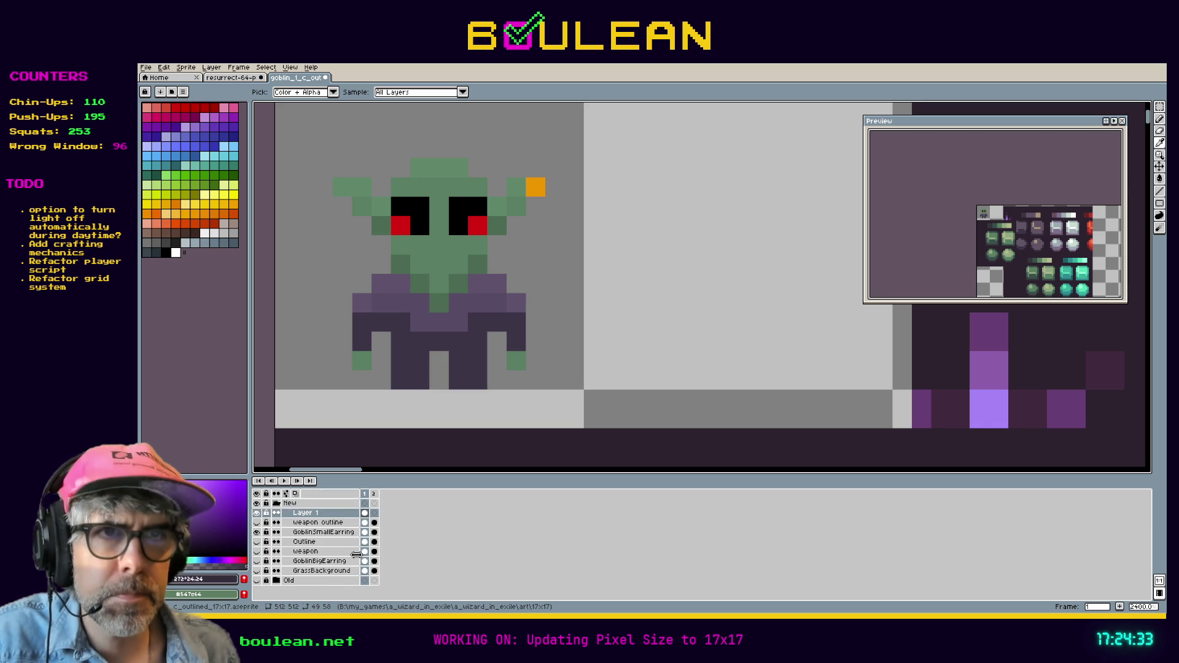
{"action": "key", "text": "b"}
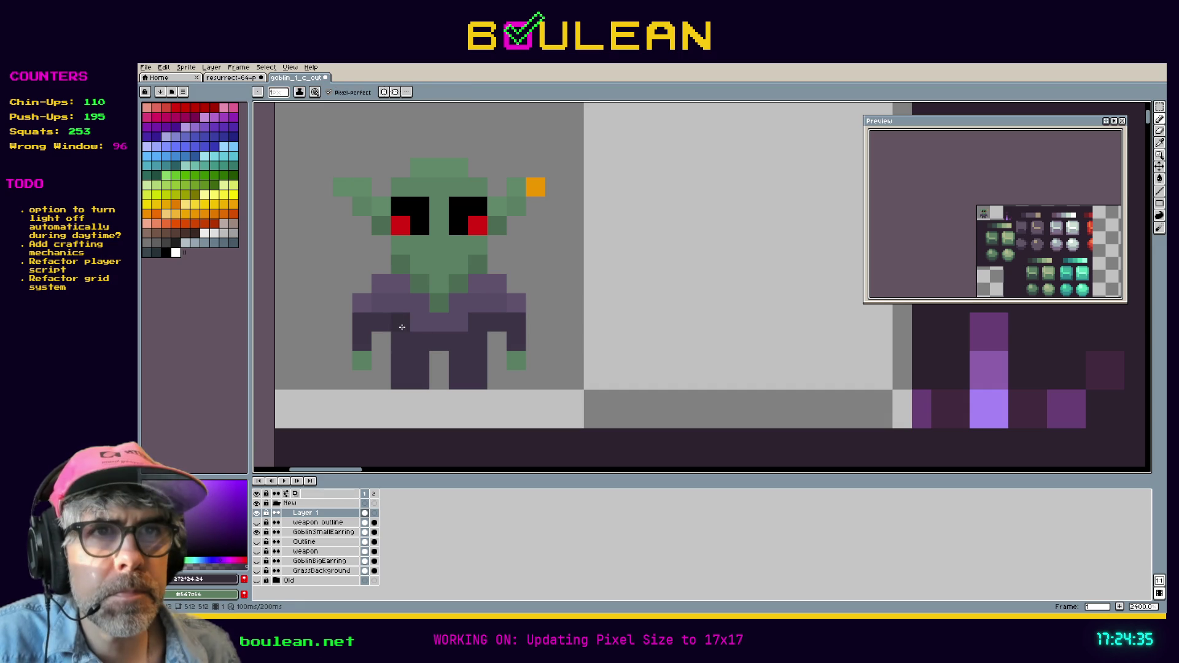
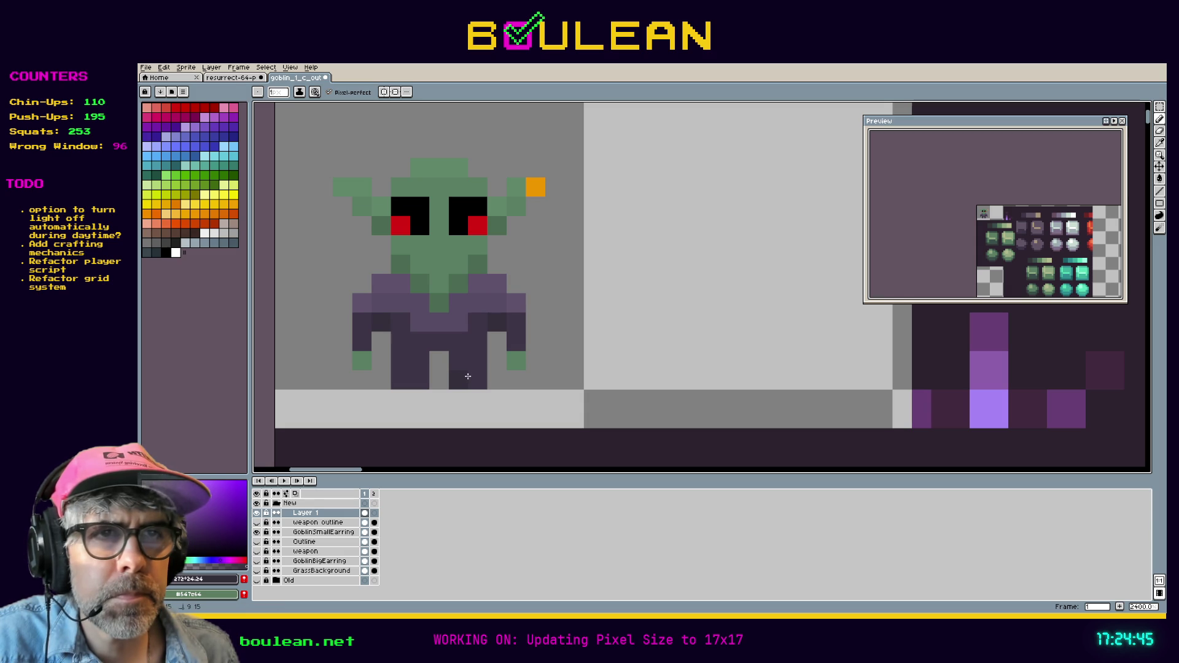
Step: Eyedrop the tan from the sheet and bucket-fill the goblin's feet with it
{"action": "scroll", "coordinate": [400, 387], "scroll_direction": "down", "scroll_amount": 1}
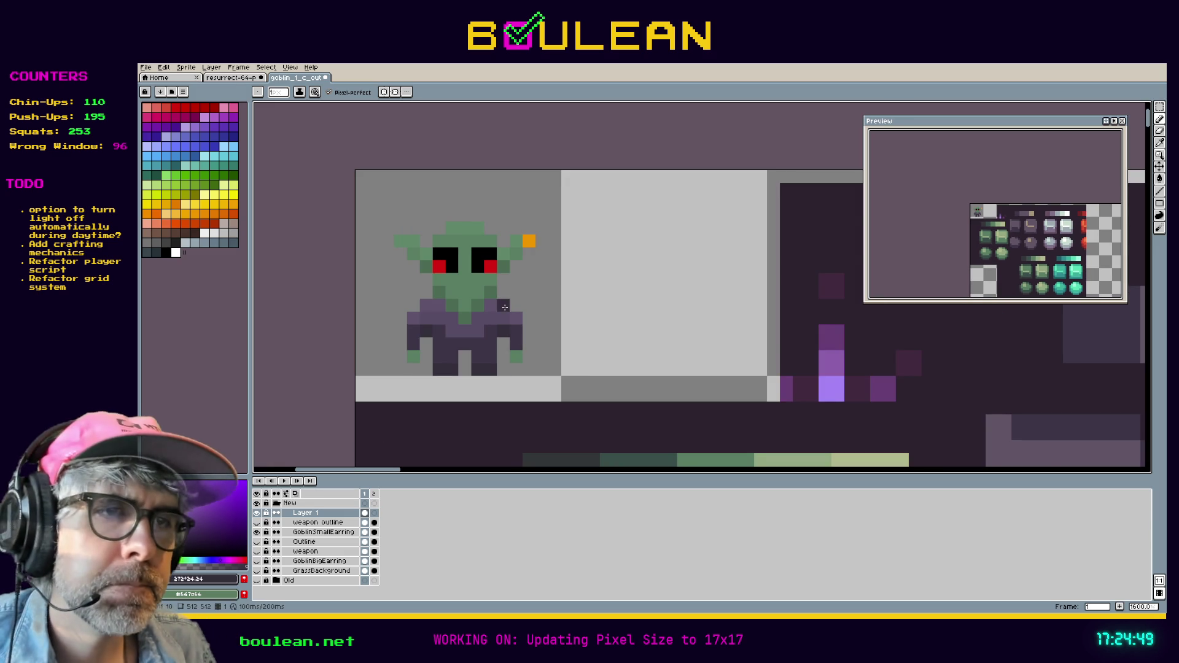
{"action": "scroll", "coordinate": [535, 329], "scroll_direction": "down", "scroll_amount": 2}
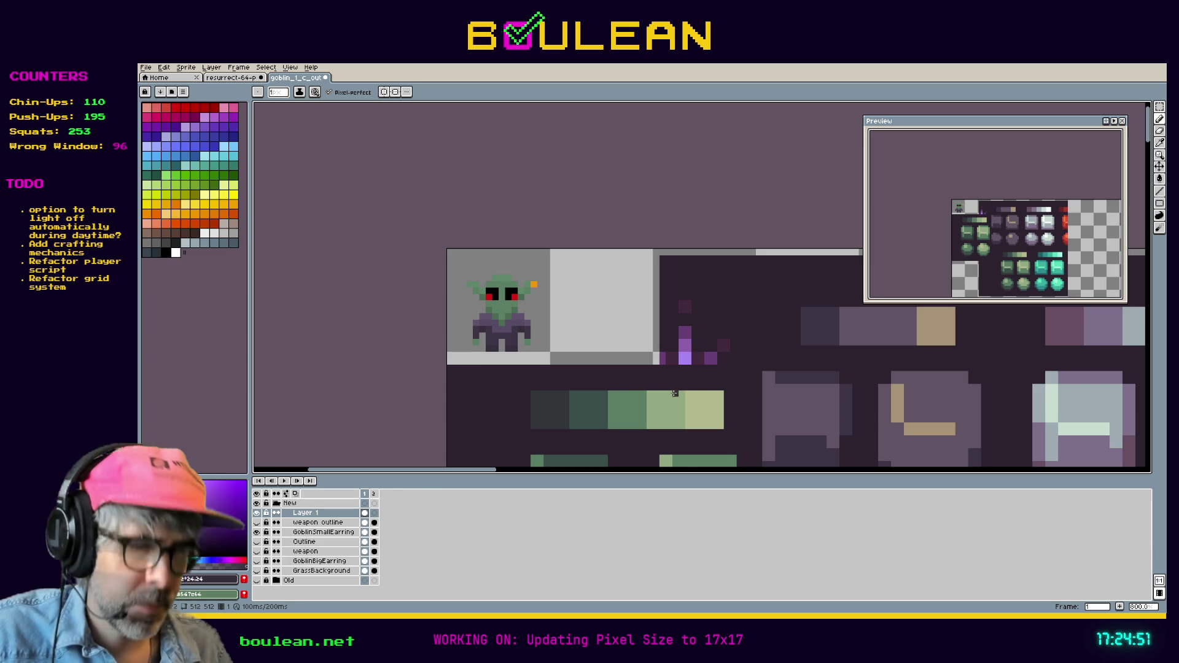
{"action": "scroll", "coordinate": [669, 393], "scroll_direction": "down", "scroll_amount": 1}
{"action": "key", "text": "i"}
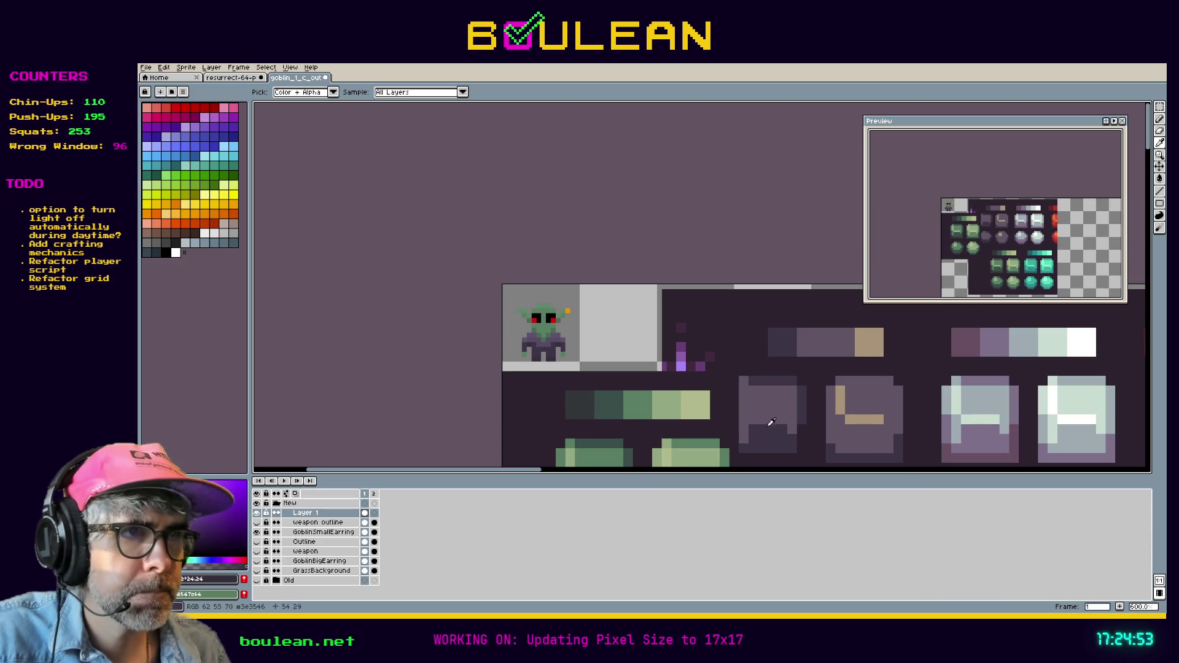
{"action": "left_click", "coordinate": [875, 347]}
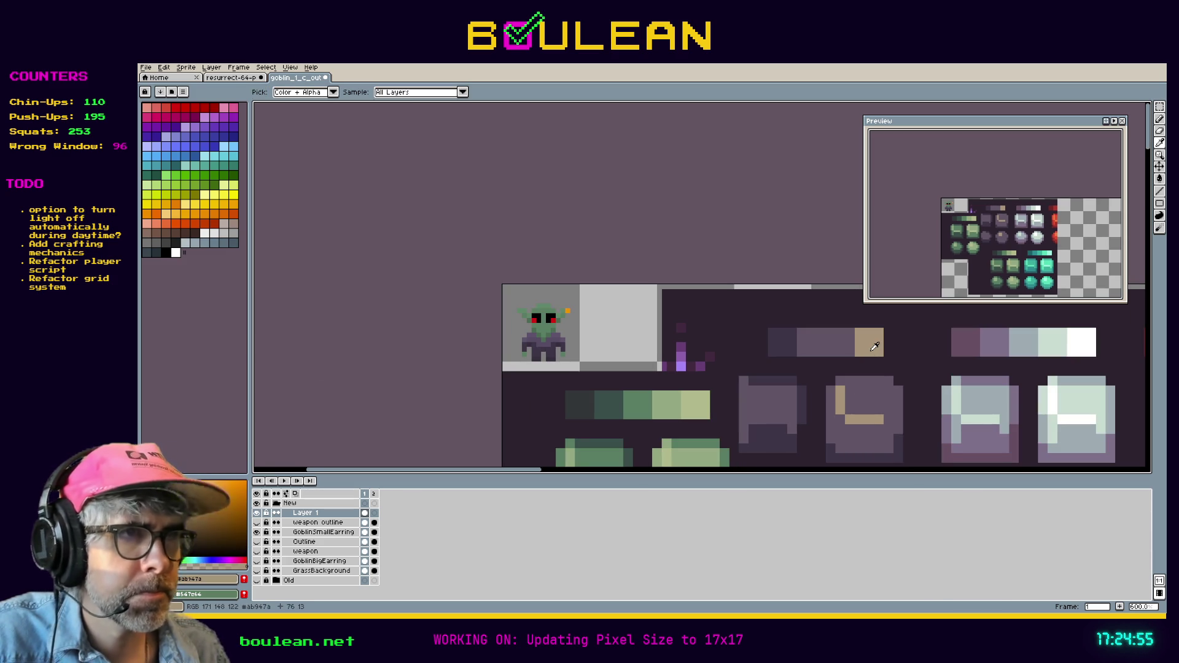
{"action": "scroll", "coordinate": [593, 375], "scroll_direction": "up", "scroll_amount": 5}
{"action": "key", "text": "g"}
{"action": "left_click", "coordinate": [448, 294]}
{"action": "left_click", "coordinate": [390, 294]}
{"action": "left_click", "coordinate": [521, 299]}
{"action": "scroll", "coordinate": [525, 303], "scroll_direction": "down", "scroll_amount": 2}
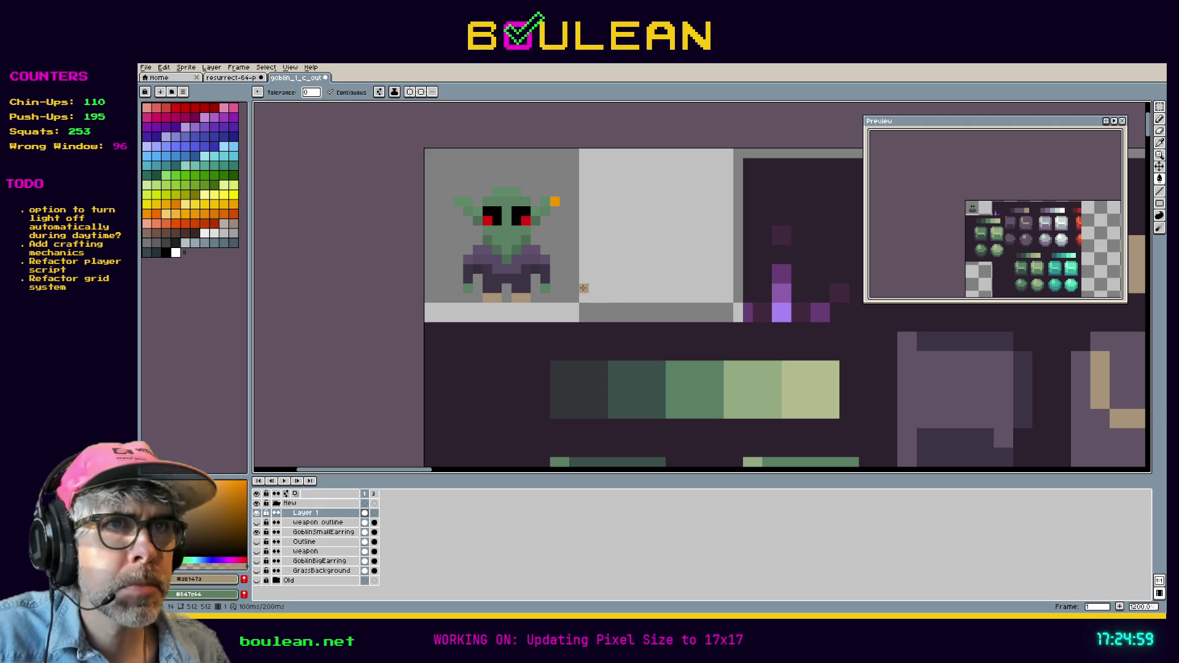
Step: Pick the goblin's skin green and refill both feet with it
{"action": "key", "text": "i"}
{"action": "left_click", "coordinate": [509, 239]}
{"action": "key", "text": "g"}
{"action": "left_click", "coordinate": [520, 299]}
{"action": "left_click", "coordinate": [492, 299]}
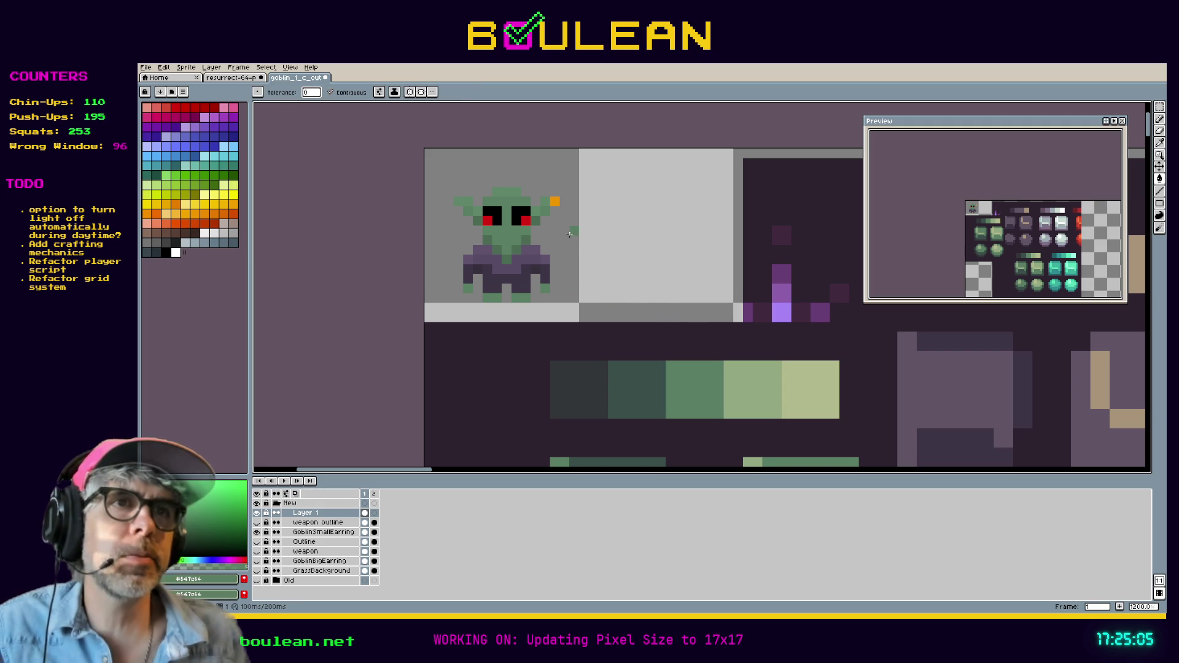
{"action": "key", "text": "h"}
{"action": "left_click_drag", "start_coordinate": [570, 215], "coordinate": [624, 248]}
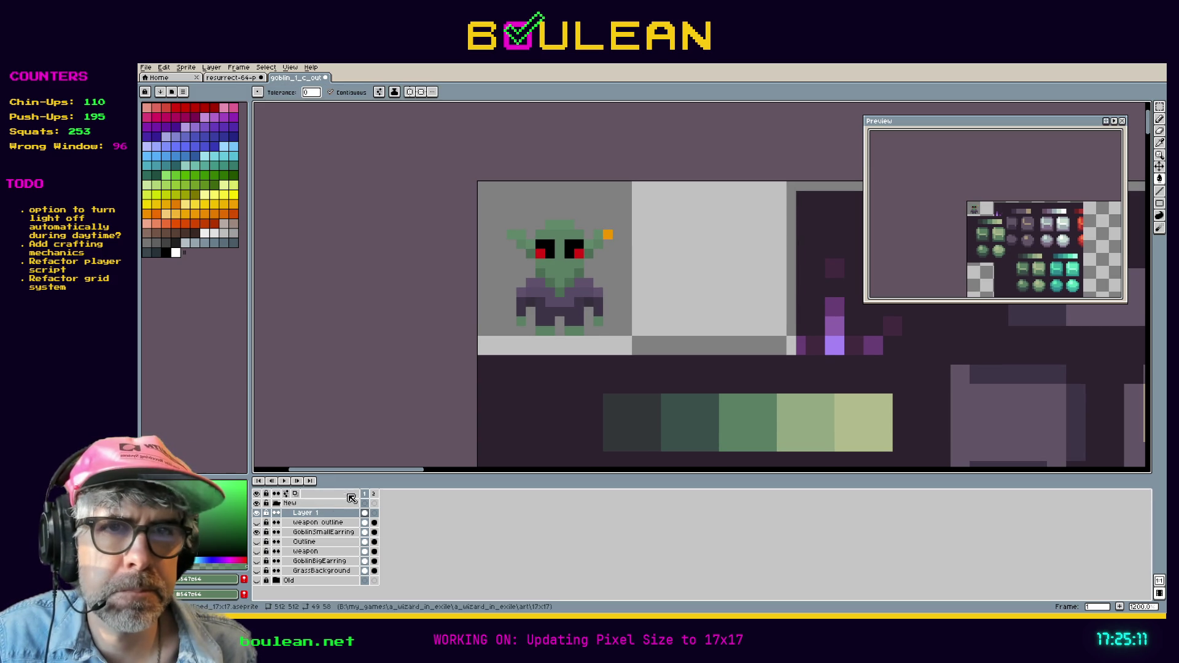
Step: Make the Outline layer visible and marquee-select a box around the goblin
{"action": "double_click", "coordinate": [297, 543]}
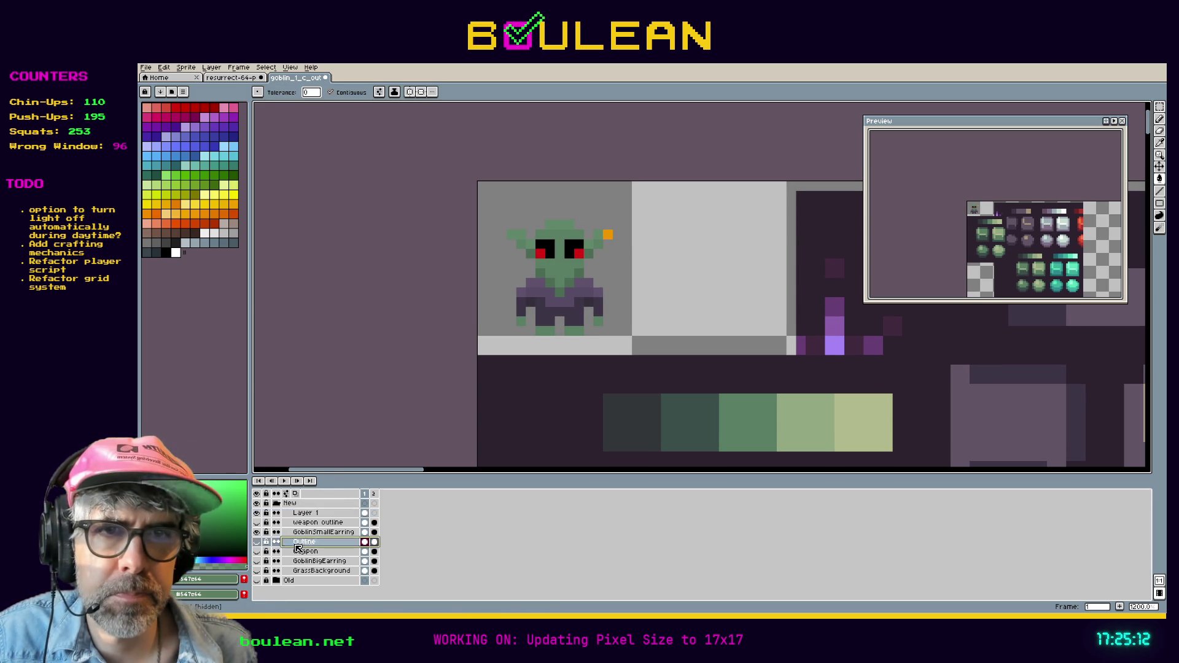
{"action": "left_click", "coordinate": [258, 543]}
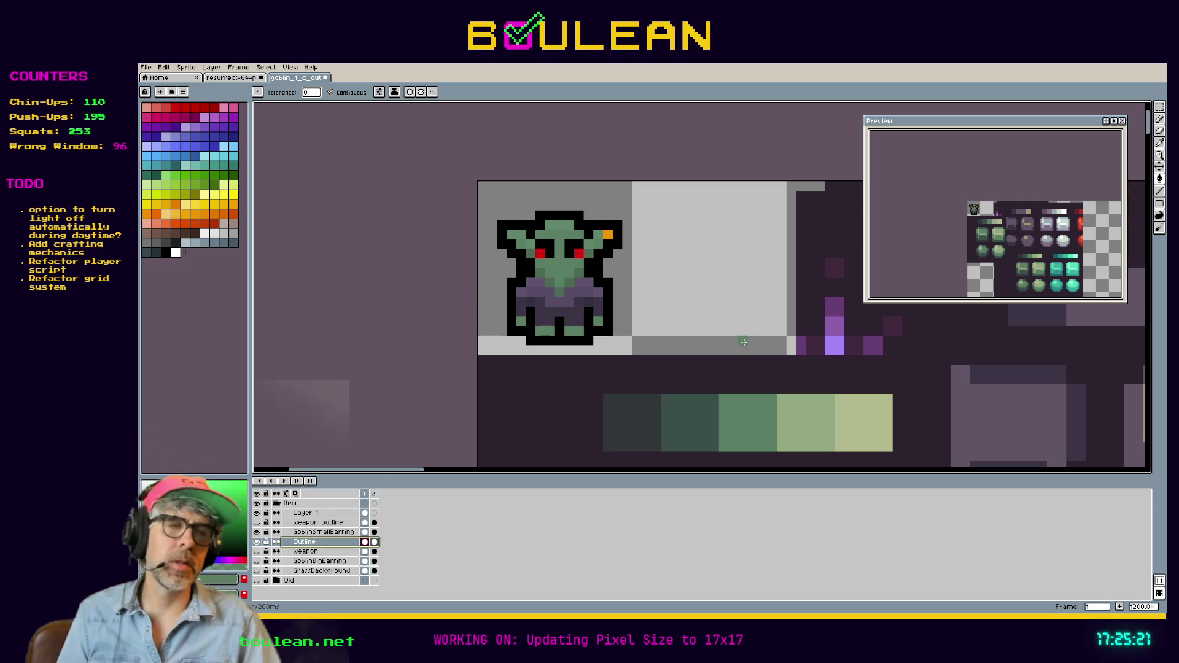
{"action": "scroll", "coordinate": [683, 354], "scroll_direction": "down", "scroll_amount": 3}
{"action": "left_click", "coordinate": [186, 68]}
{"action": "key", "text": "Escape"}
{"action": "key", "text": "m"}
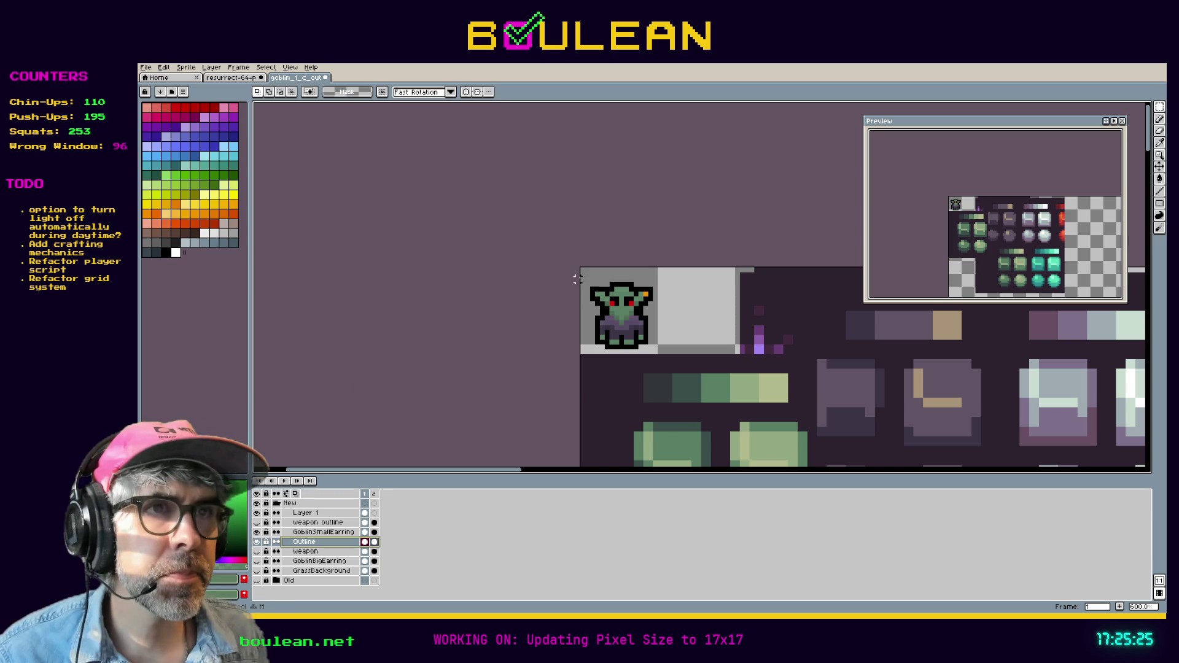
{"action": "left_click_drag", "start_coordinate": [582, 270], "coordinate": [664, 351]}
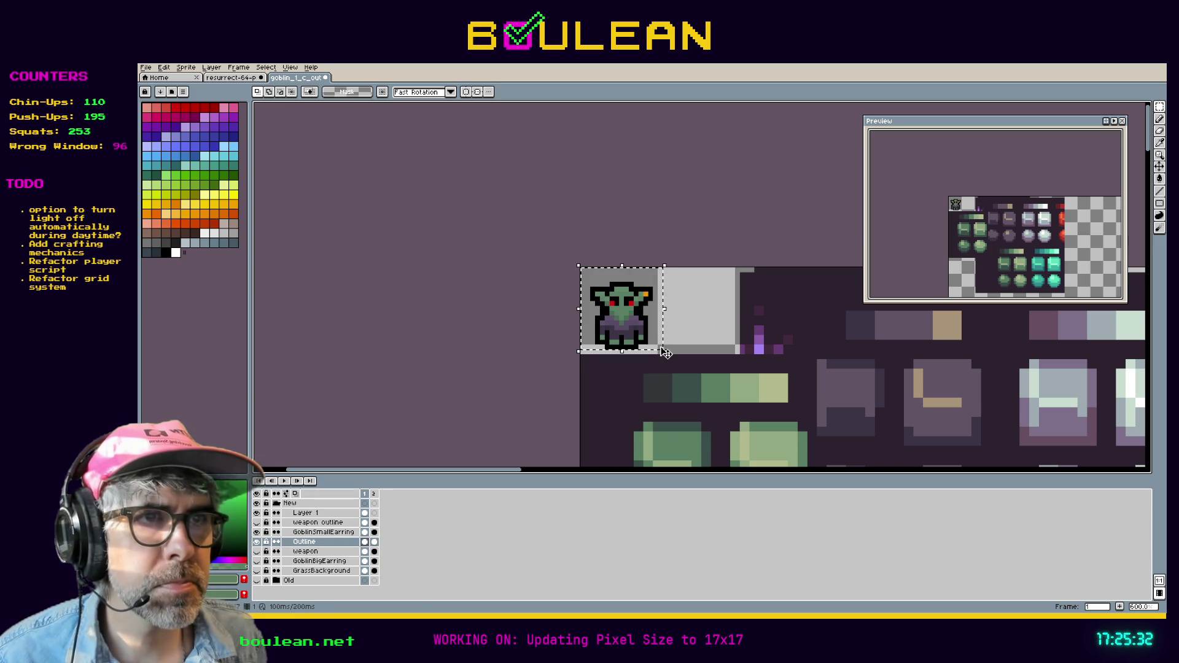
Step: Crop the sprite to the goblin selection with Sprite > Crop
{"action": "left_click", "coordinate": [163, 67]}
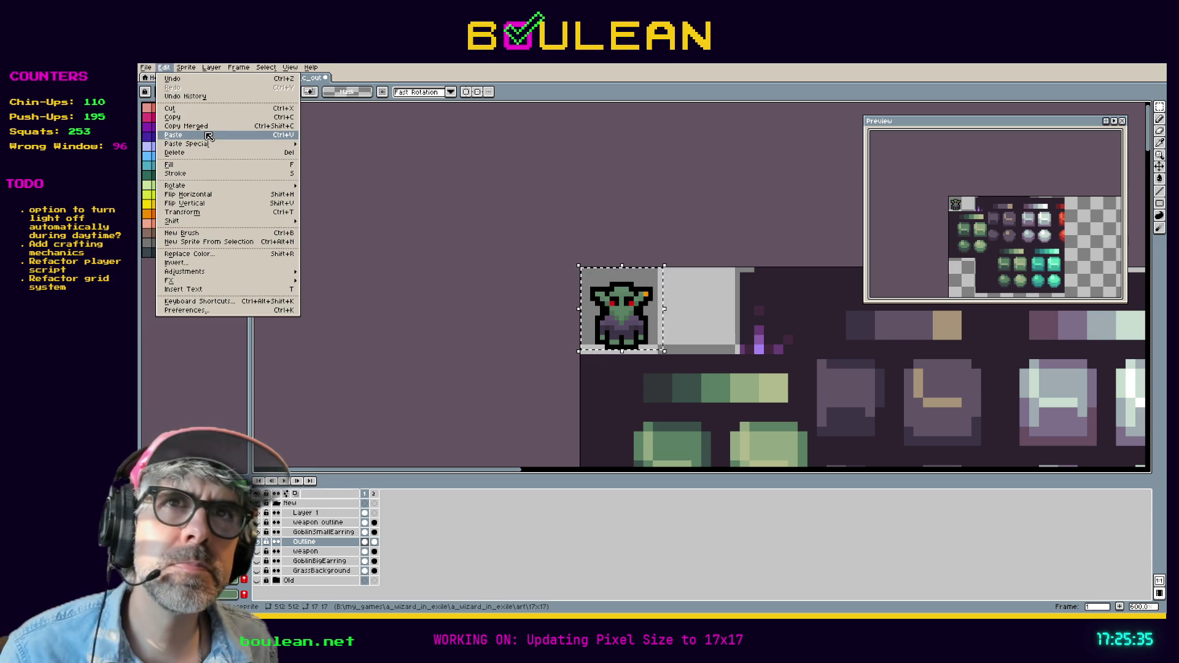
{"action": "mouse_move", "coordinate": [217, 188]}
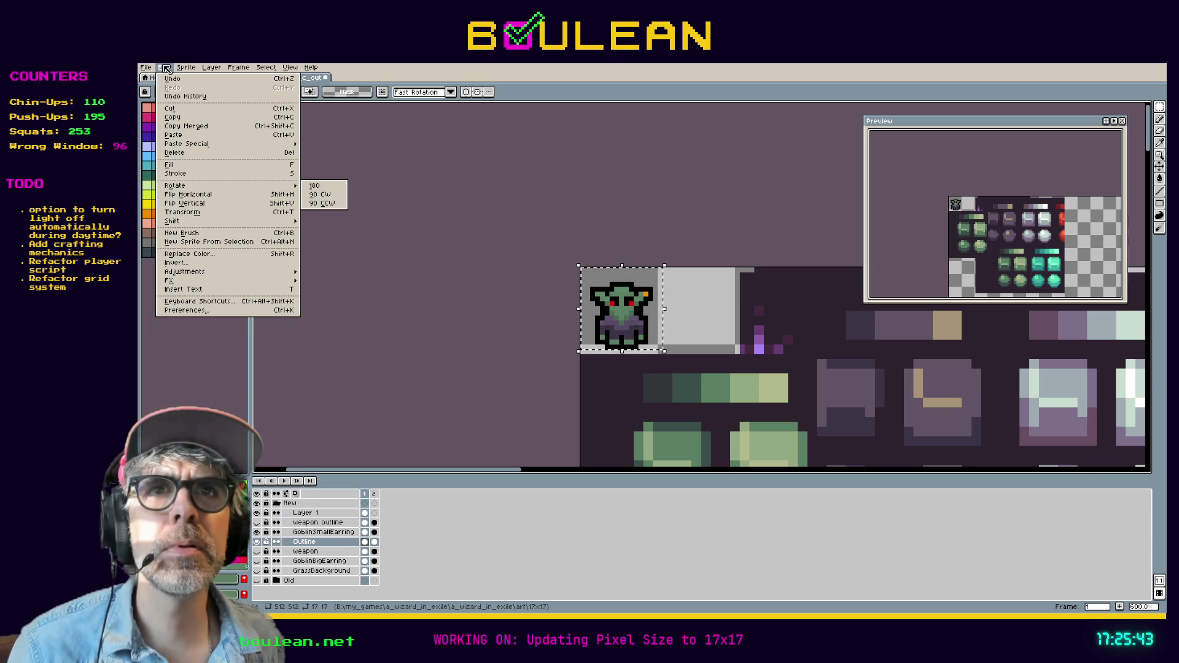
{"action": "mouse_move", "coordinate": [186, 68]}
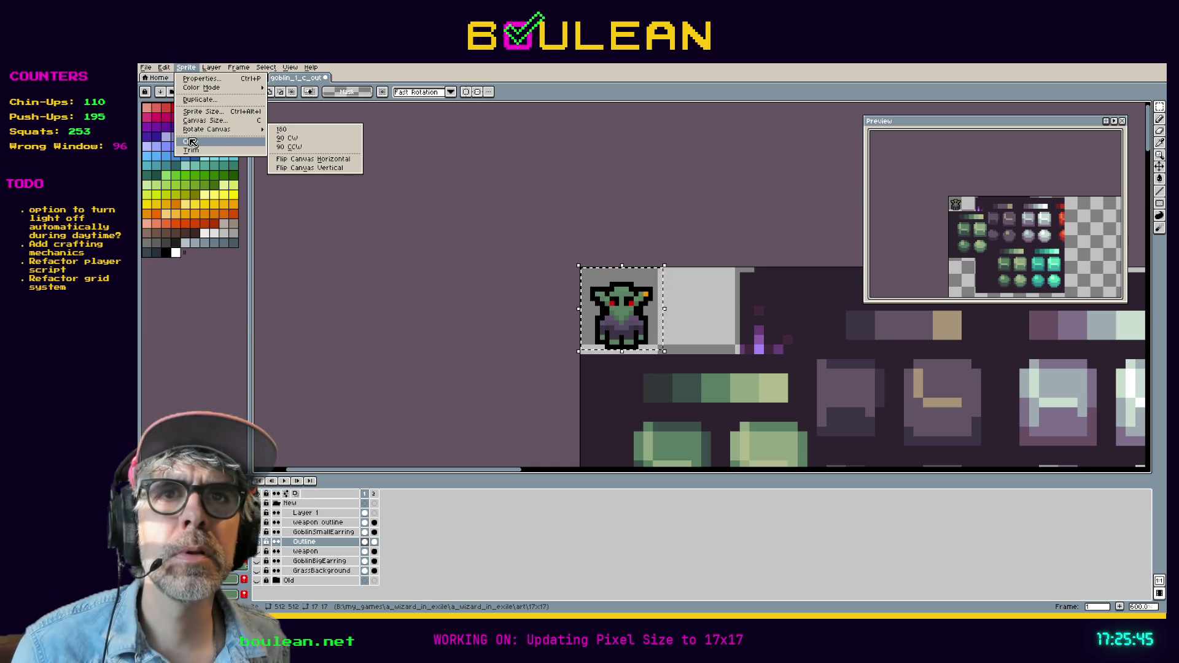
{"action": "left_click", "coordinate": [191, 141]}
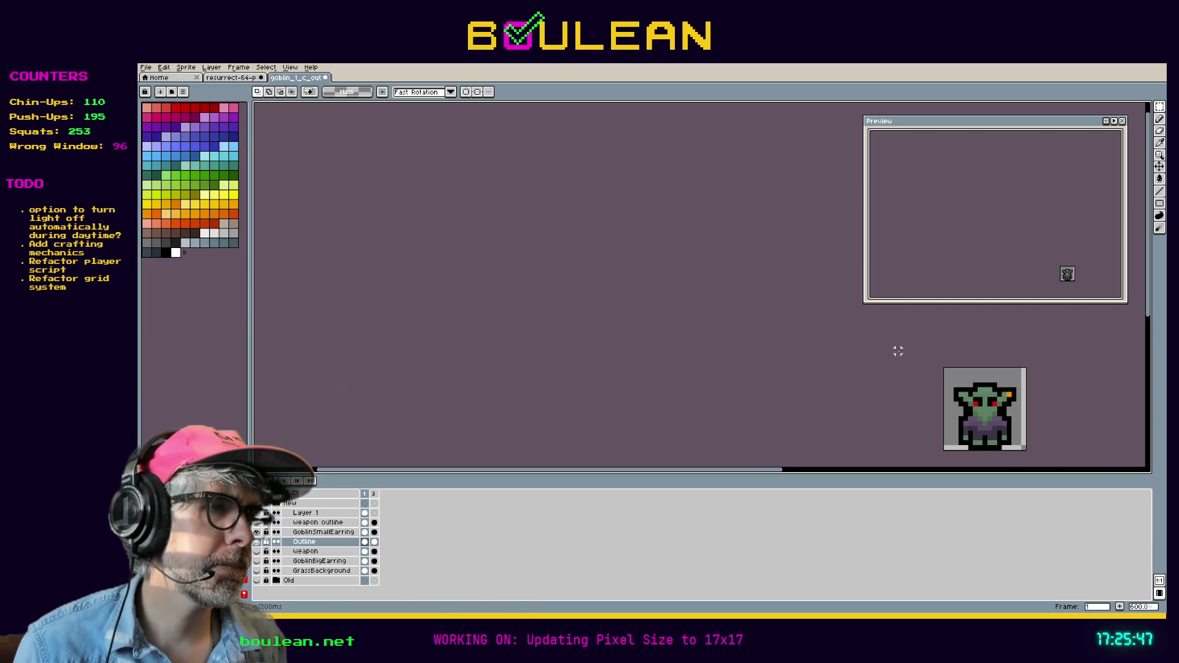
{"action": "scroll", "coordinate": [895, 347], "scroll_direction": "up", "scroll_amount": 4}
{"action": "mouse_move", "coordinate": [895, 350]}
{"action": "left_mouse_down"}
{"action": "mouse_move", "coordinate": [674, 276]}
{"action": "mouse_move", "coordinate": [532, 262]}
{"action": "left_mouse_up"}
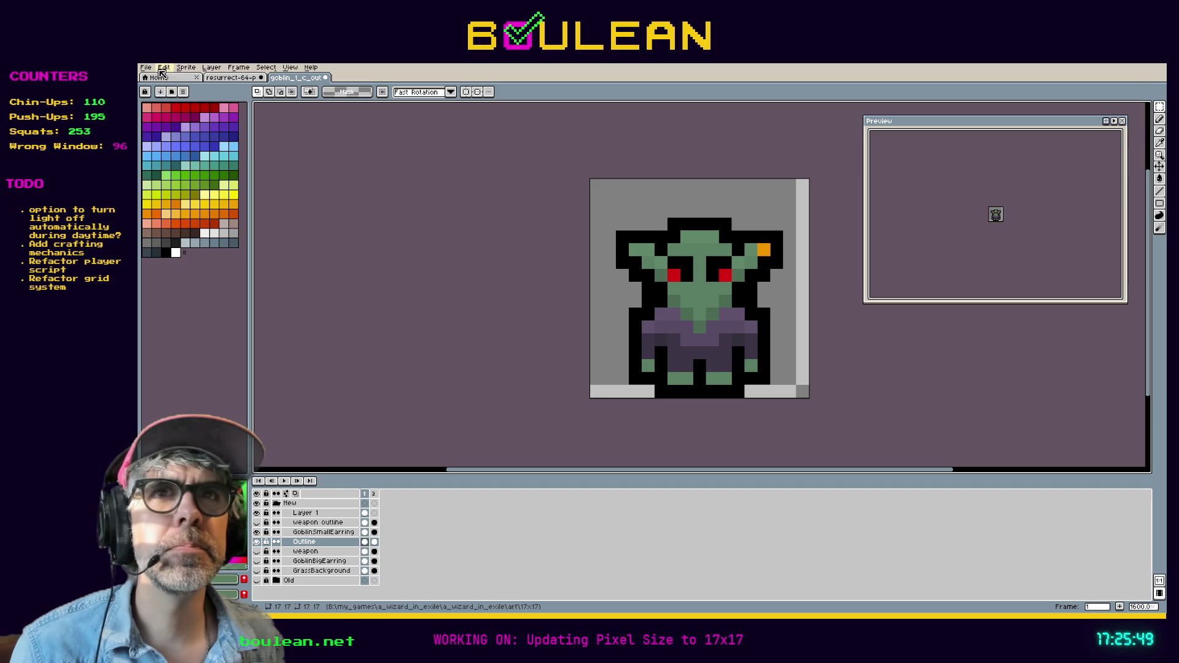
Step: Resize the sprite's canvas to 17x17 pixels
{"action": "left_click", "coordinate": [186, 68]}
{"action": "left_click", "coordinate": [198, 120]}
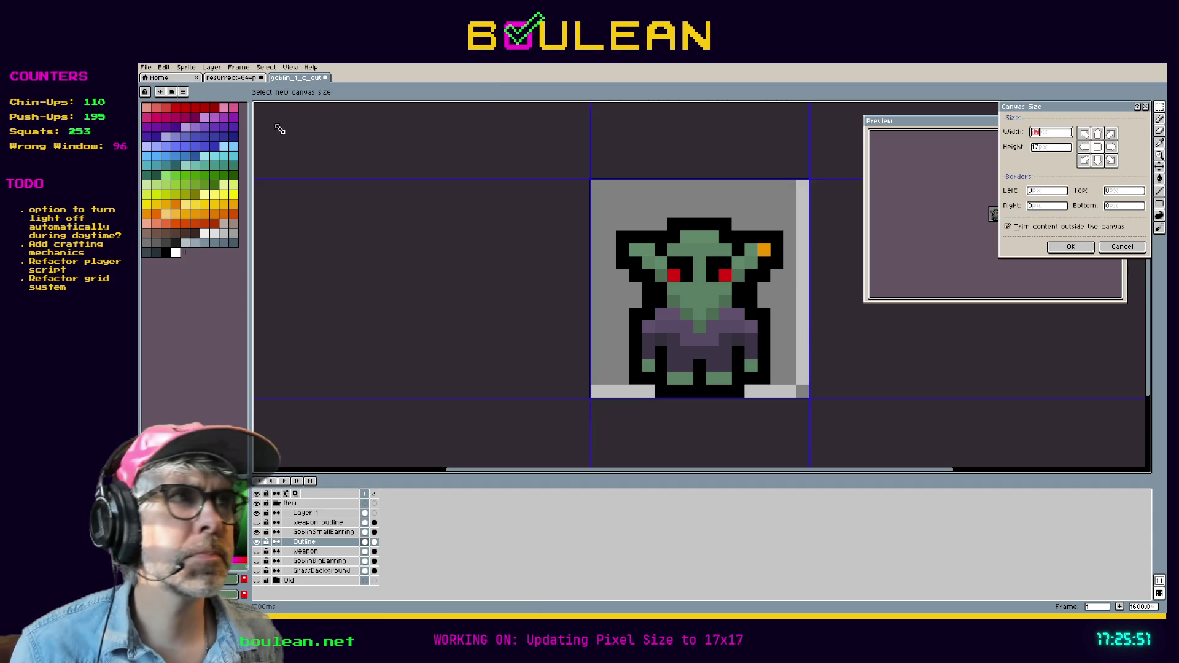
{"action": "left_click", "coordinate": [1129, 249]}
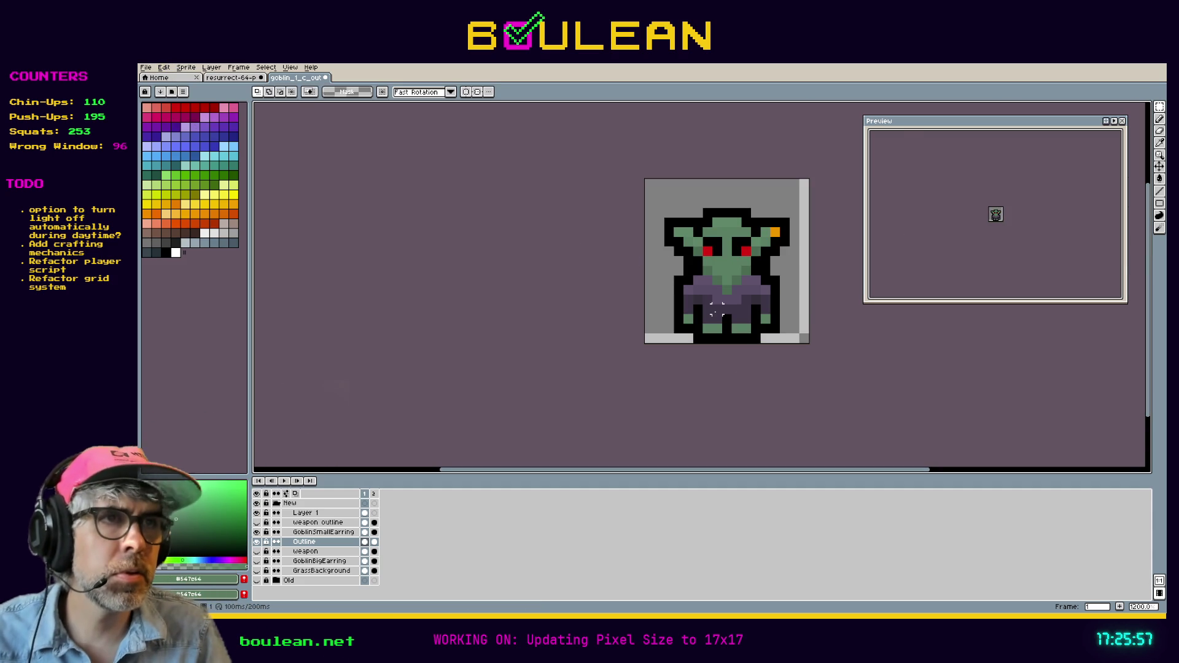
Step: Try green fills on GoblinSmallEarring outline pixels, undoing each attempt
{"action": "key", "text": "i"}
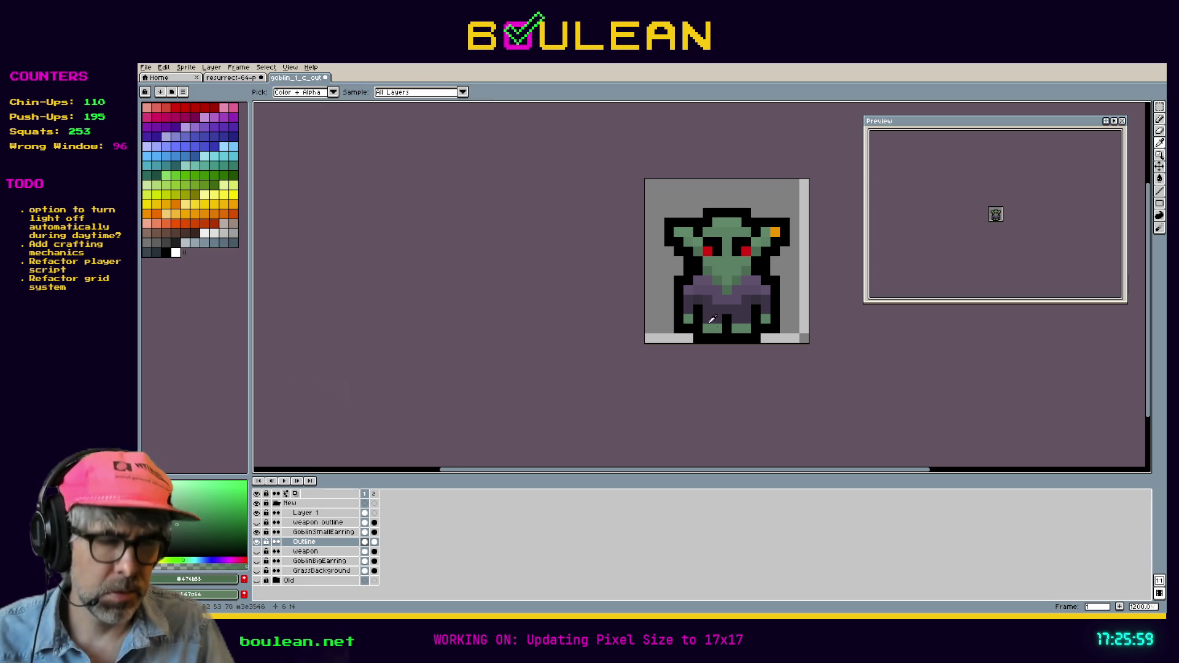
{"action": "key", "text": "g"}
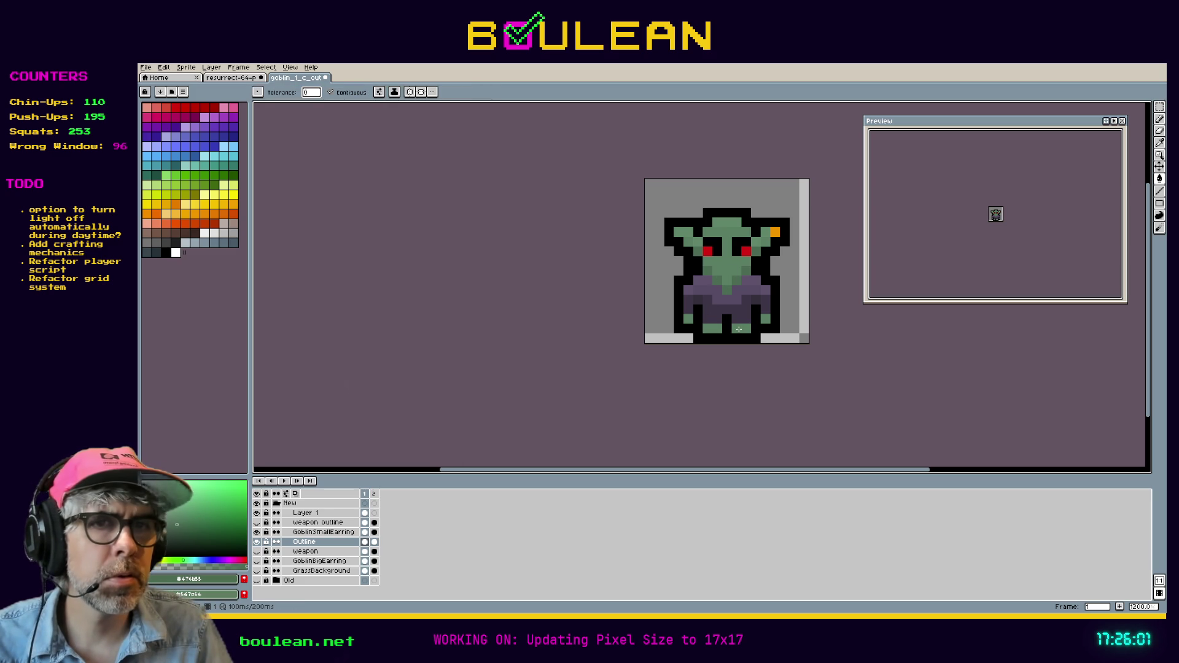
{"action": "scroll", "coordinate": [739, 329], "scroll_direction": "up", "scroll_amount": 3}
{"action": "key", "text": "ctrl+z"}
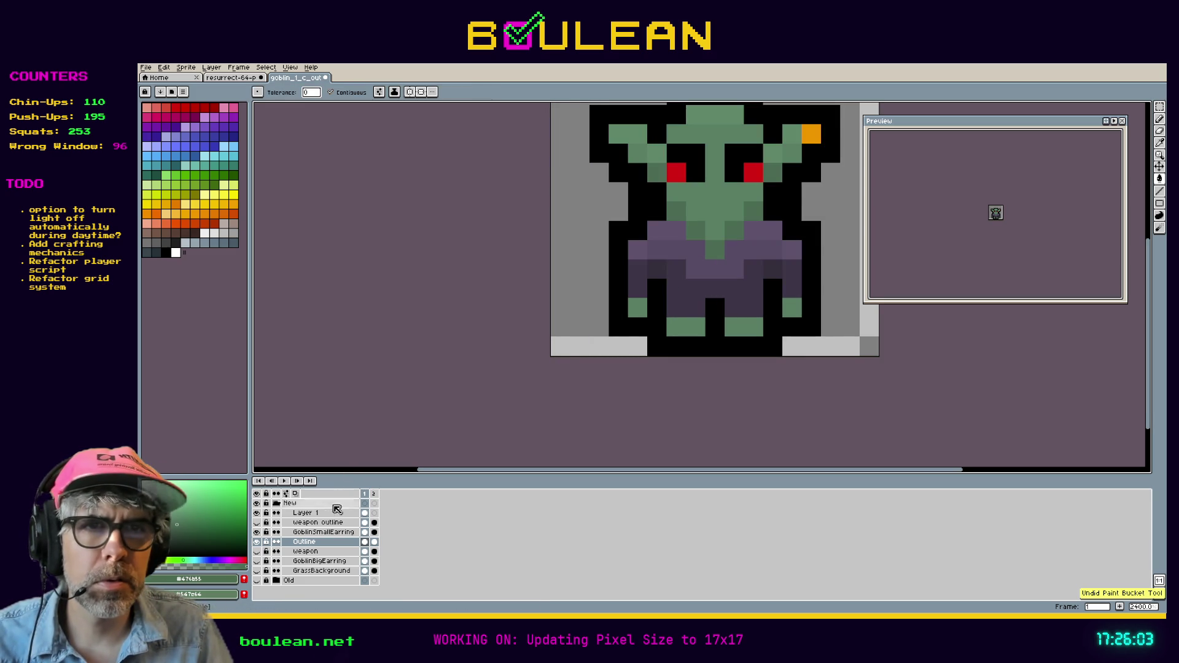
{"action": "left_click", "coordinate": [319, 532]}
{"action": "left_click", "coordinate": [651, 349]}
{"action": "key", "text": "ctrl+z"}
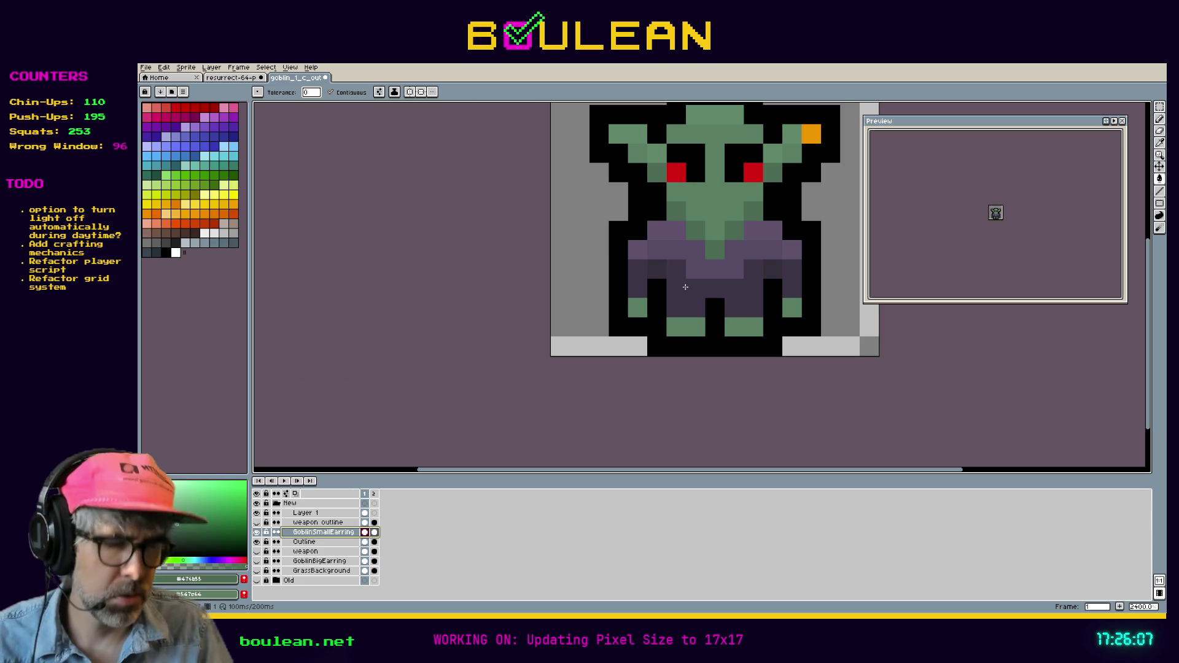
{"action": "left_click", "coordinate": [678, 339]}
{"action": "key", "text": "ctrl+z"}
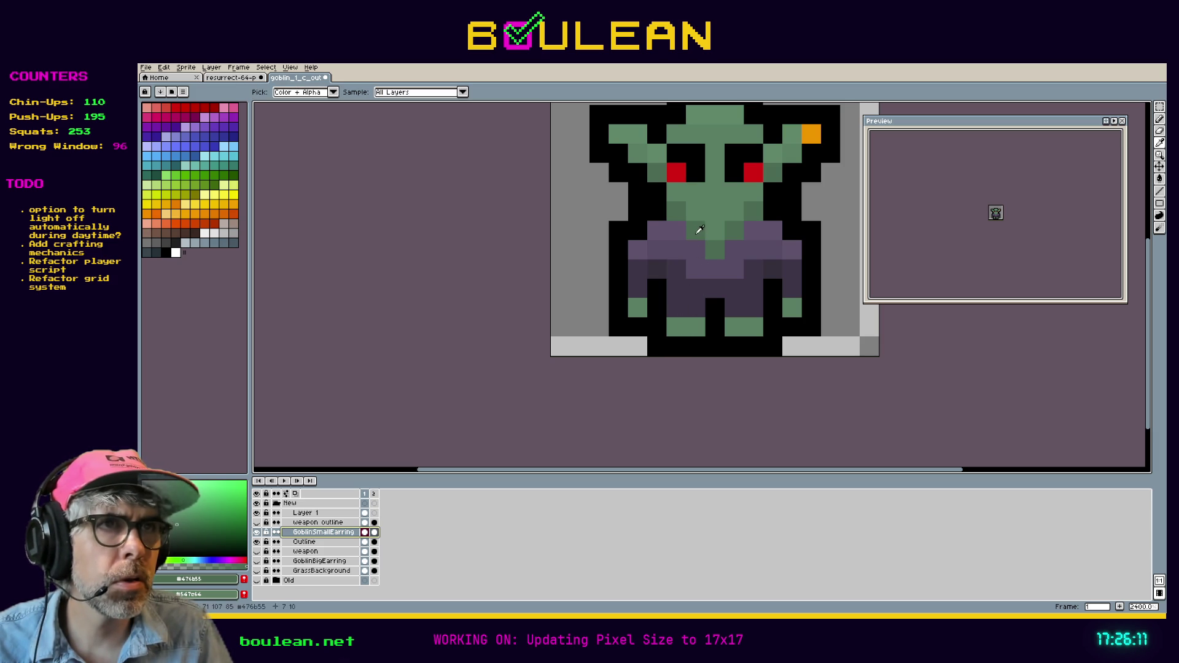
Step: Sample the skin green and toggle each layer's visibility to check its contents
{"action": "left_click", "coordinate": [705, 229], "text": "alt"}
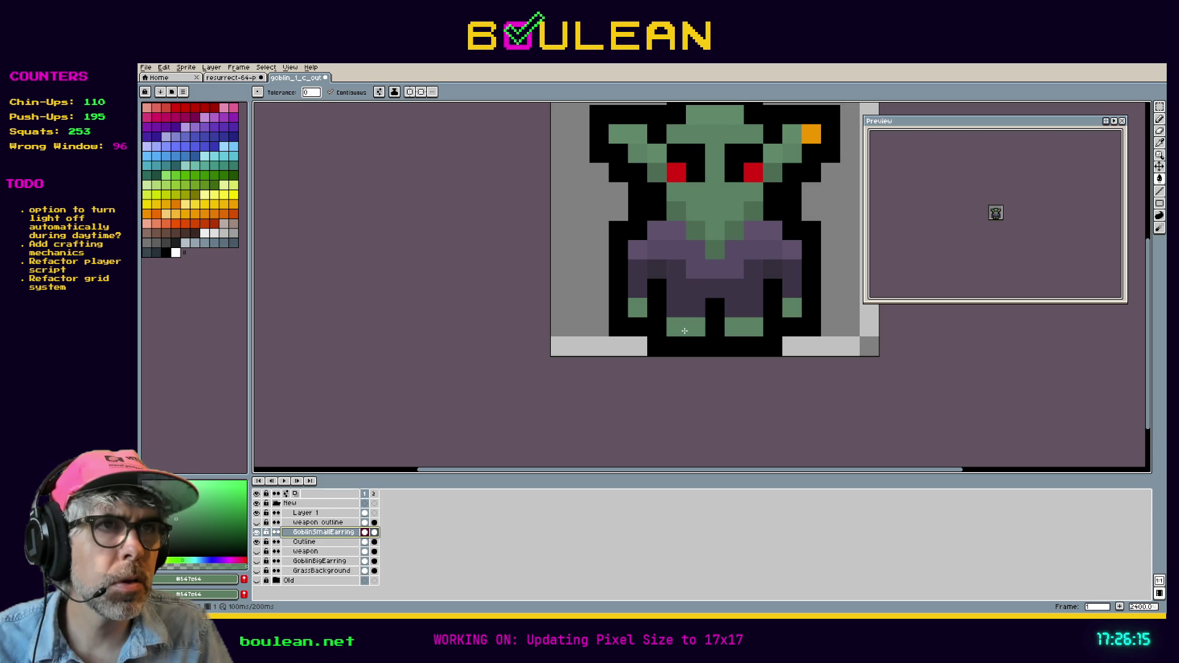
{"action": "key", "text": "i"}
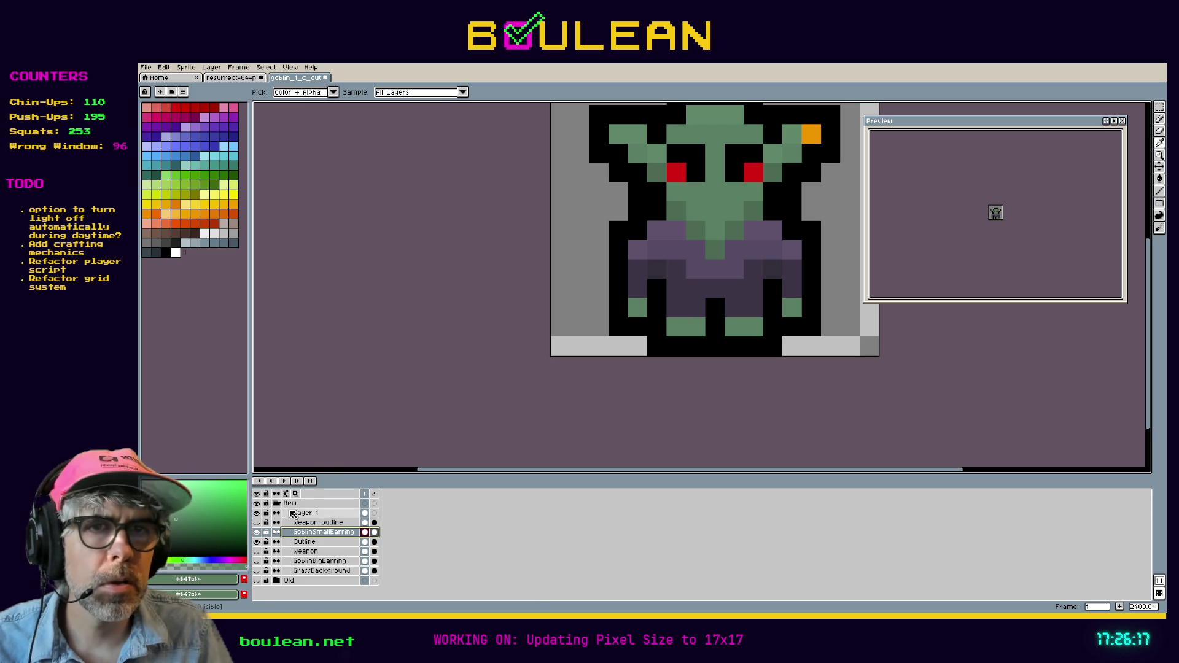
{"action": "left_click", "coordinate": [258, 533]}
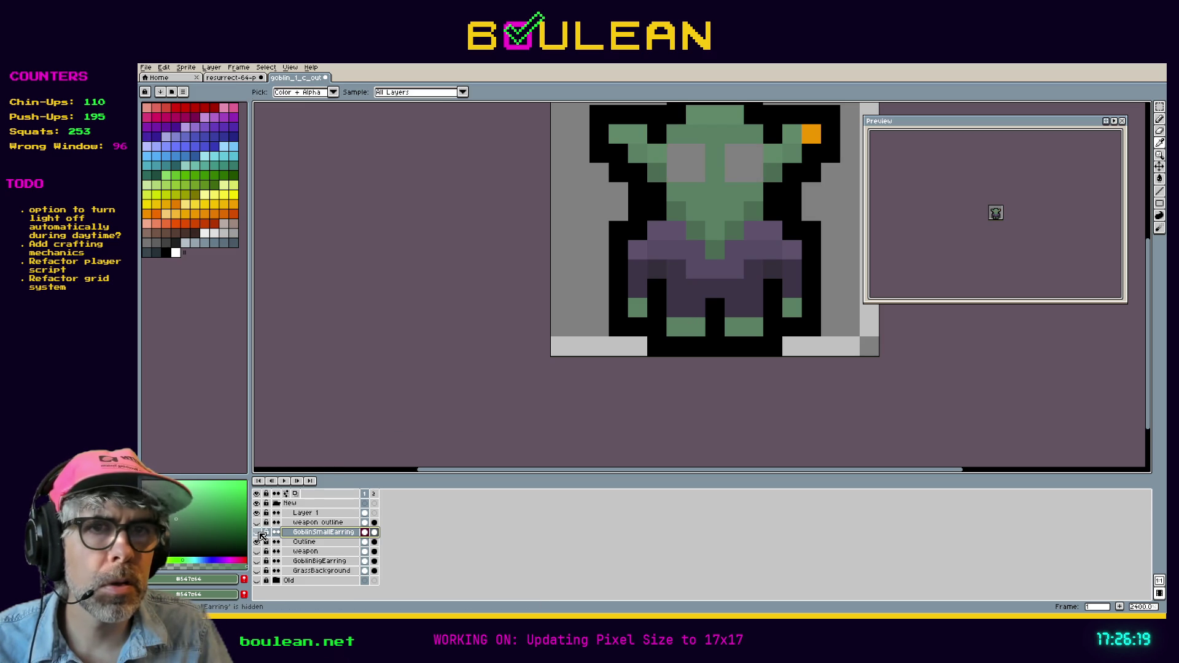
{"action": "left_click", "coordinate": [258, 533]}
{"action": "left_click", "coordinate": [256, 542]}
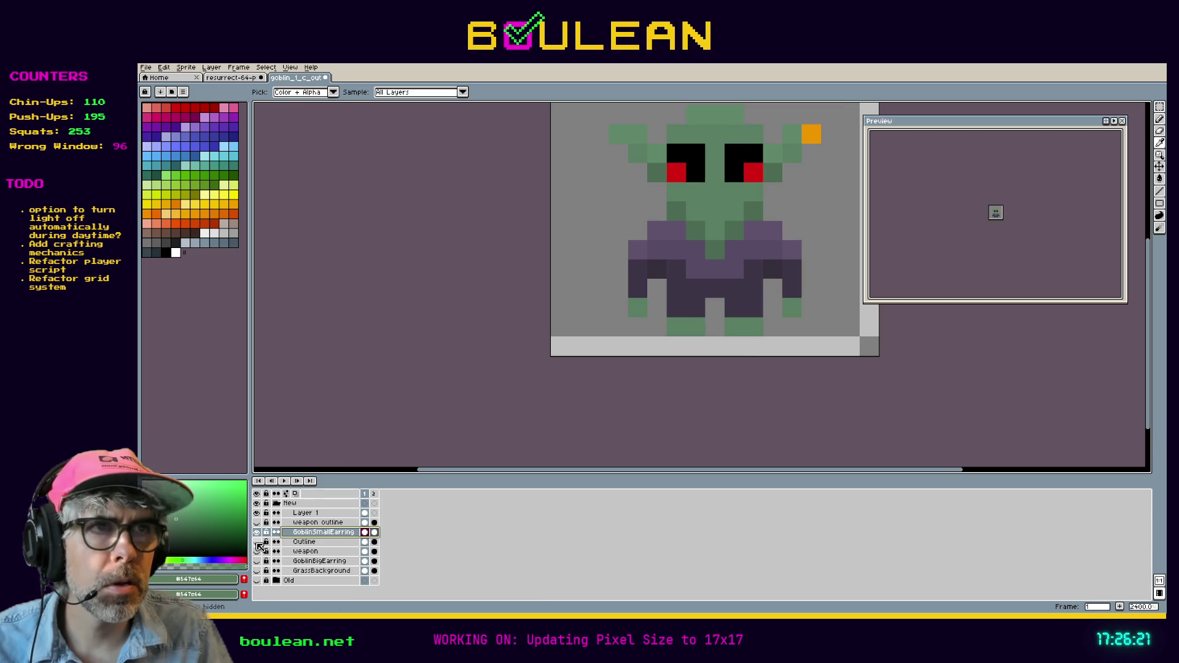
{"action": "left_click", "coordinate": [257, 542]}
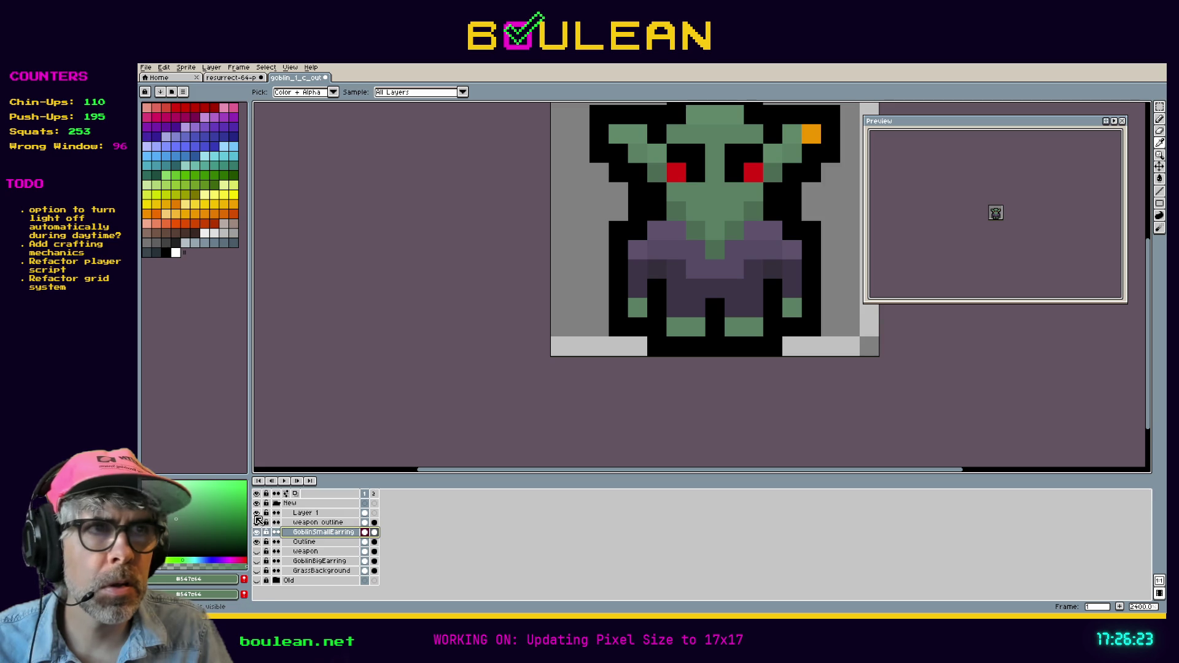
{"action": "left_click", "coordinate": [256, 515]}
{"action": "left_click", "coordinate": [256, 514]}
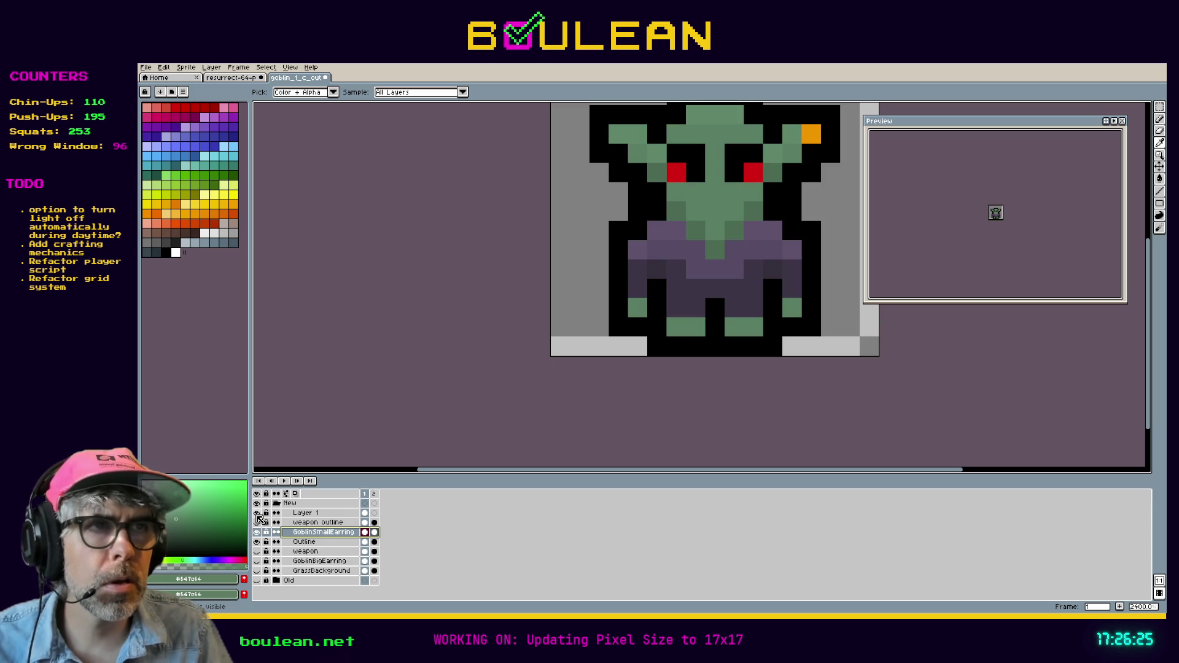
Step: On Layer 1, fill the three light foot pixels with the darker green
{"action": "left_click", "coordinate": [303, 513]}
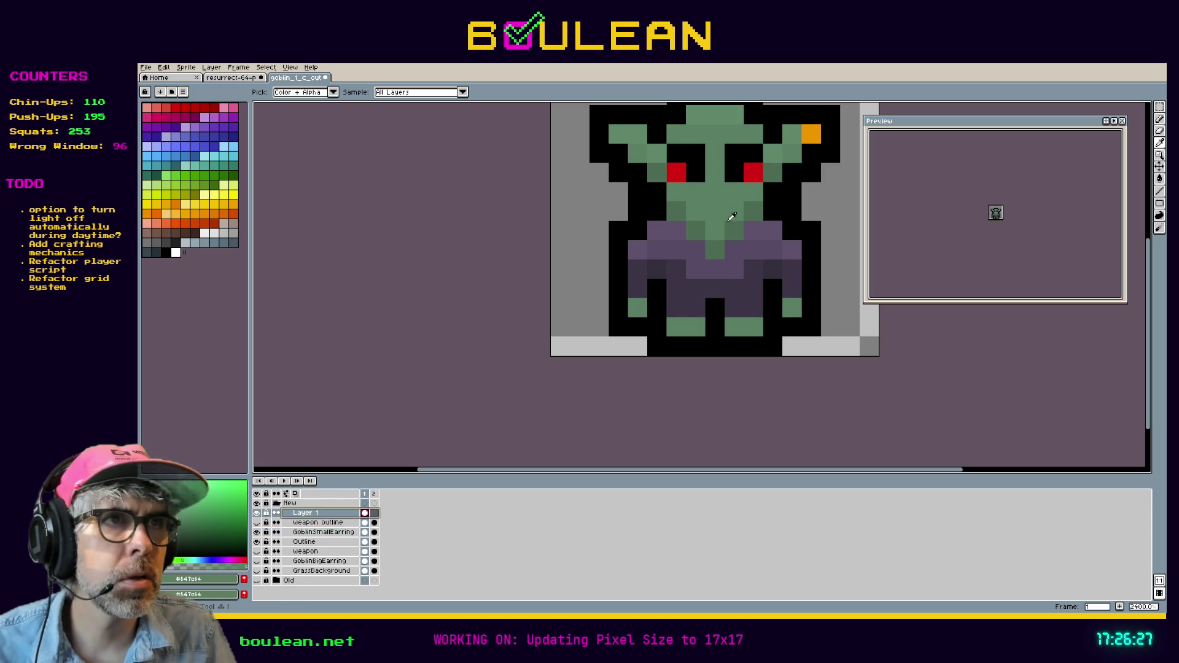
{"action": "left_click", "coordinate": [734, 224]}
{"action": "key", "text": "g"}
{"action": "left_click", "coordinate": [676, 327]}
{"action": "left_click", "coordinate": [734, 326]}
{"action": "left_click", "coordinate": [754, 327]}
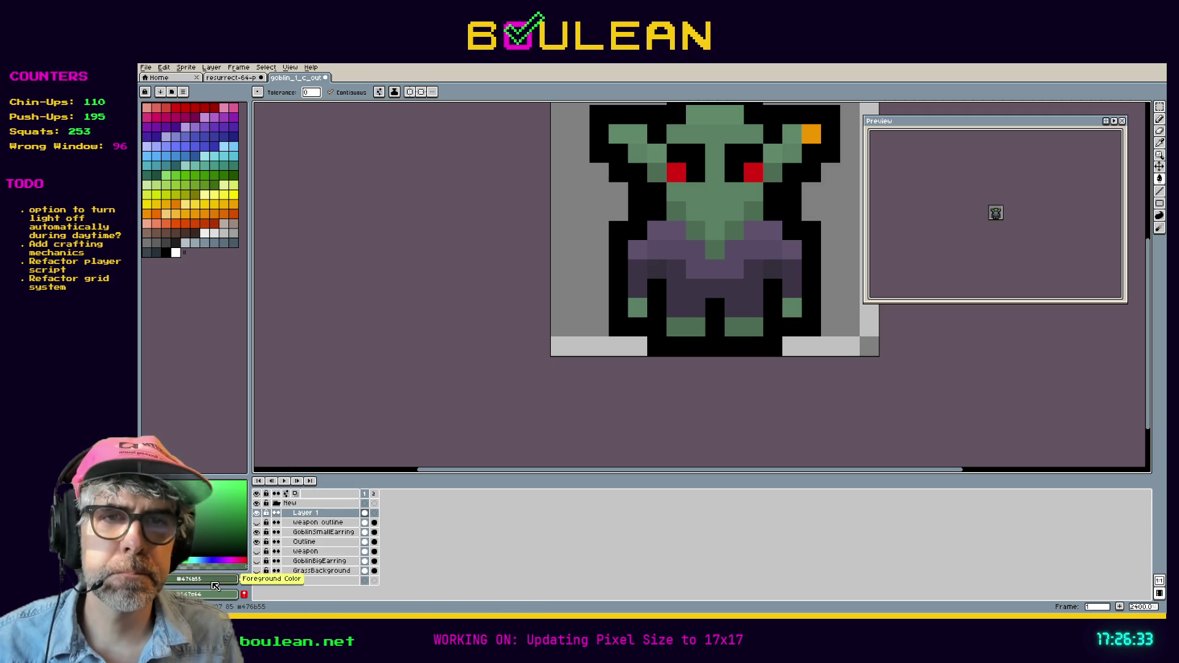
Step: Set the colour's HSV Value to 36 and paint the four leg-bottom pixels
{"action": "left_click", "coordinate": [232, 578]}
{"action": "left_click", "coordinate": [176, 515]}
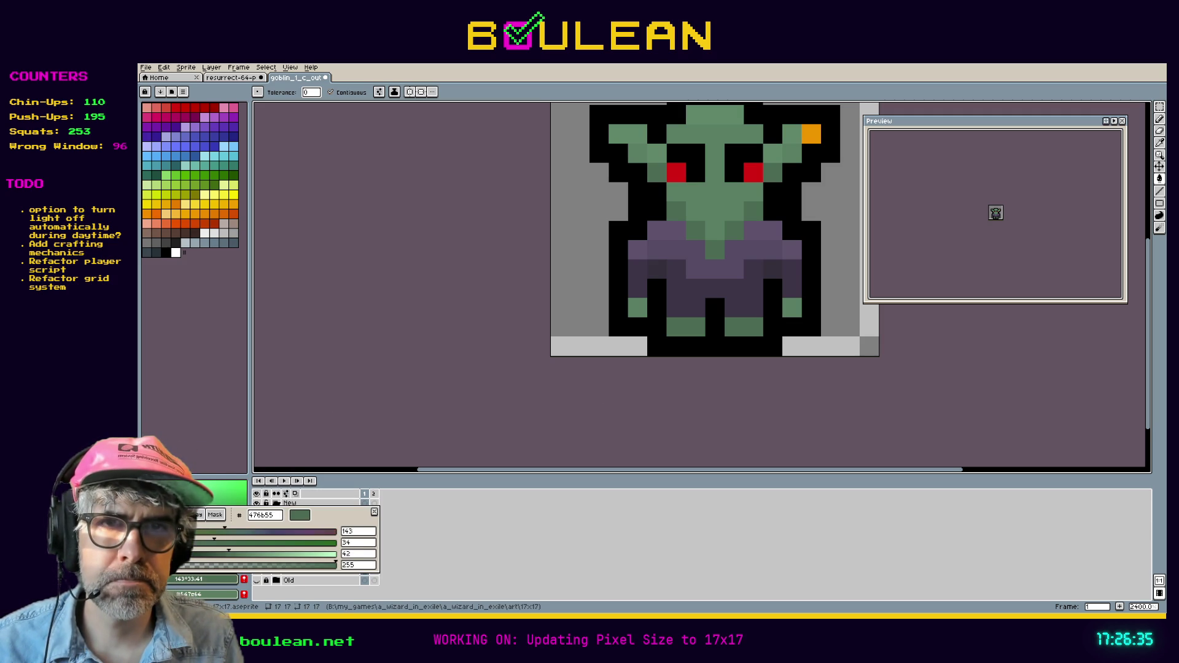
{"action": "left_click", "coordinate": [353, 555]}
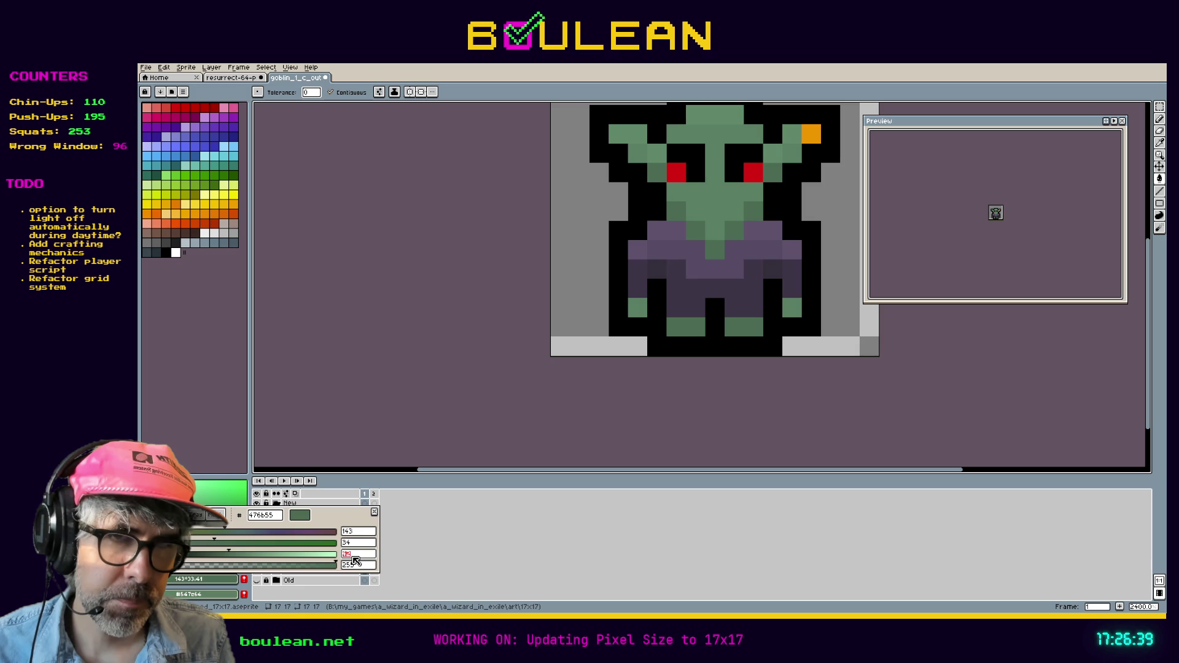
{"action": "type", "text": "36"}
{"action": "key", "text": "Return"}
{"action": "left_click", "coordinate": [696, 327]}
{"action": "left_click", "coordinate": [676, 328]}
{"action": "left_click", "coordinate": [734, 327]}
{"action": "left_click", "coordinate": [754, 328]}
{"action": "scroll", "coordinate": [564, 401], "scroll_direction": "down", "scroll_amount": 1}
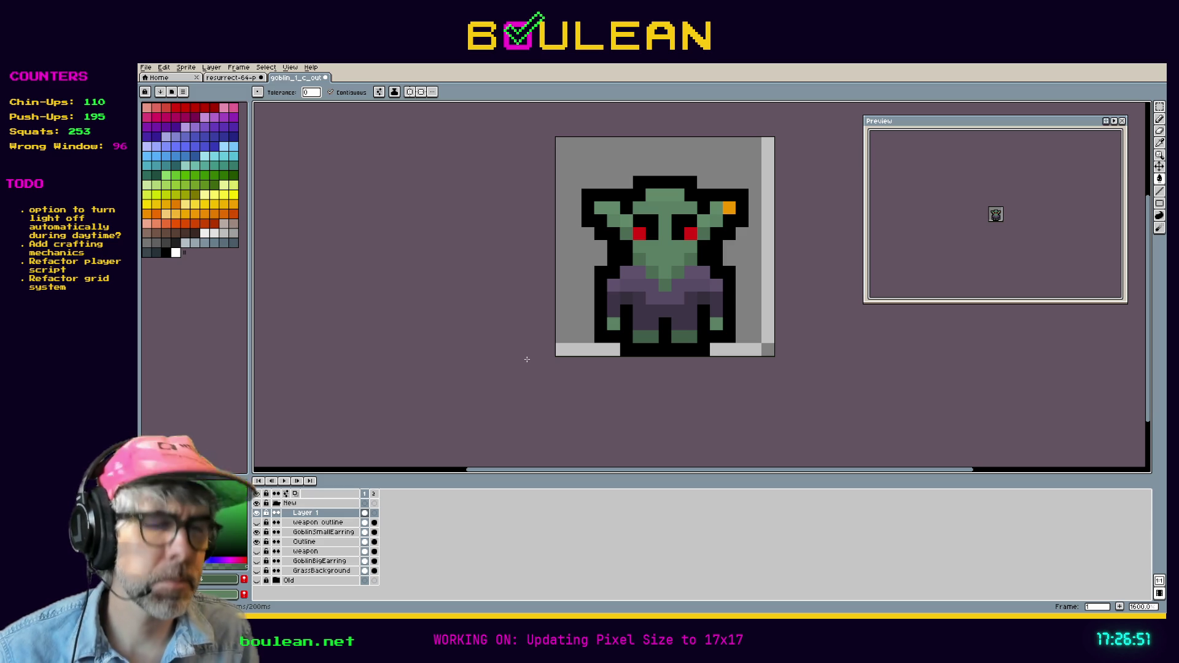
Step: Sample the dark purple, trial two shirt pixels beside the neck, then undo them
{"action": "key", "text": "i"}
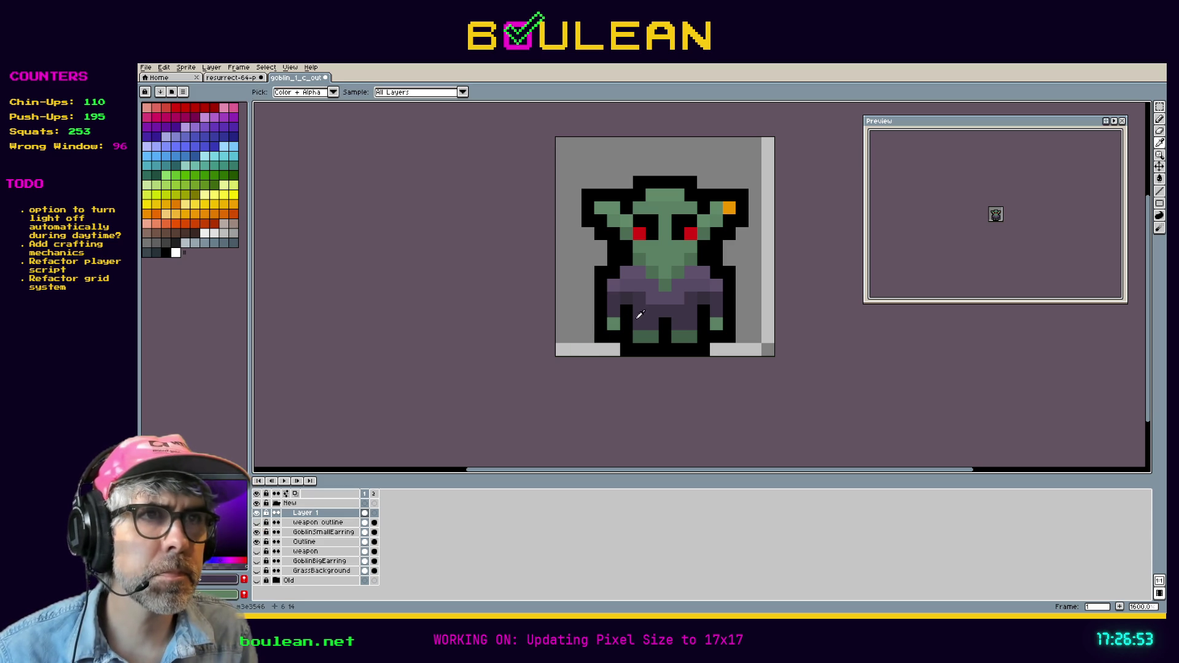
{"action": "scroll", "coordinate": [619, 315], "scroll_direction": "up", "scroll_amount": 1}
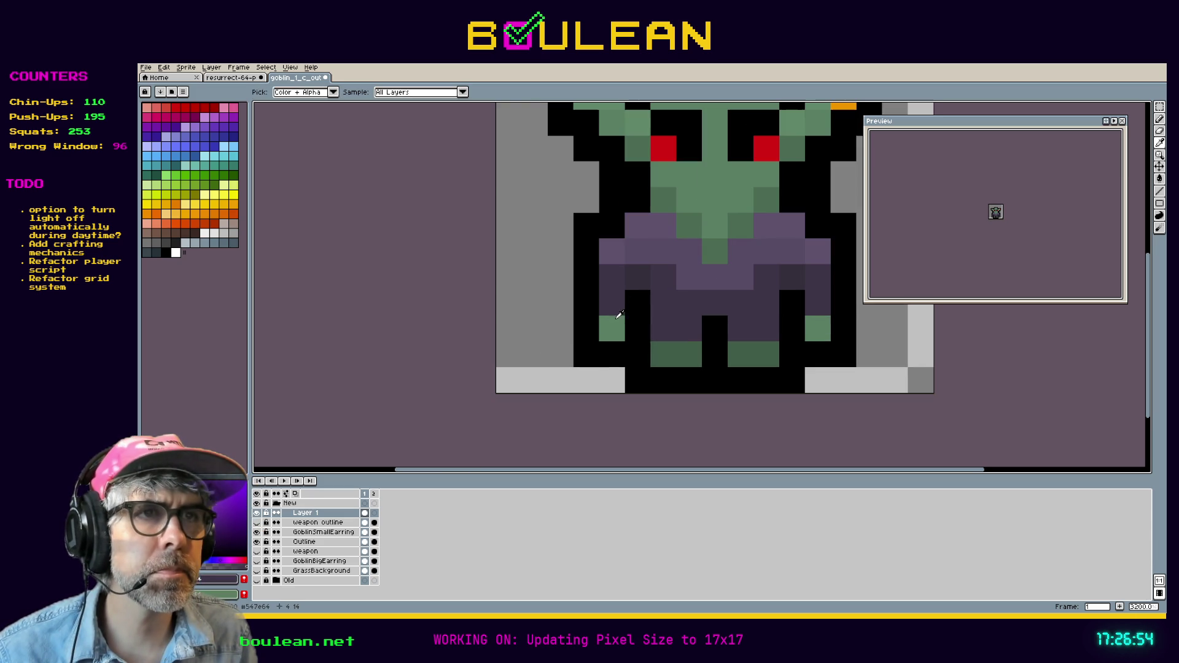
{"action": "left_click", "coordinate": [673, 271]}
{"action": "key", "text": "b"}
{"action": "left_click", "coordinate": [664, 235]}
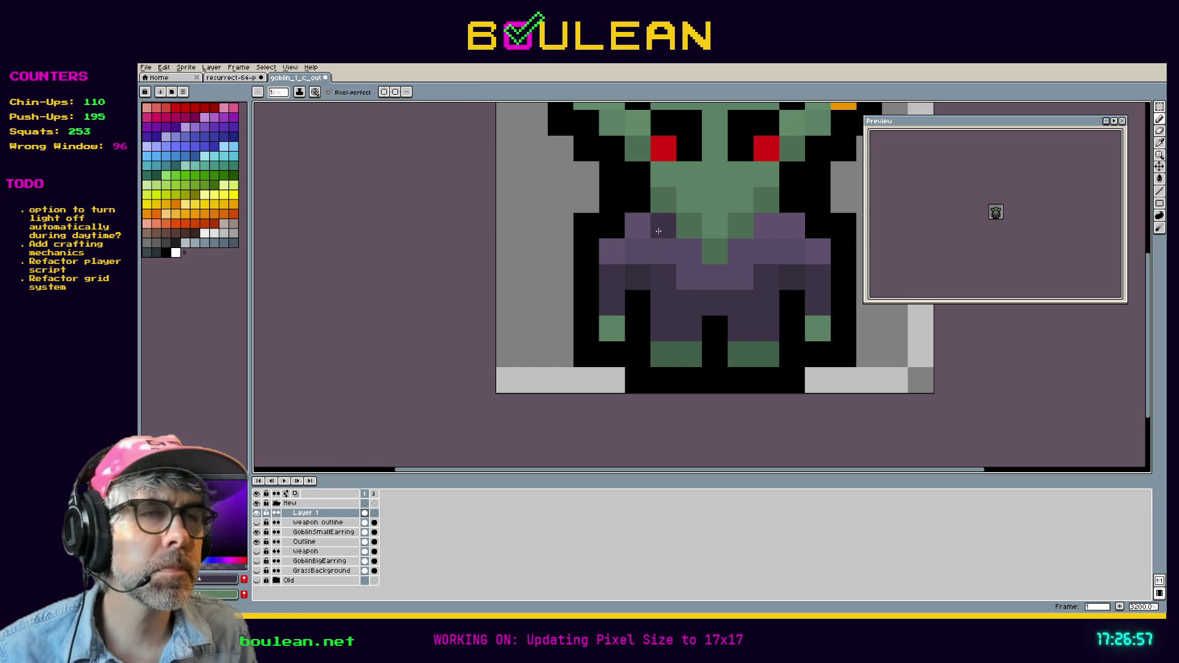
{"action": "left_click", "coordinate": [767, 226]}
{"action": "scroll", "coordinate": [770, 283], "scroll_direction": "down", "scroll_amount": 1}
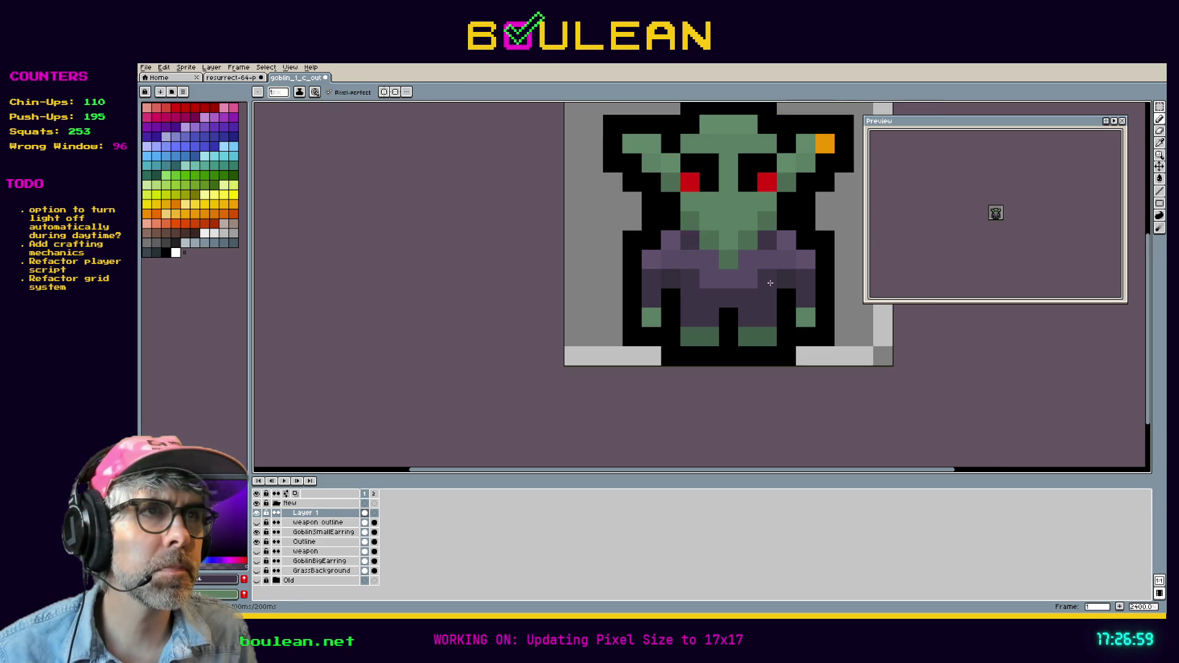
{"action": "key", "text": "ctrl+z"}
{"action": "key", "text": "ctrl+z"}
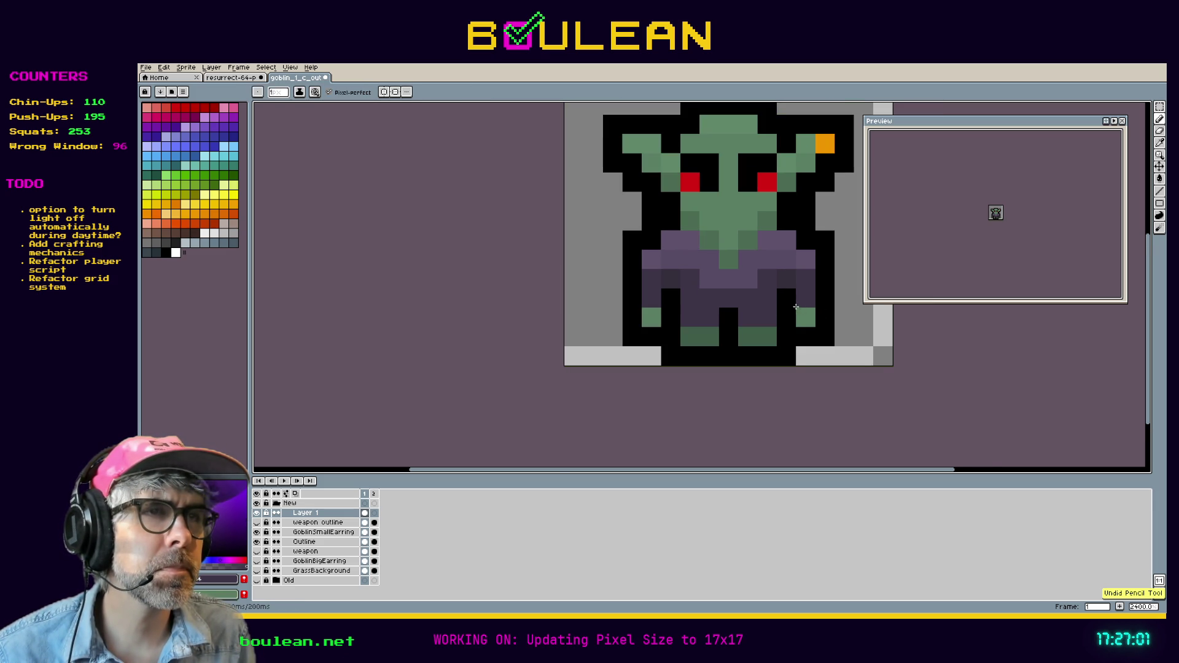
{"action": "scroll", "coordinate": [777, 304], "scroll_direction": "down", "scroll_amount": 3}
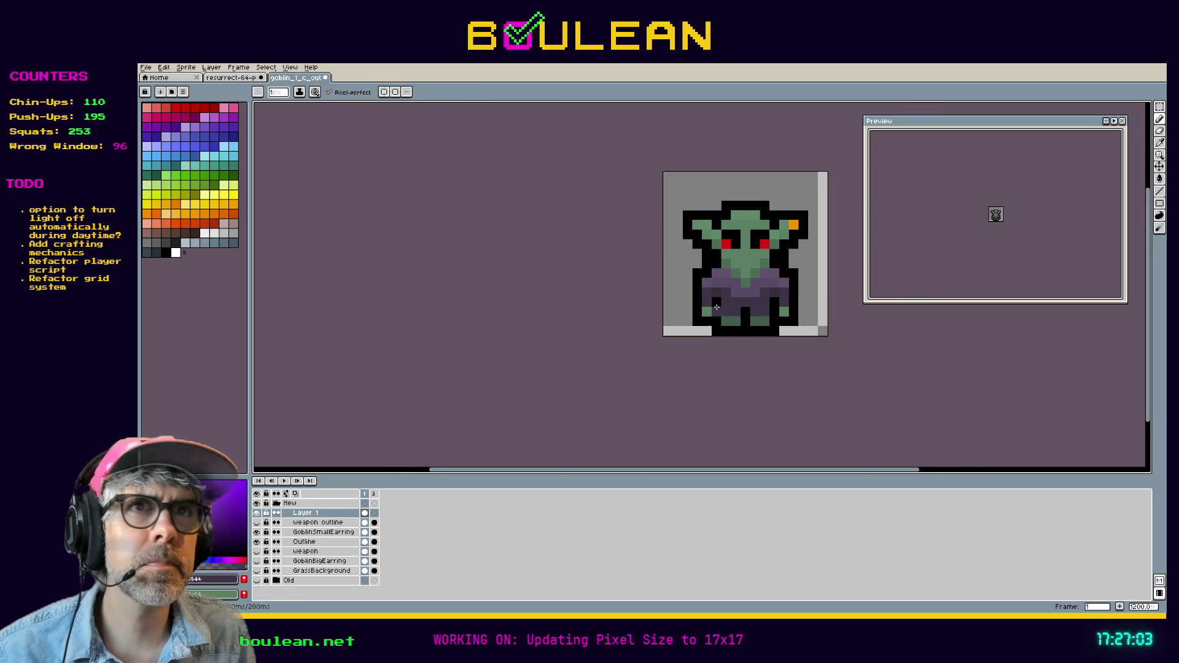
{"action": "right_click", "coordinate": [624, 307]}
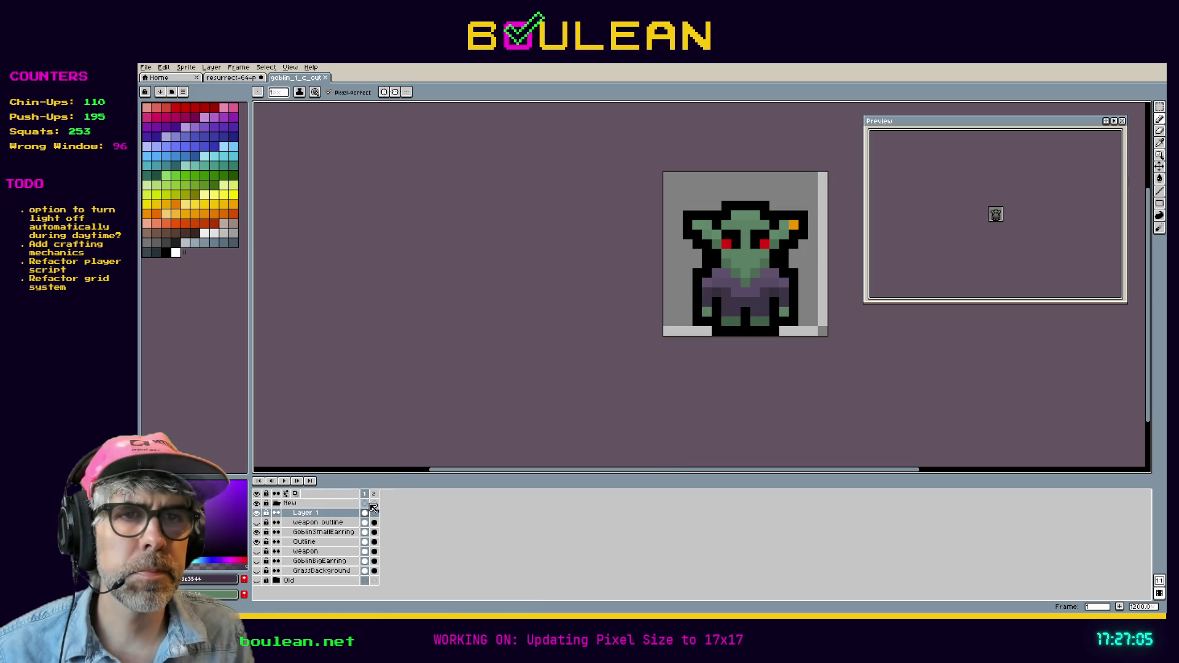
Step: Remove frame 2 from the timeline with Delete Frame
{"action": "left_click", "coordinate": [374, 495]}
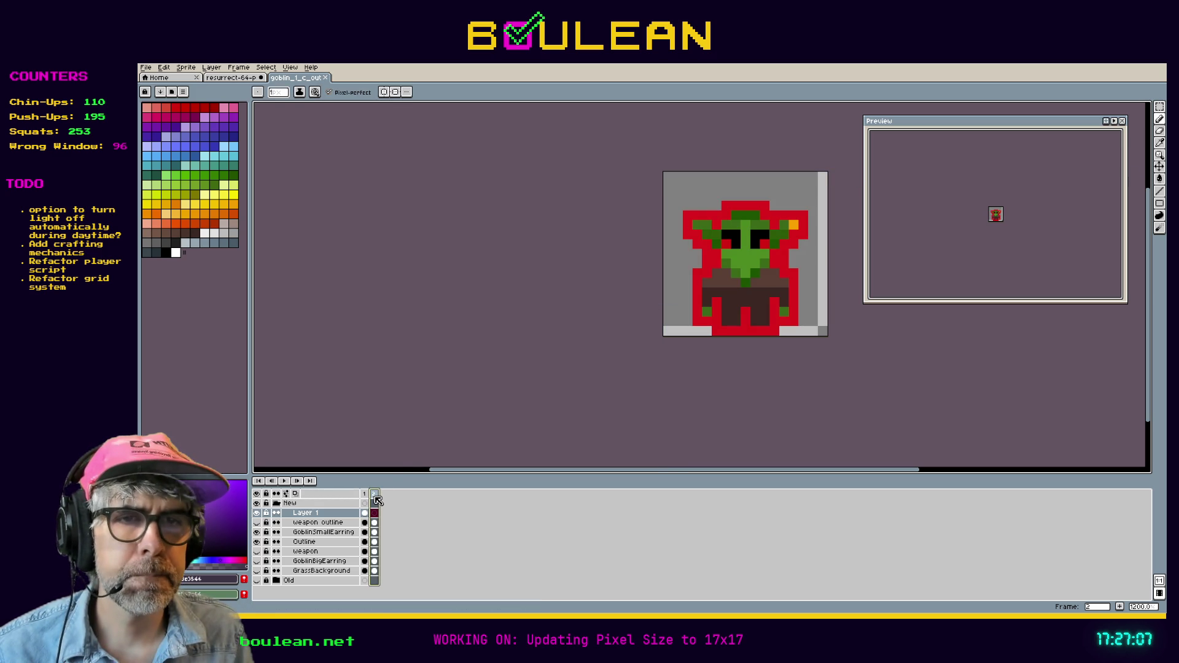
{"action": "right_click", "coordinate": [375, 495]}
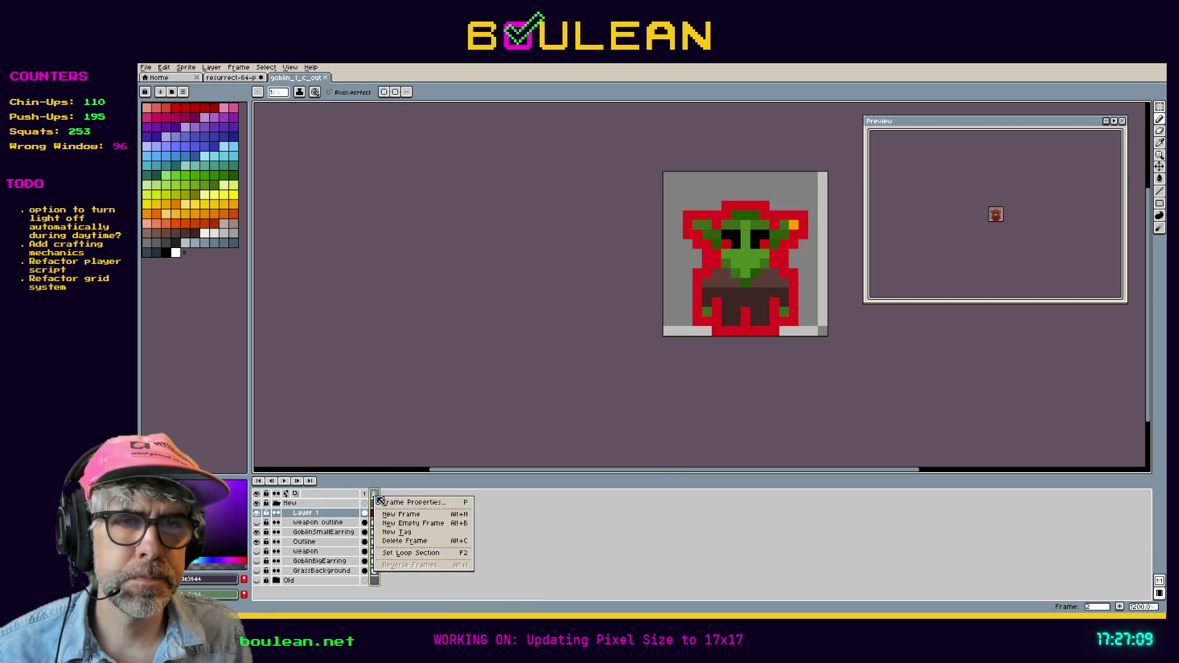
{"action": "left_click", "coordinate": [447, 543]}
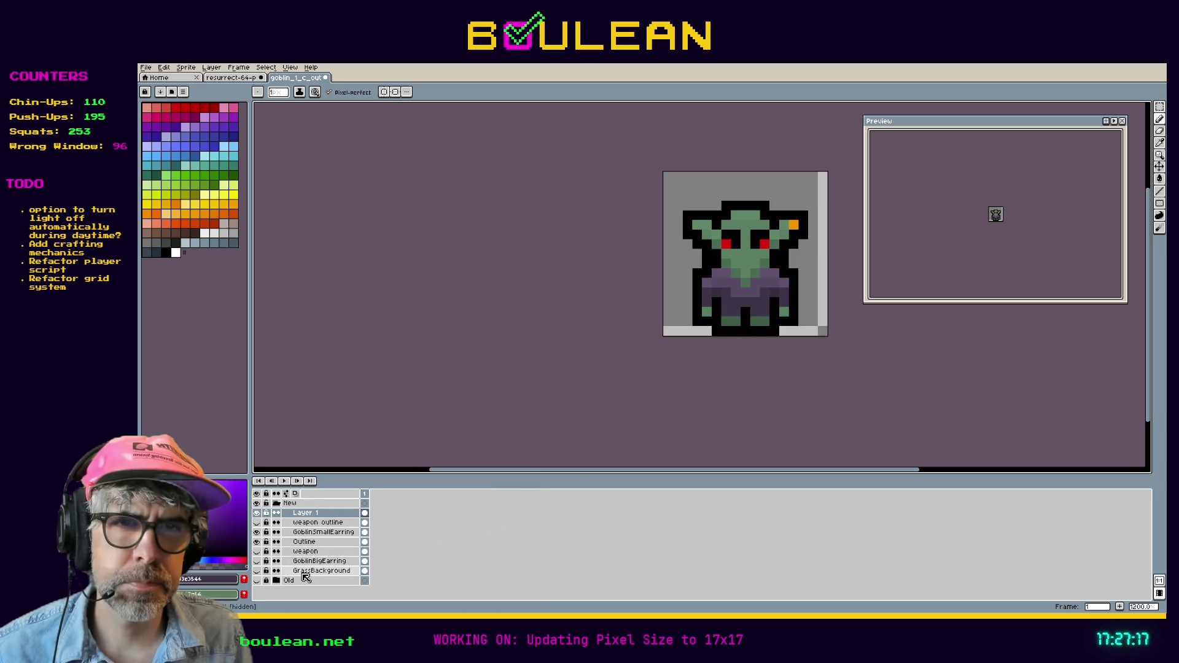
Step: Delete the GrassBackground, GoblinBigEarring, weapon and weapon outline layers
{"action": "left_click", "coordinate": [305, 572]}
{"action": "left_click_drag", "start_coordinate": [305, 564], "coordinate": [306, 557]}
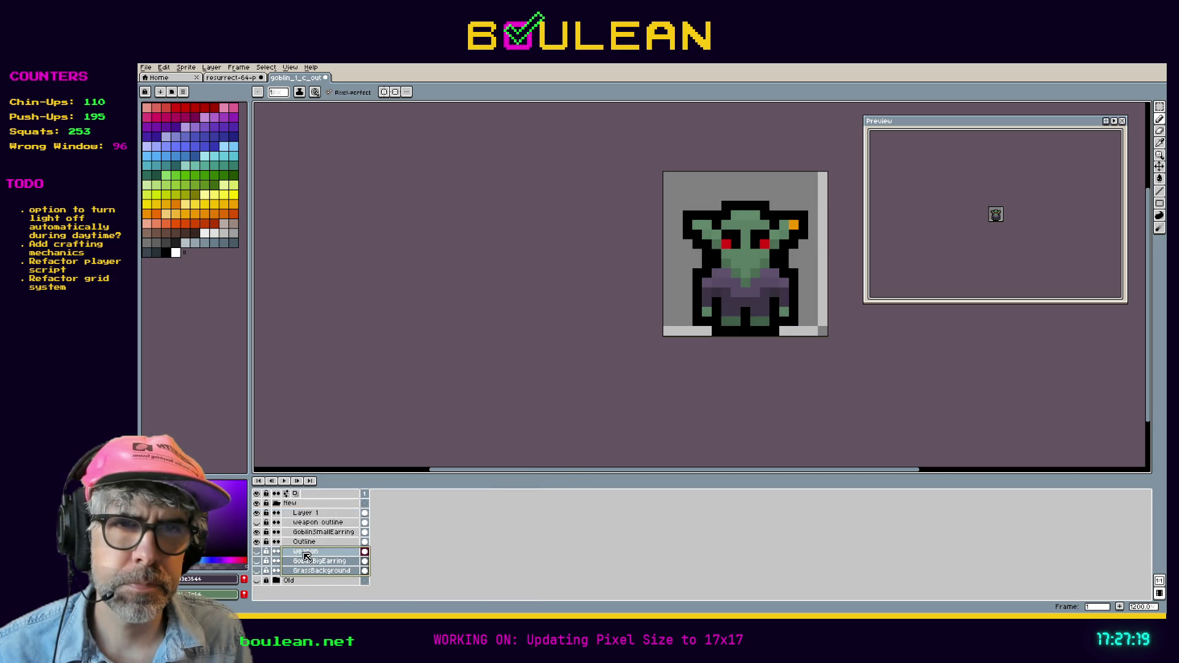
{"action": "right_click", "coordinate": [307, 557]}
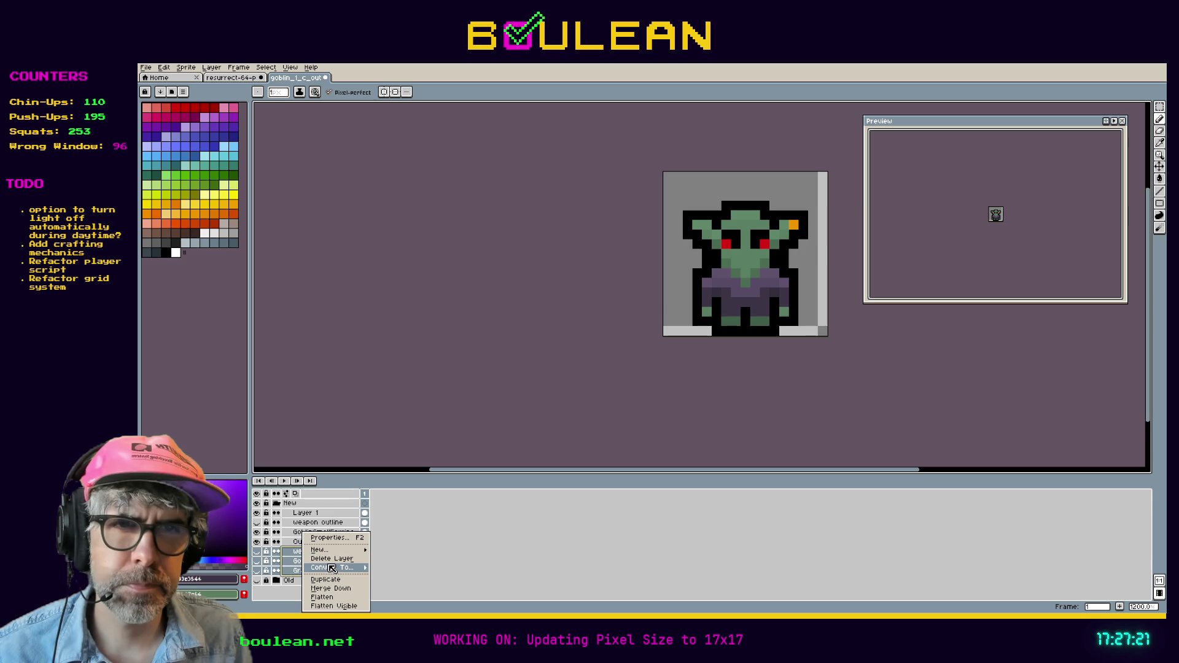
{"action": "left_click", "coordinate": [332, 559]}
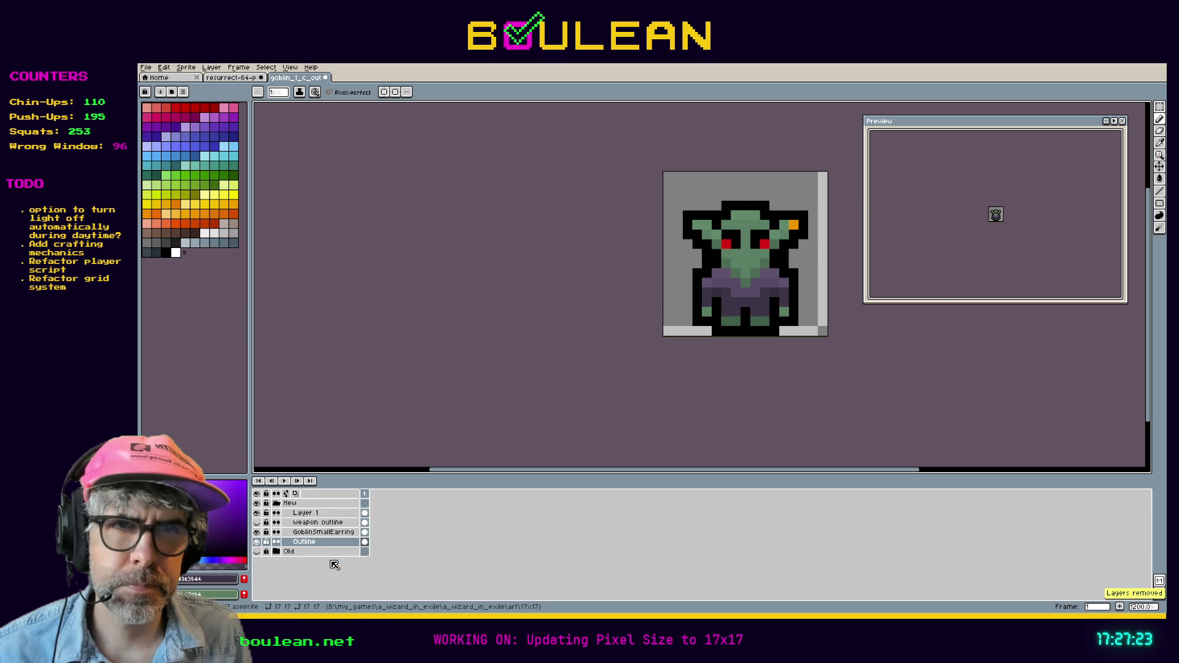
{"action": "left_click", "coordinate": [311, 532]}
{"action": "right_click", "coordinate": [310, 524]}
{"action": "left_click", "coordinate": [339, 551]}
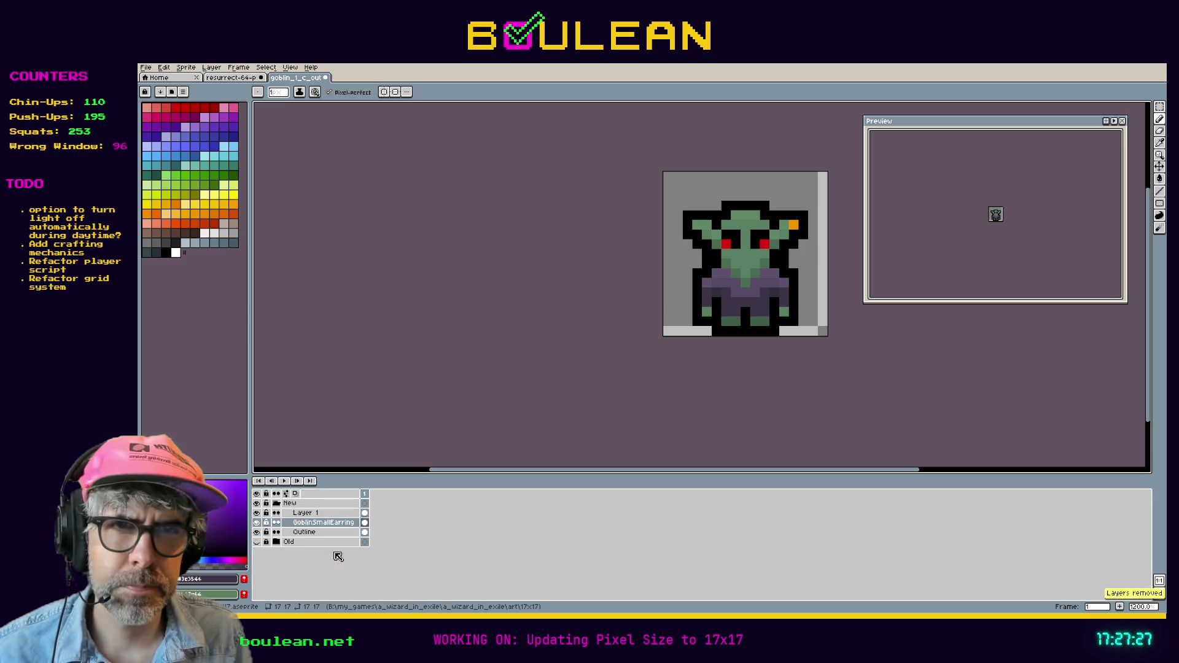
{"action": "left_click", "coordinate": [256, 536]}
{"action": "left_click", "coordinate": [257, 533]}
{"action": "left_click", "coordinate": [257, 532]}
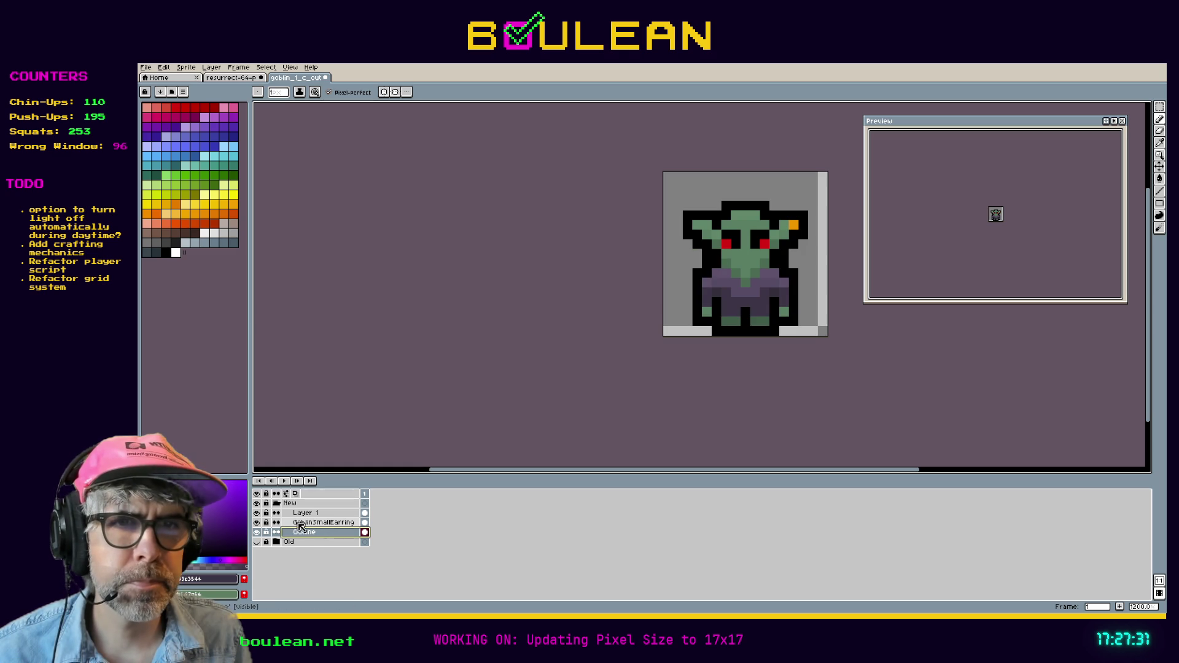
Step: Merge Layer 1 down into the GoblinSmallEarring layer
{"action": "left_click", "coordinate": [300, 523]}
{"action": "left_click_drag", "start_coordinate": [301, 524], "coordinate": [301, 514]}
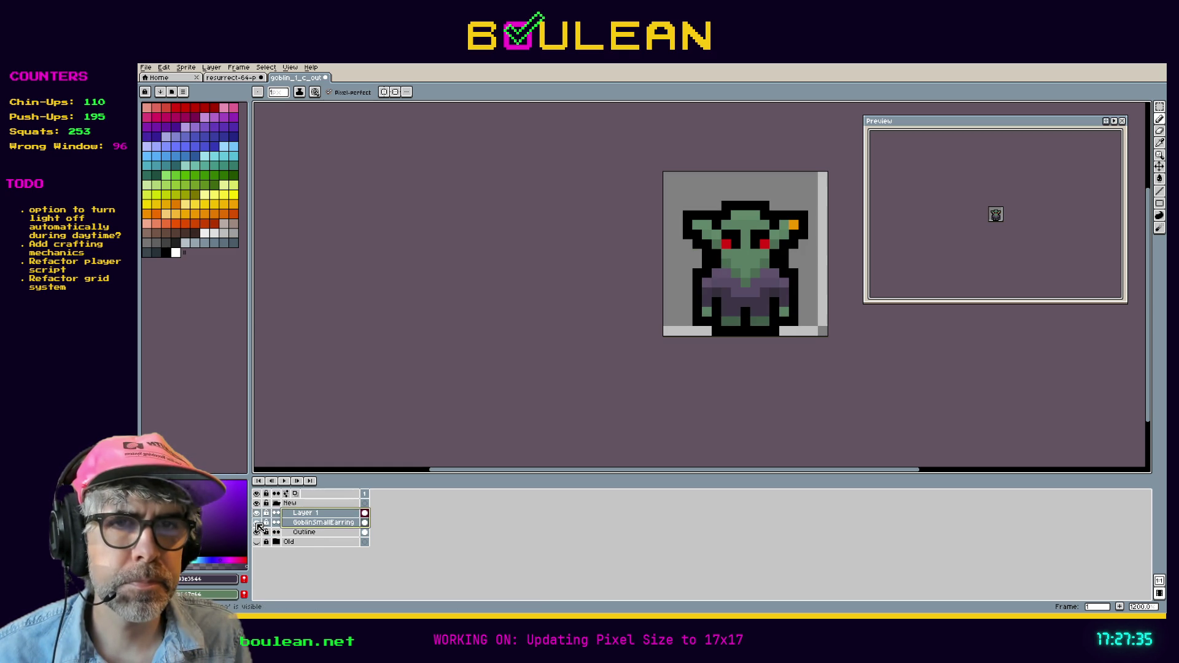
{"action": "left_click", "coordinate": [258, 522]}
{"action": "left_click", "coordinate": [258, 514]}
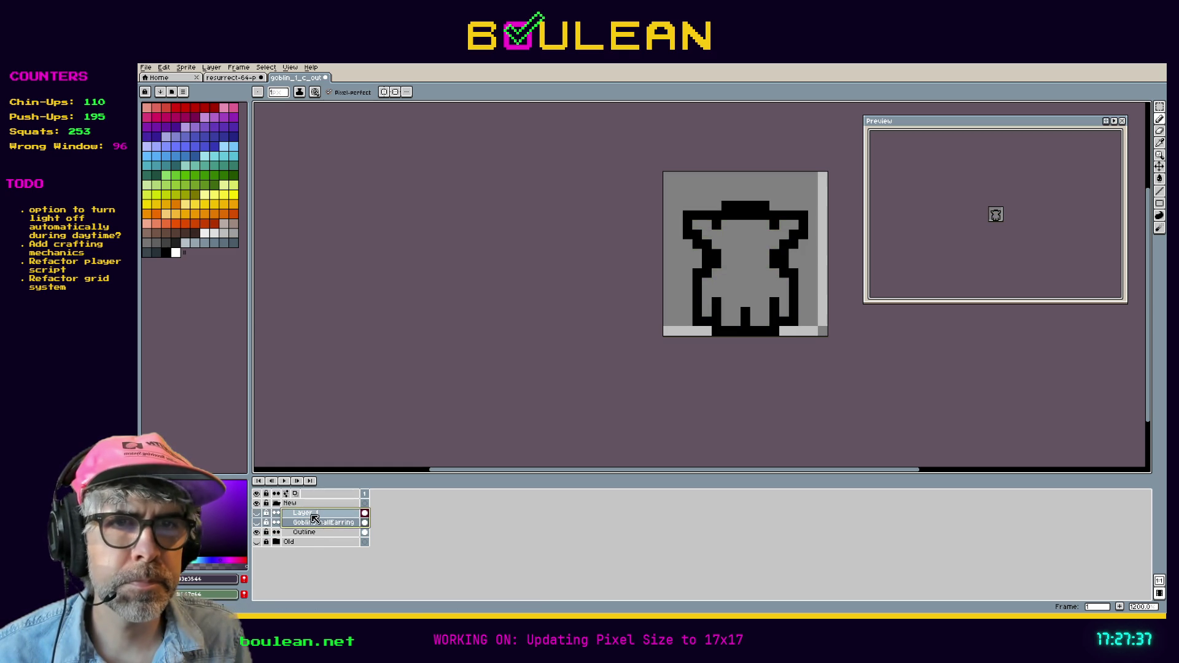
{"action": "right_click", "coordinate": [311, 514]}
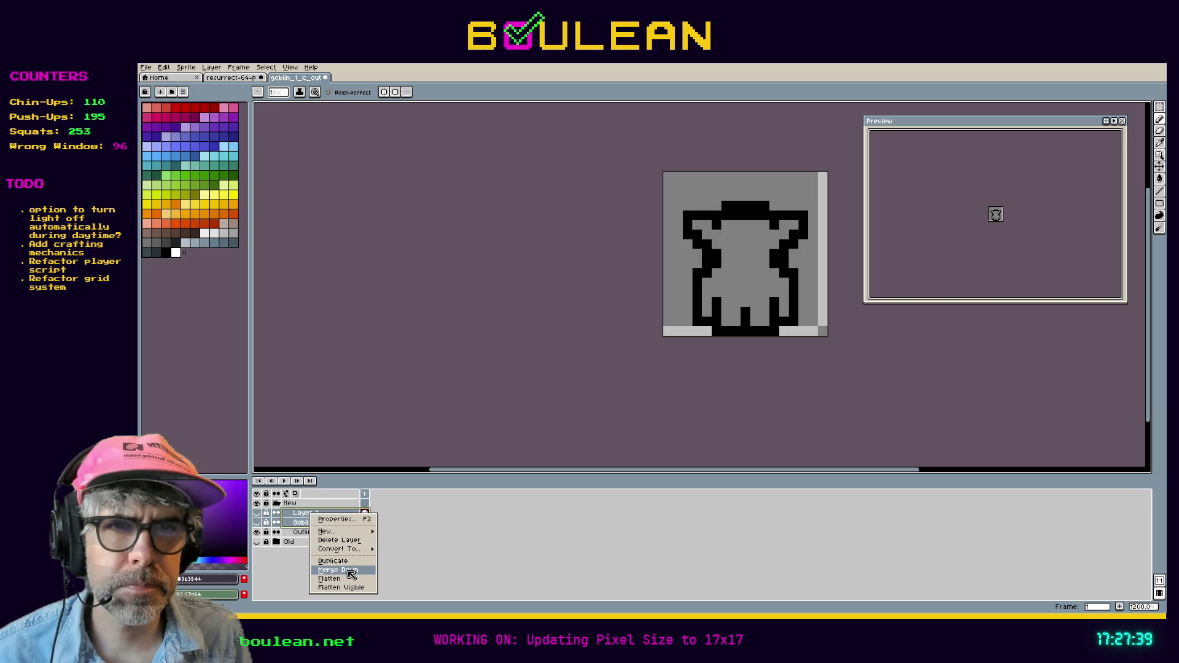
{"action": "left_click", "coordinate": [352, 571]}
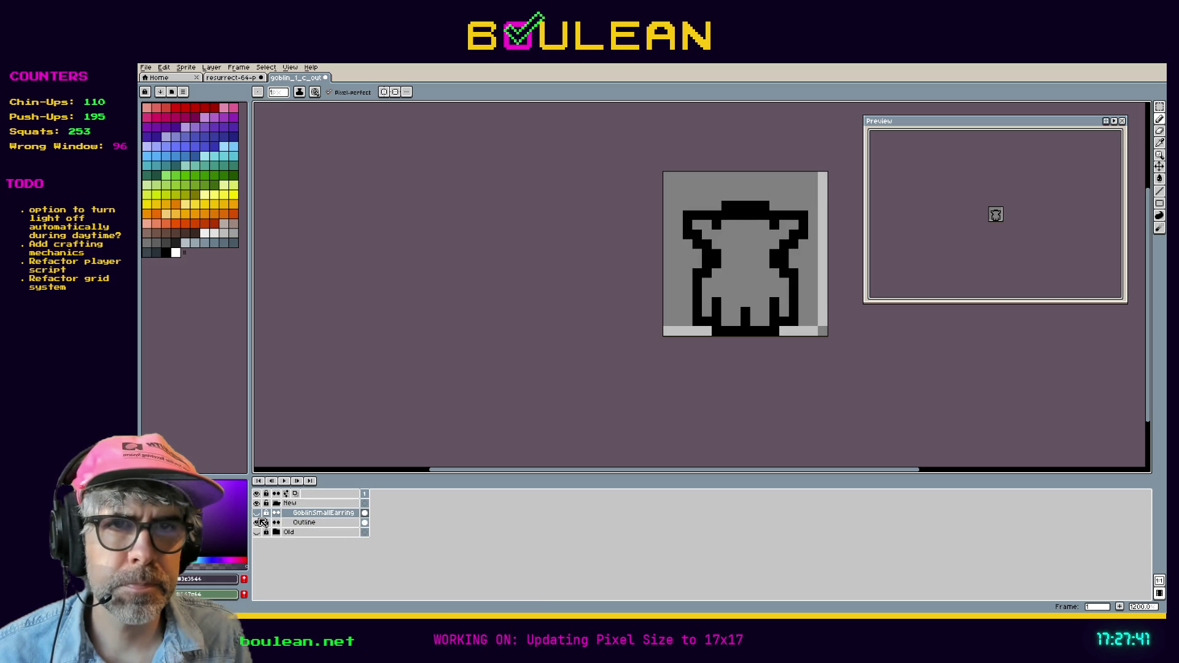
{"action": "left_click", "coordinate": [257, 514]}
Step: Rename the merged layer 'Goblin' and sample the orange earring colour
{"action": "double_click", "coordinate": [318, 515]}
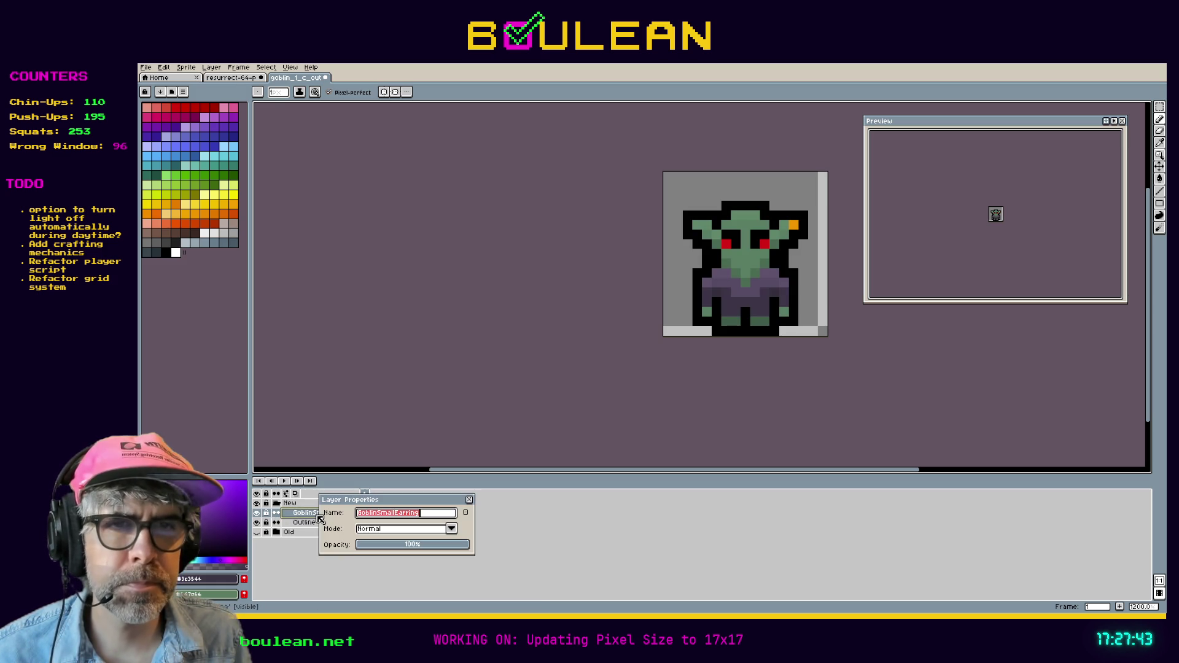
{"action": "type", "text": "Goblin"}
{"action": "key", "text": "Return"}
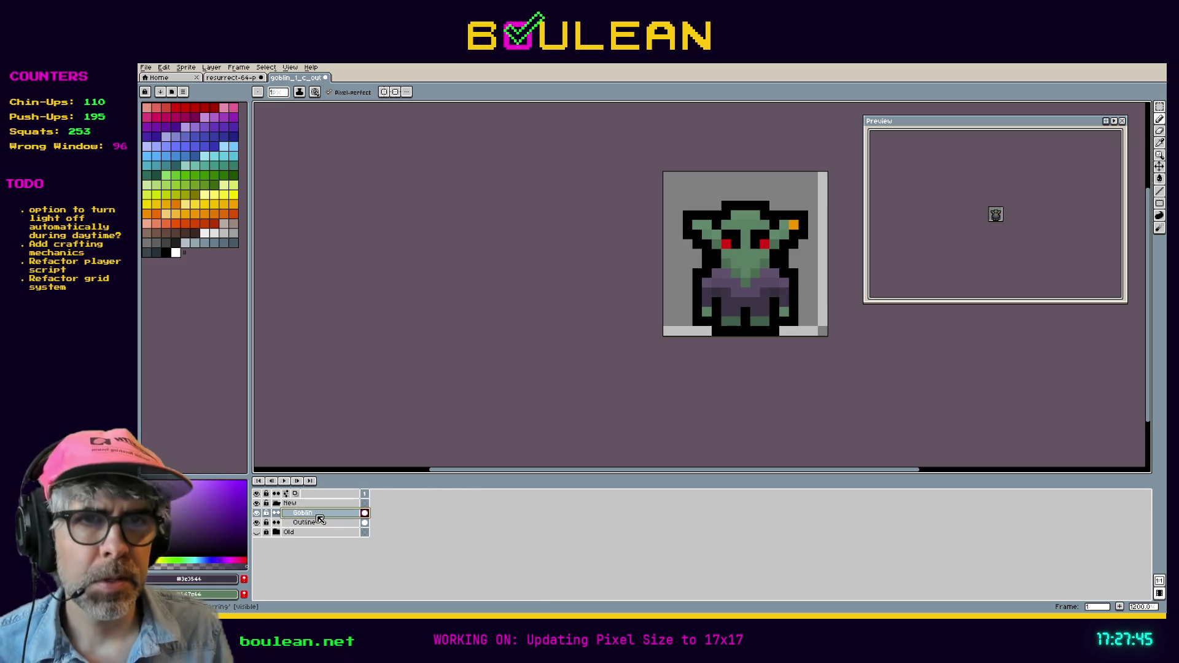
{"action": "left_click_drag", "start_coordinate": [735, 357], "coordinate": [566, 427]}
{"action": "scroll", "coordinate": [633, 322], "scroll_direction": "up", "scroll_amount": 1}
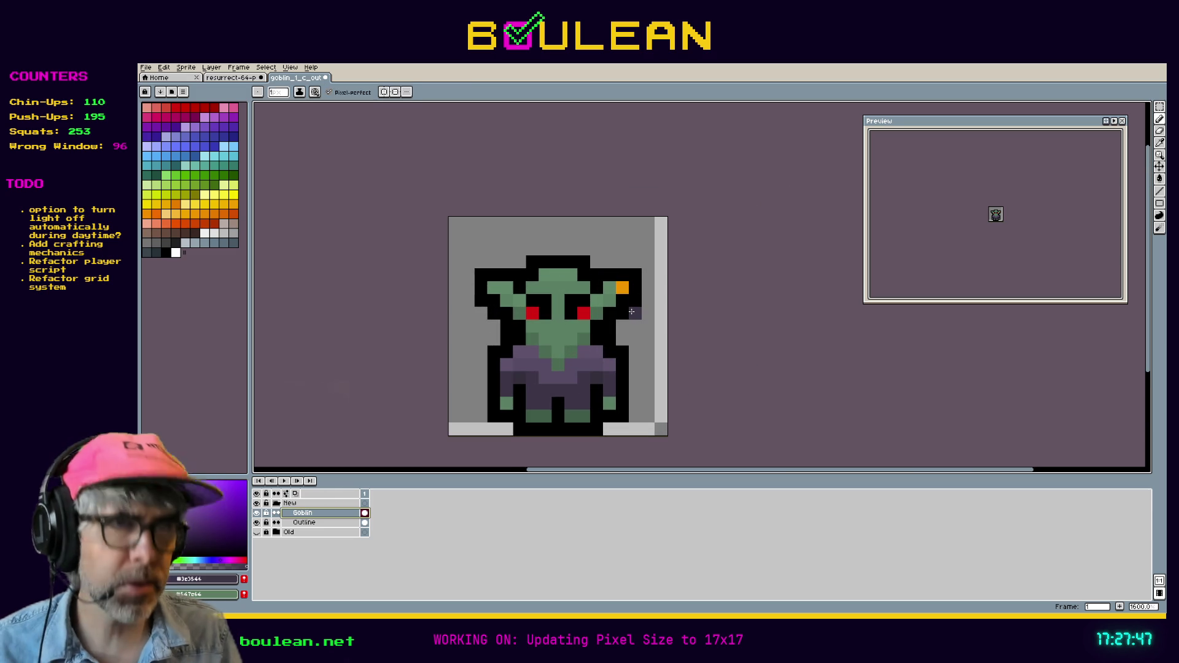
{"action": "left_click", "coordinate": [622, 287]}
Step: Pencil orange earring pixels down the ear, undoing the misplaced ones
{"action": "key", "text": "b"}
{"action": "left_click", "coordinate": [621, 271]}
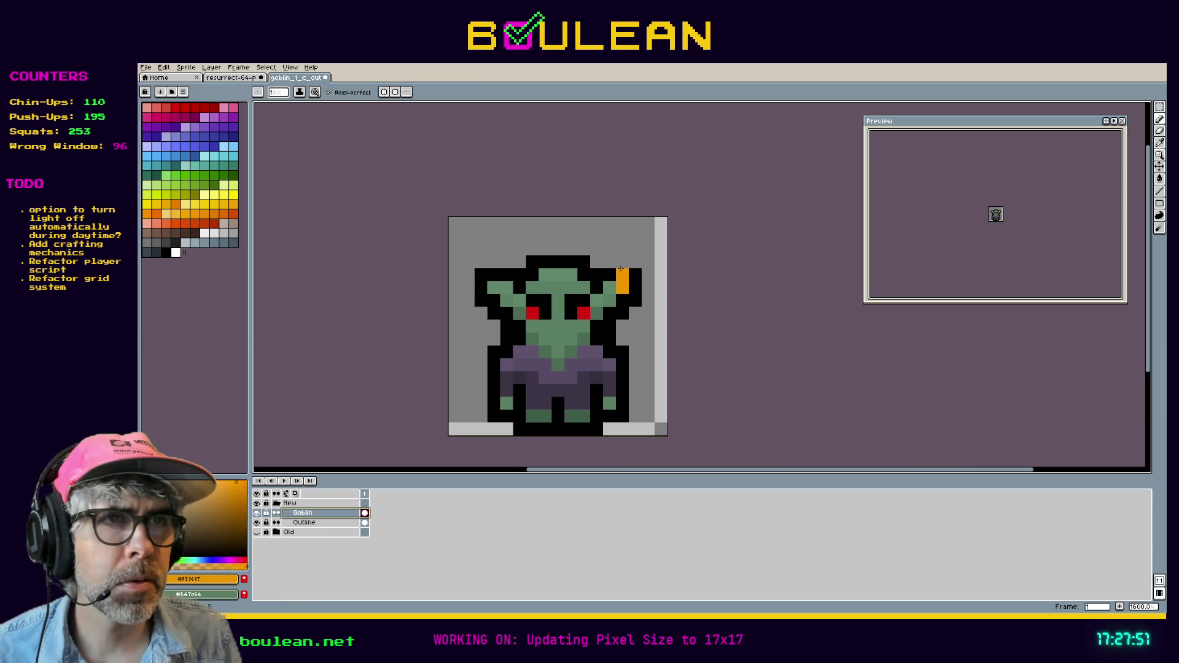
{"action": "key", "text": "ctrl+z"}
{"action": "left_click", "coordinate": [635, 273]}
{"action": "left_click", "coordinate": [639, 297]}
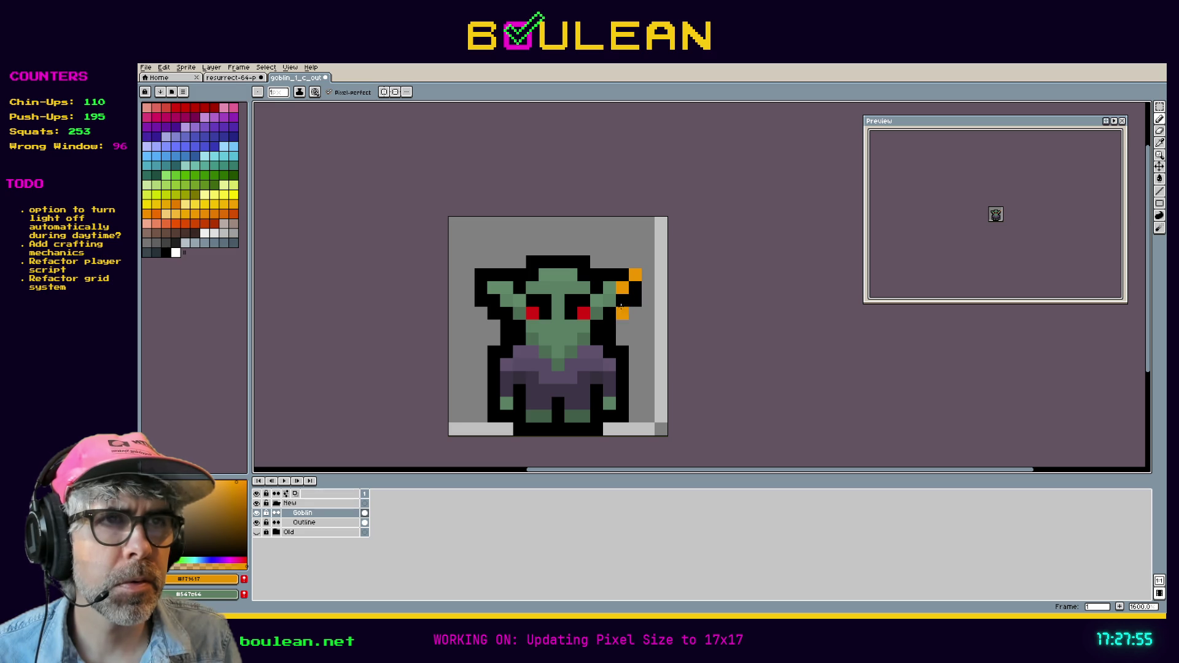
{"action": "key", "text": "ctrl+z"}
{"action": "key", "text": "ctrl+z"}
{"action": "left_click", "coordinate": [621, 274]}
{"action": "mouse_move", "coordinate": [621, 277]}
{"action": "left_mouse_down"}
{"action": "mouse_move", "coordinate": [611, 275]}
{"action": "mouse_move", "coordinate": [615, 310]}
{"action": "left_mouse_up"}
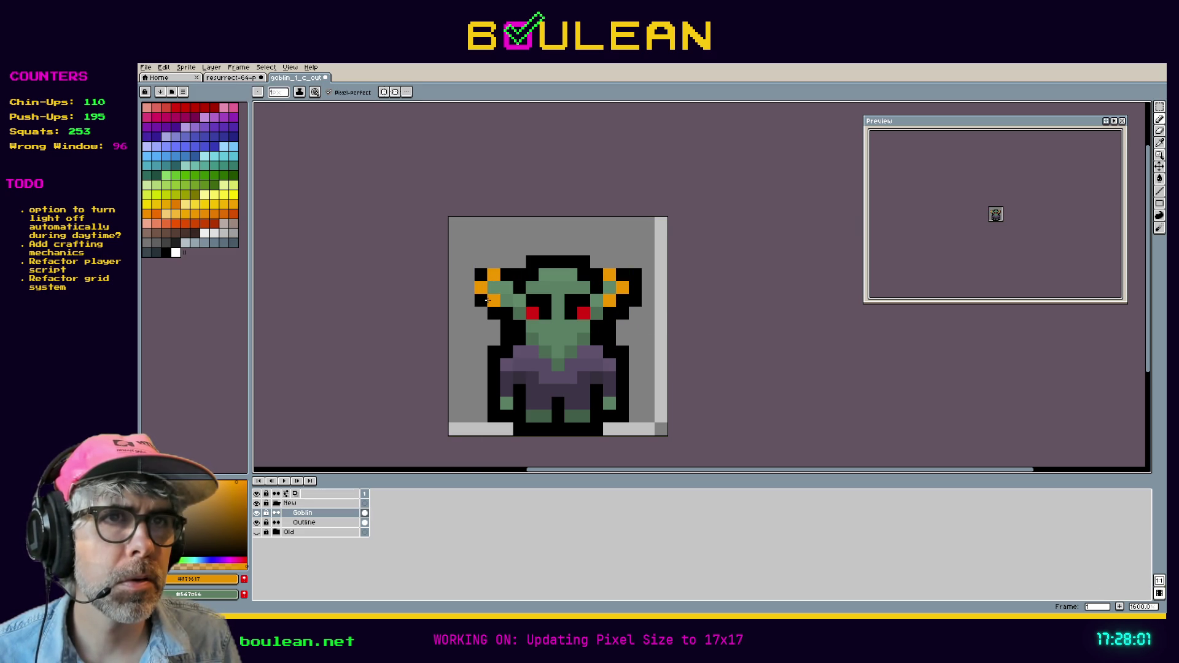
{"action": "scroll", "coordinate": [482, 369], "scroll_direction": "down", "scroll_amount": 1}
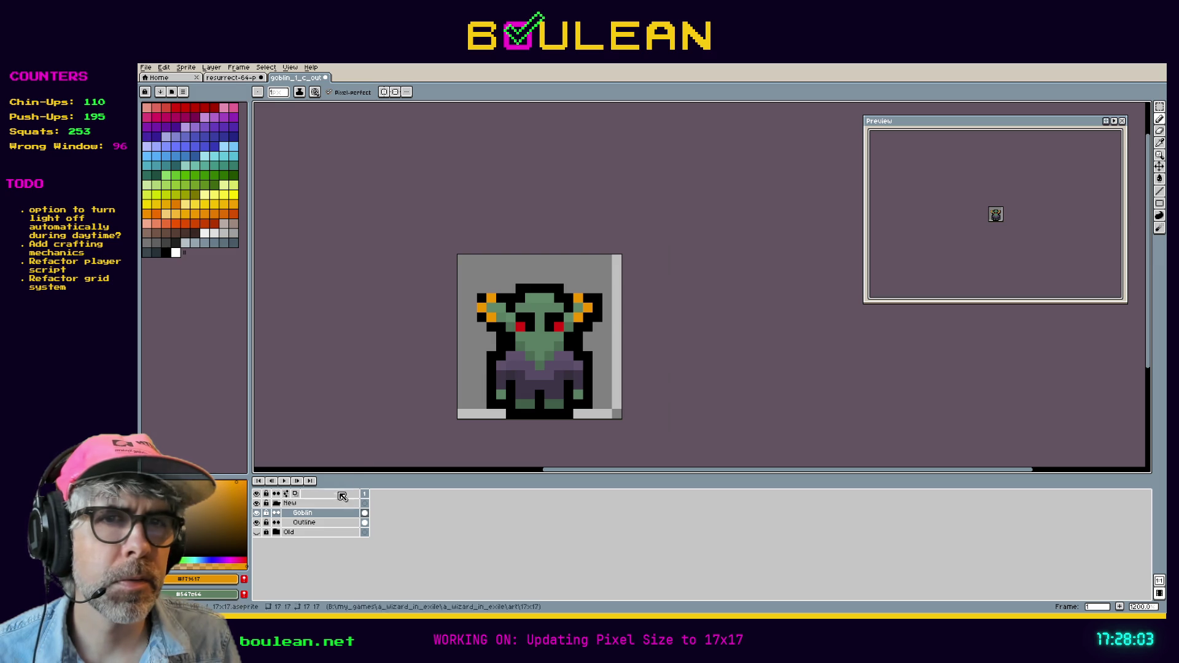
Step: On the Outline layer, sample black and pencil an outline around both ears
{"action": "left_click", "coordinate": [353, 524]}
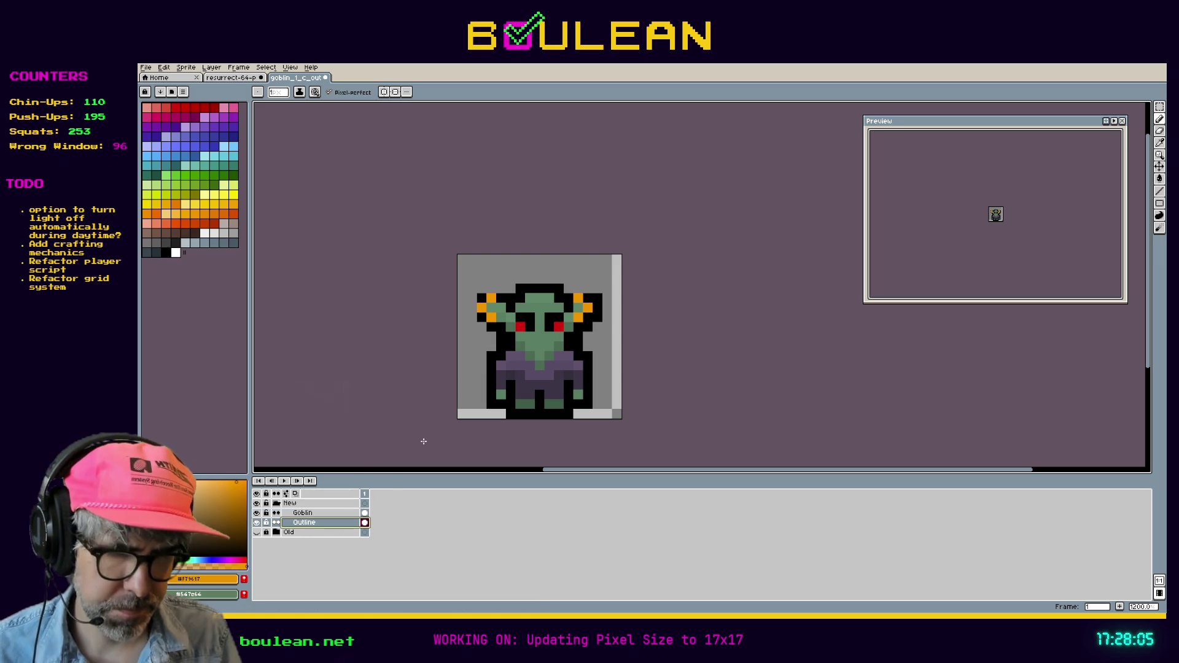
{"action": "key", "text": "i"}
{"action": "left_click", "coordinate": [496, 363]}
{"action": "key", "text": "b"}
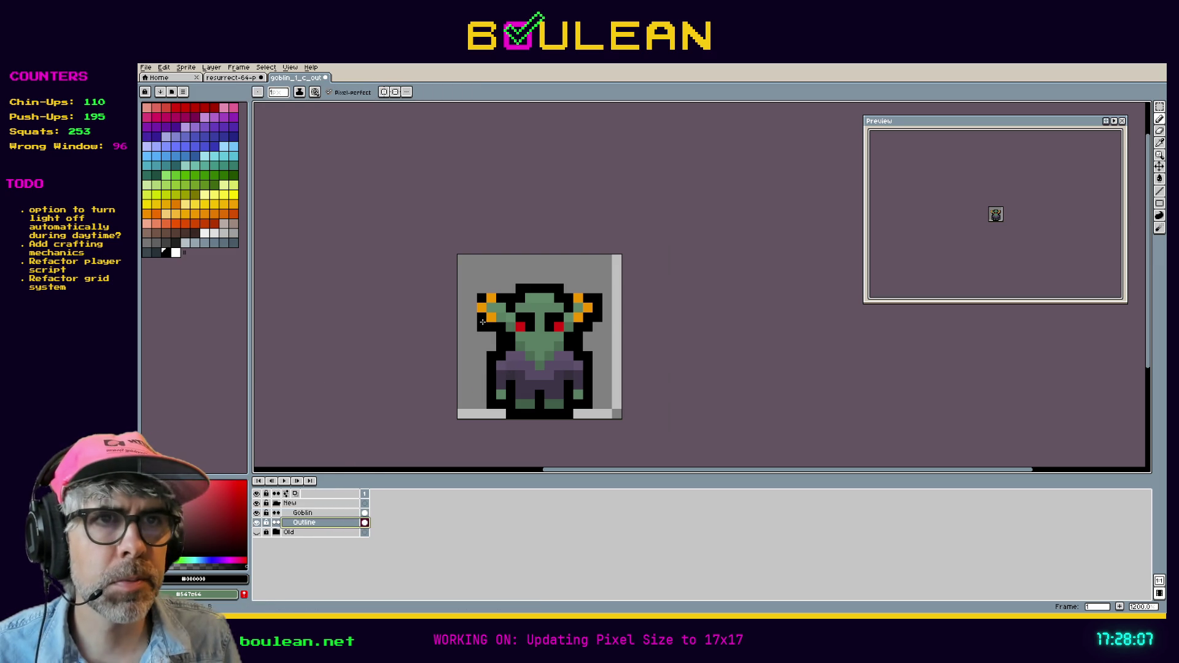
{"action": "left_click", "coordinate": [474, 317]}
{"action": "mouse_move", "coordinate": [475, 317]}
{"action": "left_mouse_down"}
{"action": "mouse_move", "coordinate": [471, 294]}
{"action": "mouse_move", "coordinate": [498, 291]}
{"action": "left_mouse_up"}
{"action": "left_click_drag", "start_coordinate": [608, 301], "coordinate": [566, 288]}
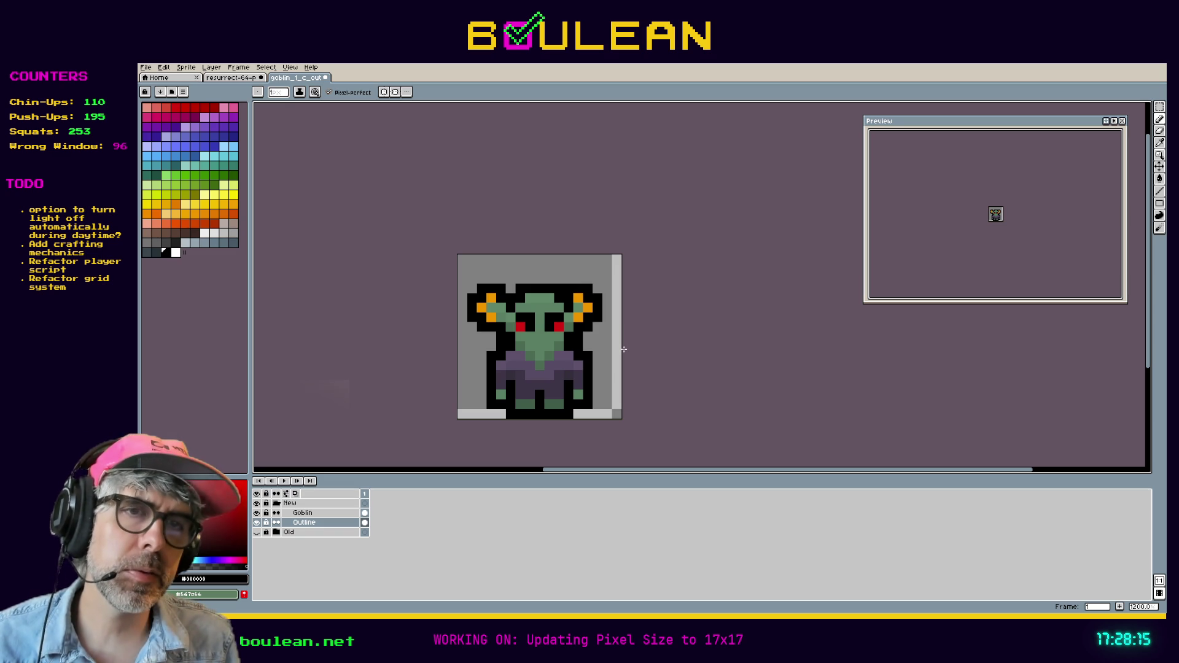
Step: Undo the stray black pixels and the added outline strokes
{"action": "left_click", "coordinate": [613, 377]}
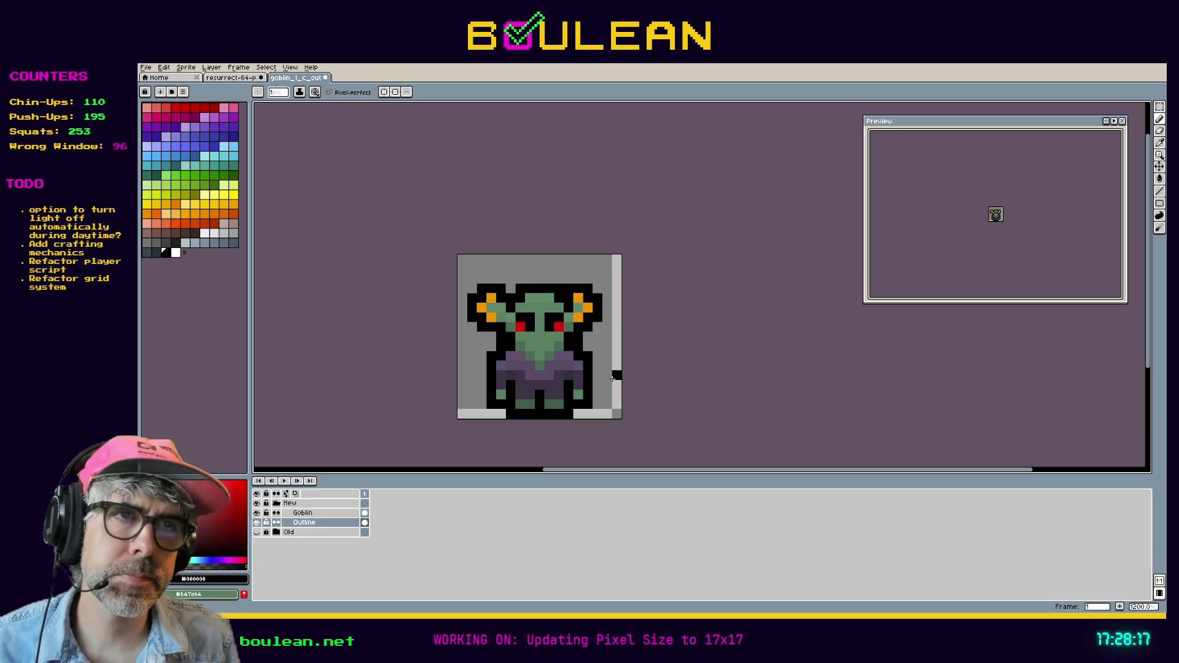
{"action": "key", "text": "ctrl+z"}
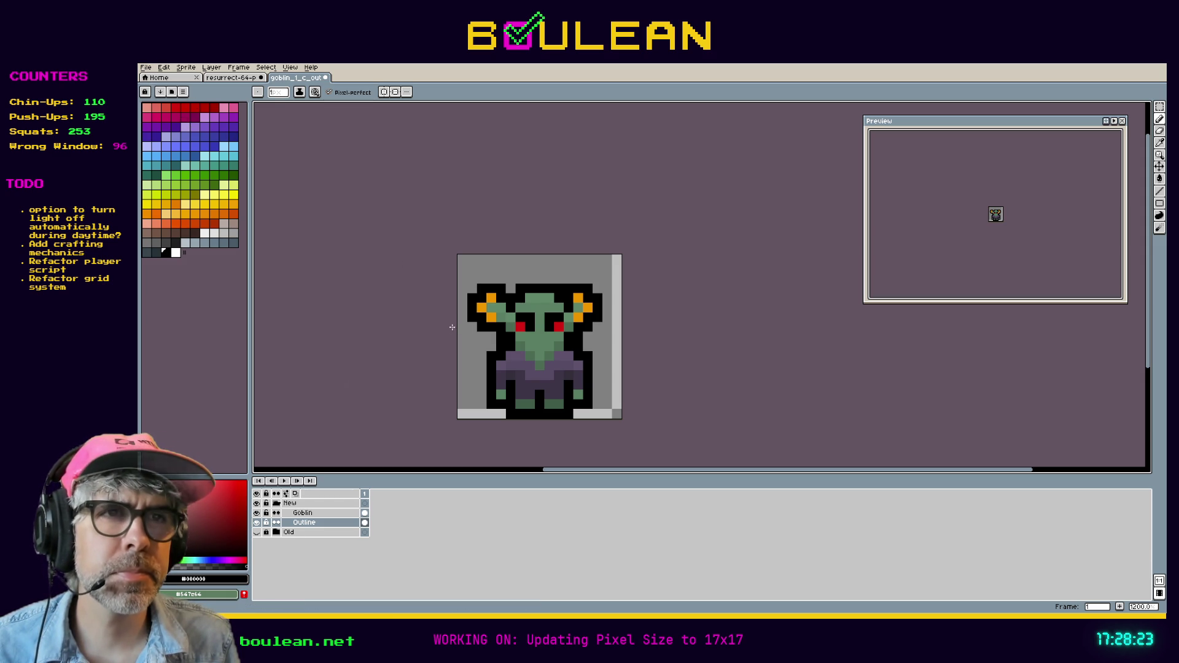
{"action": "scroll", "coordinate": [482, 352], "scroll_direction": "up", "scroll_amount": 2}
{"action": "key", "text": "ctrl+z"}
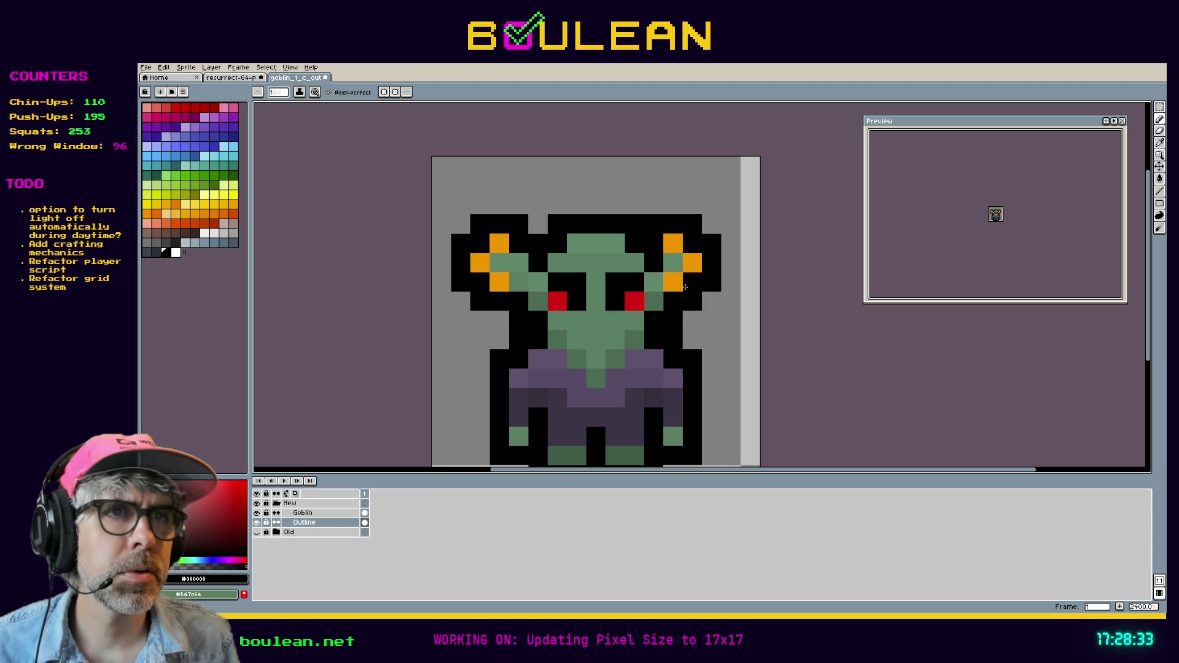
{"action": "key", "text": "ctrl+z"}
{"action": "key", "text": "ctrl+z"}
{"action": "key", "text": "ctrl+z"}
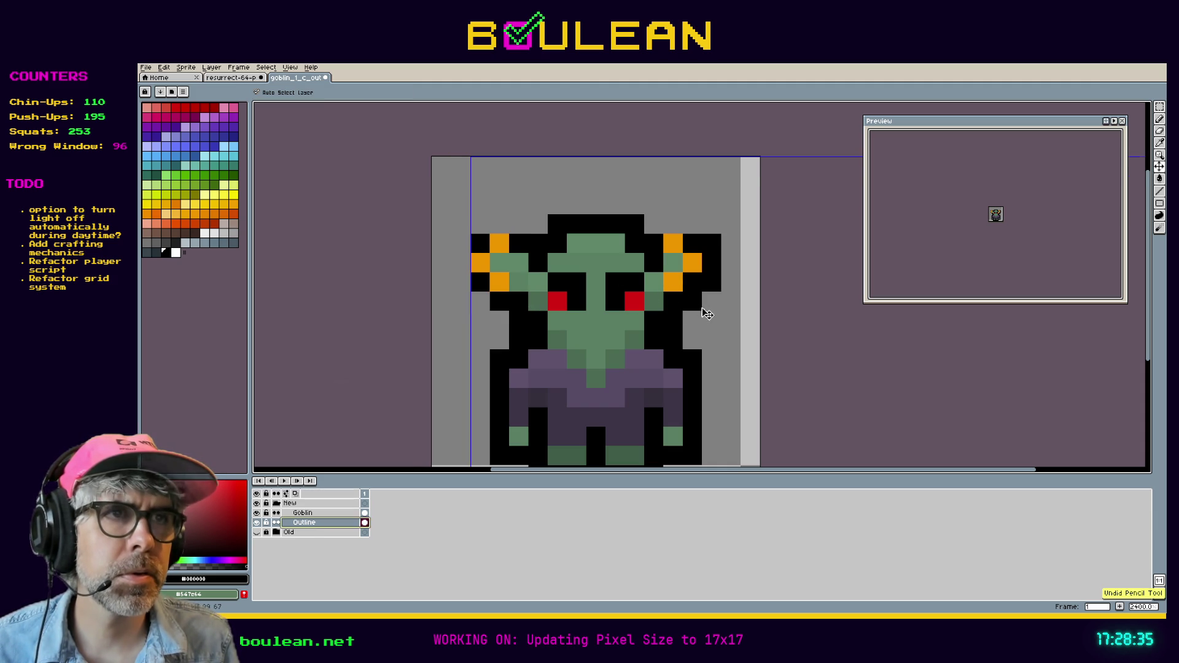
Step: Undo the earrings, sample the earring orange and ear green, and paint an earring pixel green
{"action": "key", "text": "ctrl+z"}
{"action": "key", "text": "ctrl+z"}
{"action": "key", "text": "ctrl+z"}
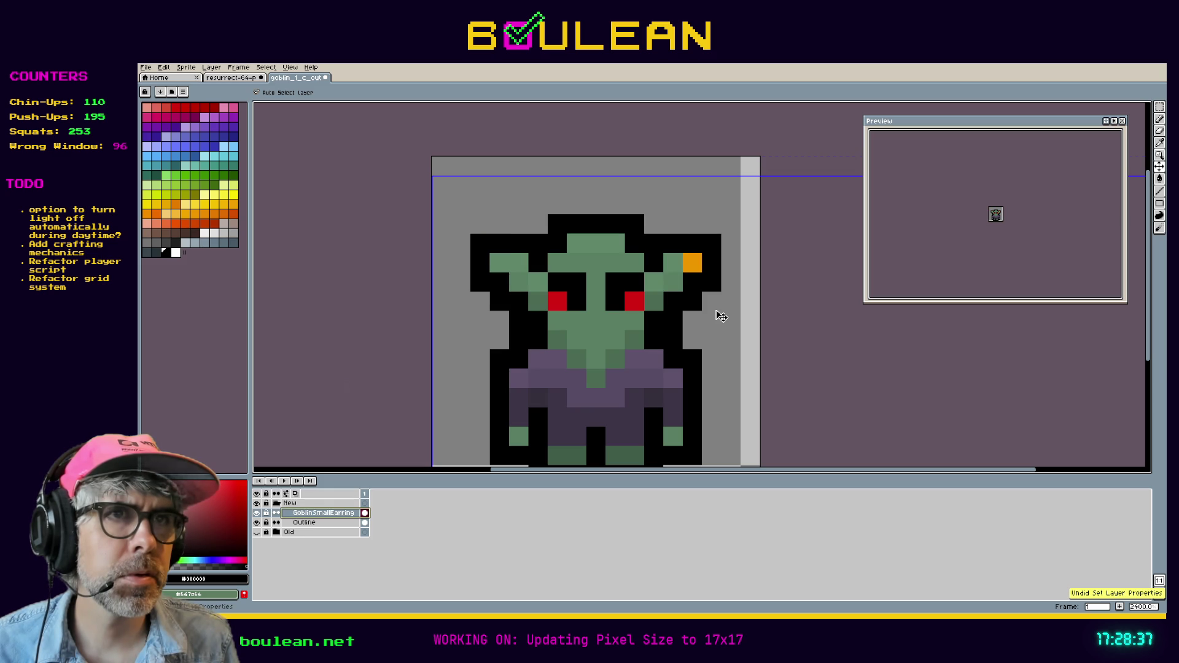
{"action": "key", "text": "b"}
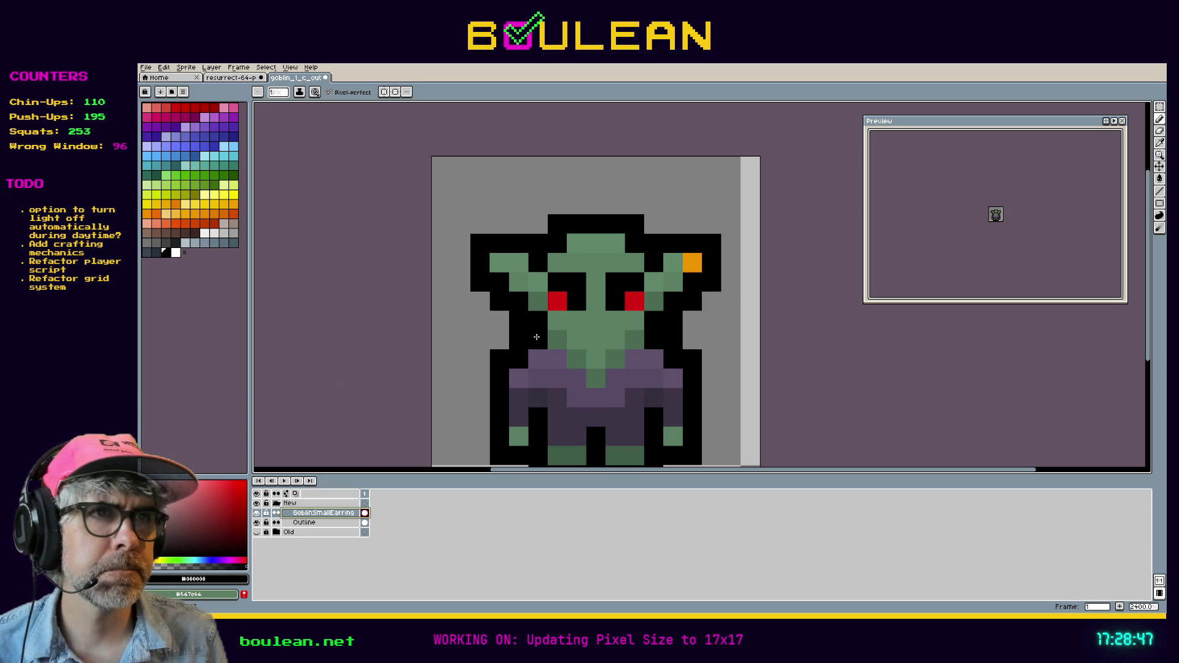
{"action": "key", "text": "i"}
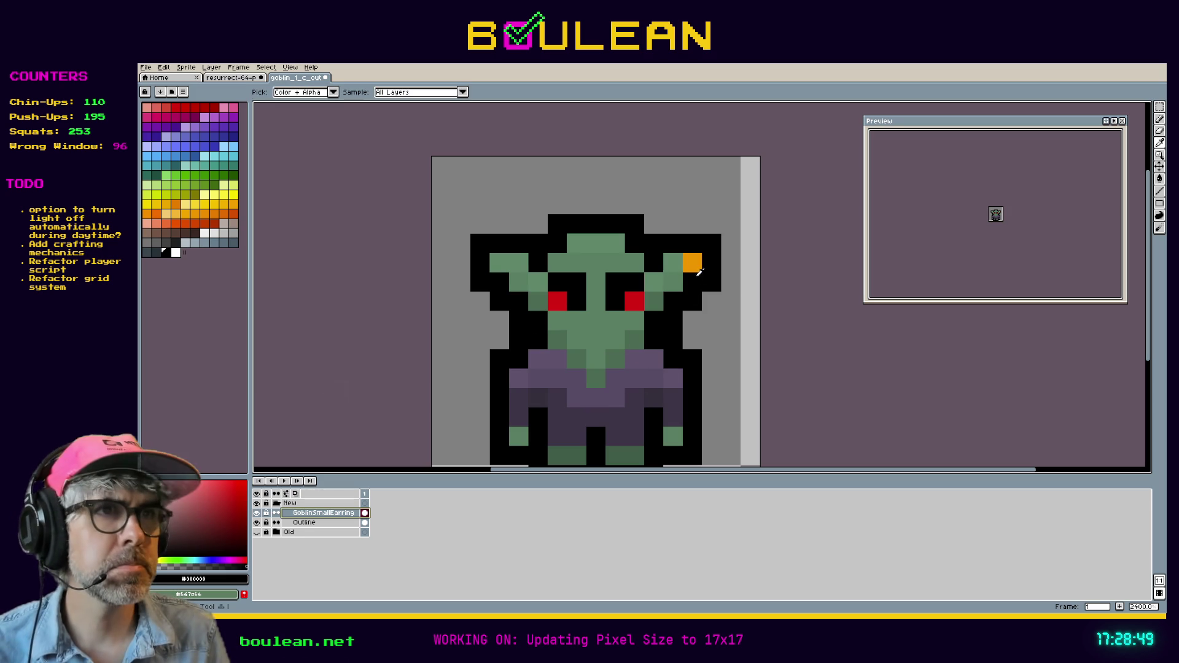
{"action": "left_click", "coordinate": [694, 262]}
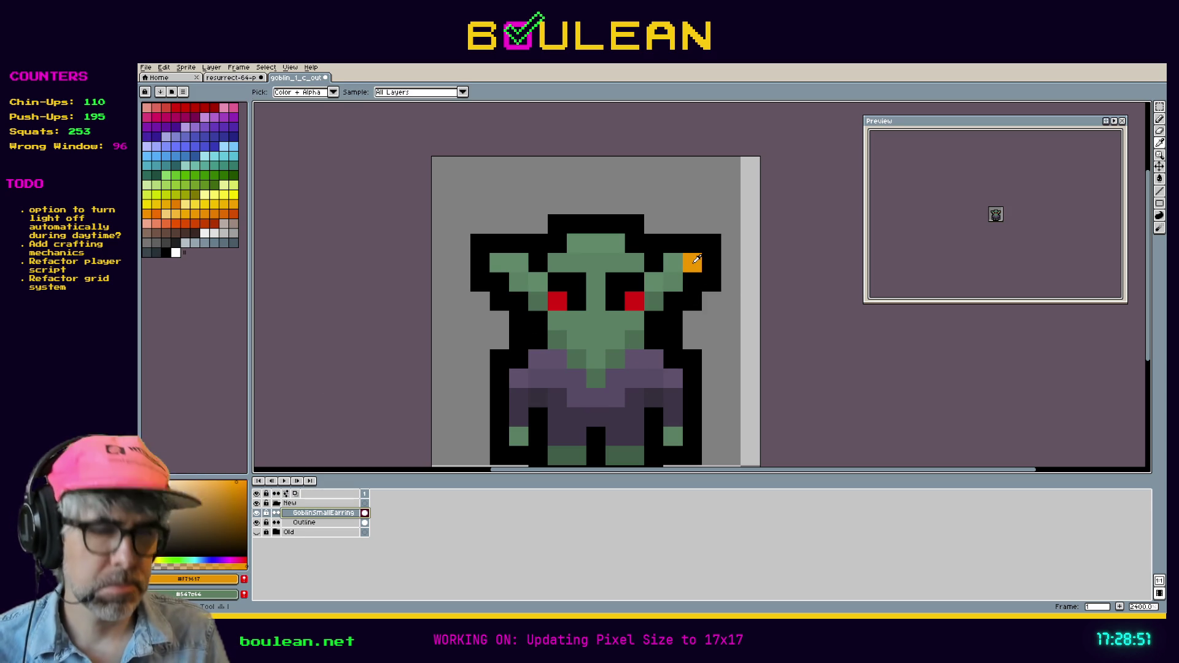
{"action": "right_click", "coordinate": [697, 259]}
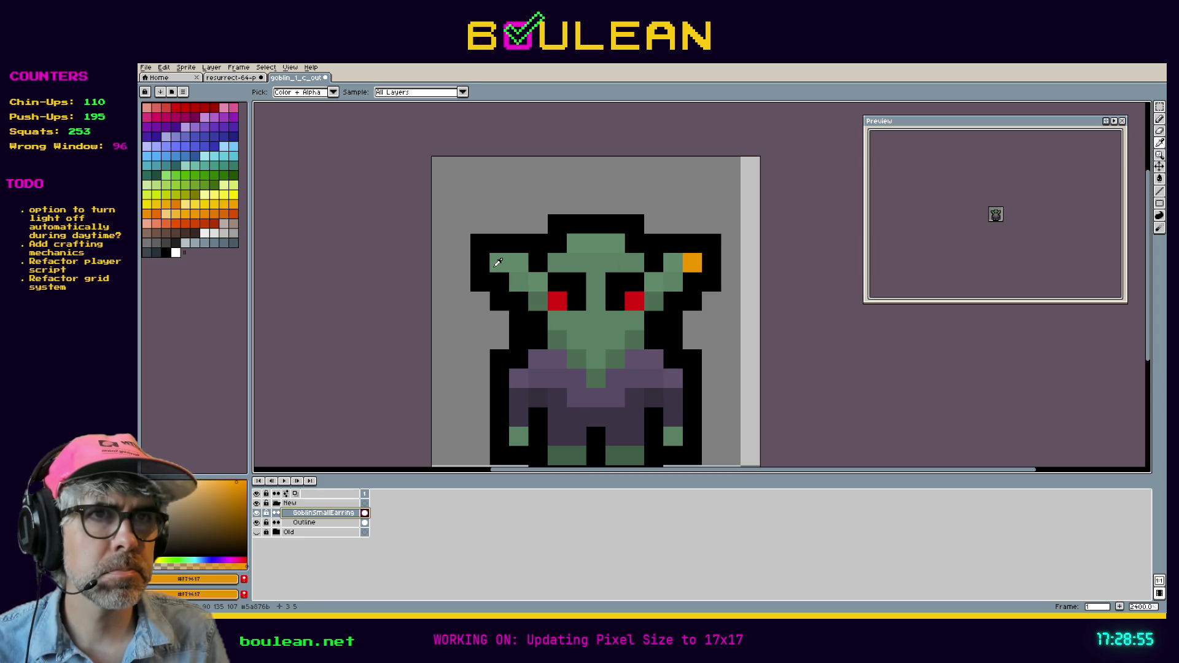
{"action": "left_click", "coordinate": [498, 262]}
{"action": "key", "text": "b"}
{"action": "left_click", "coordinate": [688, 260]}
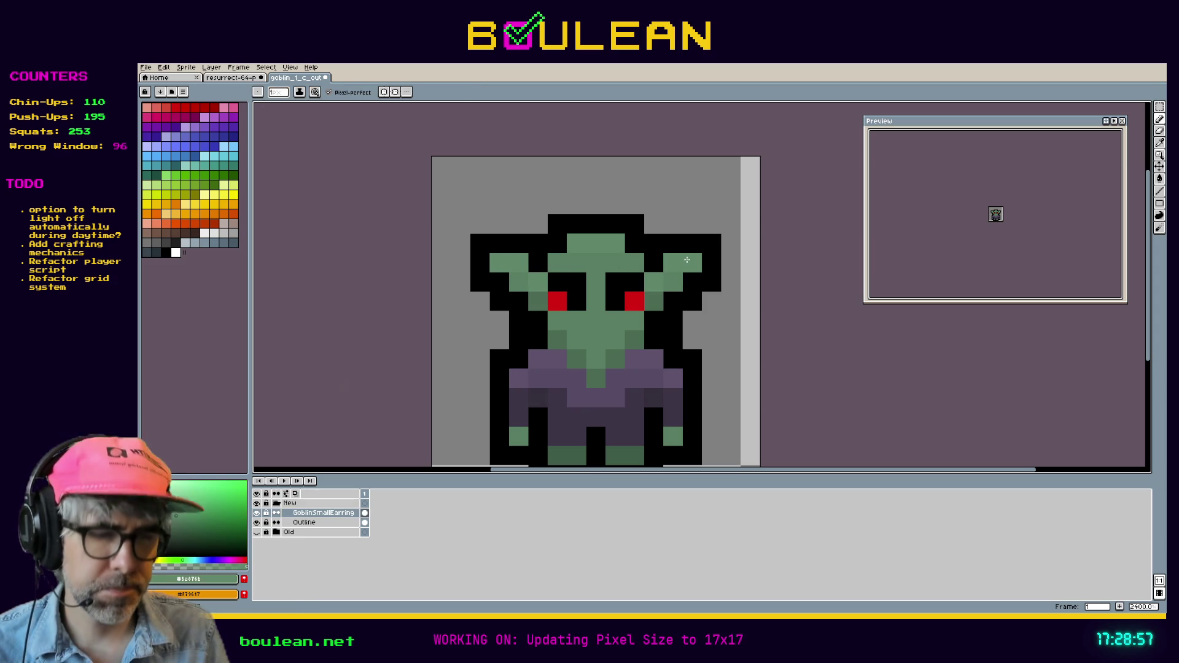
Step: Experiment with green and orange pixels on the tips of both ears
{"action": "right_click", "coordinate": [692, 282]}
{"action": "left_click", "coordinate": [711, 263]}
{"action": "right_click", "coordinate": [711, 269]}
{"action": "left_click", "coordinate": [678, 246]}
{"action": "key", "text": "ctrl+z"}
{"action": "left_click", "coordinate": [483, 267]}
{"action": "key", "text": "ctrl+z"}
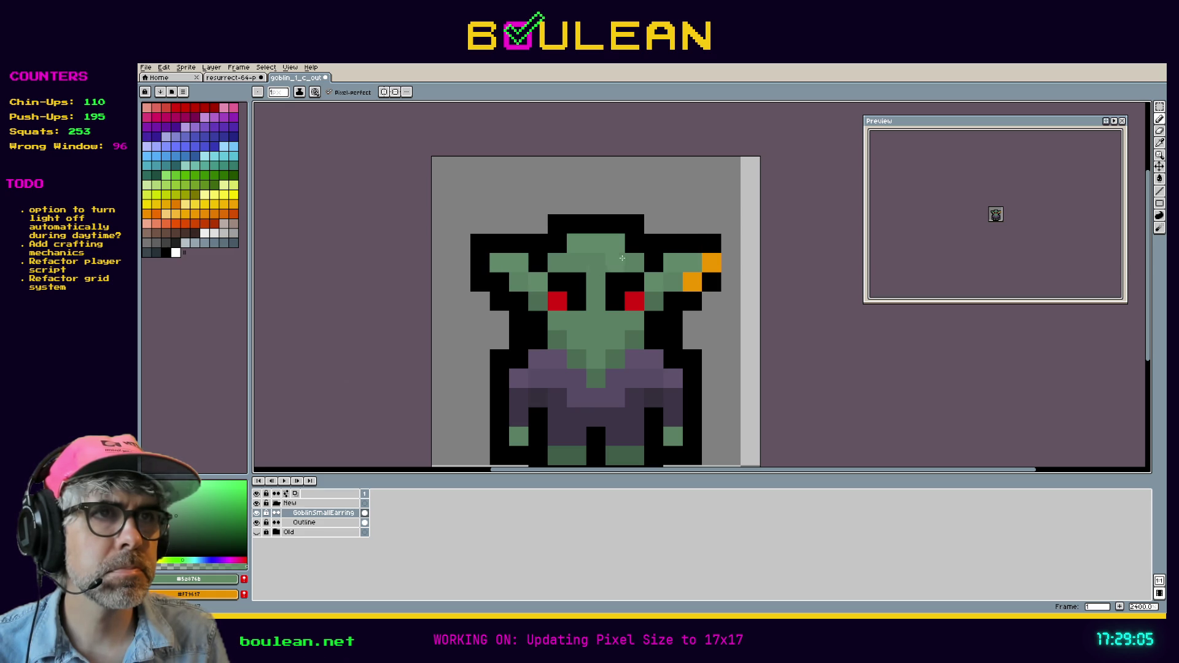
{"action": "right_click", "coordinate": [483, 264]}
{"action": "right_click", "coordinate": [499, 282]}
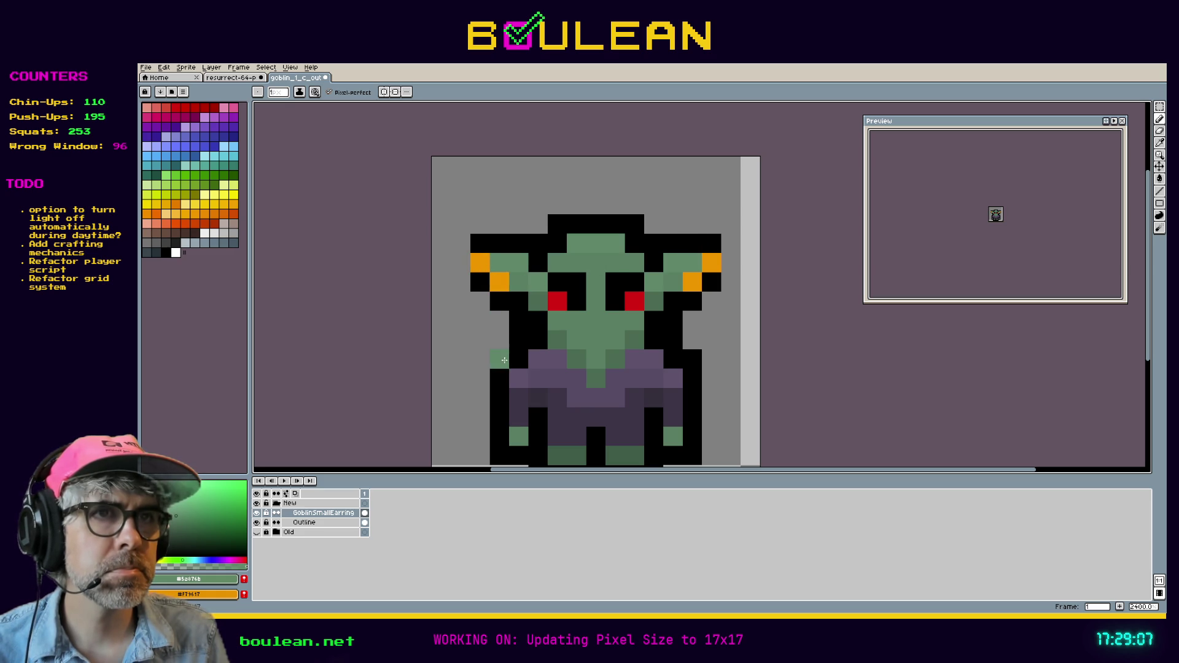
{"action": "right_click", "coordinate": [494, 250]}
{"action": "right_click", "coordinate": [692, 244]}
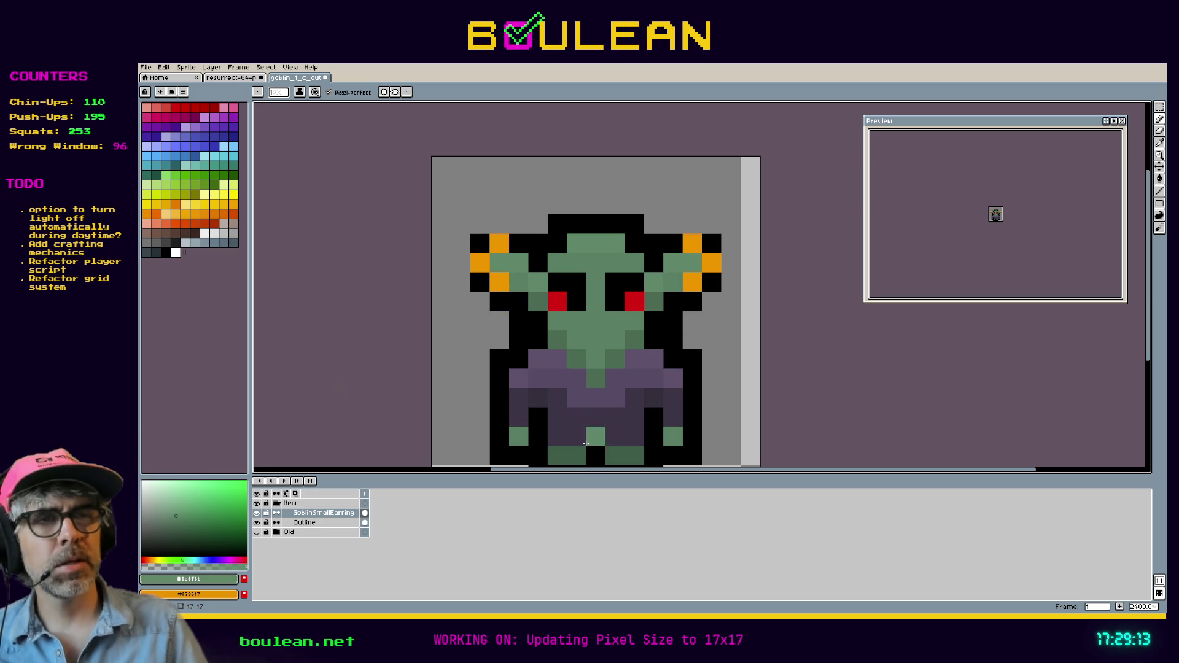
Step: Undo the orange ear pixels to leave plain green ears, and save the goblin sprite
{"action": "key", "text": "ctrl+z"}
{"action": "key", "text": "ctrl+z"}
{"action": "key", "text": "ctrl+z"}
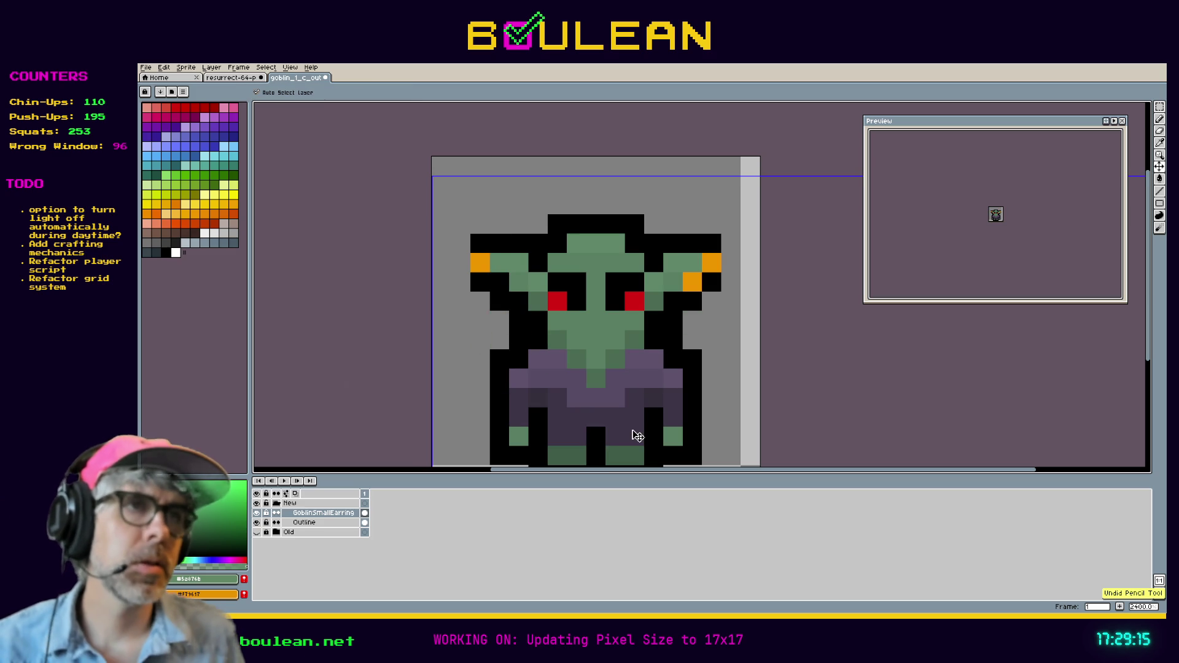
{"action": "key", "text": "ctrl+z"}
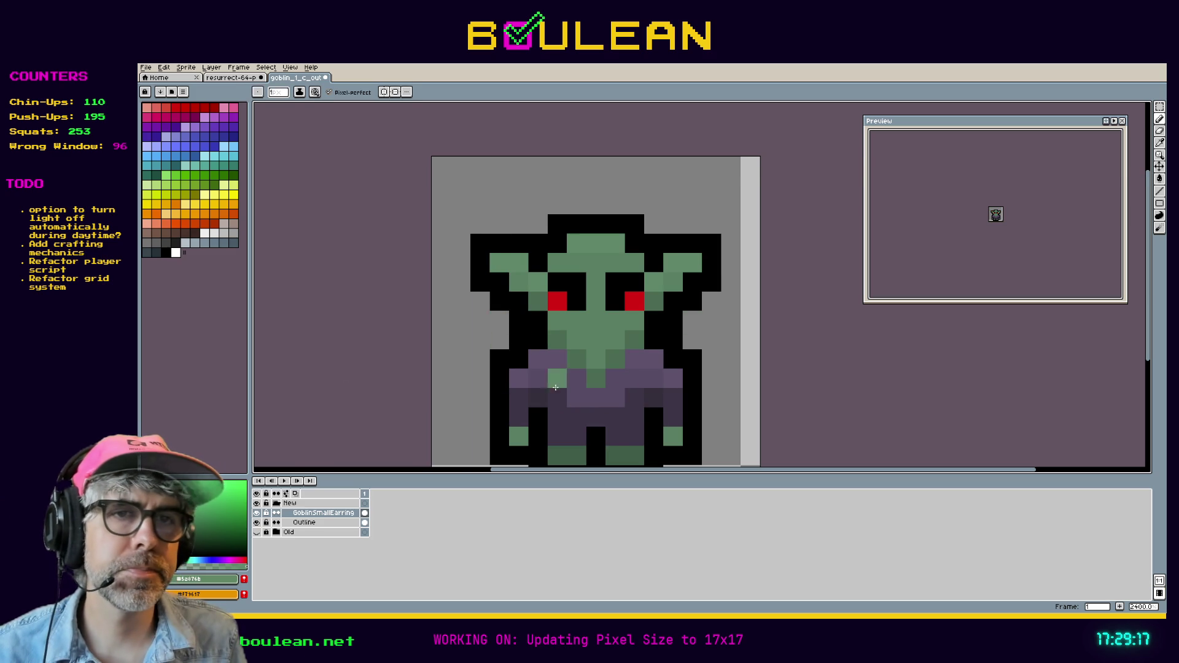
{"action": "key", "text": "ctrl"}
{"action": "scroll", "coordinate": [460, 355], "scroll_direction": "down", "scroll_amount": 1}
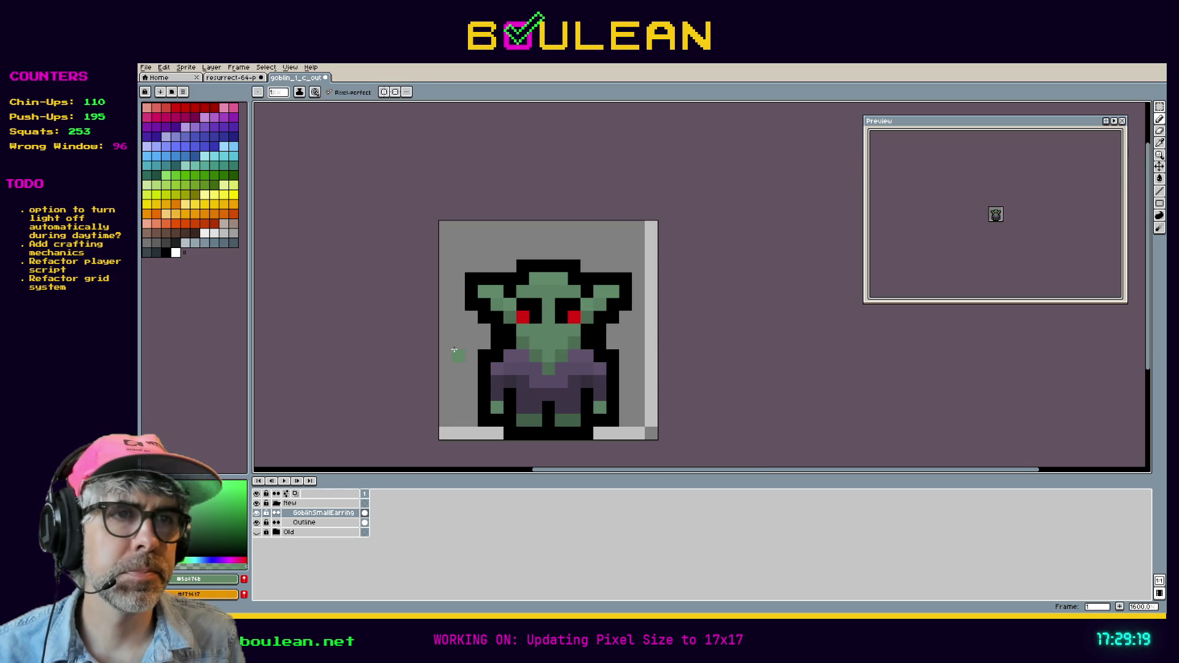
{"action": "key", "text": "ctrl+s"}
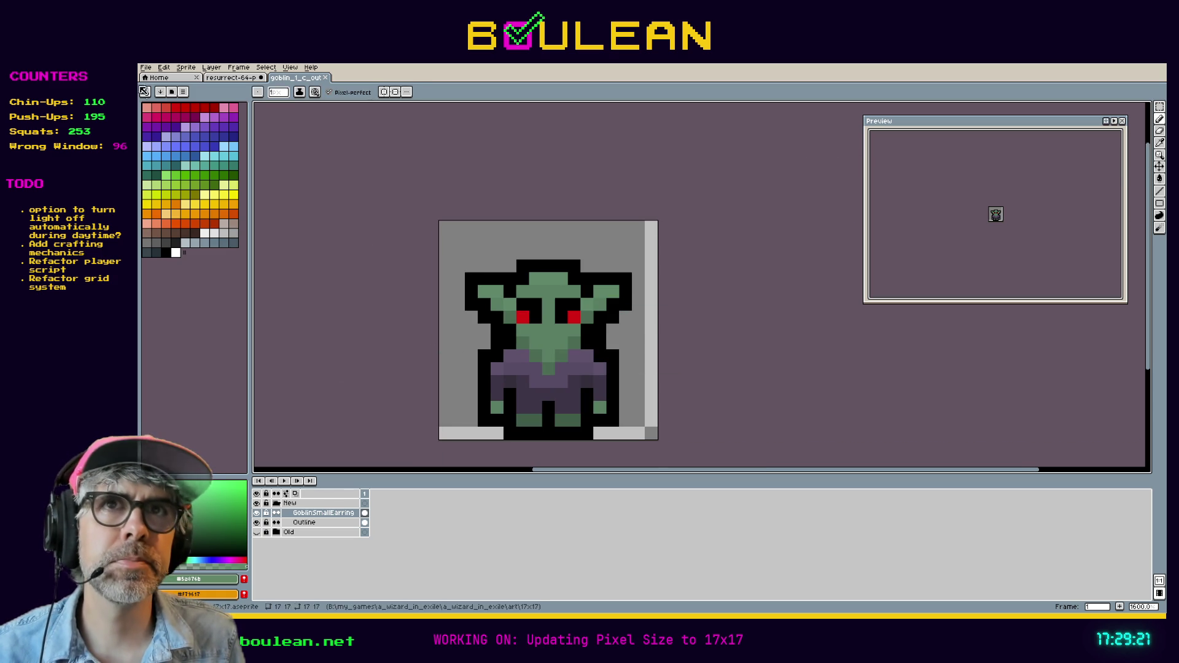
Step: Save and close the goblin sprite, then drag the goldfish sprite file into Aseprite
{"action": "left_click", "coordinate": [146, 68]}
{"action": "mouse_move", "coordinate": [192, 149]}
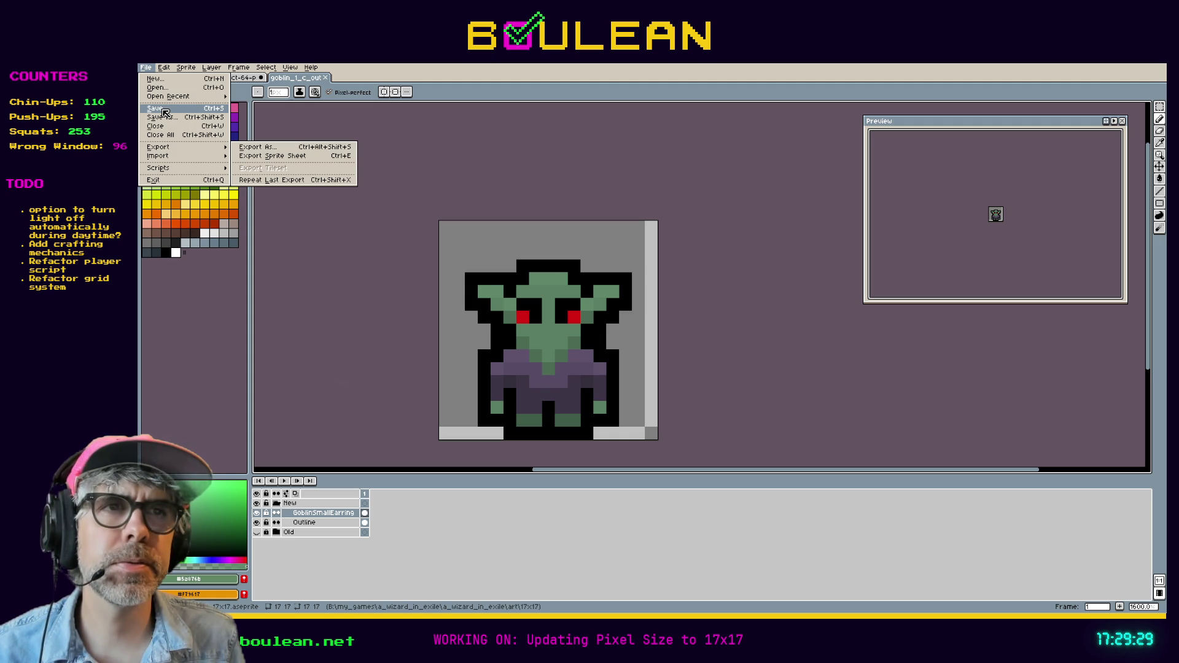
{"action": "left_click", "coordinate": [165, 113]}
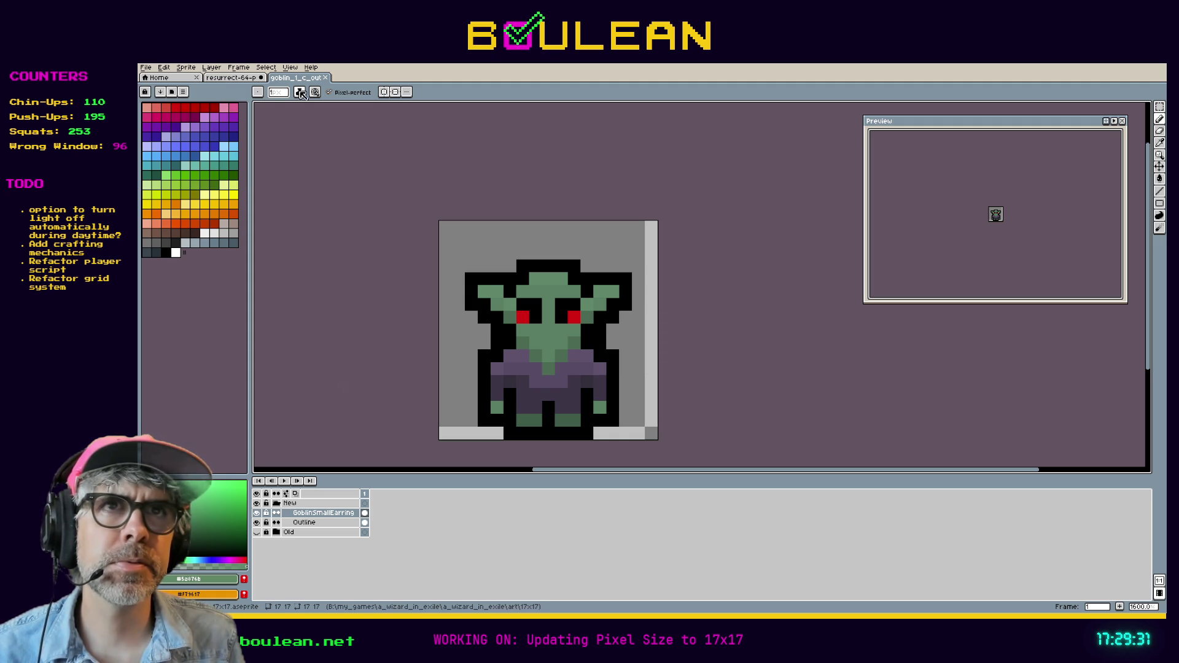
{"action": "left_click", "coordinate": [325, 78]}
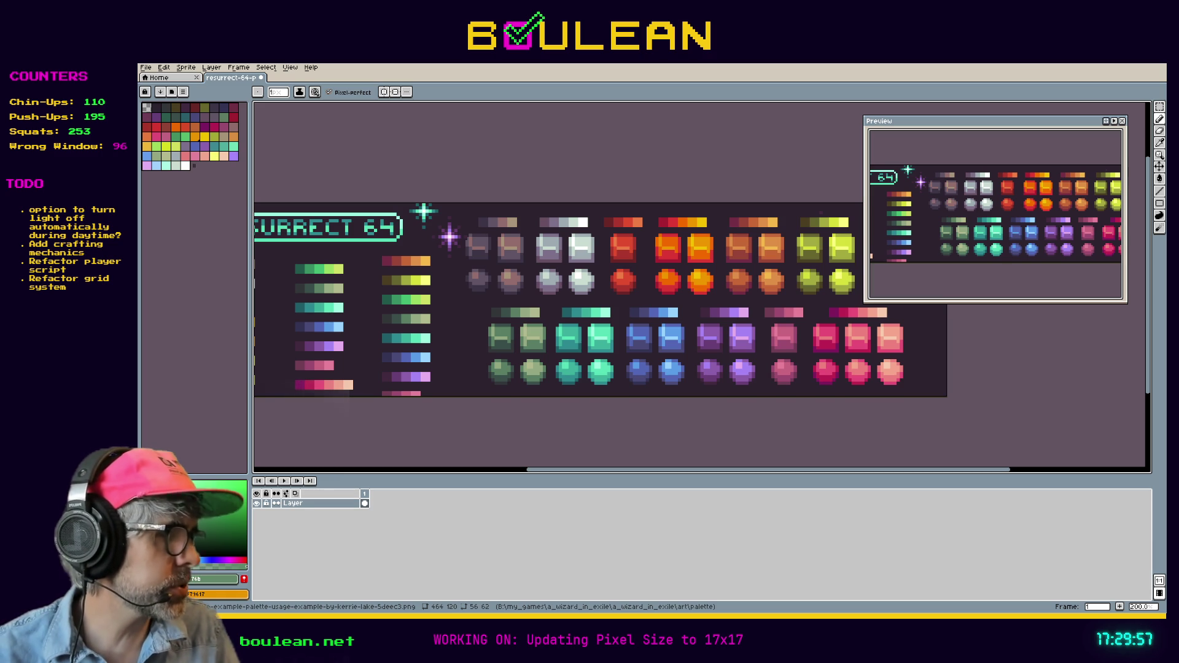
{"action": "left_click_drag", "start_coordinate": [1167, 368], "coordinate": [652, 339]}
Step: Centre the goldfish in view and cancel the Canvas Size dialog, keeping it 16x16
{"action": "scroll", "coordinate": [683, 206], "scroll_direction": "up", "scroll_amount": 8}
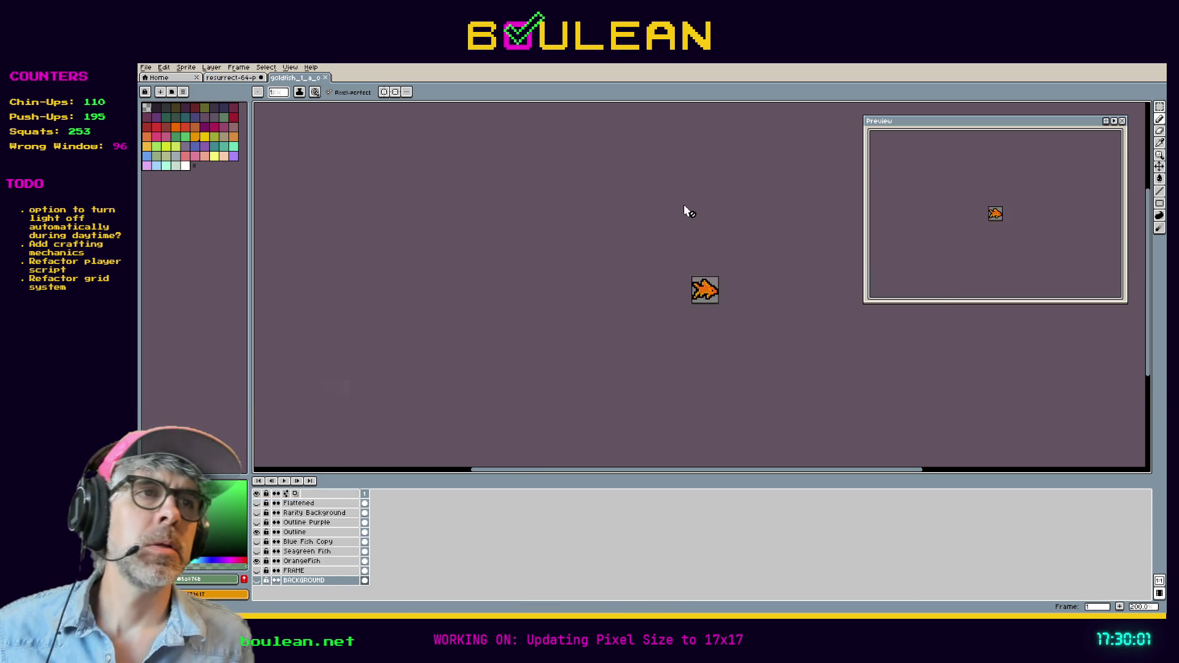
{"action": "left_click_drag", "start_coordinate": [782, 291], "coordinate": [644, 258]}
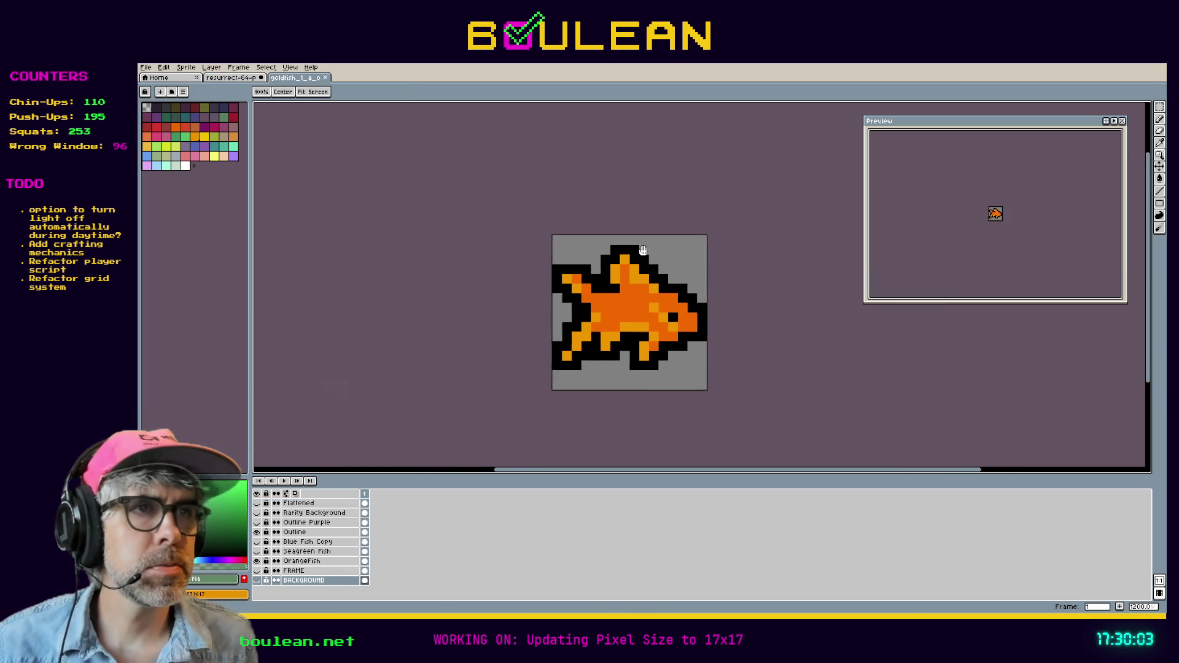
{"action": "left_click", "coordinate": [186, 68]}
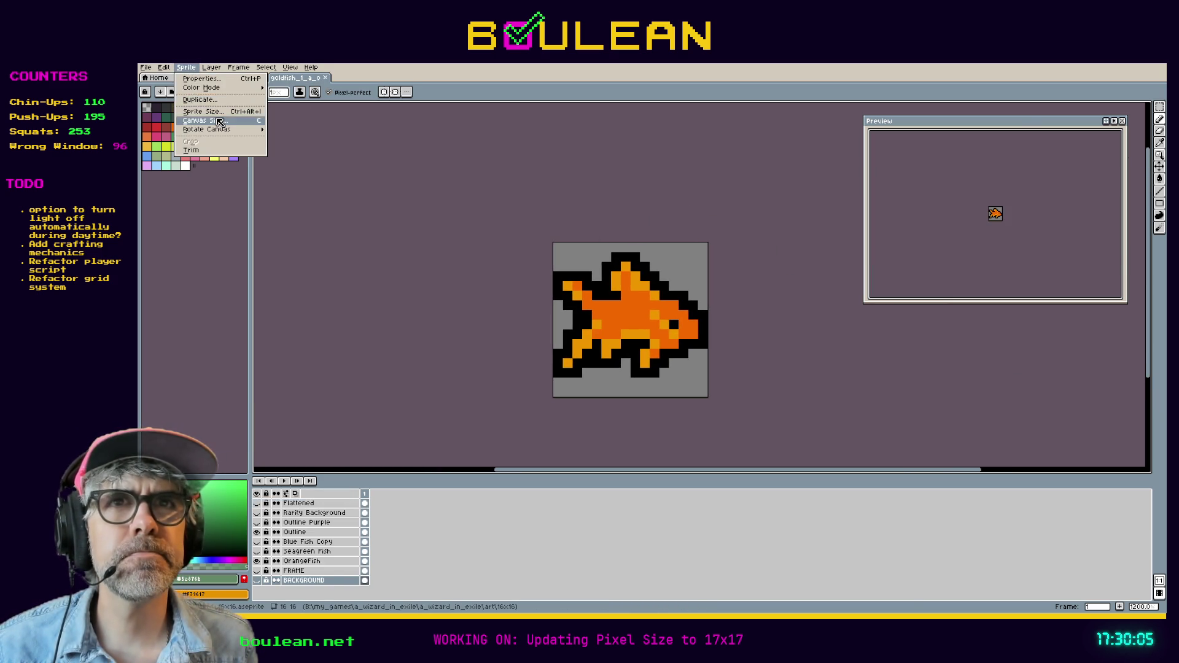
{"action": "left_click", "coordinate": [209, 120]}
{"action": "left_click", "coordinate": [1122, 247]}
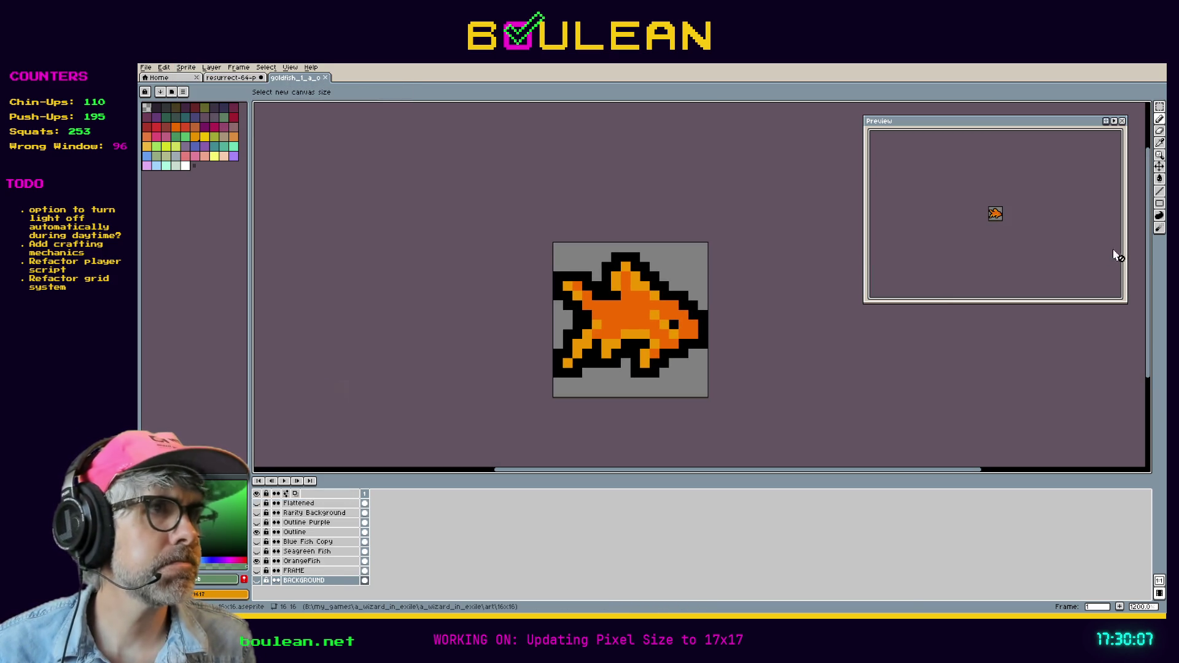
{"action": "left_click", "coordinate": [145, 69]}
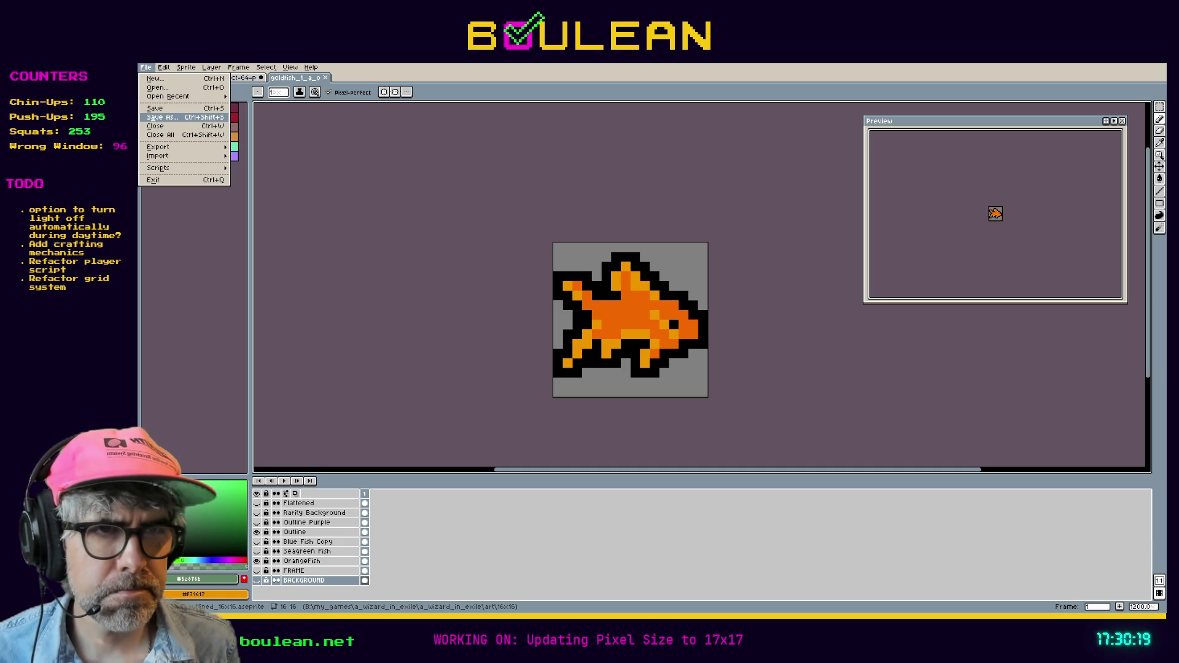
Step: Save the goldfish as a new copy named outlined_17x17
{"action": "key", "text": "Return"}
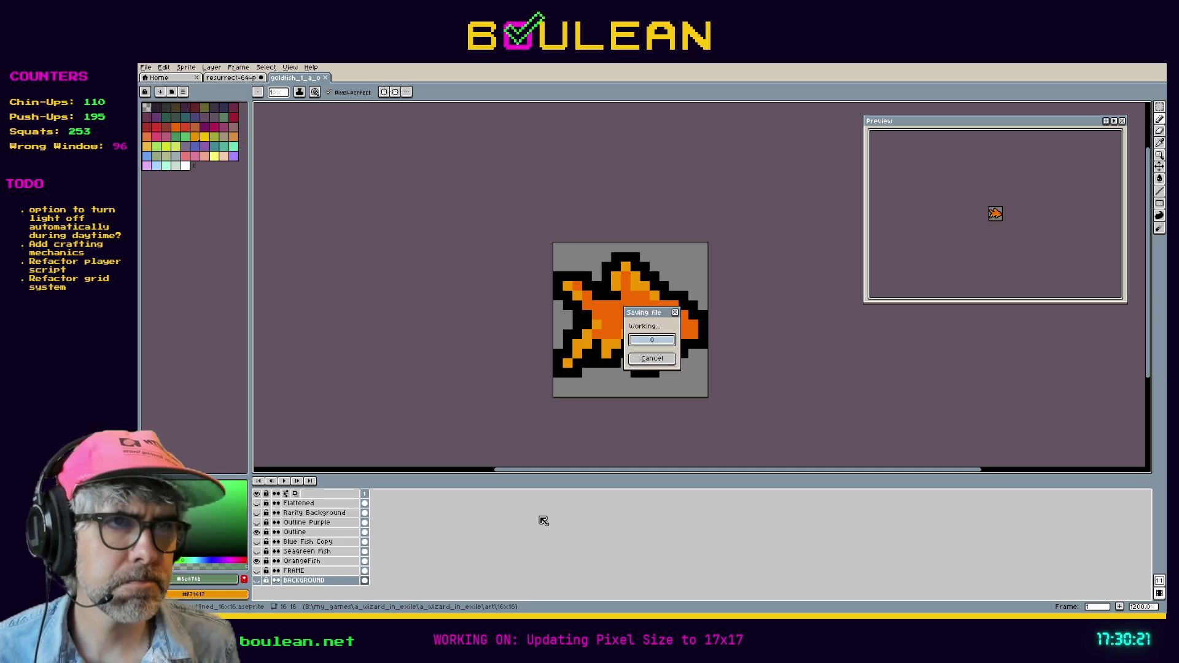
{"action": "key", "text": "Return"}
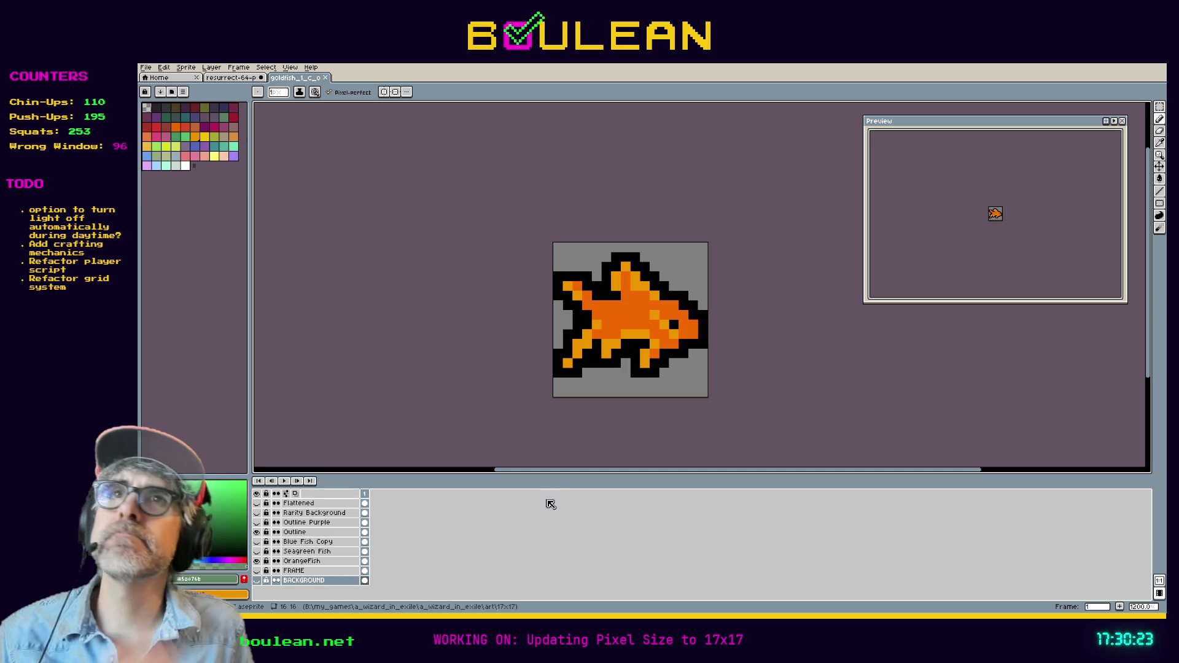
{"action": "scroll", "coordinate": [564, 397], "scroll_direction": "up", "scroll_amount": 3}
{"action": "scroll", "coordinate": [565, 398], "scroll_direction": "down", "scroll_amount": 2}
{"action": "scroll", "coordinate": [565, 344], "scroll_direction": "up", "scroll_amount": 2}
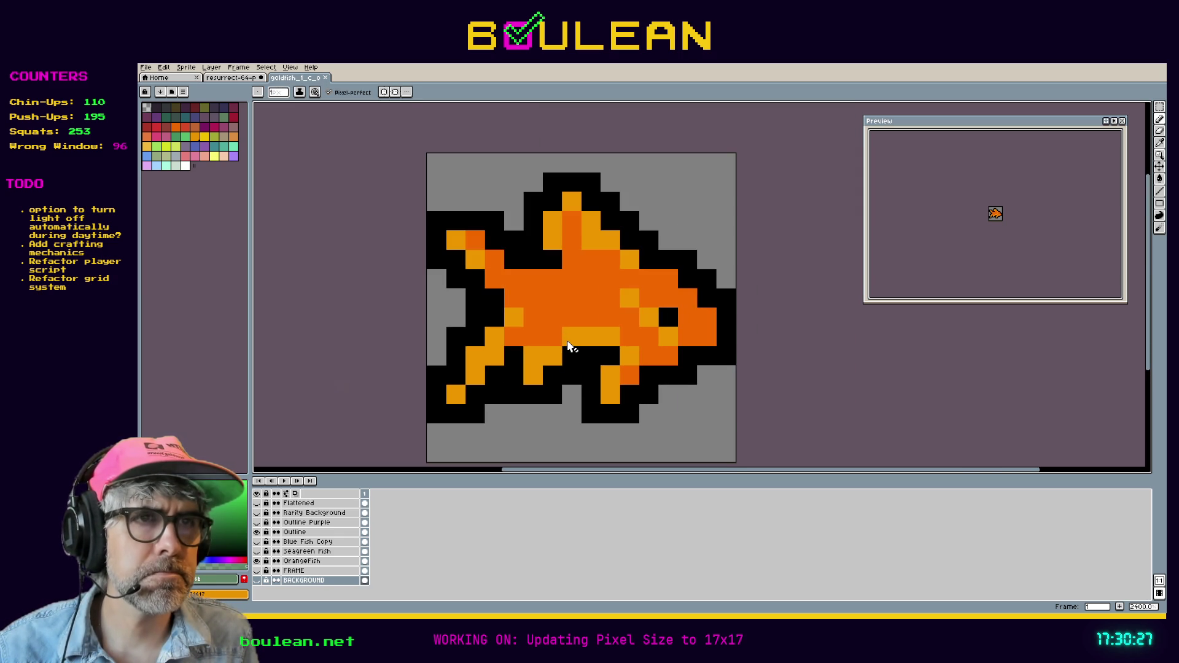
Step: Resize the canvas to 17x17 anchored top-left, then save the sprite
{"action": "left_click", "coordinate": [186, 67]}
{"action": "left_click", "coordinate": [234, 121]}
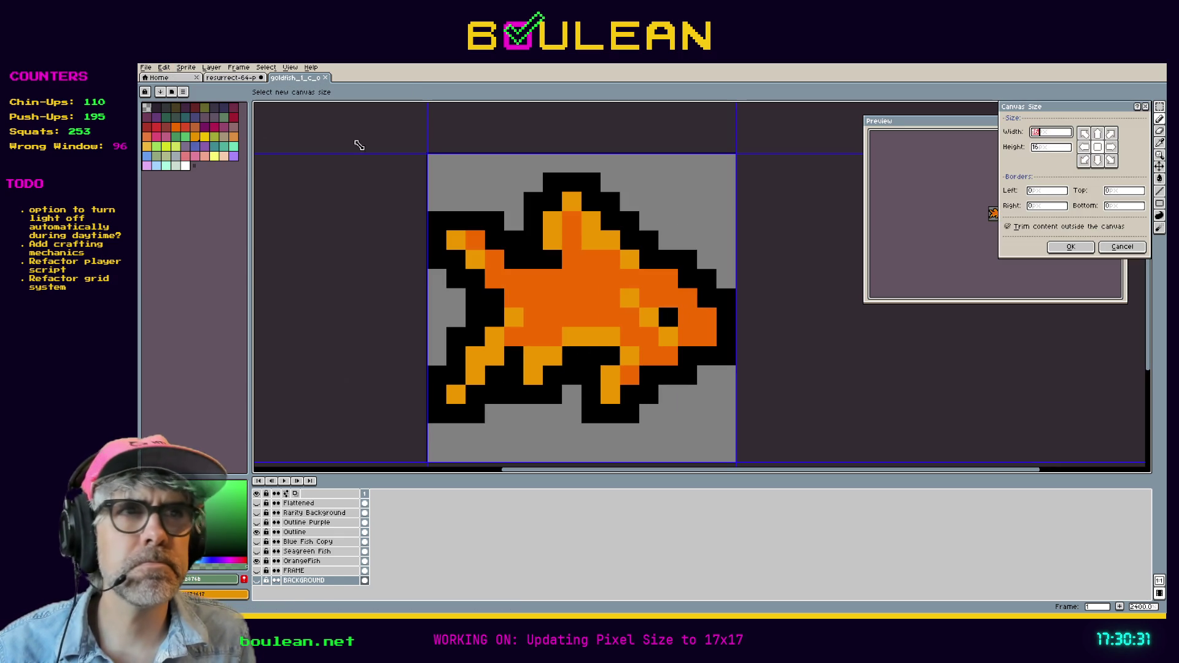
{"action": "left_click", "coordinate": [1084, 133]}
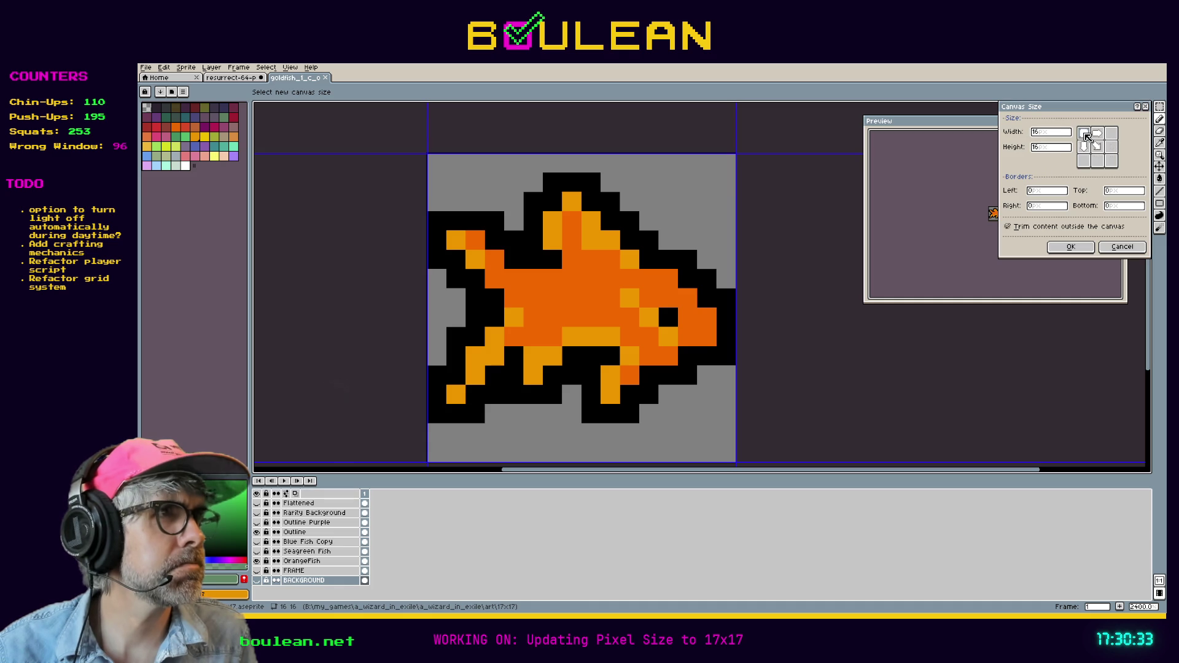
{"action": "left_click", "coordinate": [1054, 133]}
{"action": "type", "text": "17"}
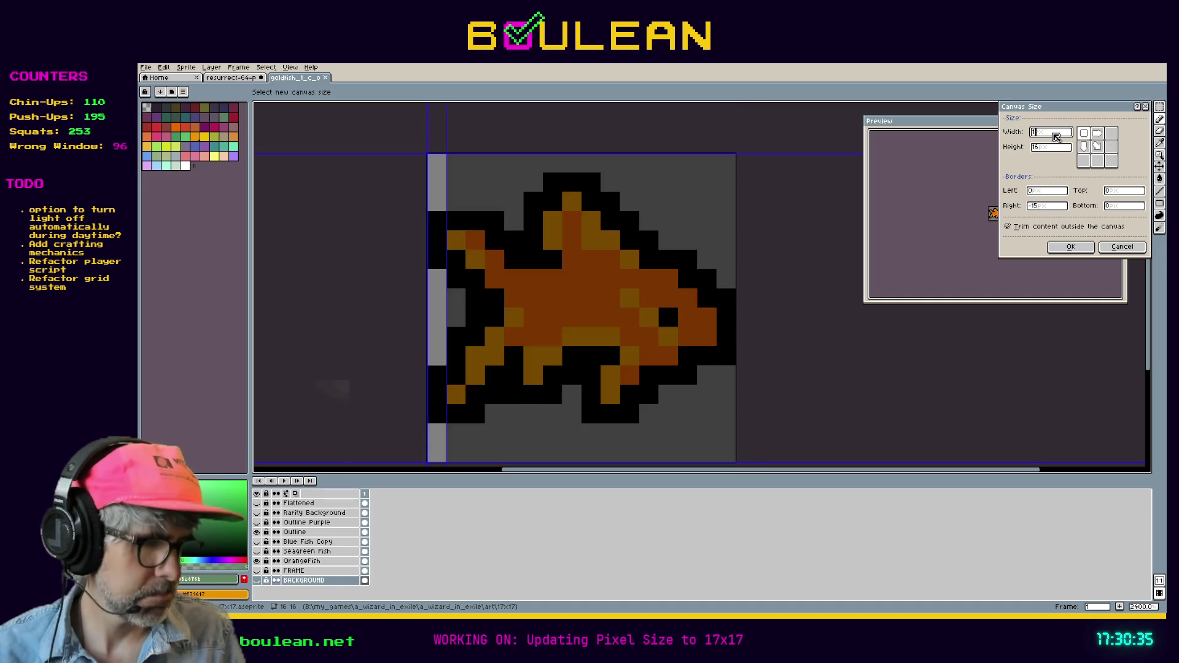
{"action": "key", "text": "Tab"}
{"action": "type", "text": "17"}
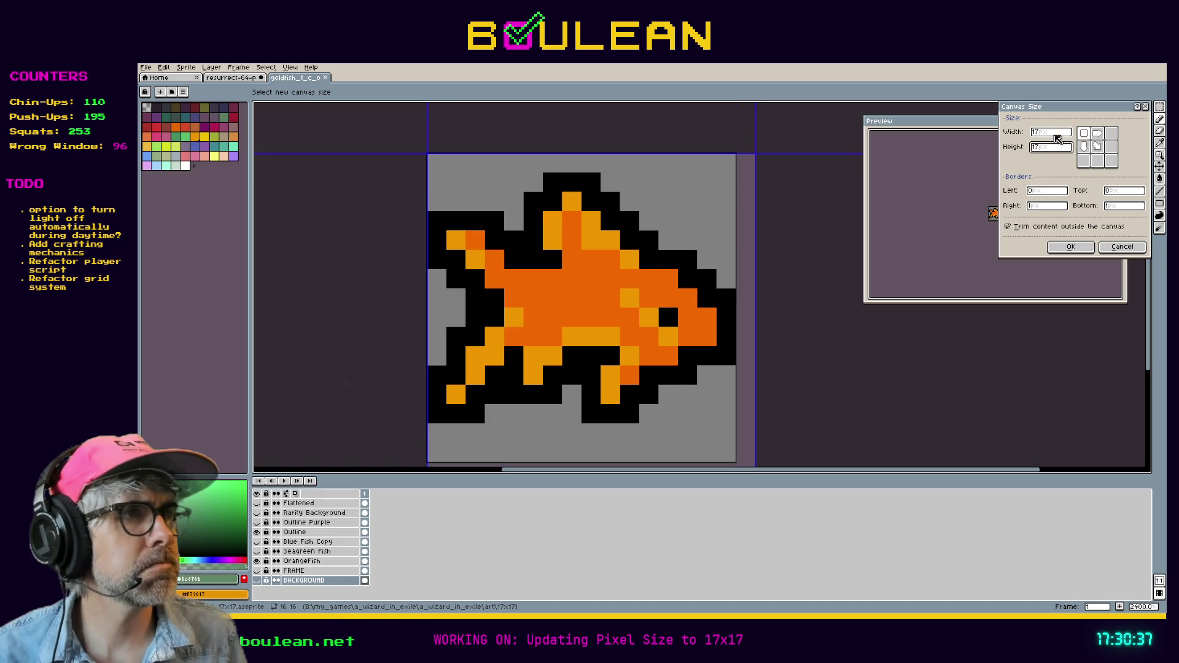
{"action": "left_click", "coordinate": [1070, 246]}
{"action": "scroll", "coordinate": [737, 322], "scroll_direction": "down", "scroll_amount": 2}
{"action": "scroll", "coordinate": [785, 319], "scroll_direction": "up", "scroll_amount": 1}
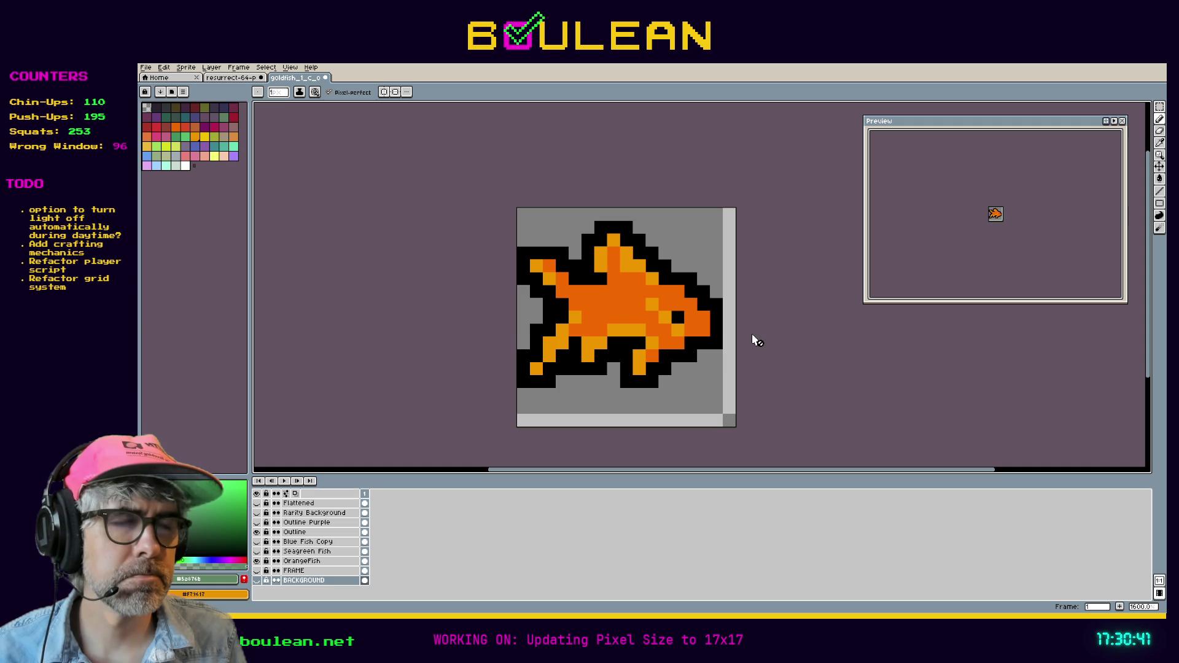
{"action": "key", "text": "ctrl+s"}
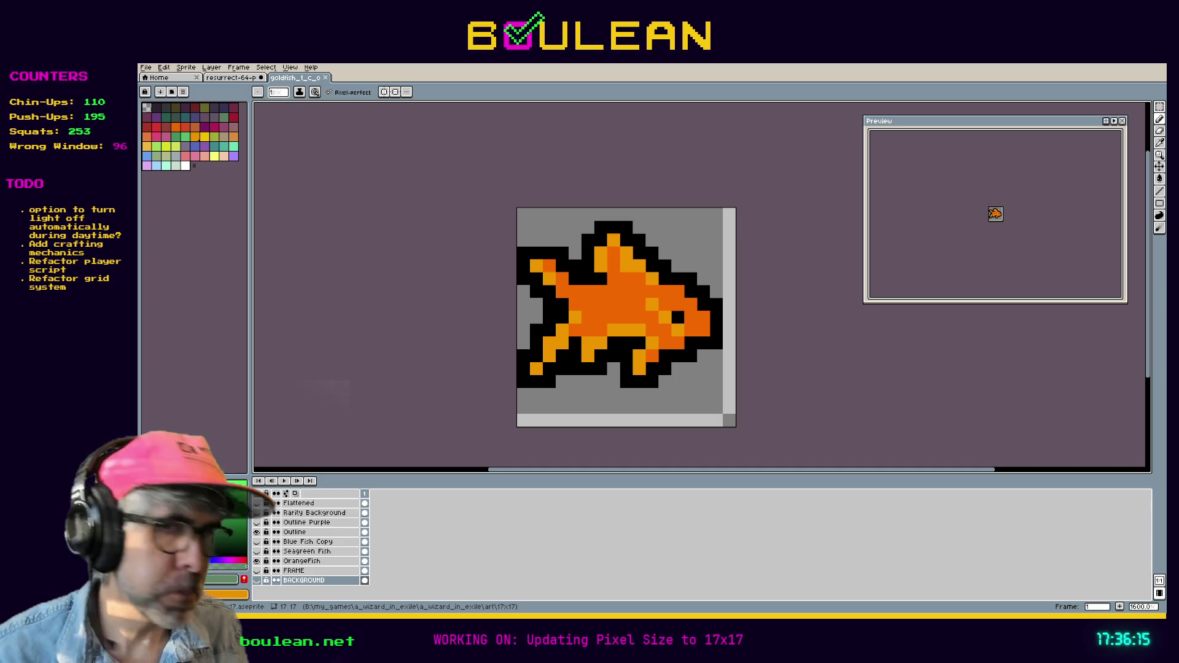
Step: Search Google for 'pixel goldfish' in a new Firefox tab, then switch back to Aseprite
{"action": "key", "text": "alt+Tab"}
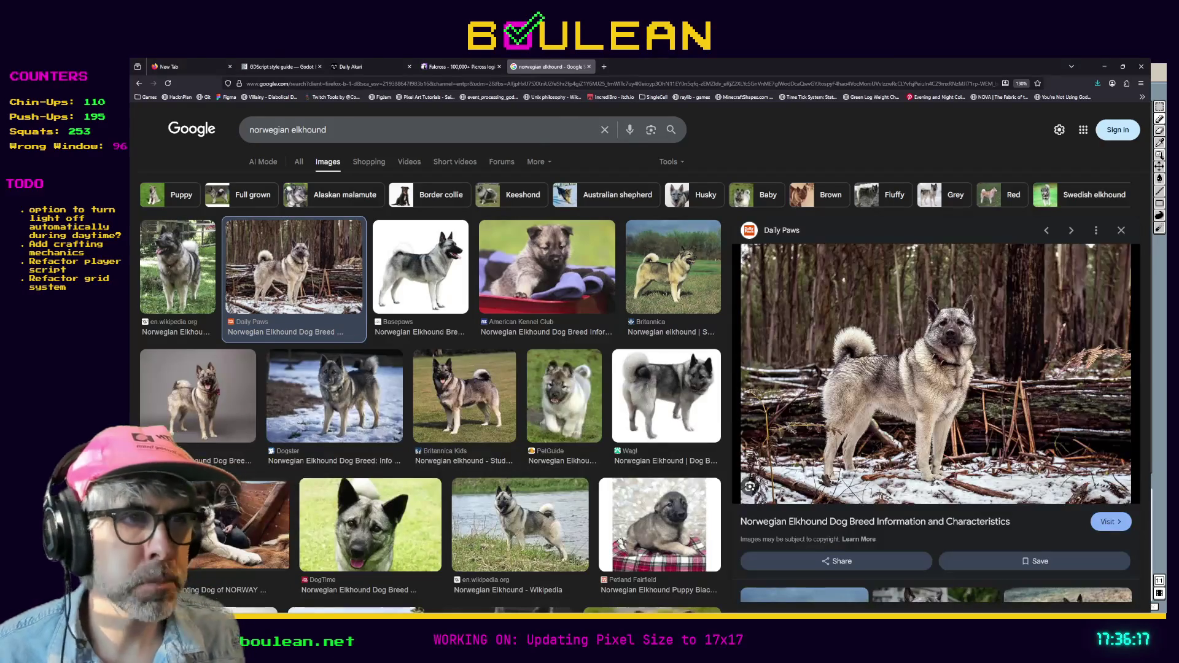
{"action": "key", "text": "ctrl+t"}
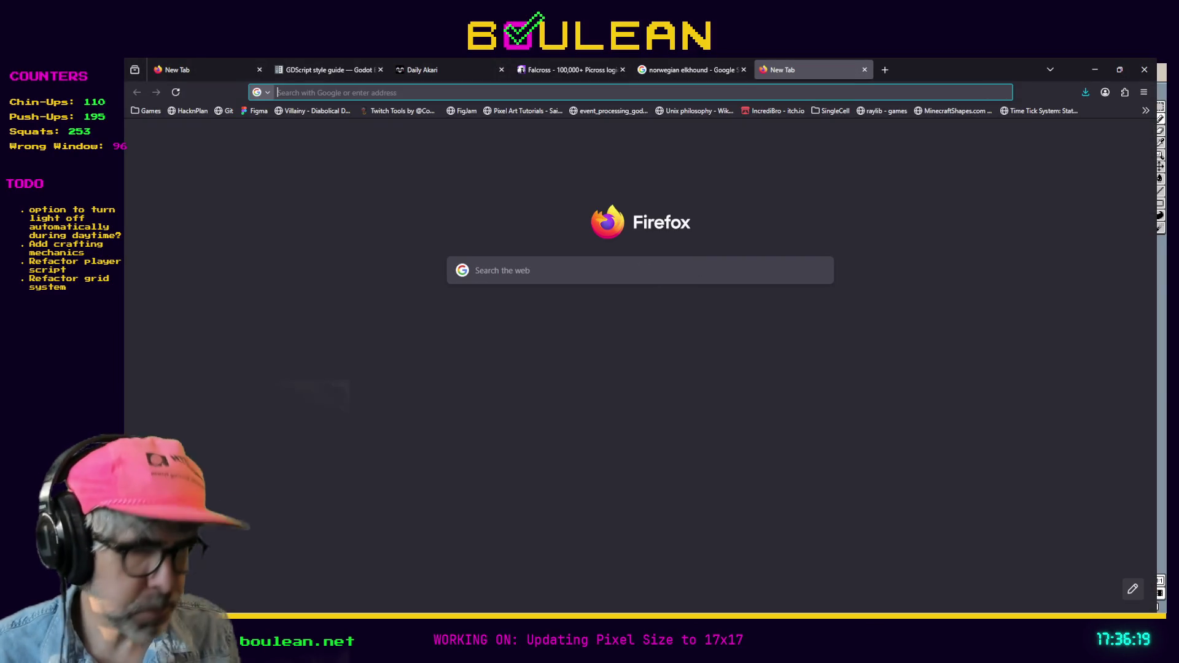
{"action": "type", "text": "pixel goldfish"}
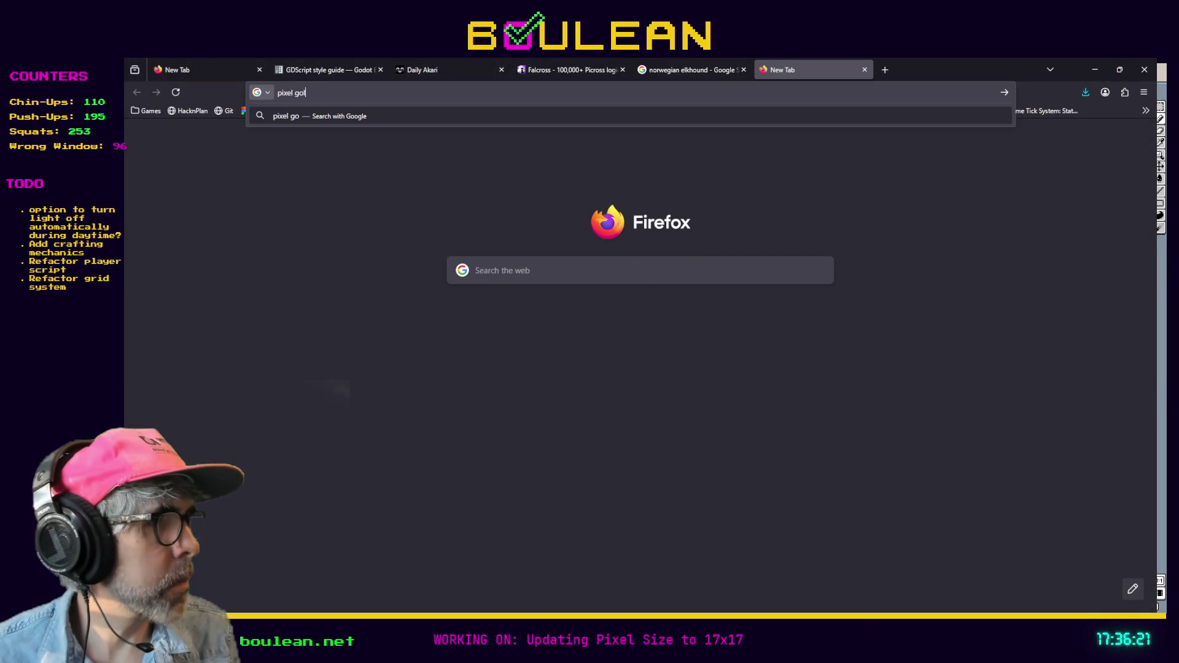
{"action": "key", "text": "Return"}
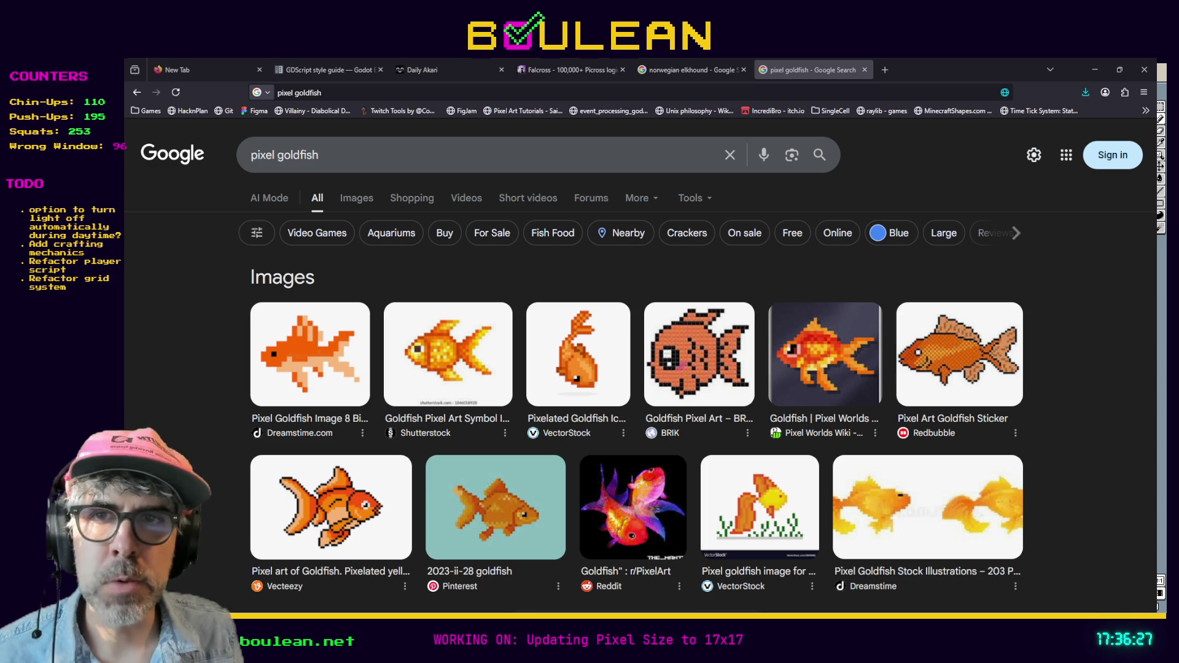
{"action": "key", "text": "alt+Tab"}
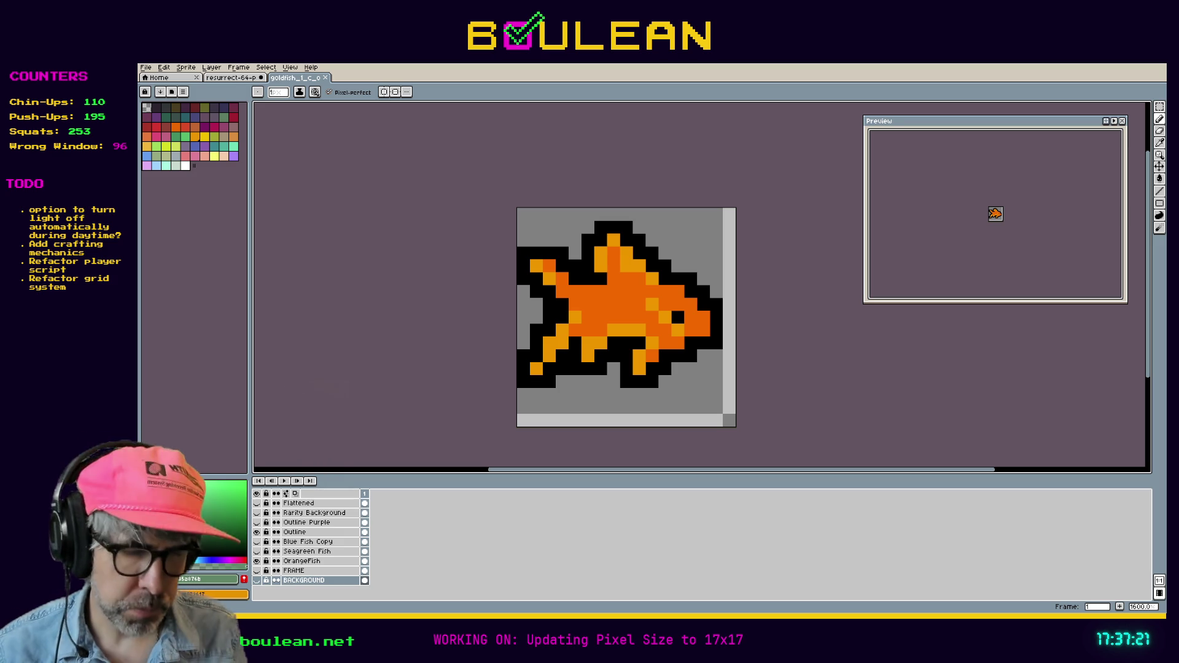
Step: Select the full range of timeline layers from Flattened down to BACKGROUND
{"action": "left_click_drag", "start_coordinate": [299, 503], "coordinate": [315, 525]}
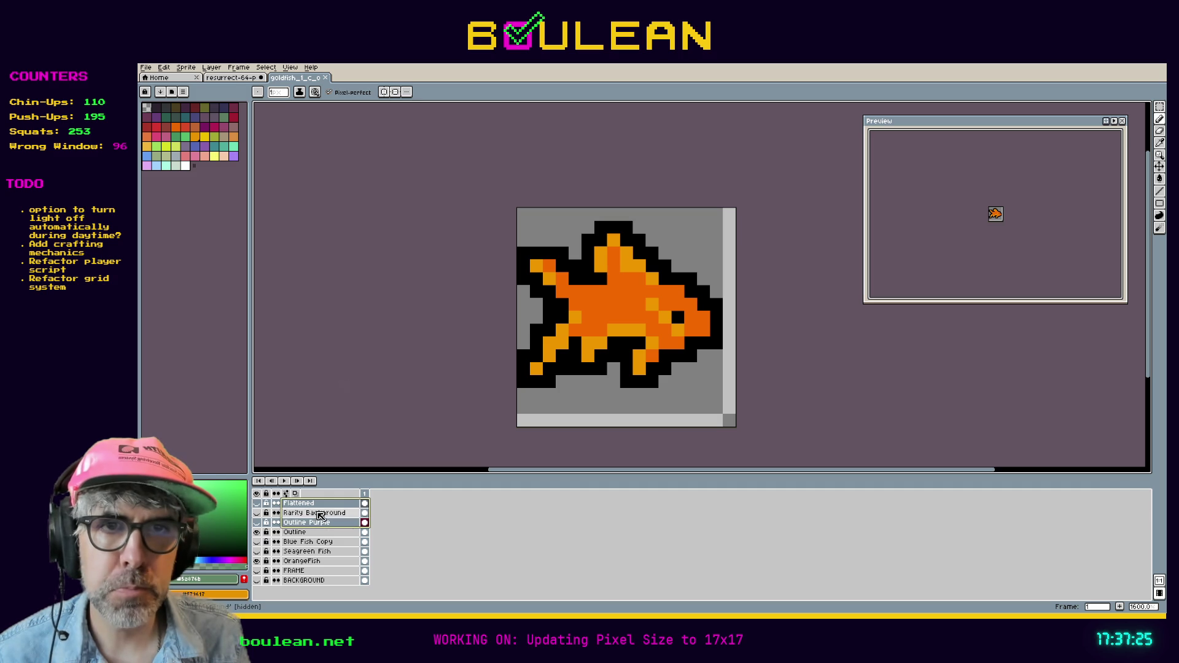
{"action": "left_click", "coordinate": [315, 515]}
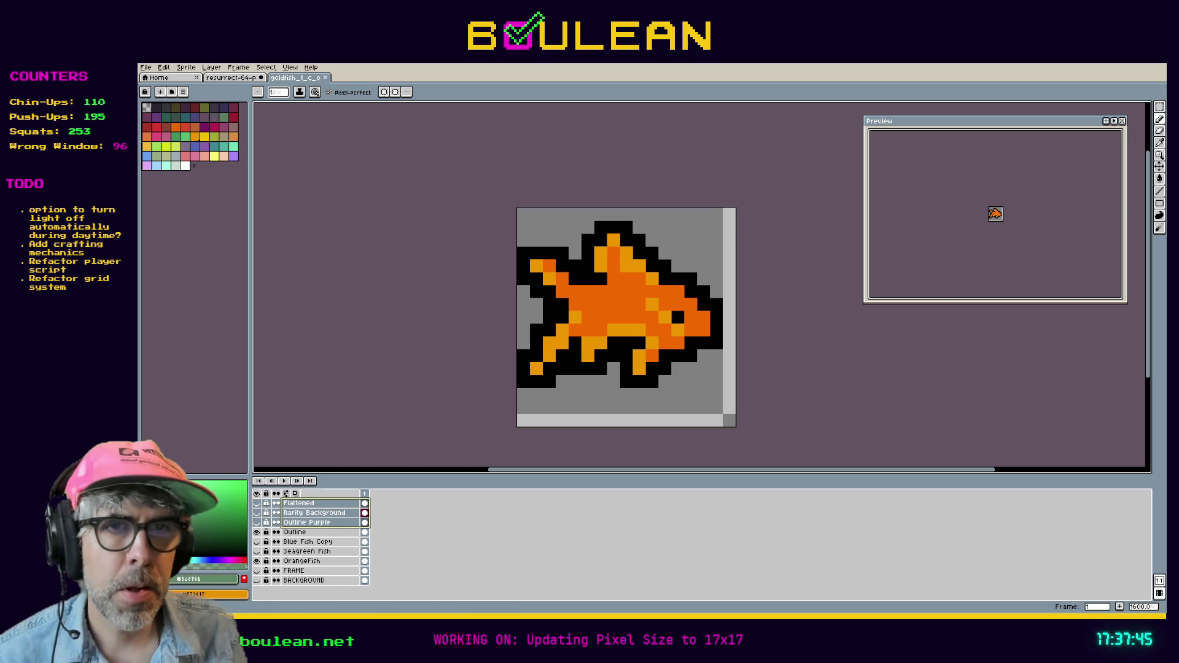
{"action": "left_click", "coordinate": [320, 523]}
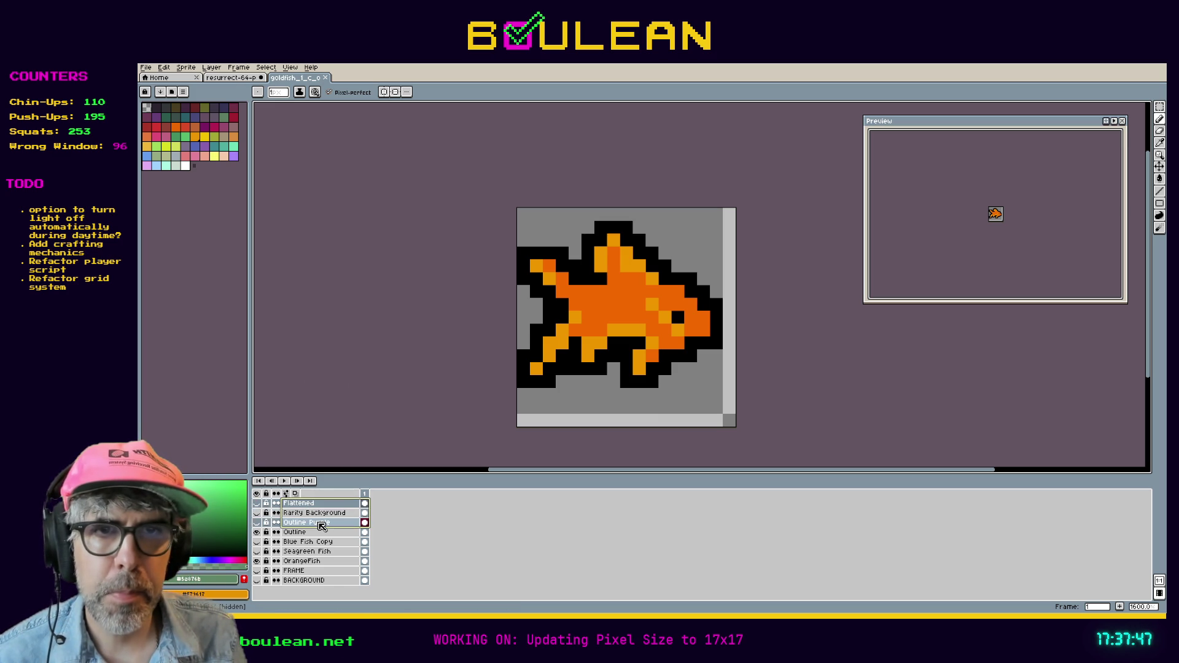
{"action": "left_click", "coordinate": [328, 581], "text": "ctrl"}
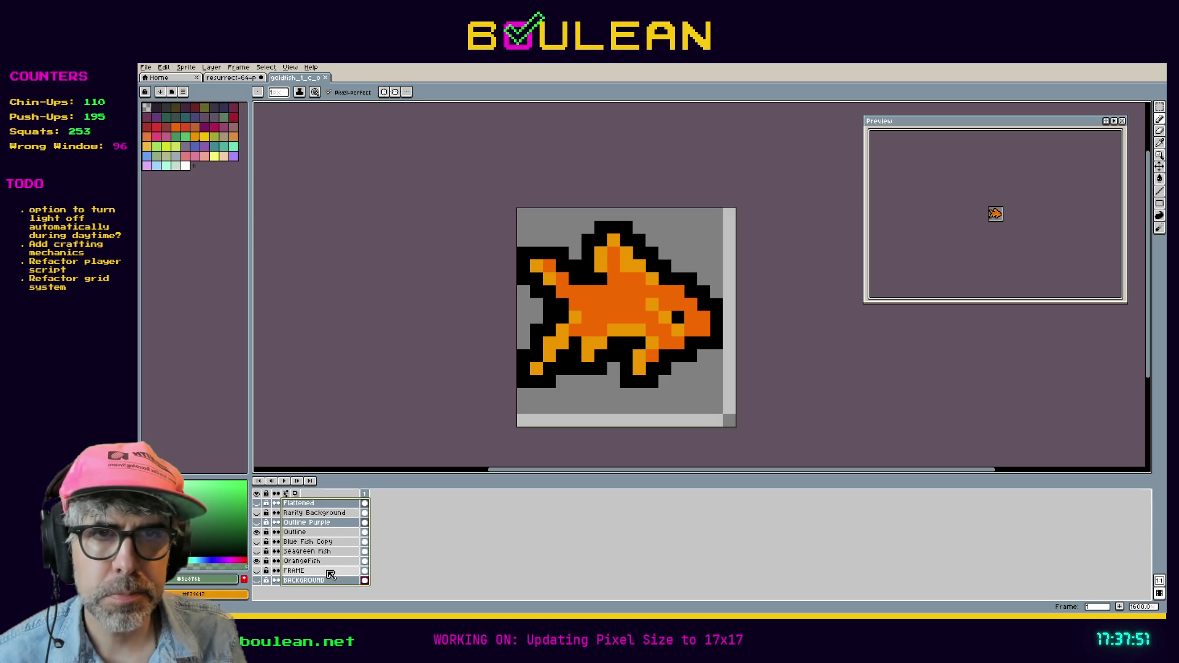
{"action": "left_click_drag", "start_coordinate": [327, 505], "coordinate": [315, 581]}
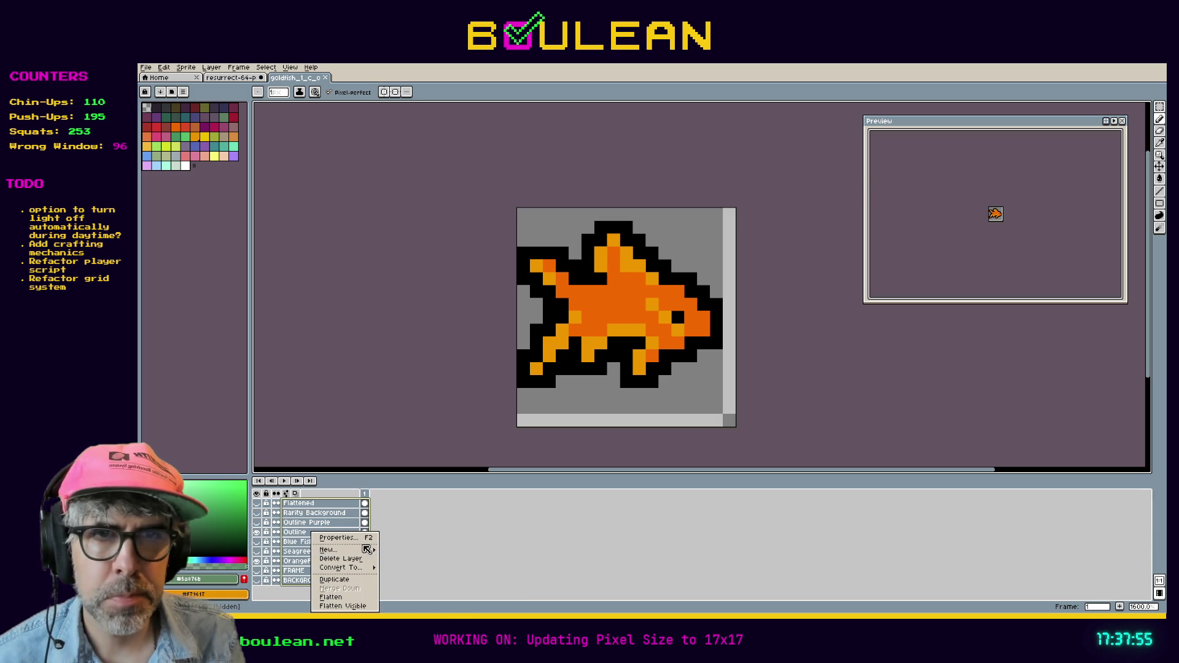
Step: Group the selected layers, rename the group 'Old', and collapse it
{"action": "mouse_move", "coordinate": [332, 550]}
{"action": "left_click", "coordinate": [406, 560]}
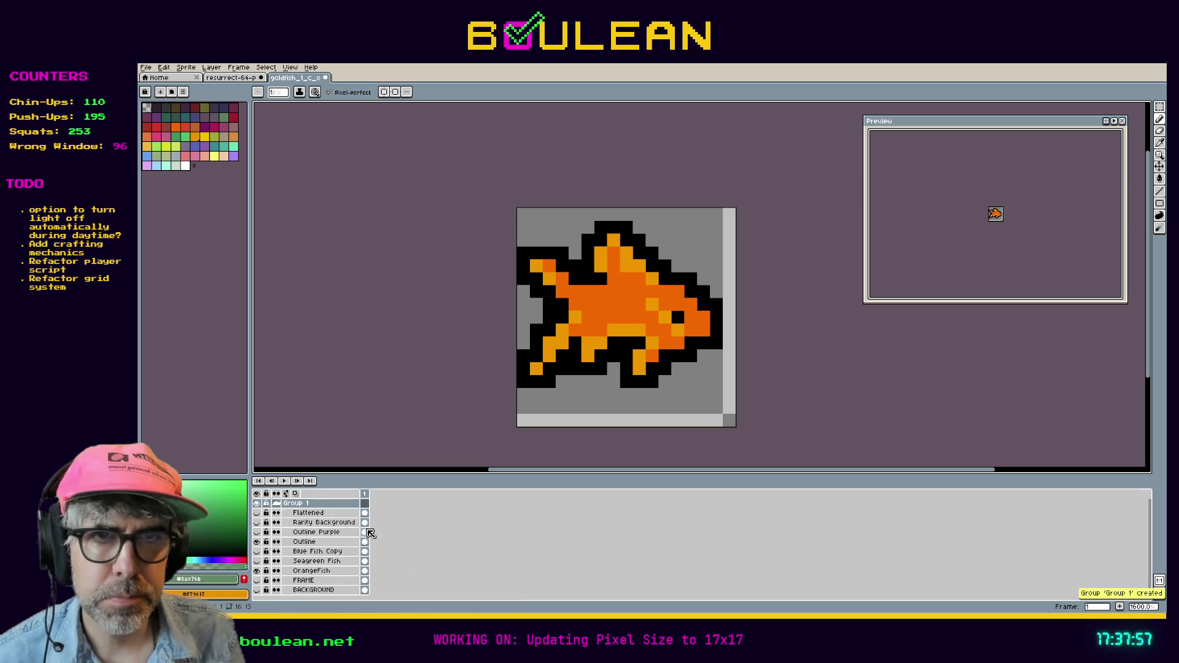
{"action": "double_click", "coordinate": [336, 503]}
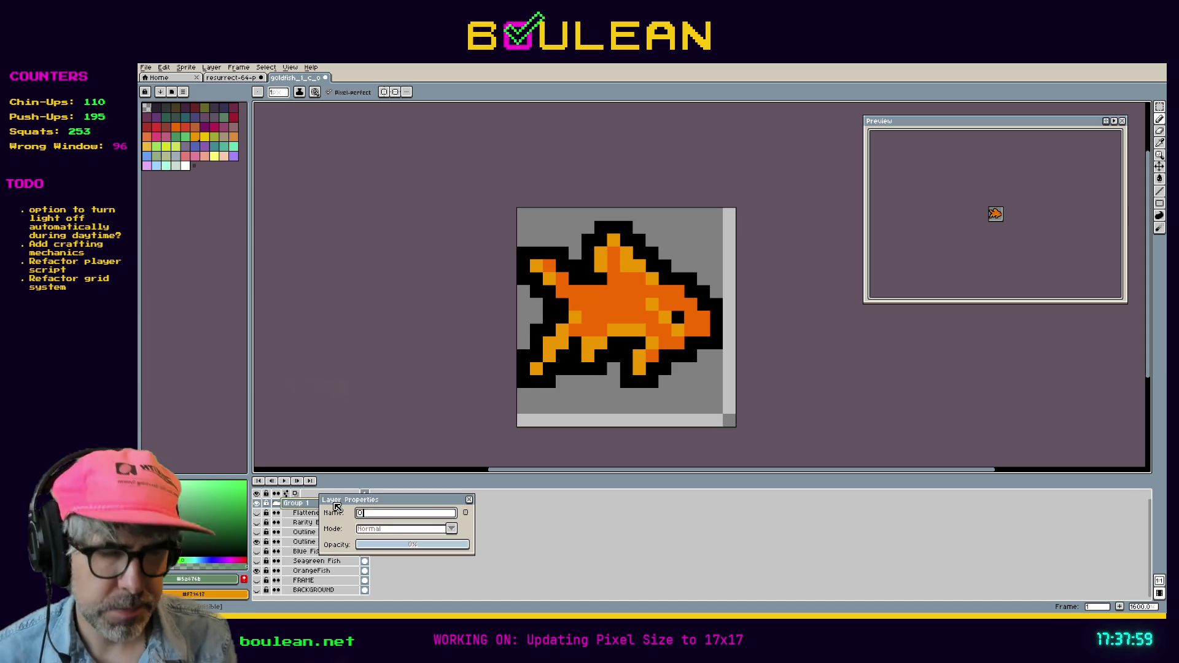
{"action": "type", "text": "Old"}
{"action": "key", "text": "Return"}
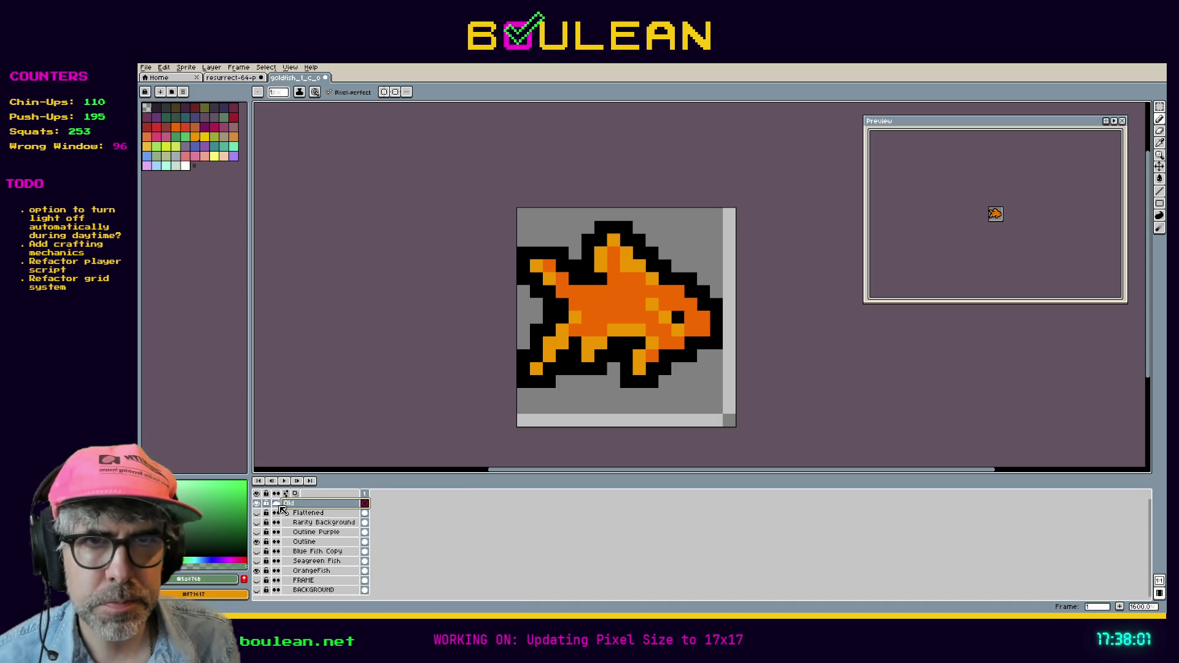
{"action": "left_click", "coordinate": [277, 503]}
Step: Duplicate the Old group, hide the original, and rename the copy 'New'
{"action": "right_click", "coordinate": [291, 507]}
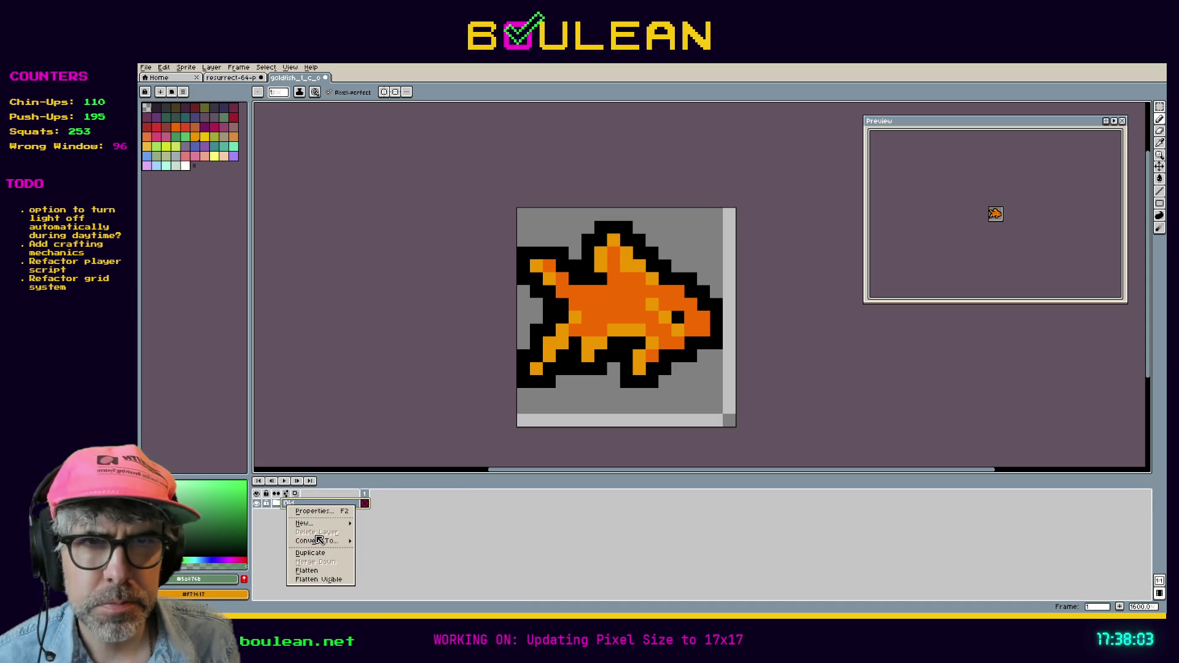
{"action": "left_click", "coordinate": [310, 553]}
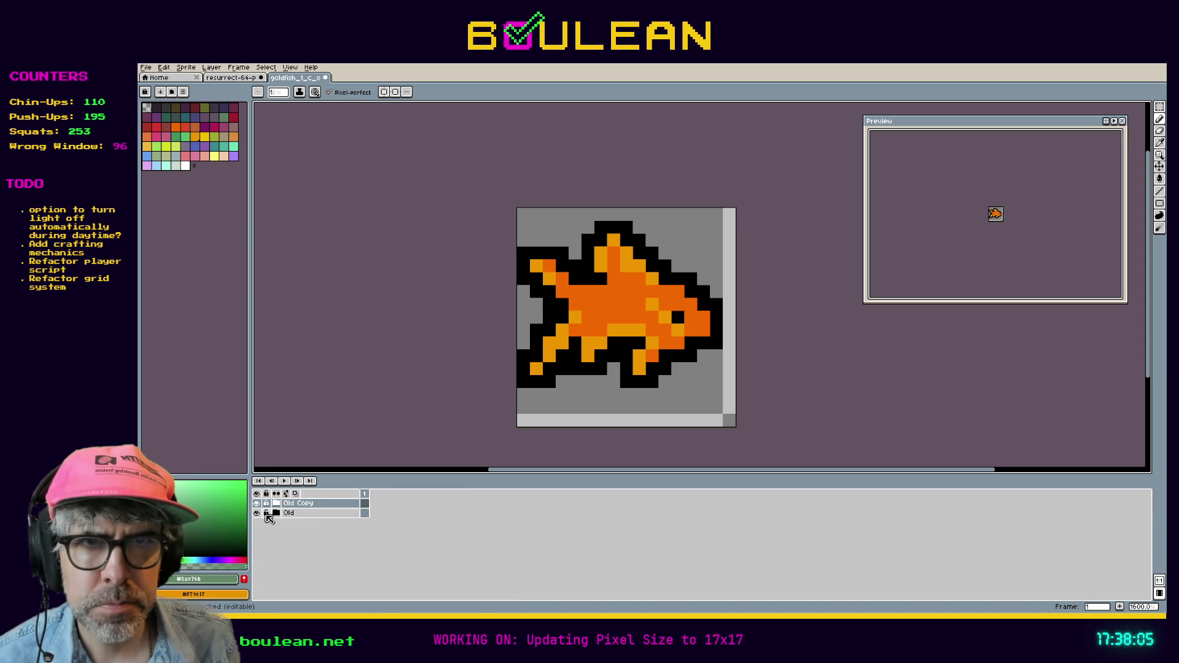
{"action": "left_click", "coordinate": [257, 513]}
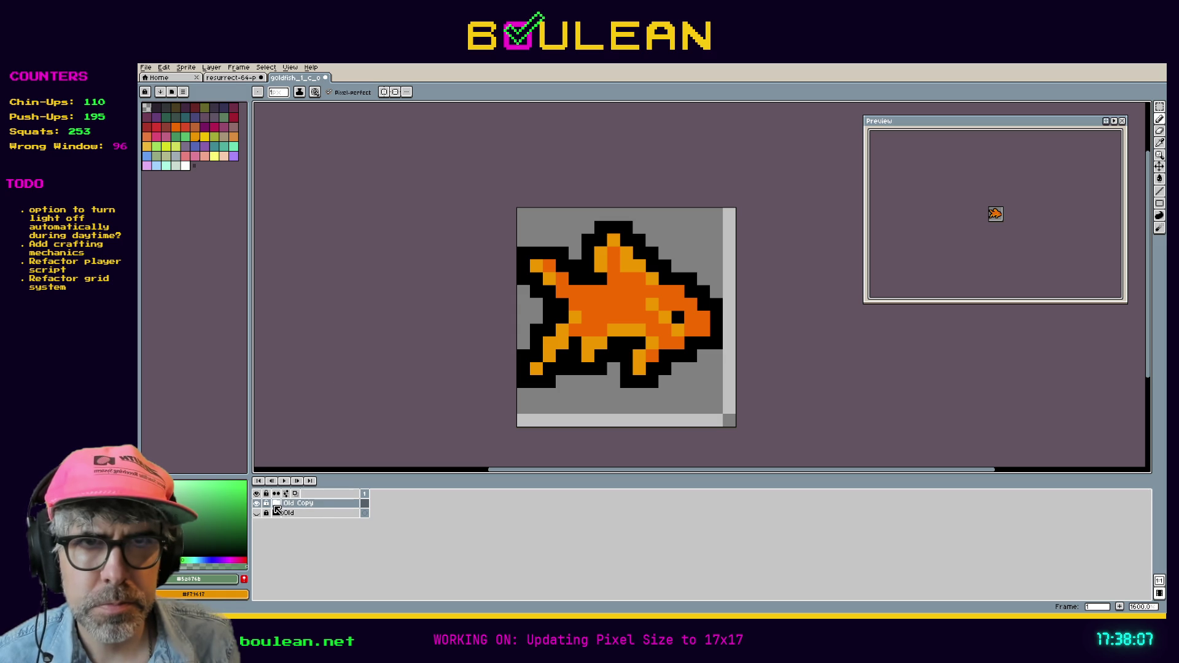
{"action": "left_click", "coordinate": [276, 503]}
{"action": "double_click", "coordinate": [302, 504]}
{"action": "type", "text": "New"}
{"action": "key", "text": "Return"}
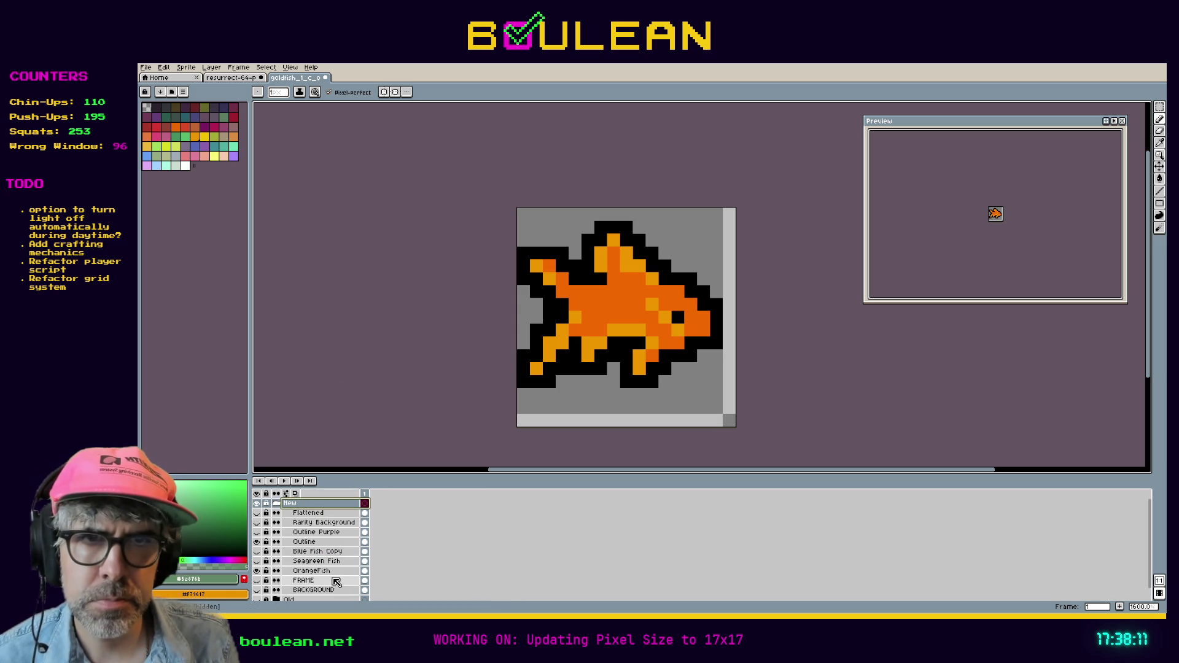
Step: Delete the FRAME, BACKGROUND, Blue Fish Copy and Seagreen Fish layers
{"action": "left_click_drag", "start_coordinate": [314, 590], "coordinate": [312, 580]}
{"action": "left_click", "coordinate": [311, 570], "text": "ctrl"}
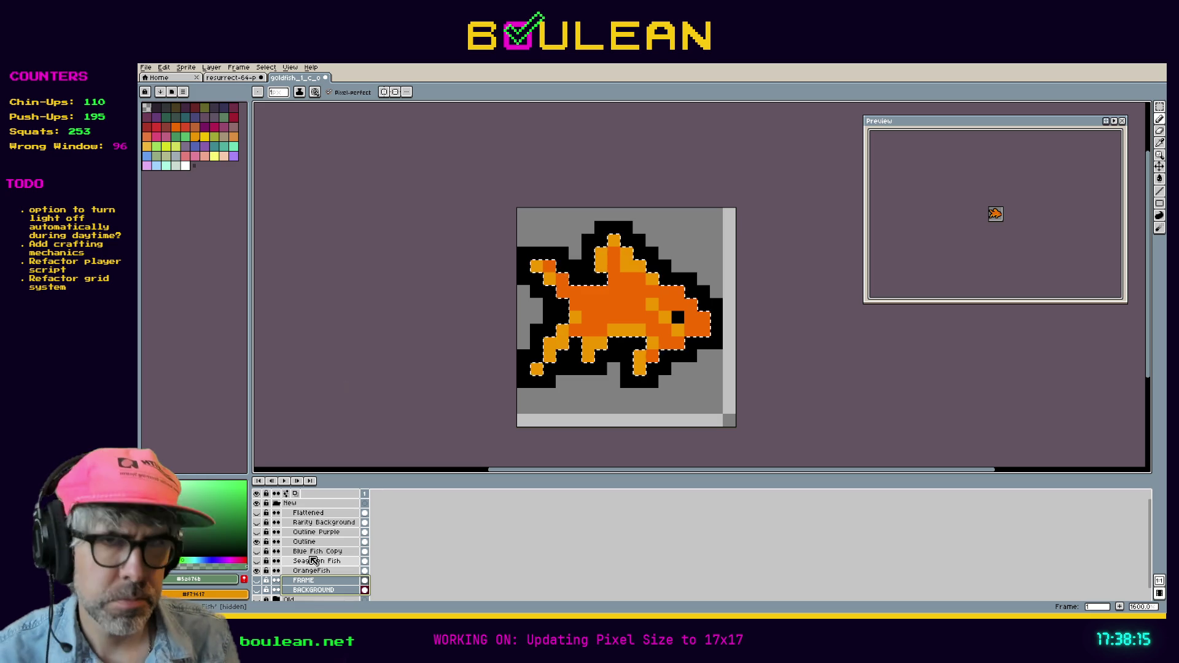
{"action": "right_click", "coordinate": [319, 580]}
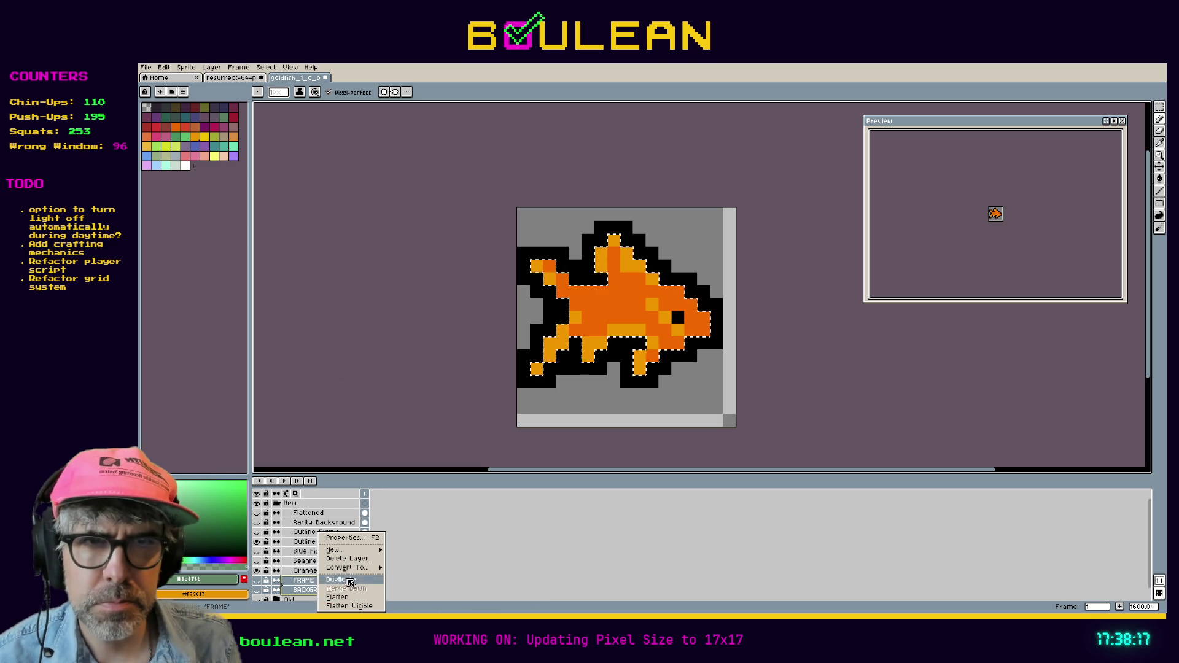
{"action": "left_click", "coordinate": [357, 559]}
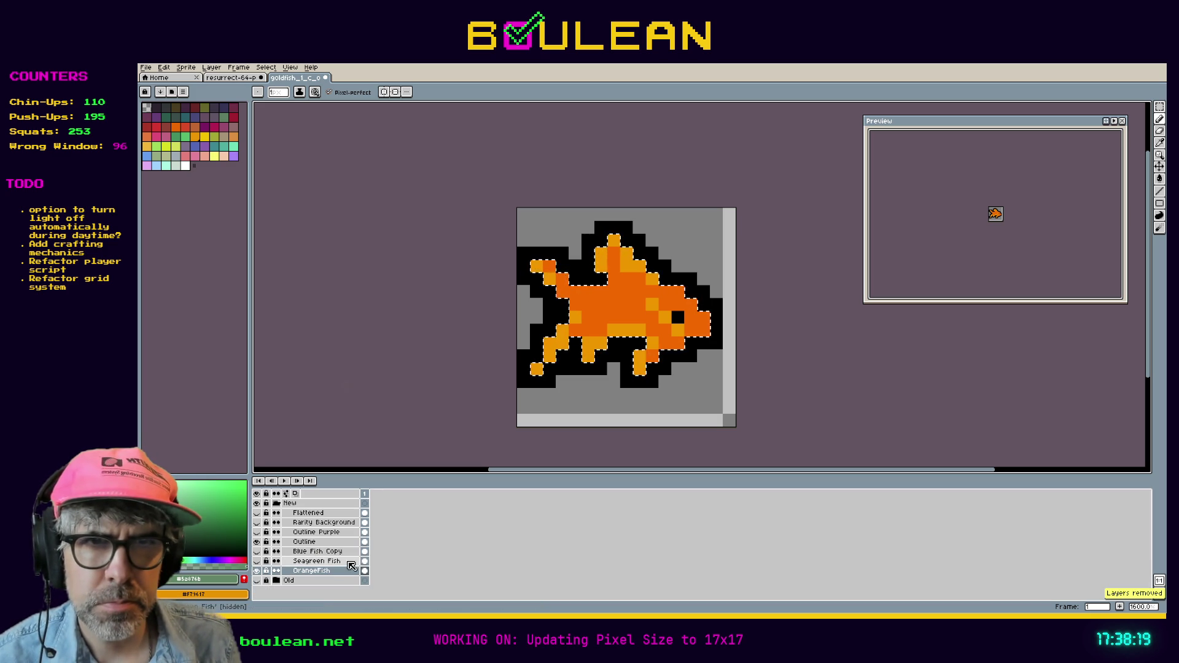
{"action": "left_click", "coordinate": [325, 561]}
{"action": "left_click", "coordinate": [328, 554], "text": "shift"}
{"action": "right_click", "coordinate": [328, 557]}
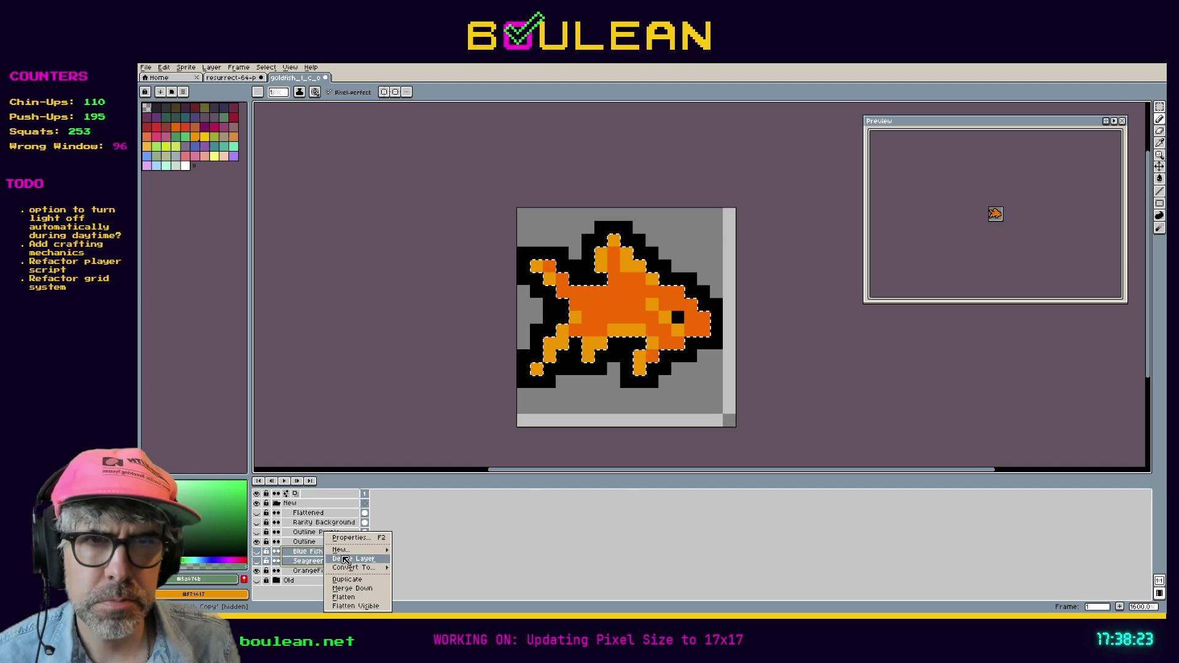
{"action": "mouse_move", "coordinate": [368, 569]}
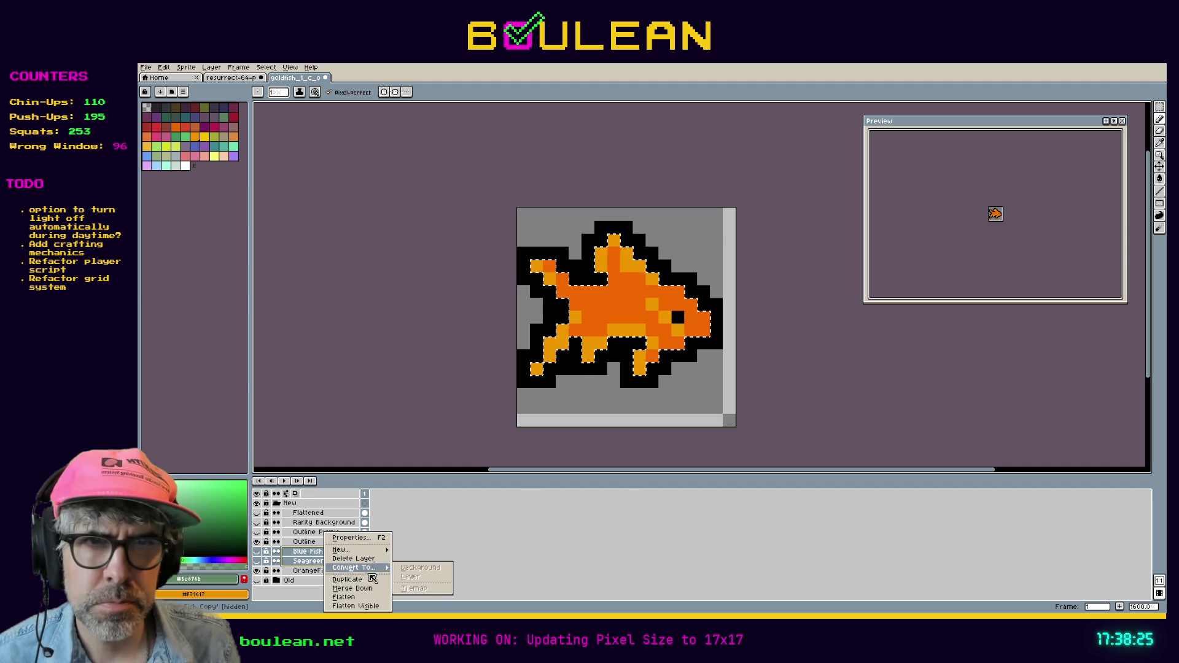
{"action": "left_click", "coordinate": [371, 559]}
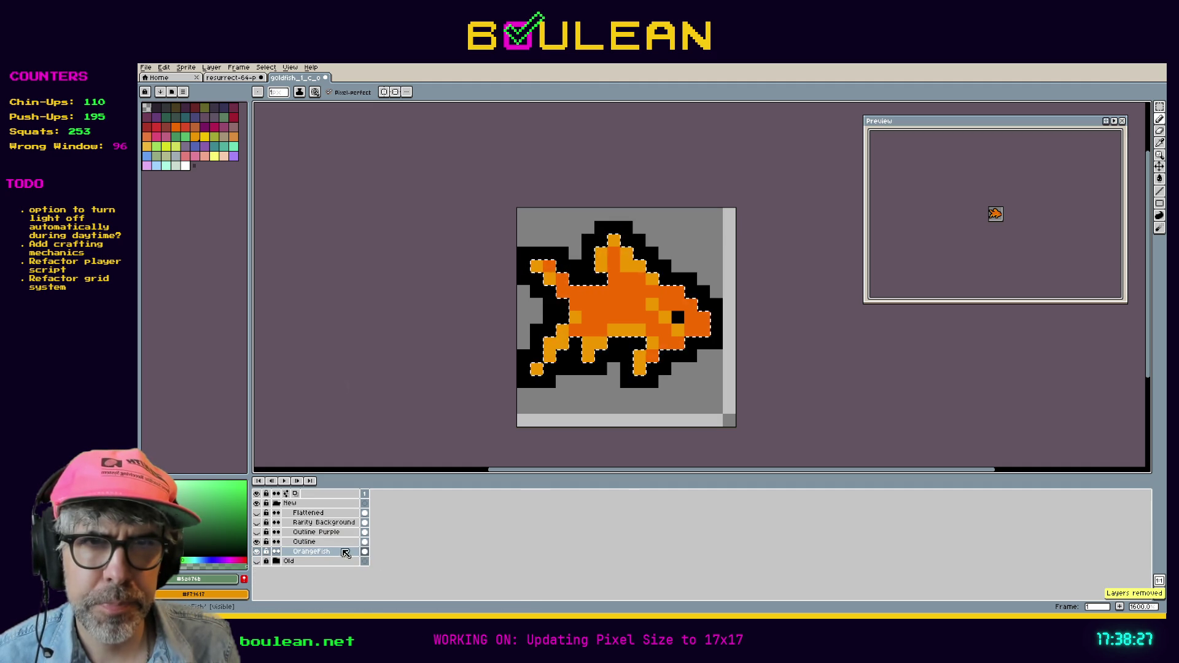
Step: Delete the Flattened through Outline Purple layers and the Rarity Background layer
{"action": "left_click", "coordinate": [319, 532]}
{"action": "left_click", "coordinate": [318, 515], "text": "shift"}
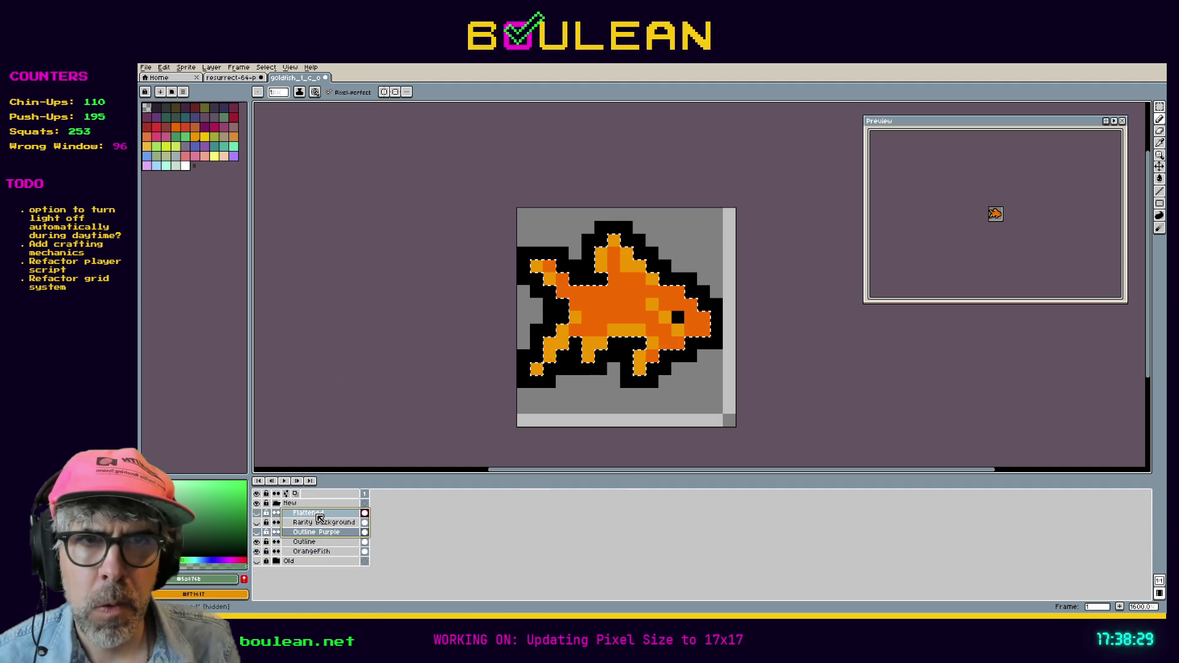
{"action": "right_click", "coordinate": [318, 516]}
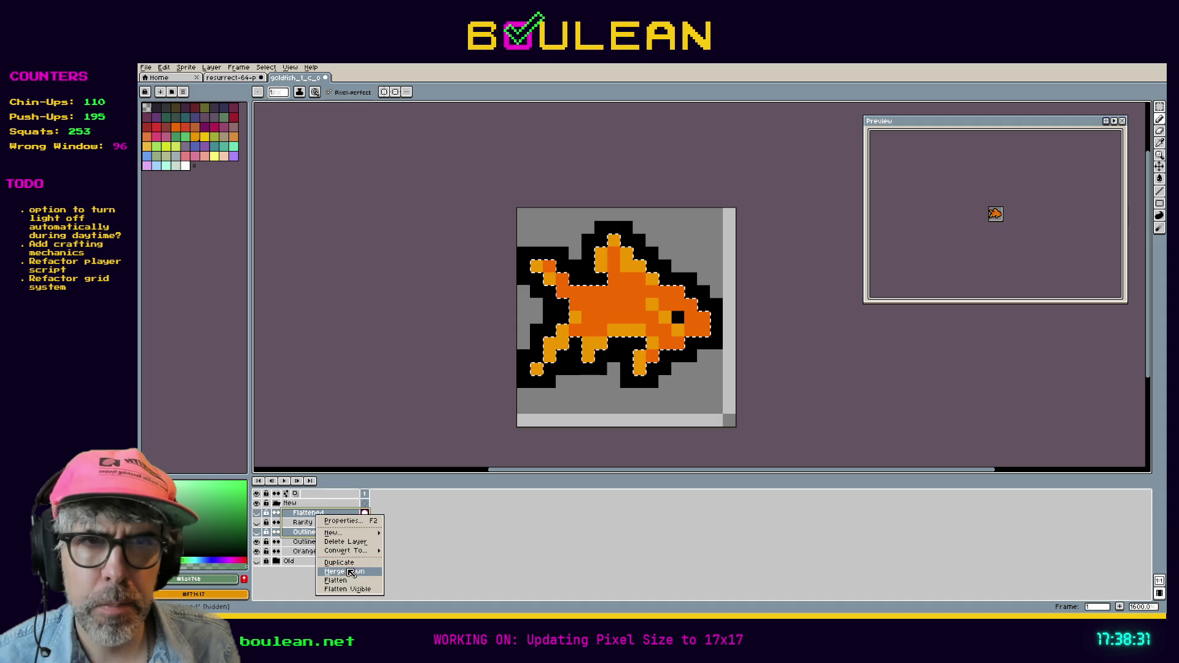
{"action": "left_click", "coordinate": [344, 542]}
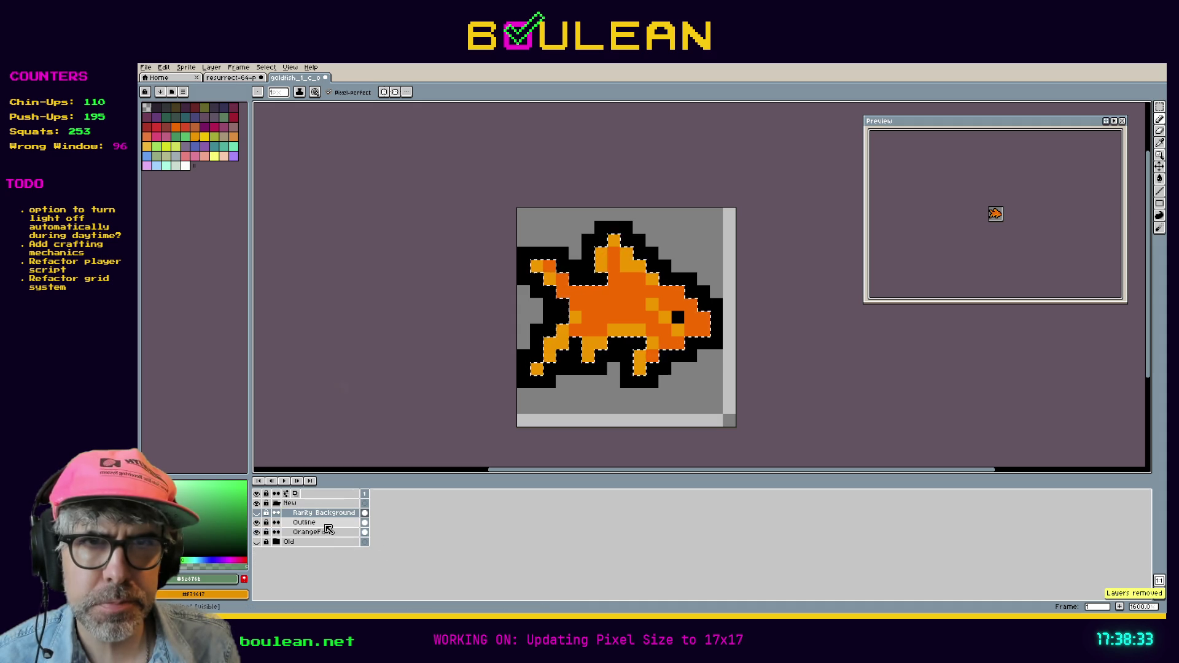
{"action": "double_click", "coordinate": [322, 514]}
{"action": "right_click", "coordinate": [322, 516]}
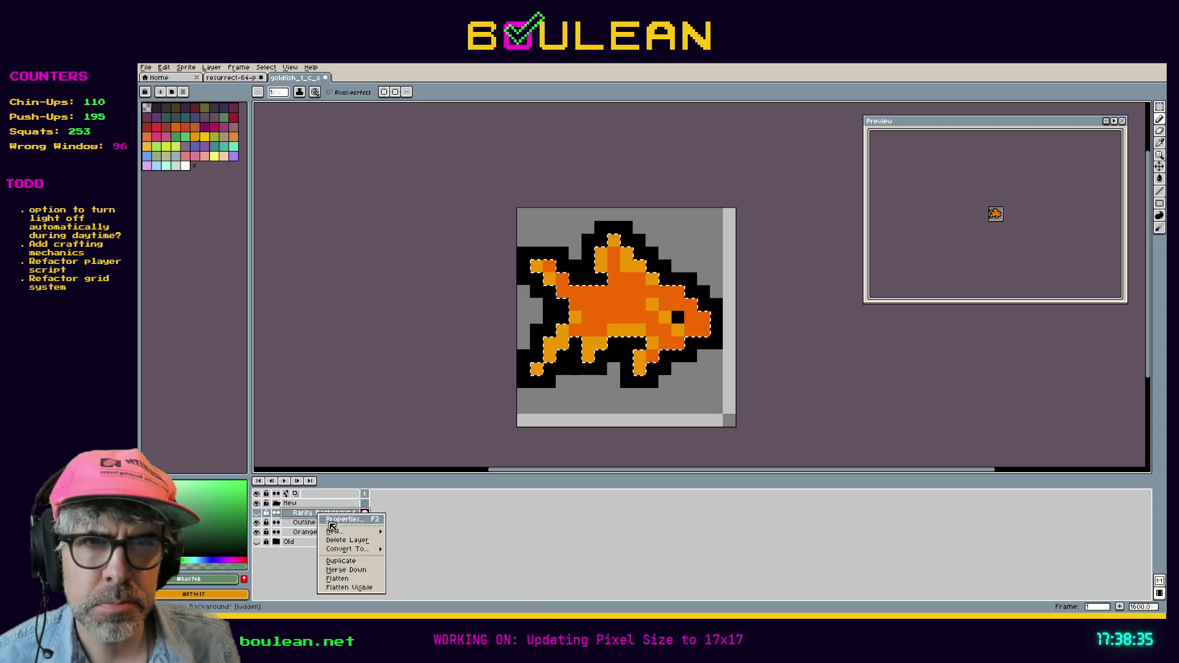
{"action": "mouse_move", "coordinate": [344, 531]}
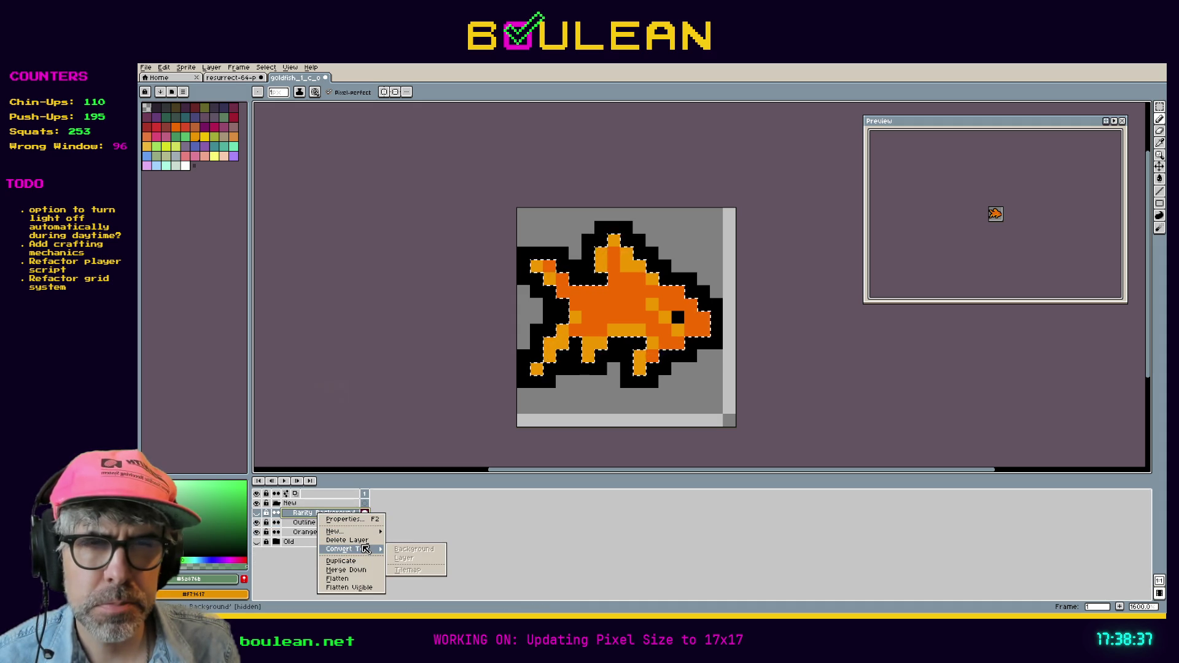
{"action": "left_click", "coordinate": [353, 541]}
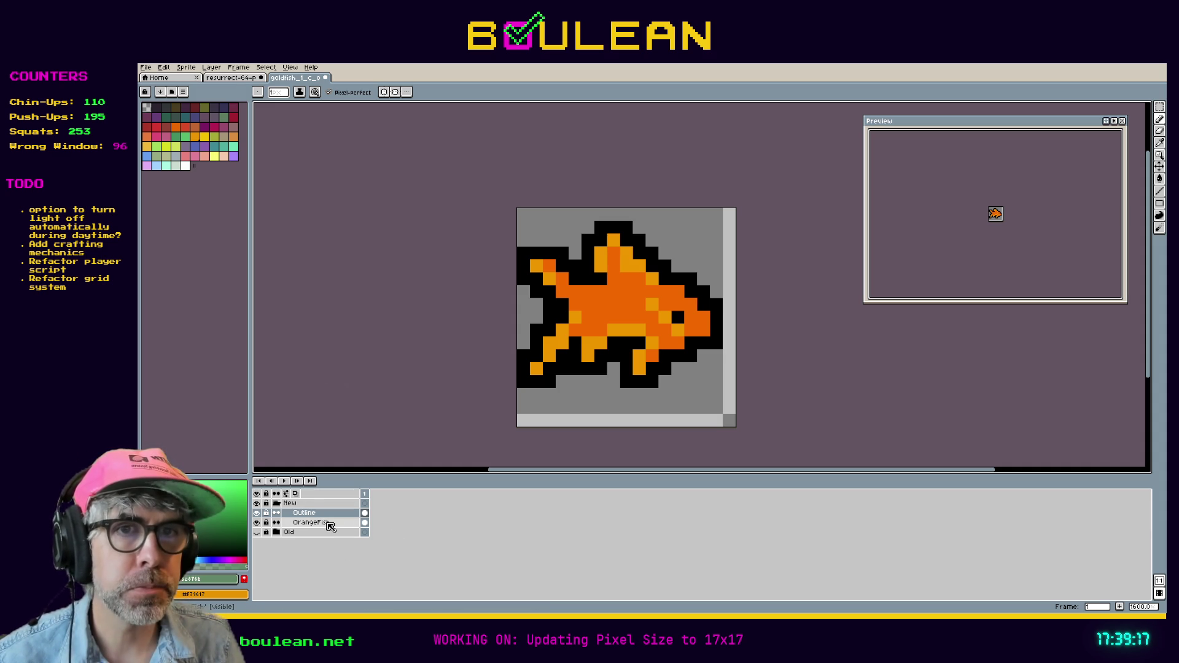
Step: Hide the OrangeFish and Outline layers and add a new empty layer above Outline
{"action": "left_click", "coordinate": [330, 524]}
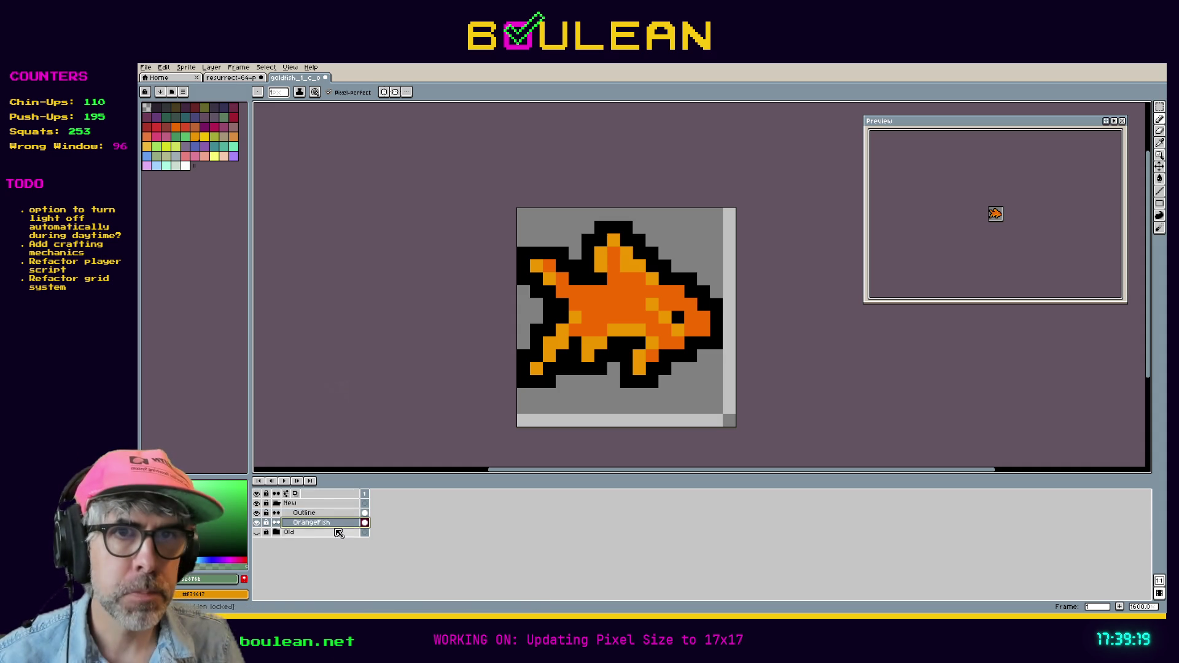
{"action": "left_click", "coordinate": [257, 523]}
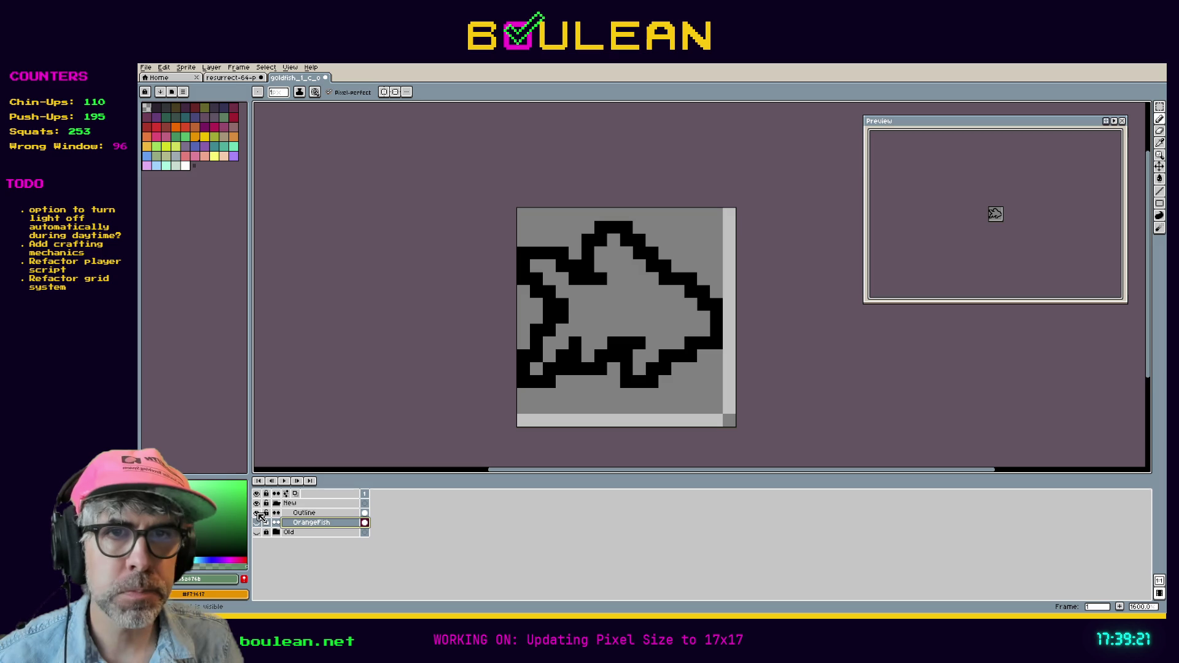
{"action": "left_click", "coordinate": [257, 513]}
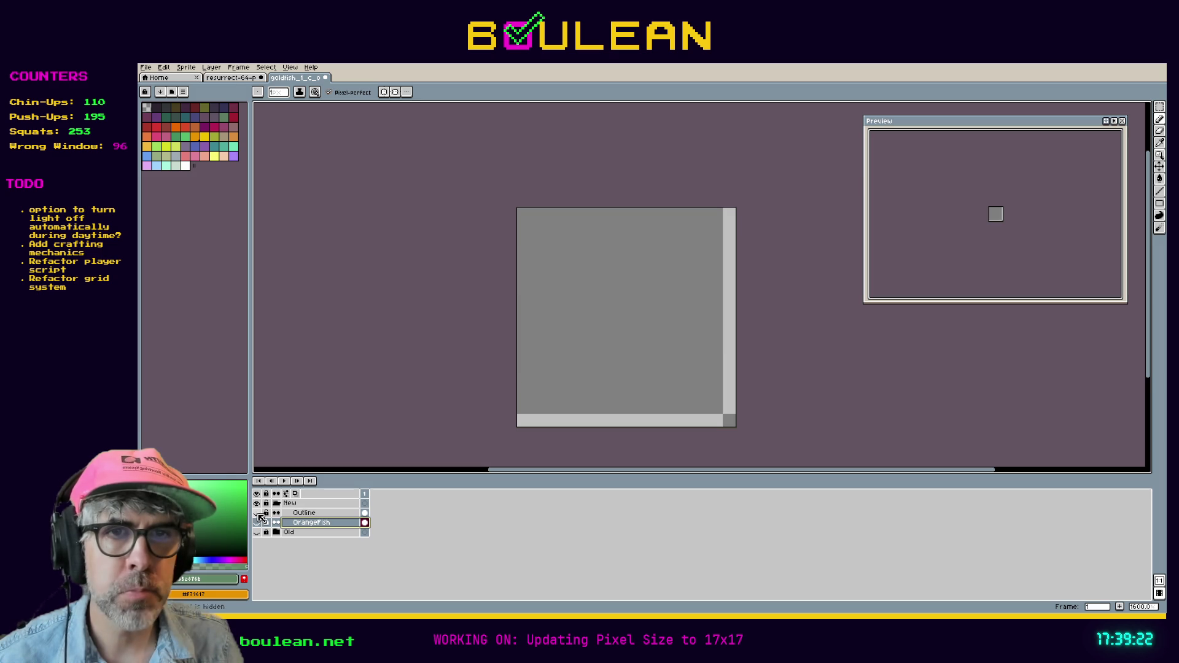
{"action": "right_click", "coordinate": [309, 520]}
{"action": "mouse_move", "coordinate": [332, 534]}
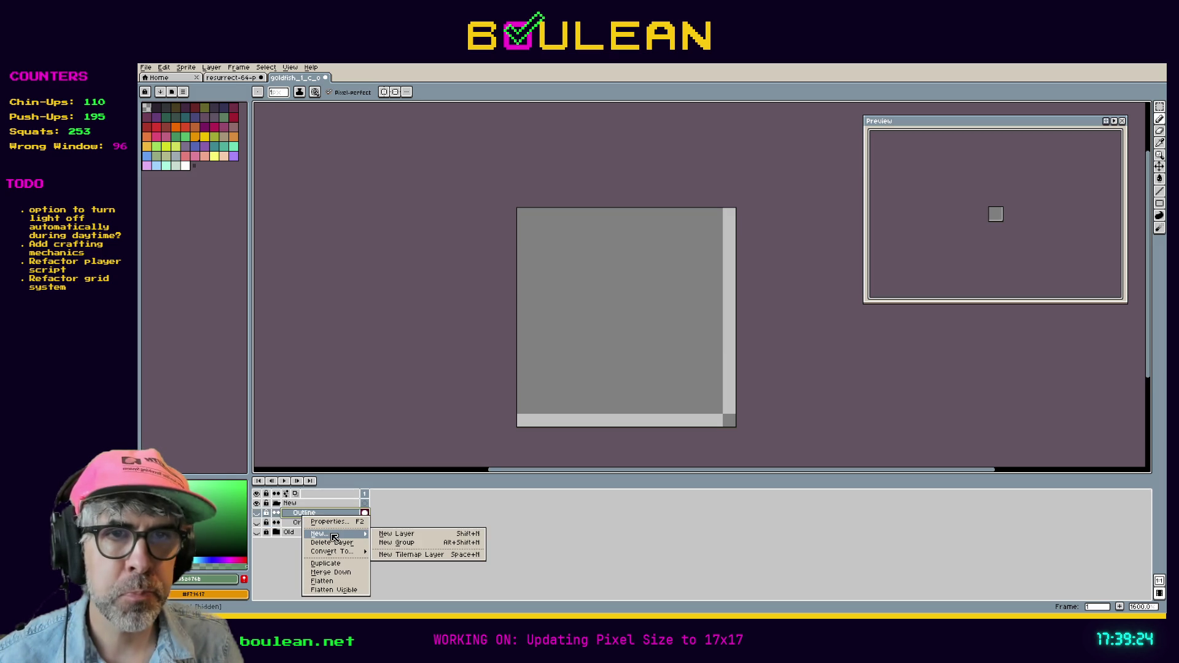
{"action": "left_click", "coordinate": [402, 539]}
Step: Leave OrangeFish and Outline hidden and make Layer 1 the active drawing layer
{"action": "left_click", "coordinate": [256, 532]}
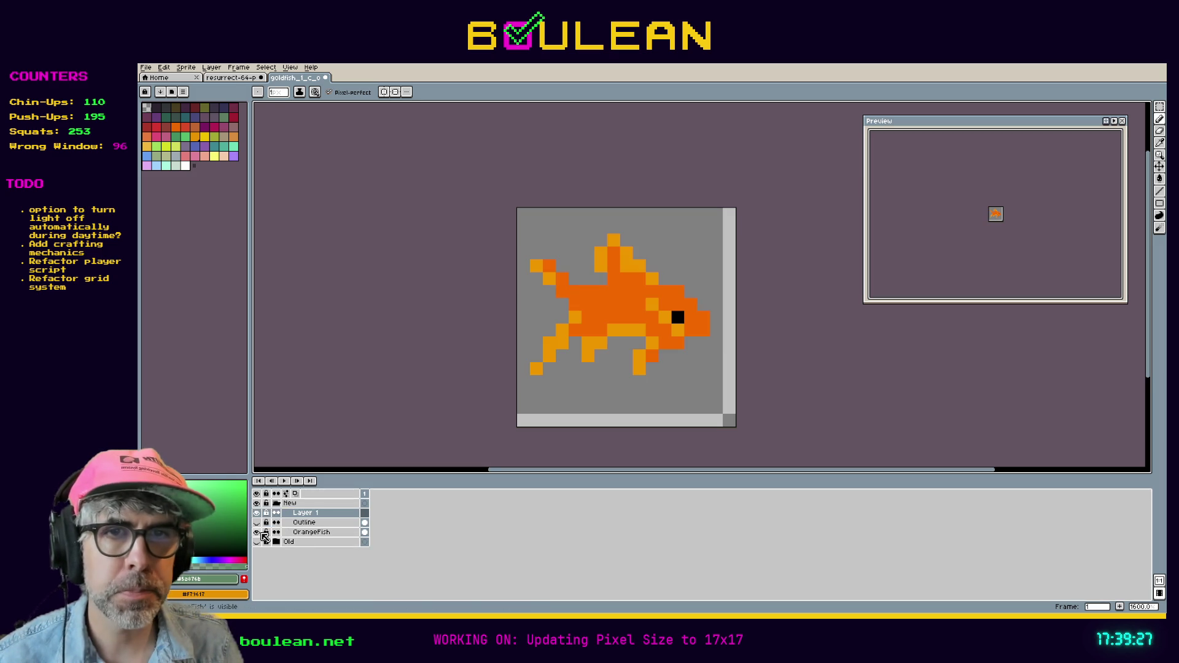
{"action": "key", "text": "i"}
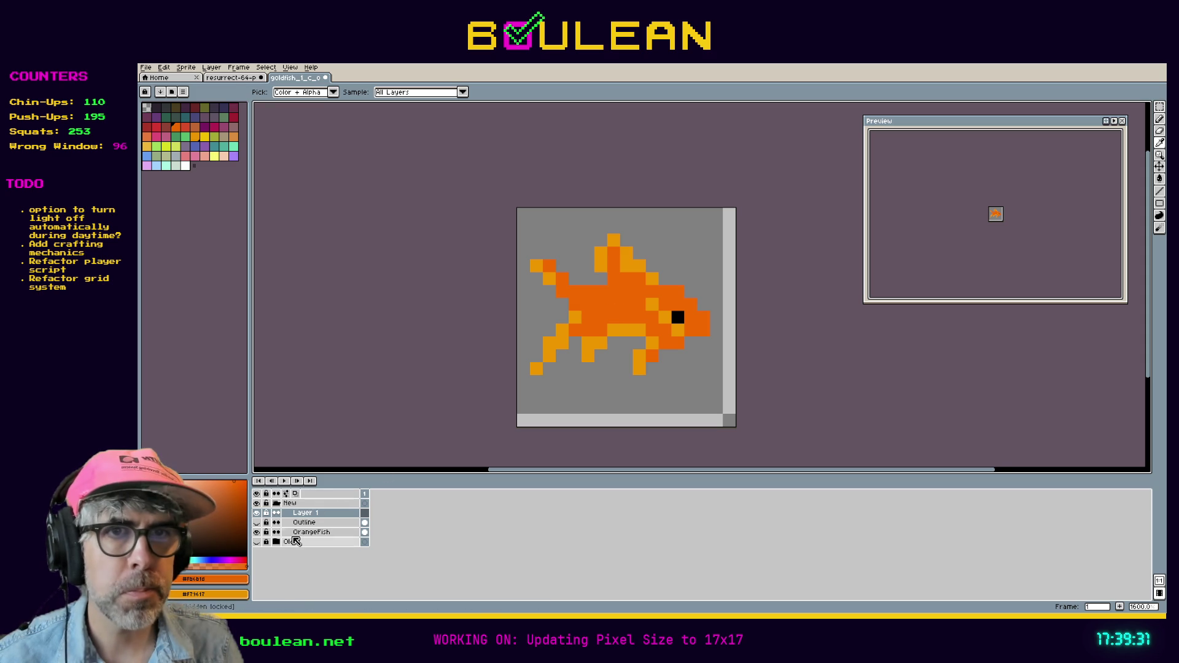
{"action": "left_click", "coordinate": [307, 531]}
{"action": "left_click", "coordinate": [304, 523]}
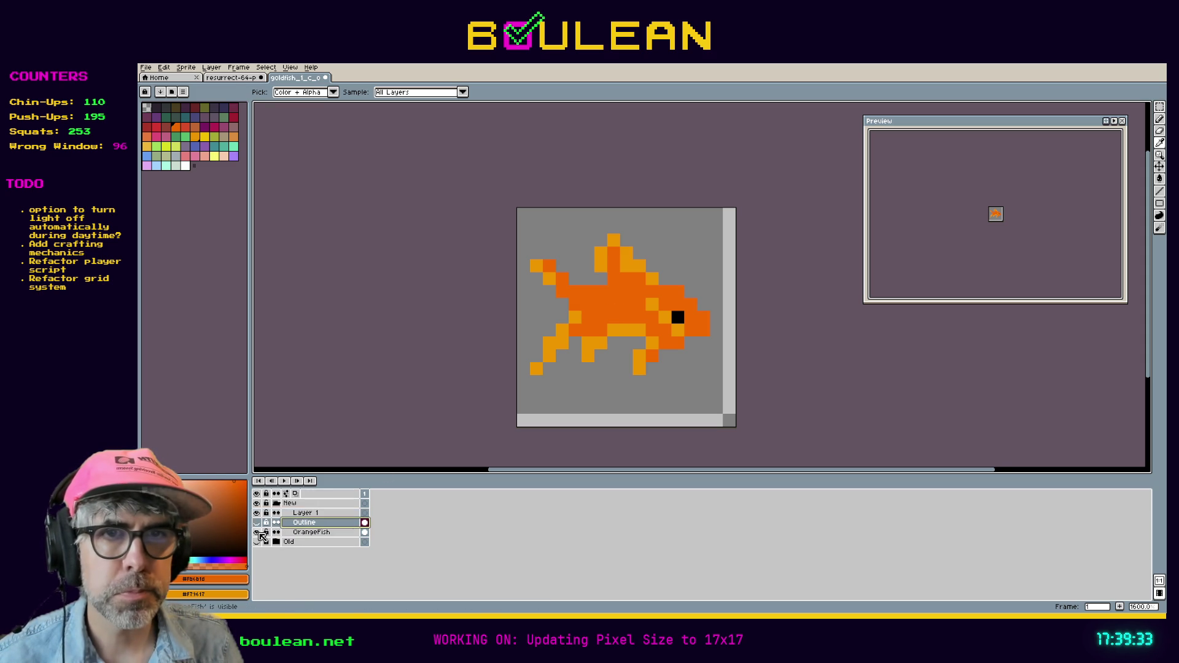
{"action": "left_click", "coordinate": [257, 532]}
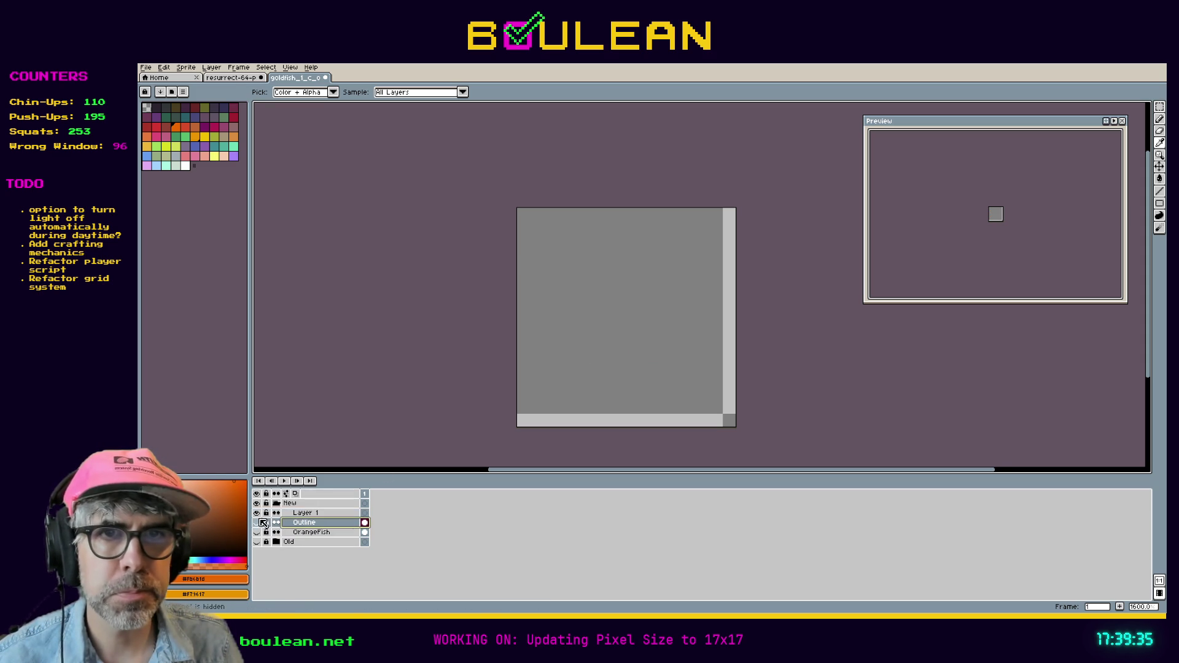
{"action": "left_click", "coordinate": [258, 522]}
{"action": "left_click", "coordinate": [258, 522]}
{"action": "left_click", "coordinate": [300, 514]}
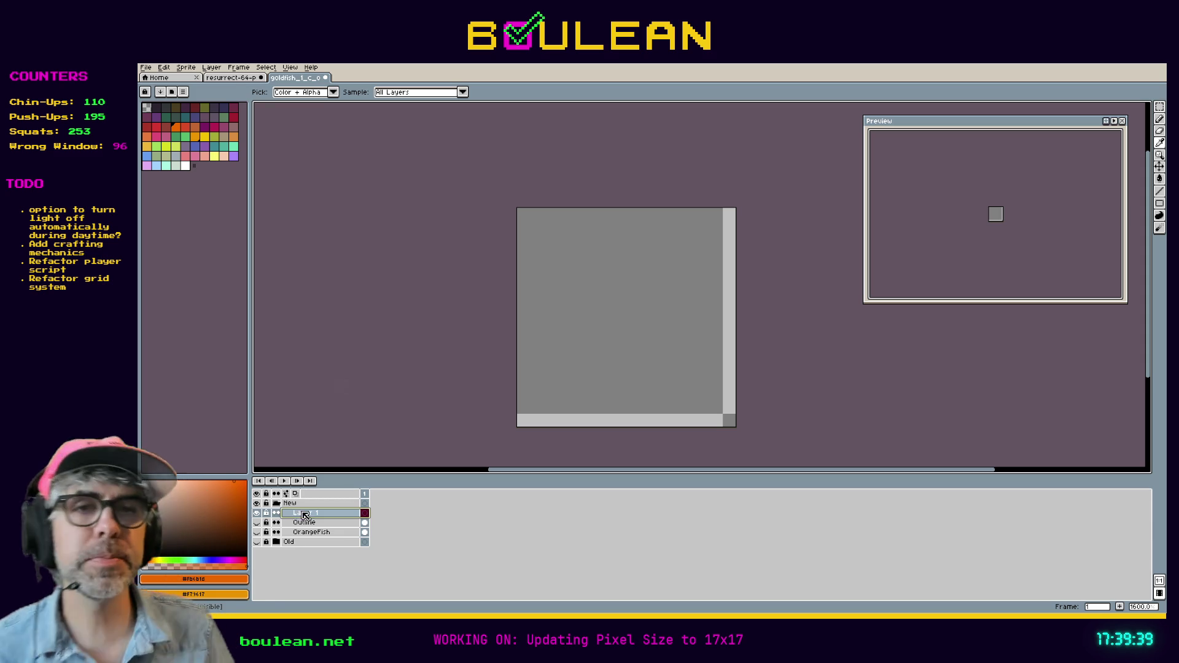
{"action": "key", "text": "b"}
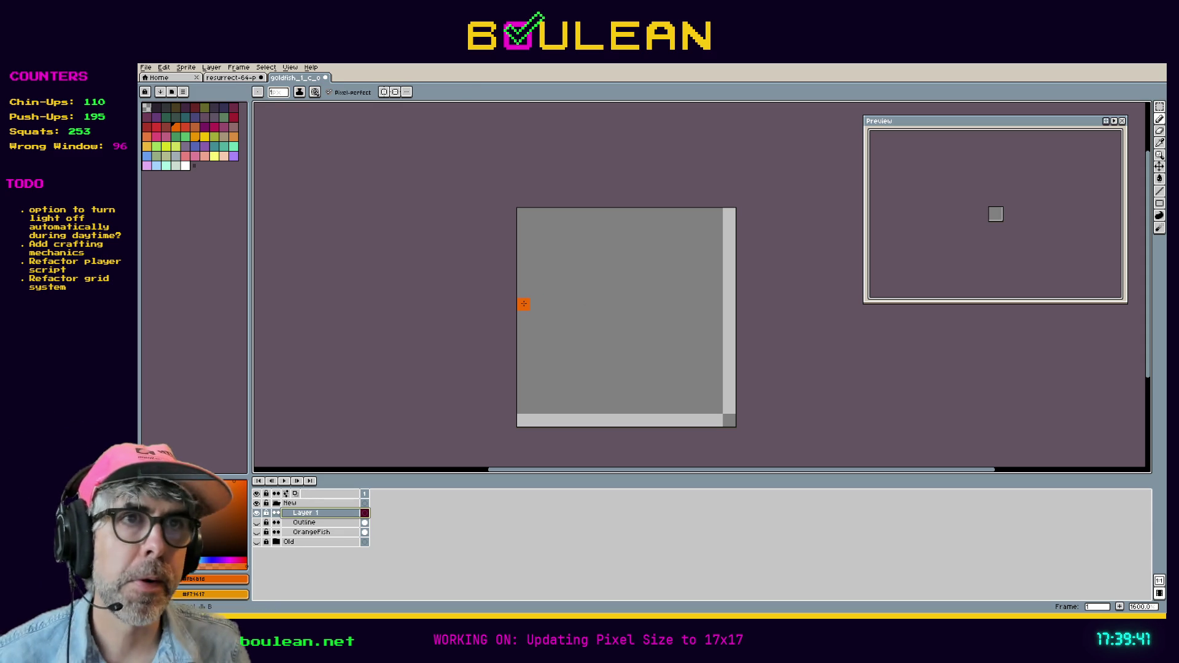
{"action": "key", "text": "u"}
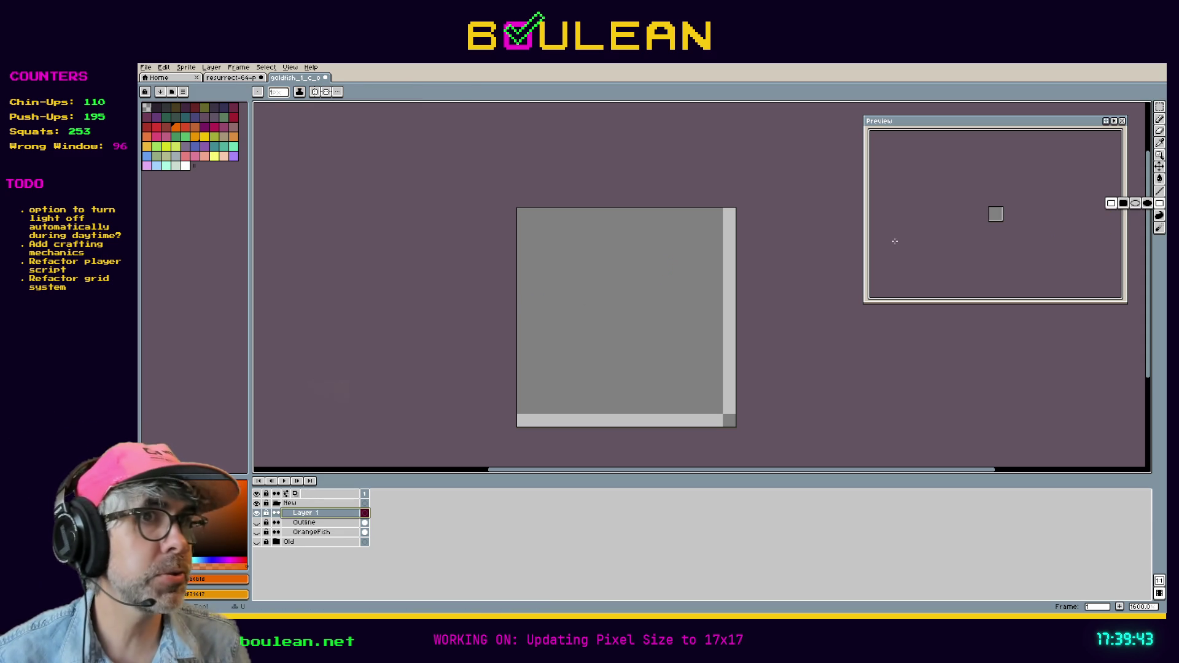
{"action": "mouse_move", "coordinate": [534, 277]}
{"action": "left_mouse_down"}
{"action": "mouse_move", "coordinate": [546, 297]}
{"action": "mouse_move", "coordinate": [580, 305]}
{"action": "left_mouse_up"}
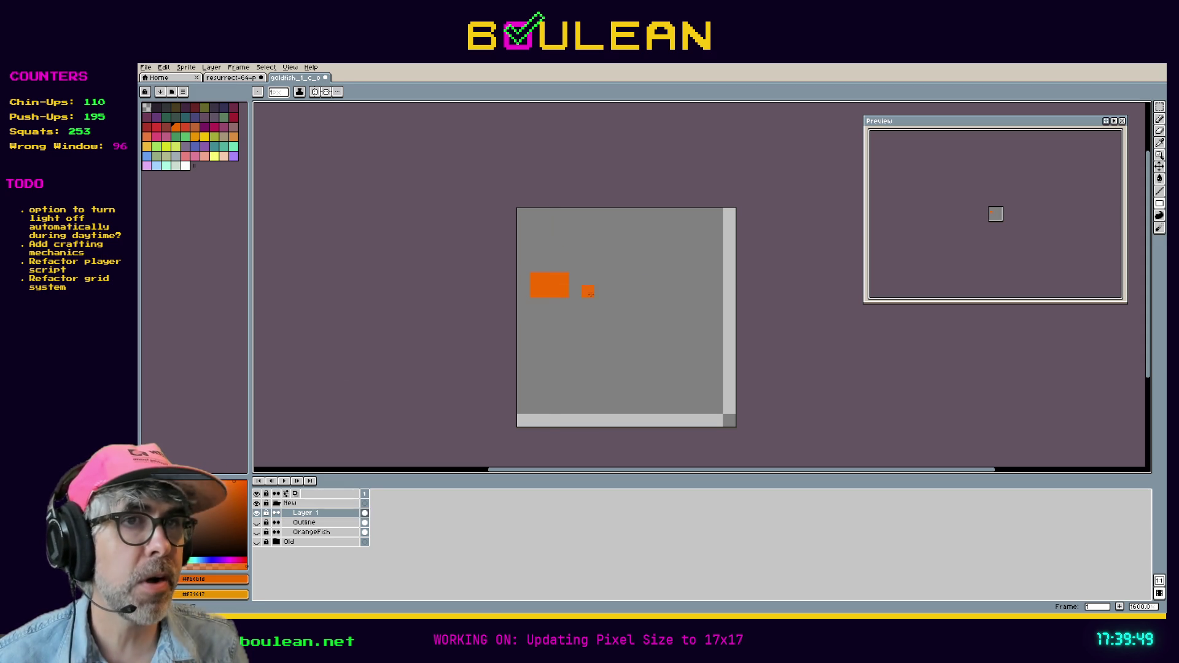
{"action": "key", "text": "ctrl+z"}
{"action": "mouse_move", "coordinate": [1161, 191]}
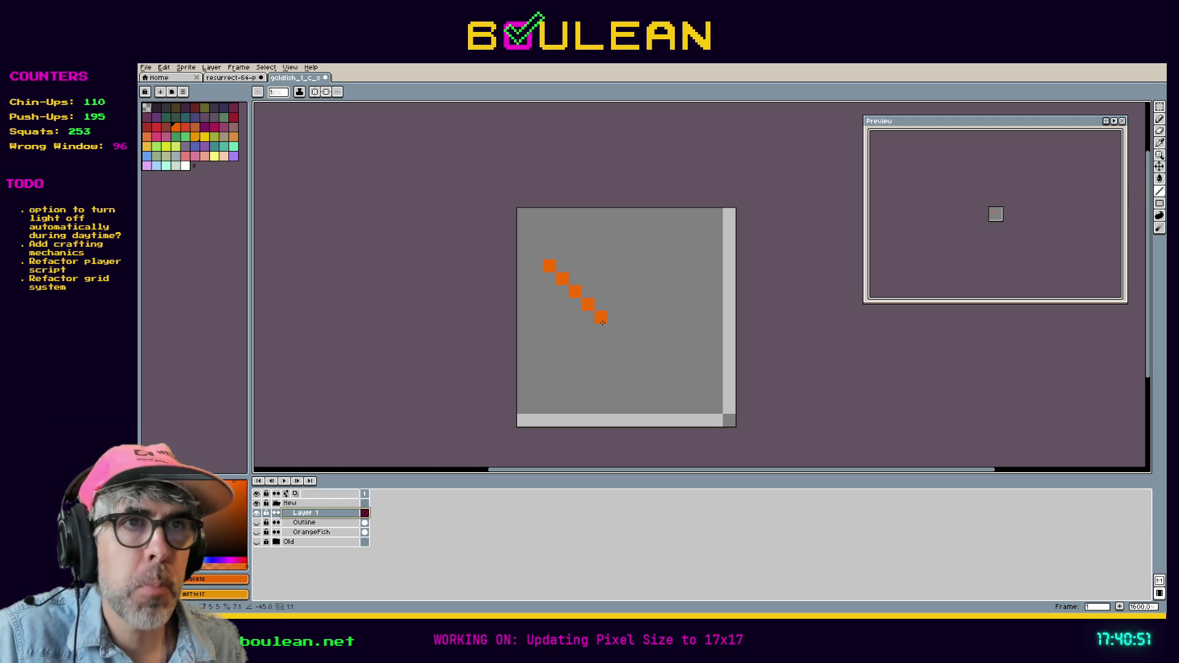
Step: Draw a five-pixel diagonal orange line on Layer 1 toward the canvas centre
{"action": "left_click_drag", "start_coordinate": [602, 322], "coordinate": [602, 323]}
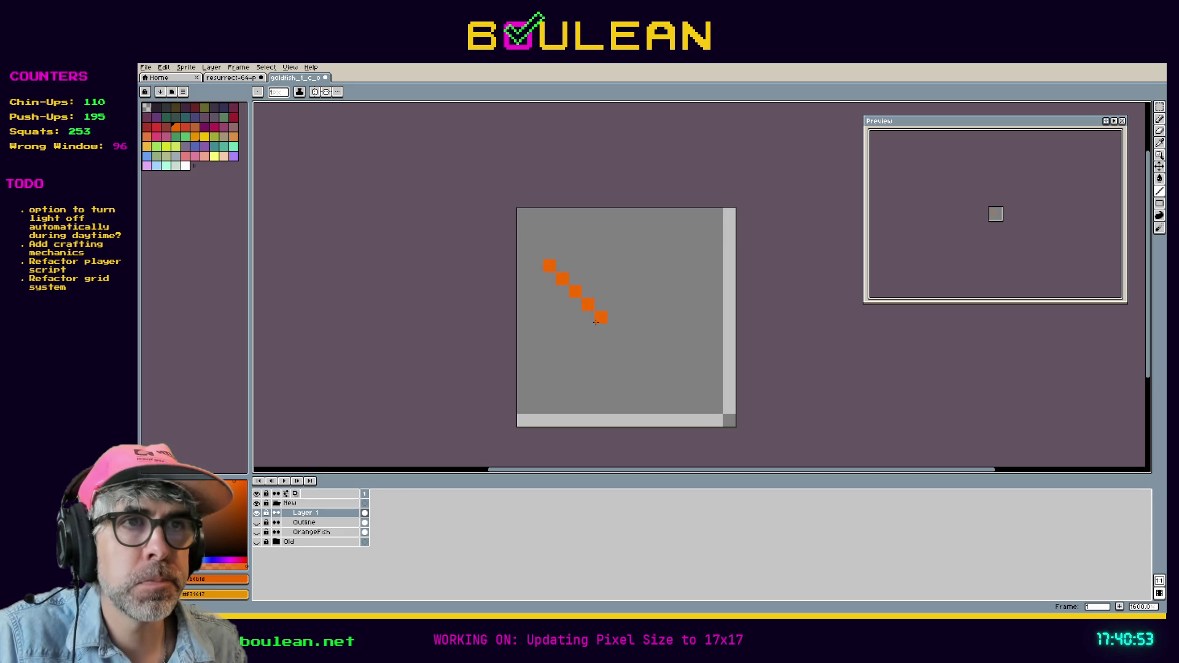
Step: Draw the orange crossing lines that form the tail and body's X shape
{"action": "mouse_move", "coordinate": [575, 319]}
{"action": "left_mouse_down"}
{"action": "mouse_move", "coordinate": [543, 329]}
{"action": "mouse_move", "coordinate": [587, 305]}
{"action": "mouse_move", "coordinate": [552, 342]}
{"action": "left_mouse_up"}
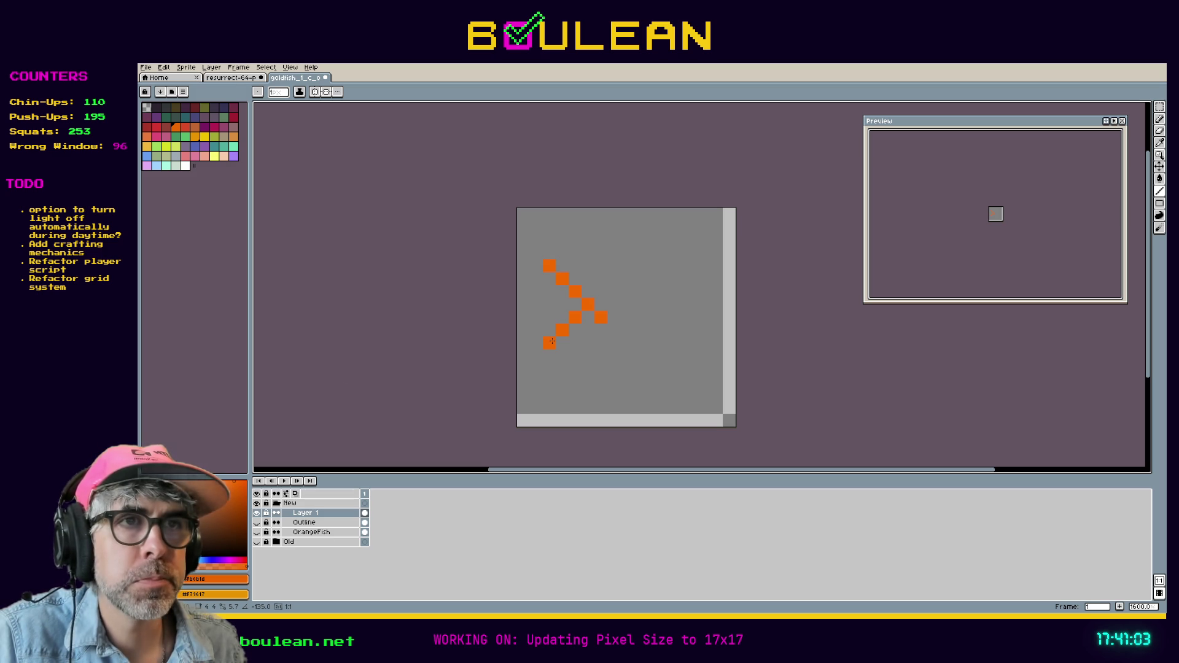
{"action": "left_click_drag", "start_coordinate": [606, 325], "coordinate": [614, 331]}
{"action": "left_click", "coordinate": [613, 331]}
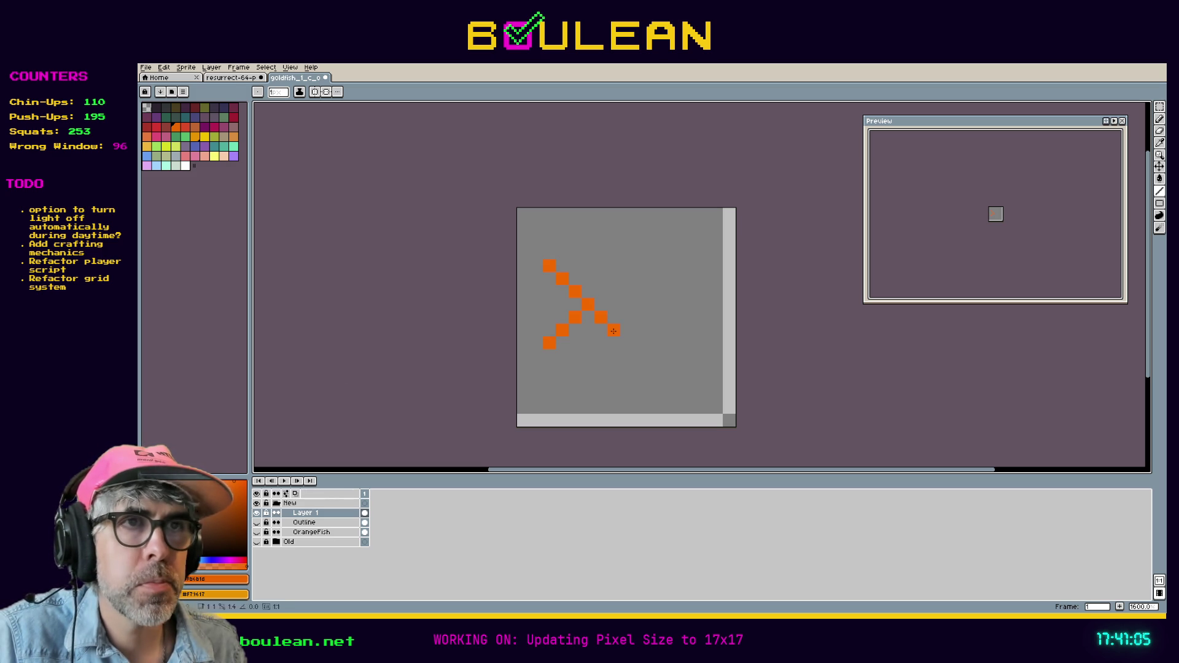
{"action": "left_click_drag", "start_coordinate": [593, 289], "coordinate": [614, 280]}
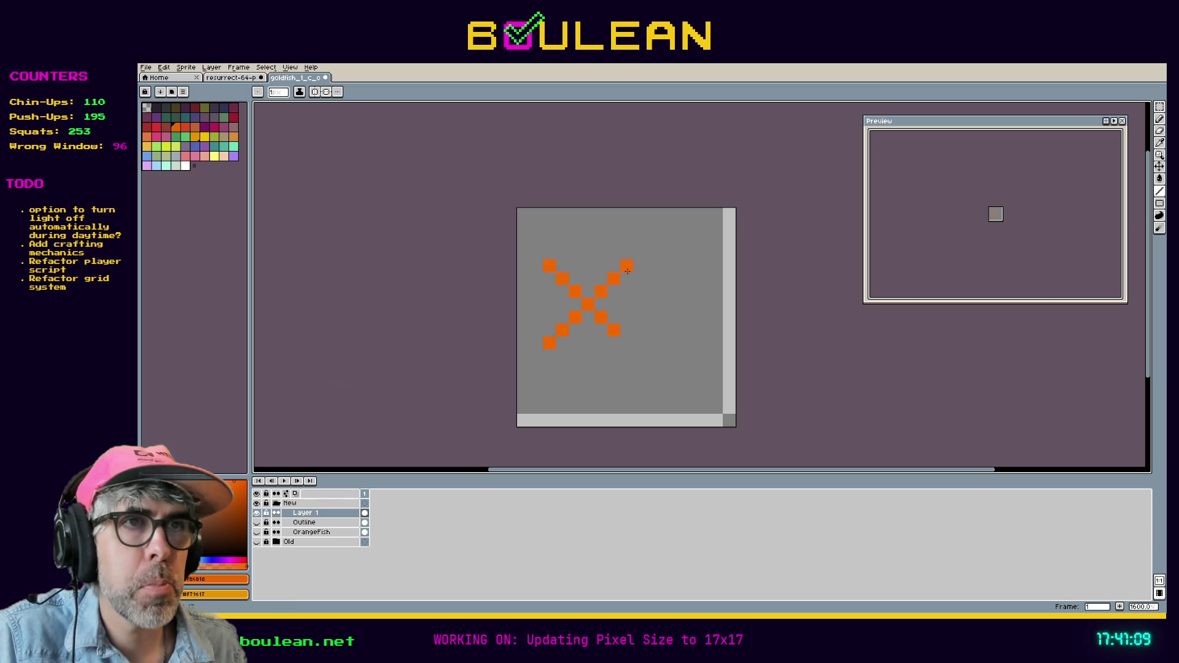
{"action": "left_click_drag", "start_coordinate": [627, 271], "coordinate": [637, 260]}
{"action": "left_click_drag", "start_coordinate": [630, 320], "coordinate": [634, 352]}
{"action": "left_click", "coordinate": [650, 367]}
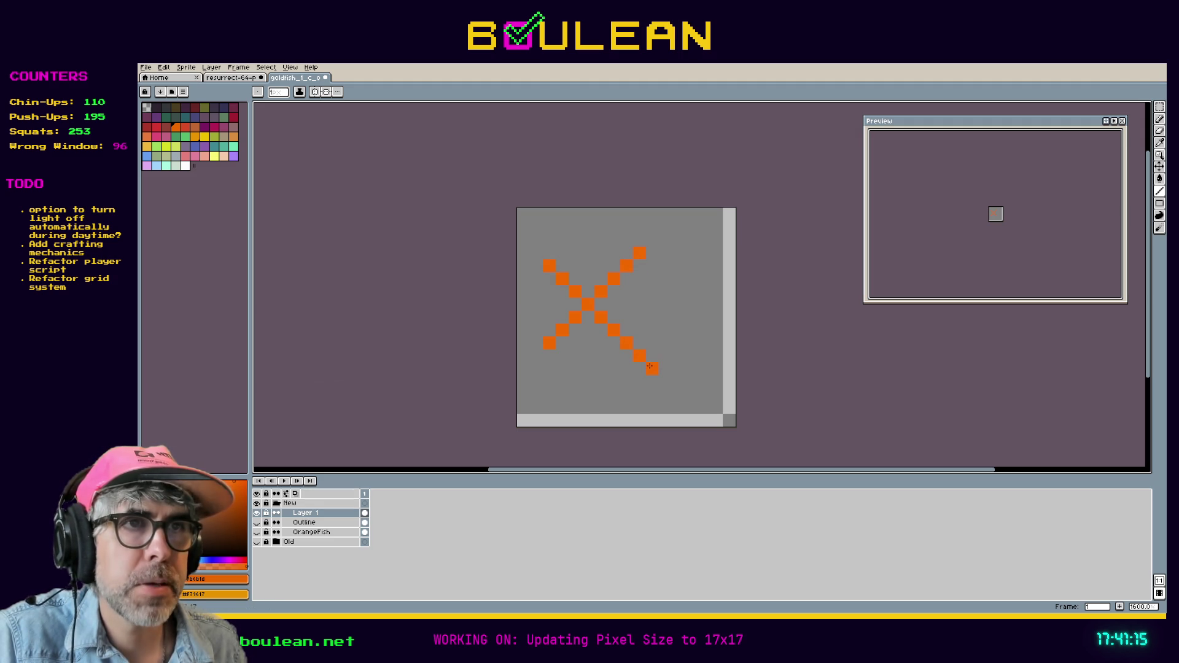
{"action": "left_click_drag", "start_coordinate": [656, 347], "coordinate": [685, 305]}
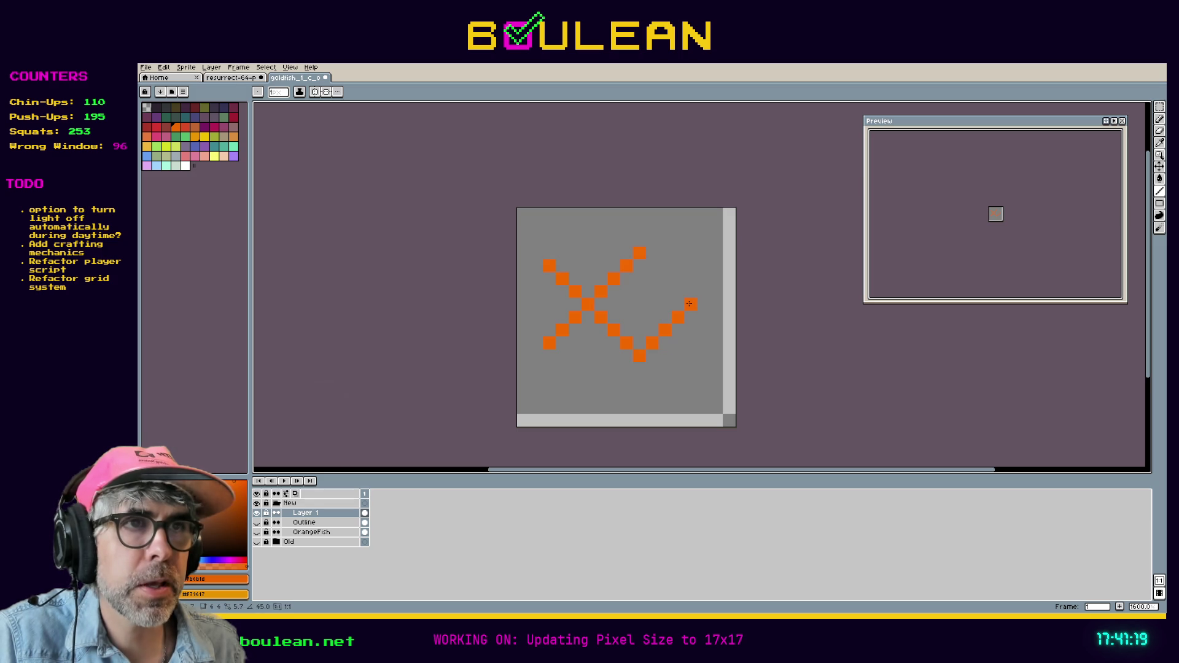
Step: Close the diamond's right edge, push both tail tips outward, and paint a black eye pixel
{"action": "left_click", "coordinate": [651, 265]}
{"action": "left_click", "coordinate": [686, 299], "text": "shift"}
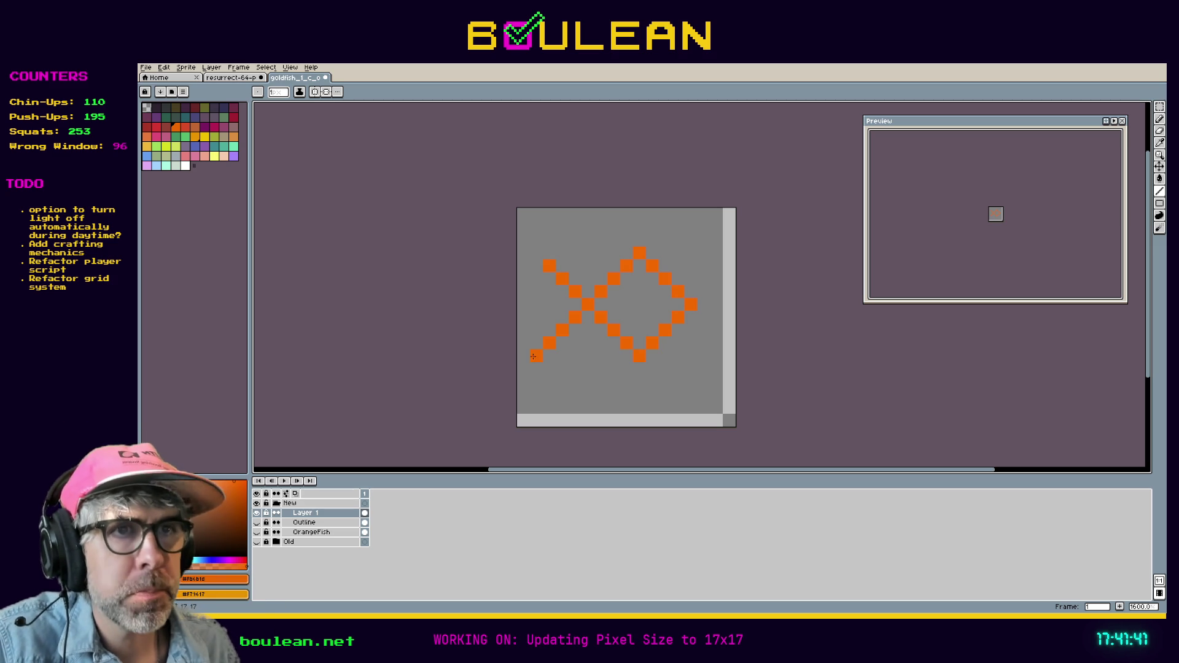
{"action": "left_click", "coordinate": [534, 357]}
{"action": "left_click", "coordinate": [534, 253]}
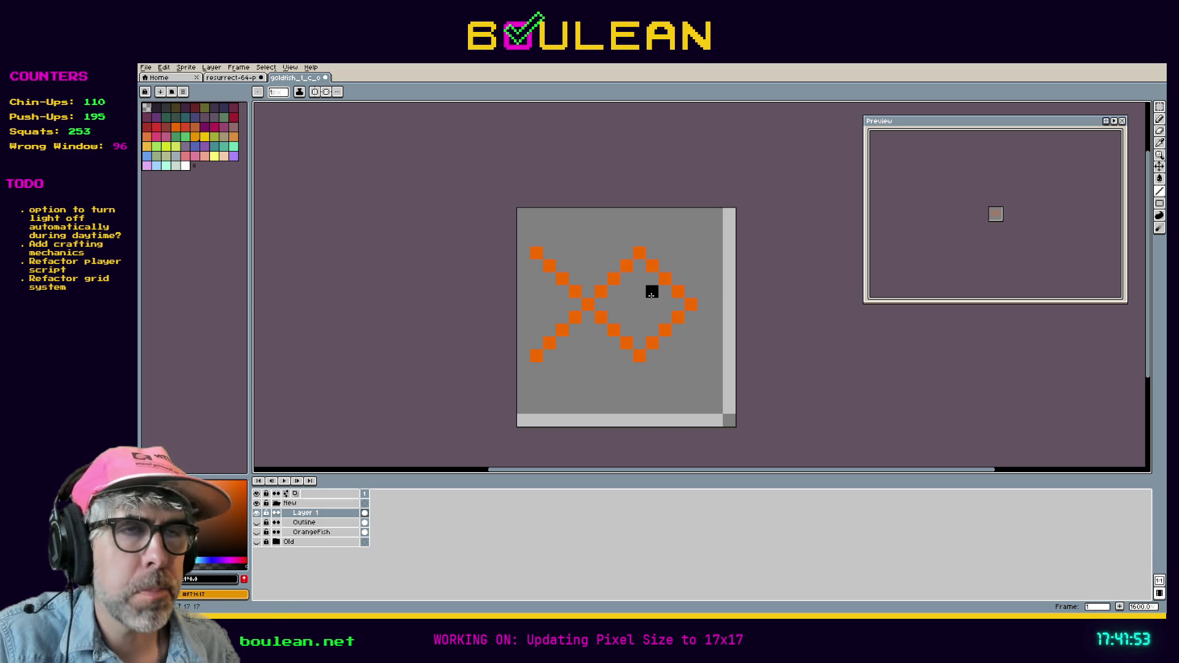
{"action": "left_click", "coordinate": [652, 293]}
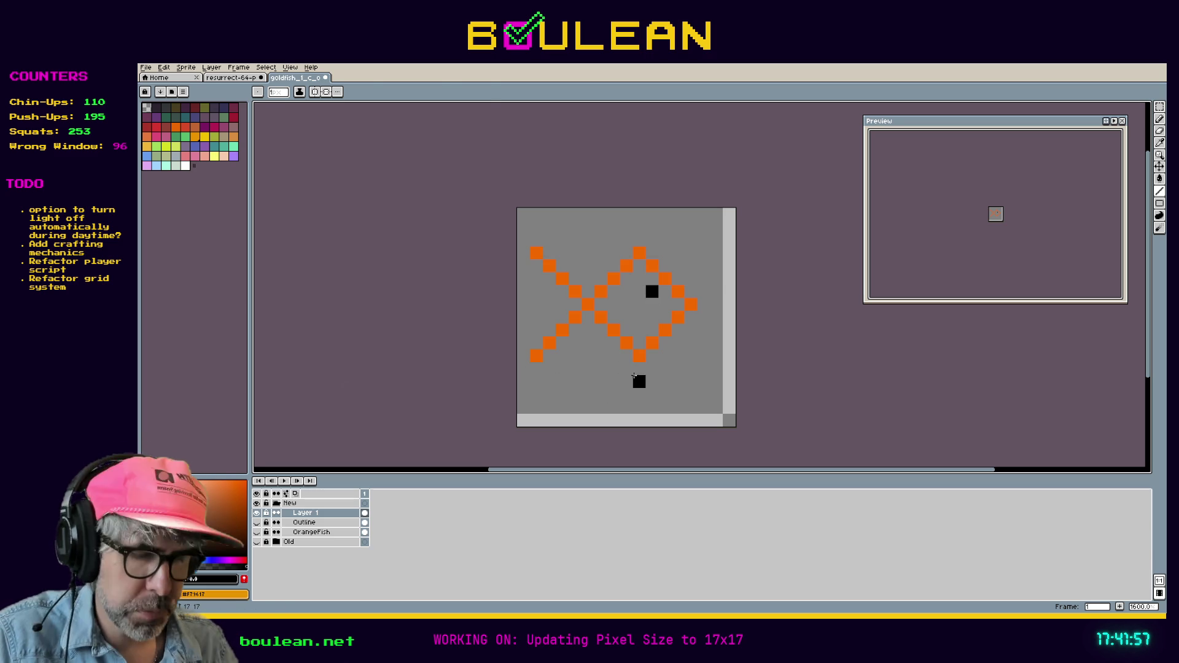
Step: Try nudging a marquee selection of the fish's lower body up one pixel, then cancel the move
{"action": "key", "text": "m"}
{"action": "left_click_drag", "start_coordinate": [683, 375], "coordinate": [592, 320]}
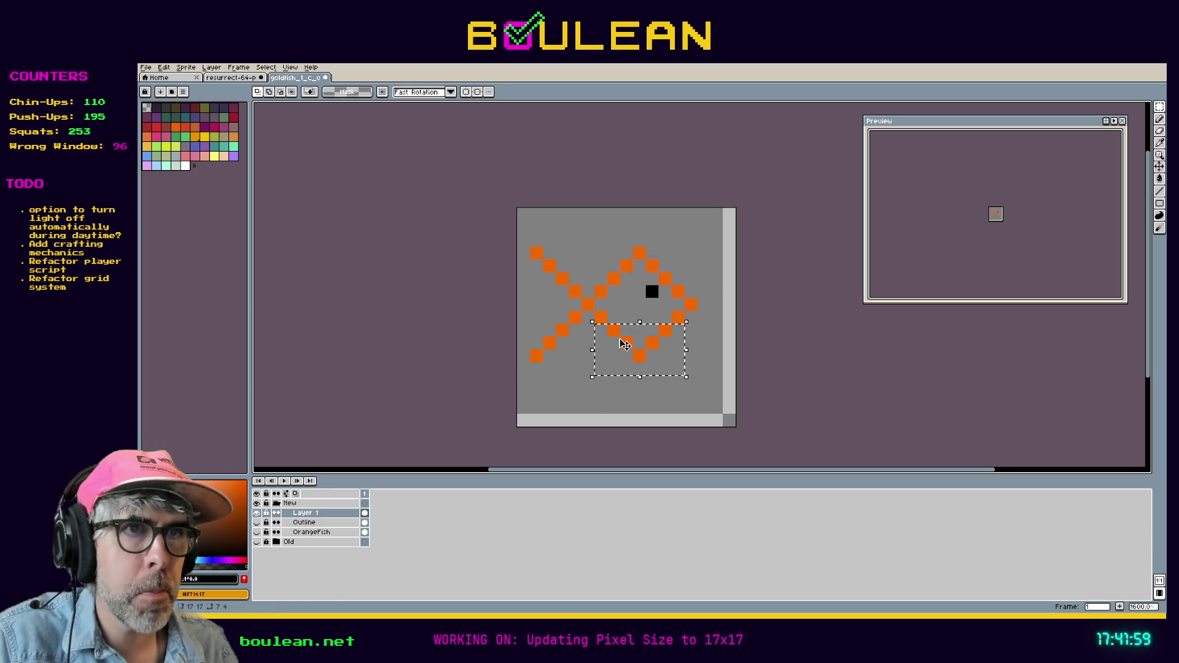
{"action": "left_click", "coordinate": [626, 342]}
{"action": "key", "text": "Up"}
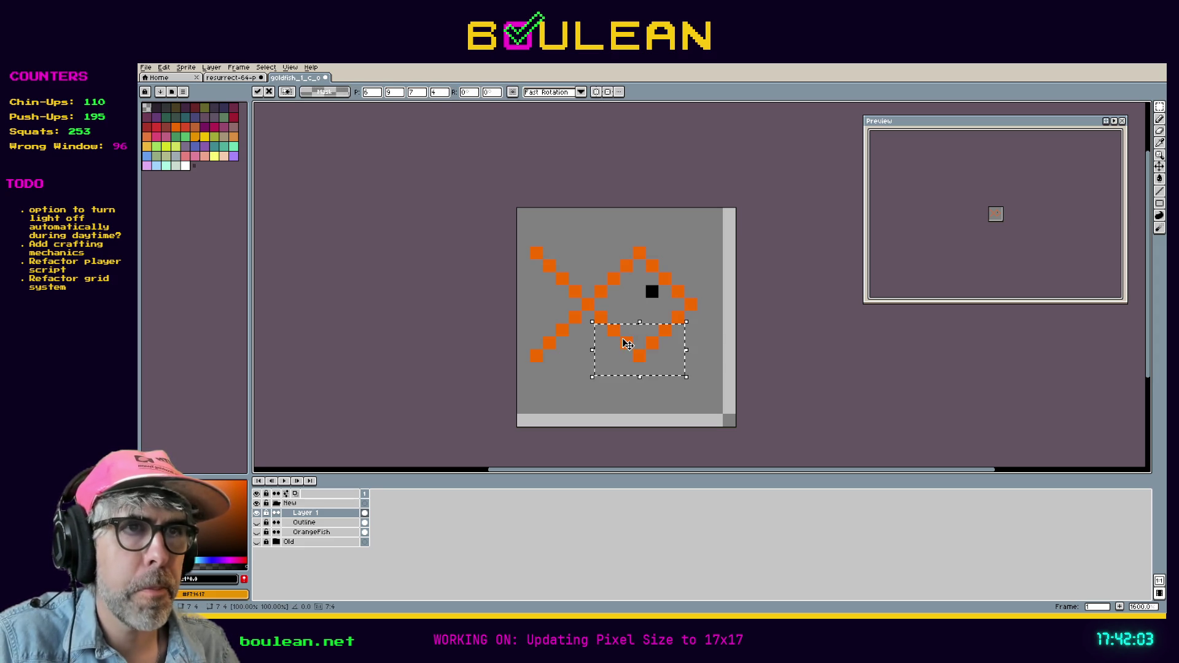
{"action": "key", "text": "Escape"}
Step: Eyedrop the outline orange and flood-fill the fish body interior with it
{"action": "key", "text": "i"}
{"action": "left_click", "coordinate": [664, 331]}
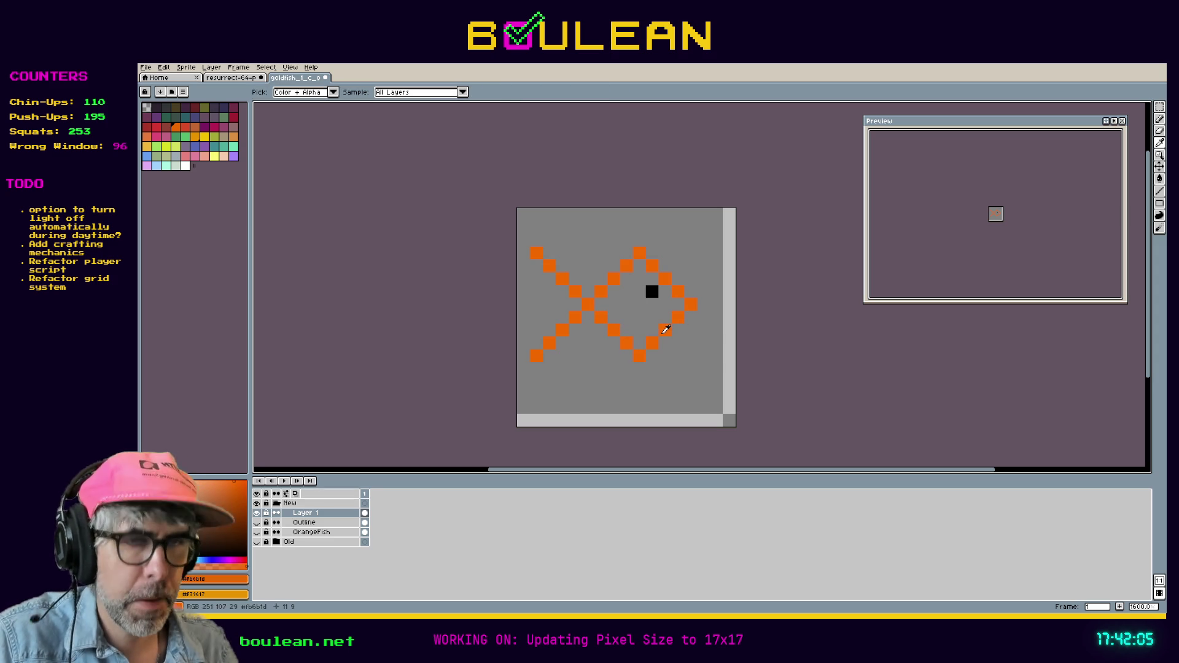
{"action": "key", "text": "b"}
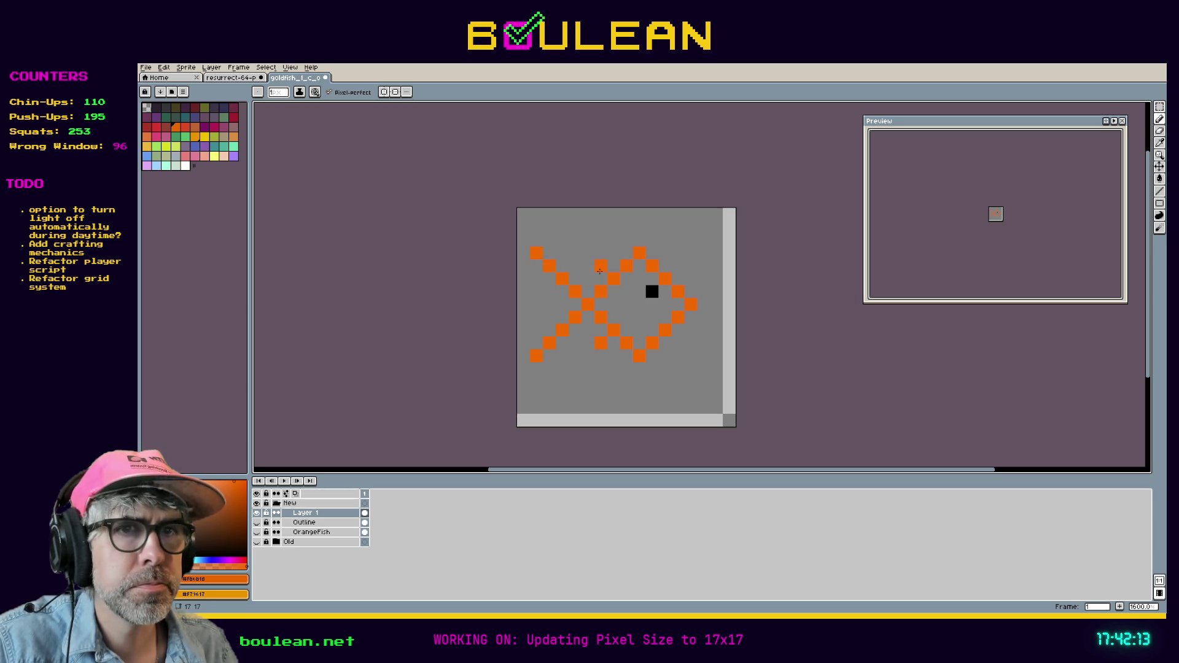
{"action": "key", "text": "g"}
{"action": "left_click", "coordinate": [624, 306]}
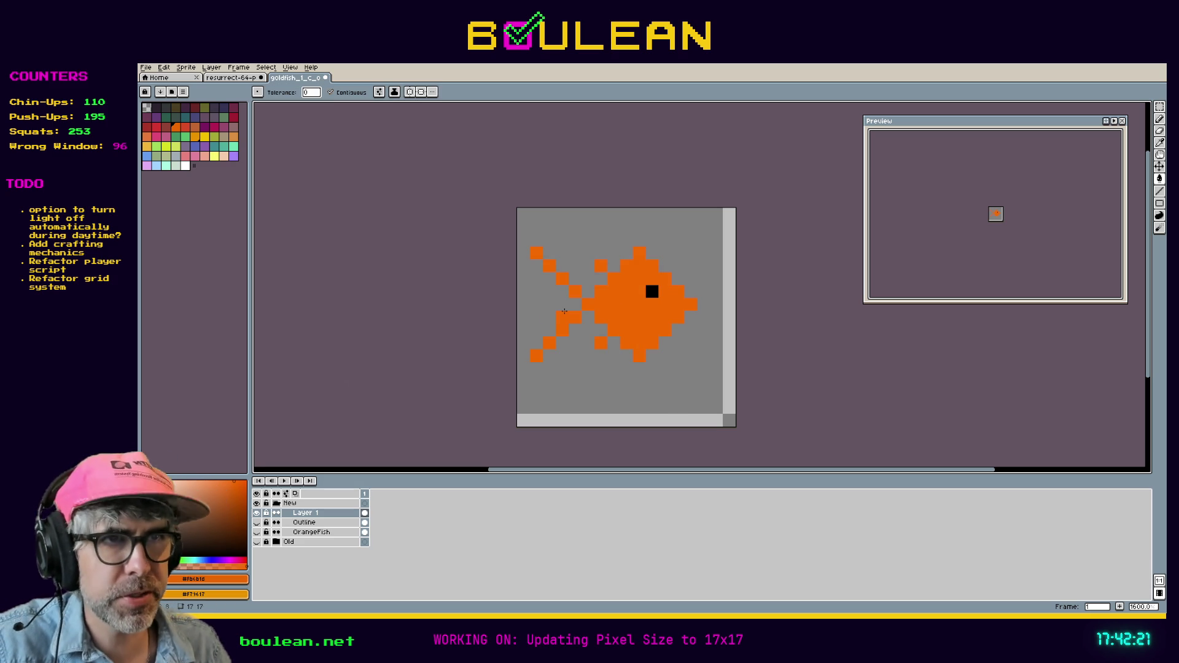
Step: Refill the body with lighter orange and draw a vertical line closing the tail
{"action": "key", "text": "ctrl+z"}
{"action": "right_click", "coordinate": [630, 316]}
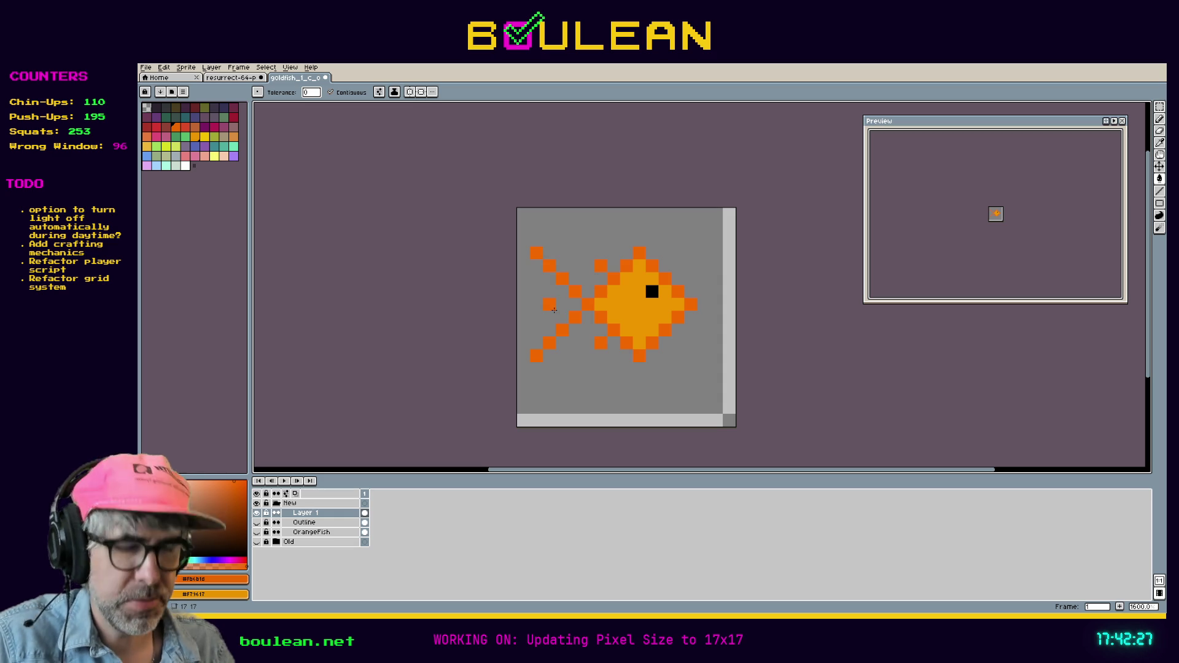
{"action": "key", "text": "l"}
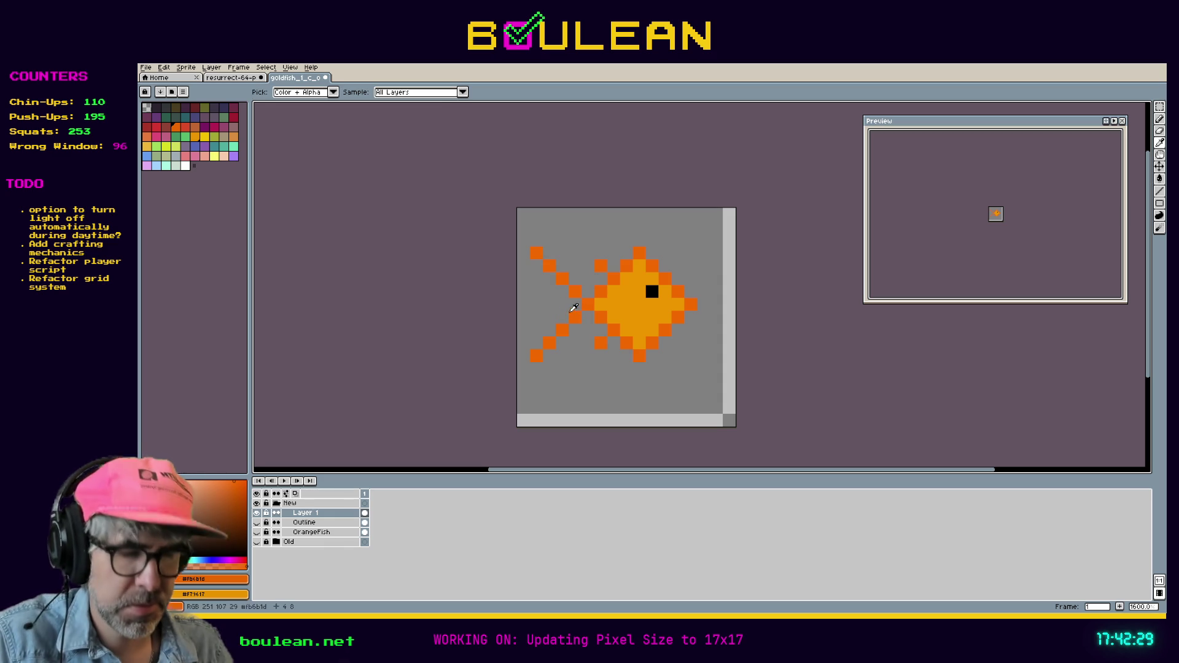
{"action": "left_click_drag", "start_coordinate": [535, 269], "coordinate": [536, 342]}
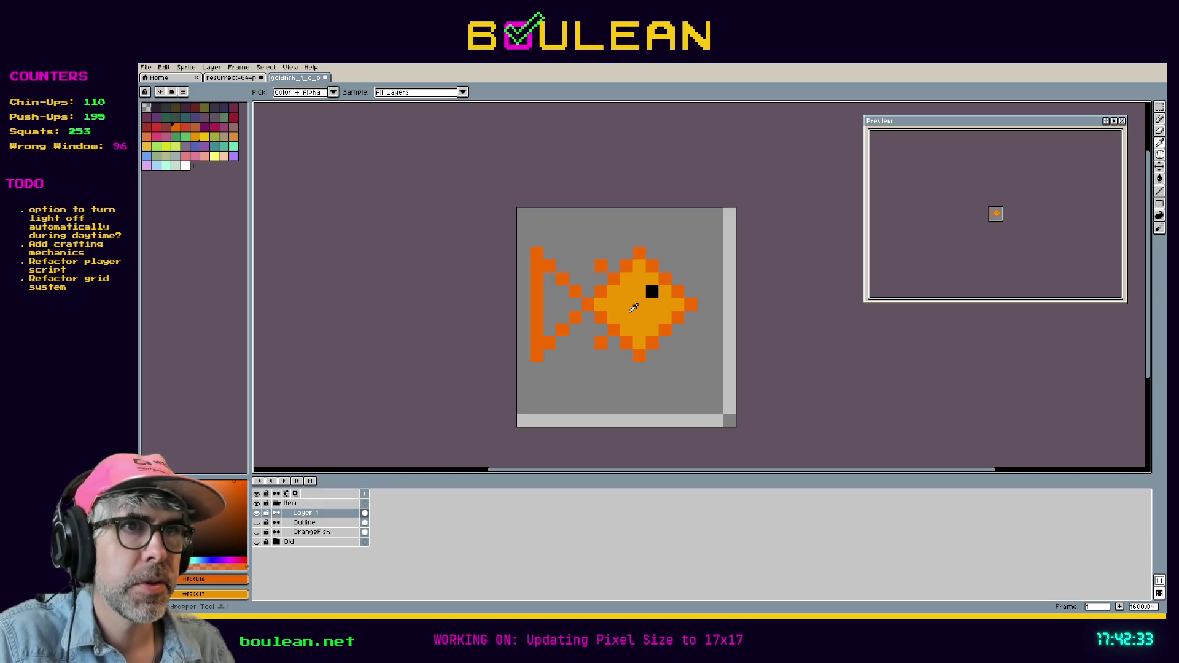
Step: Flood-fill the closed tail with the lighter body orange
{"action": "left_click", "coordinate": [627, 317], "text": "alt"}
{"action": "key", "text": "g"}
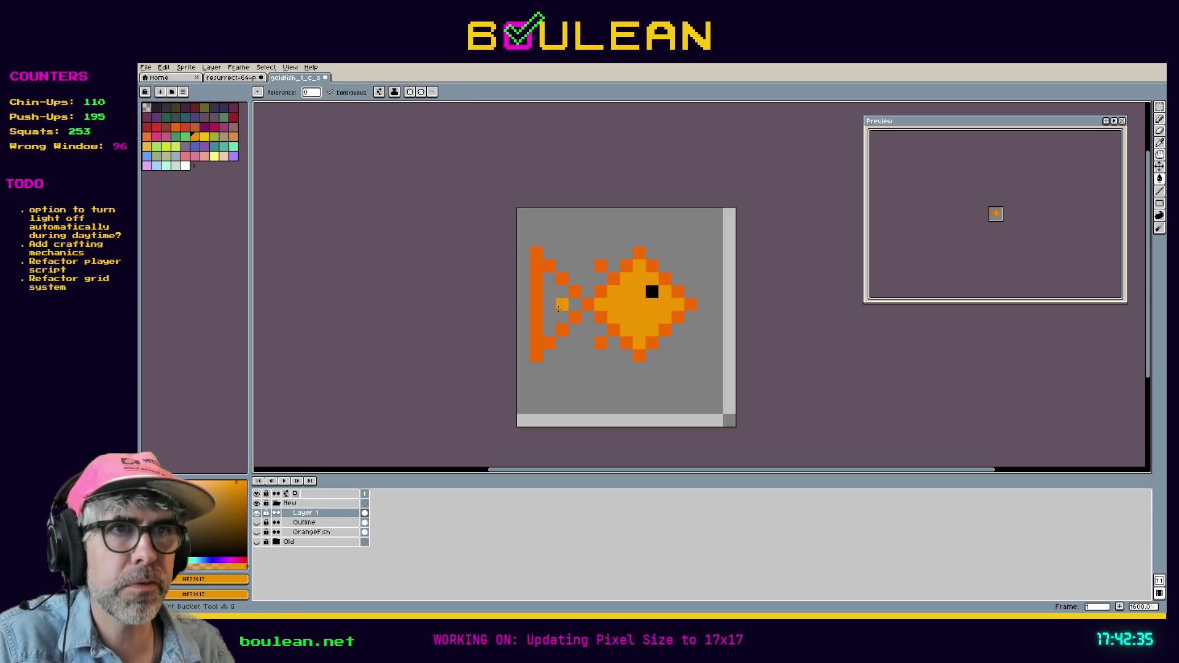
{"action": "left_click", "coordinate": [560, 304]}
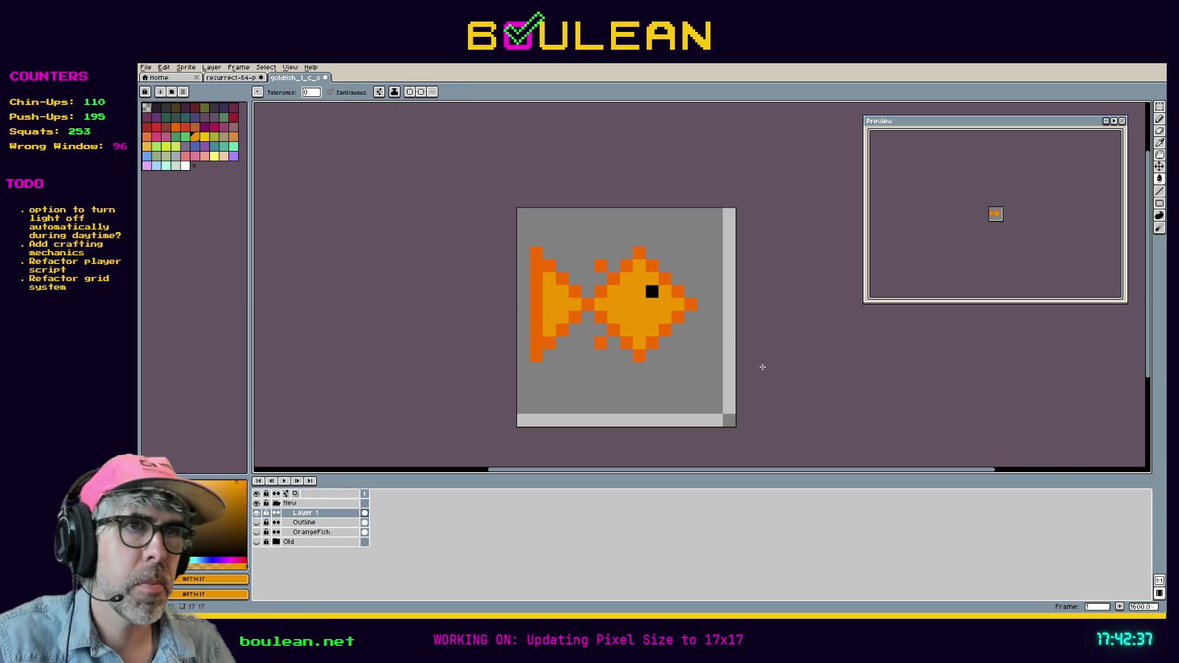
{"action": "key", "text": "i"}
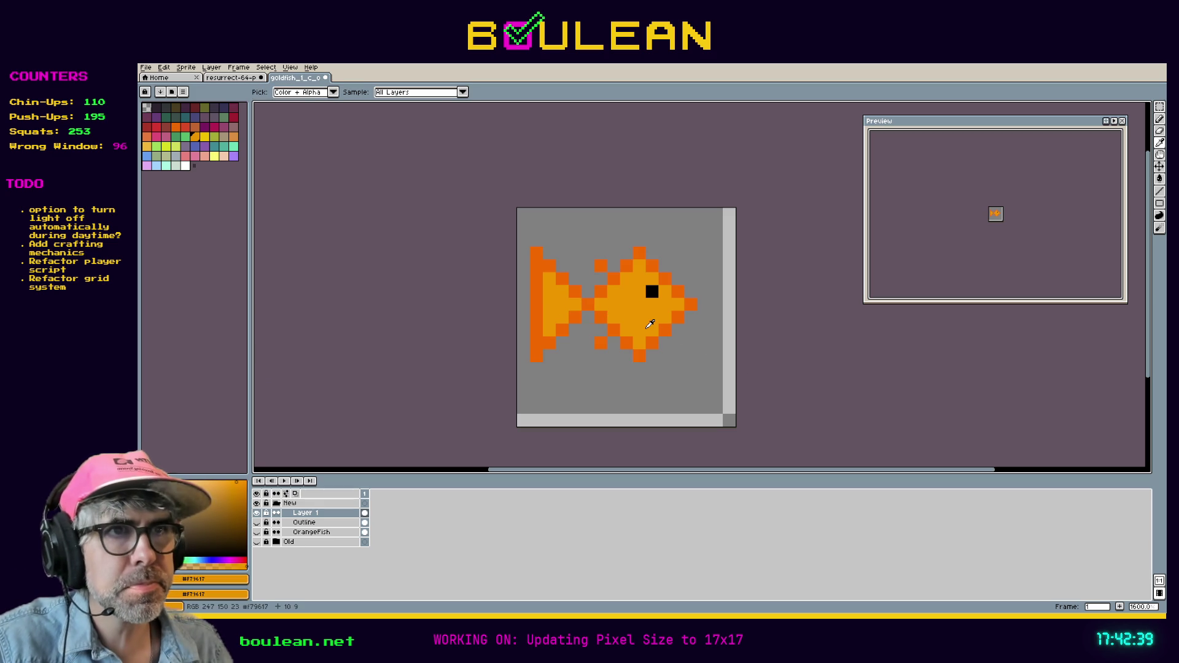
Step: Select the fish's front half and shift it two pixels right
{"action": "left_click", "coordinate": [711, 362]}
{"action": "key", "text": "m"}
{"action": "left_click_drag", "start_coordinate": [713, 377], "coordinate": [632, 232]}
{"action": "key", "text": "Right"}
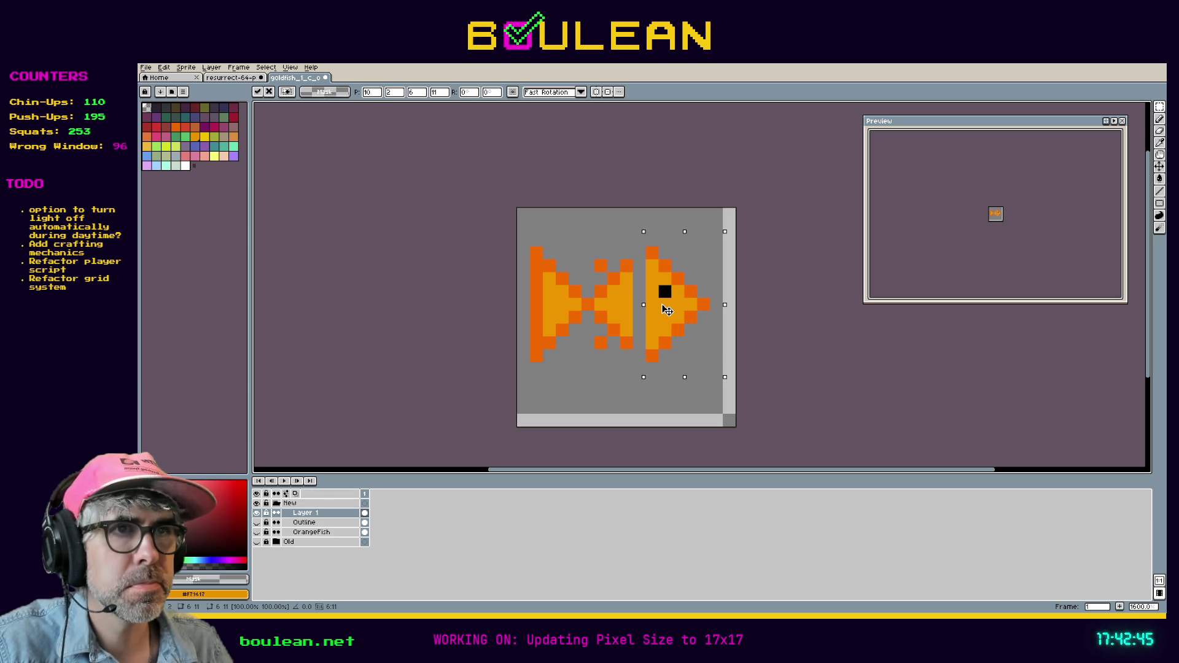
{"action": "left_click_drag", "start_coordinate": [668, 311], "coordinate": [683, 312]}
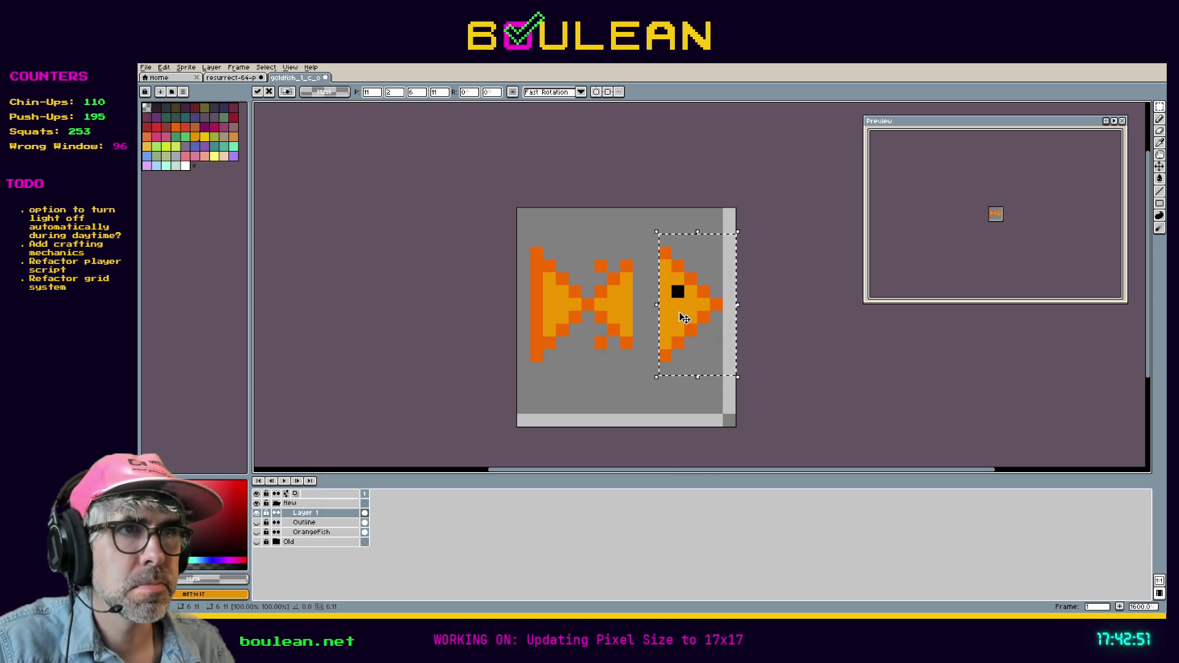
{"action": "key", "text": "Return"}
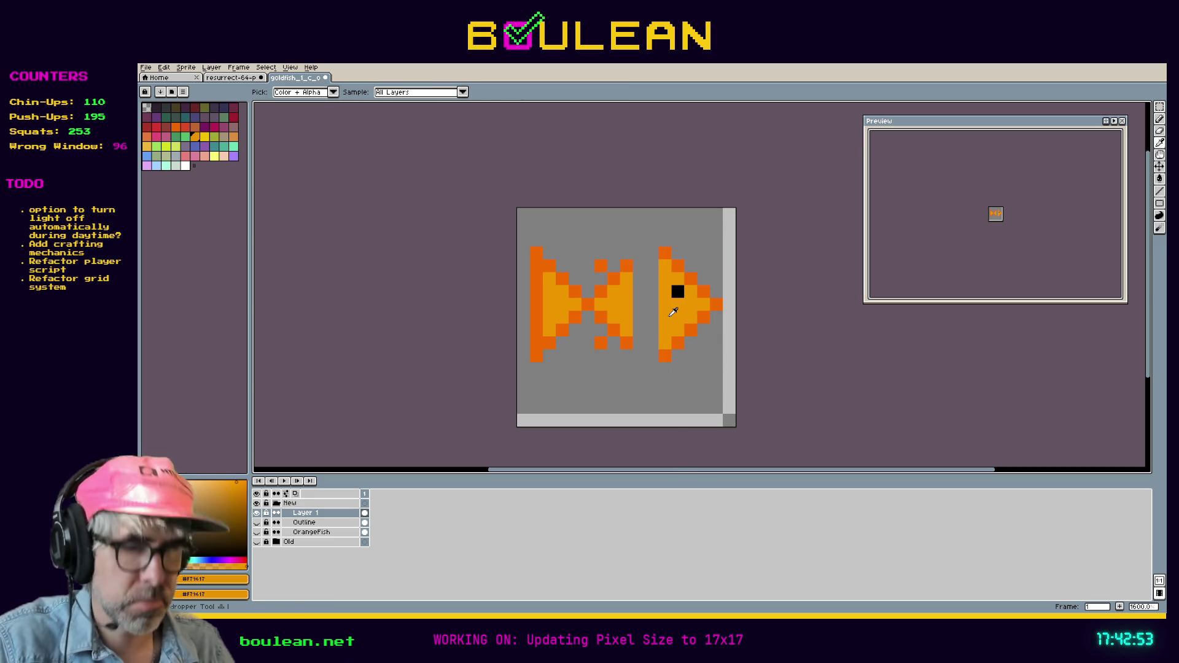
Step: Pencil light orange into the body gap and add a dark-orange pixel to the bottom fin
{"action": "key", "text": "b"}
{"action": "left_click", "coordinate": [637, 326]}
{"action": "mouse_move", "coordinate": [638, 328]}
{"action": "left_mouse_down"}
{"action": "mouse_move", "coordinate": [654, 329]}
{"action": "mouse_move", "coordinate": [653, 344]}
{"action": "mouse_move", "coordinate": [640, 318]}
{"action": "mouse_move", "coordinate": [652, 316]}
{"action": "mouse_move", "coordinate": [639, 304]}
{"action": "mouse_move", "coordinate": [651, 293]}
{"action": "mouse_move", "coordinate": [636, 279]}
{"action": "mouse_move", "coordinate": [652, 271]}
{"action": "left_mouse_up"}
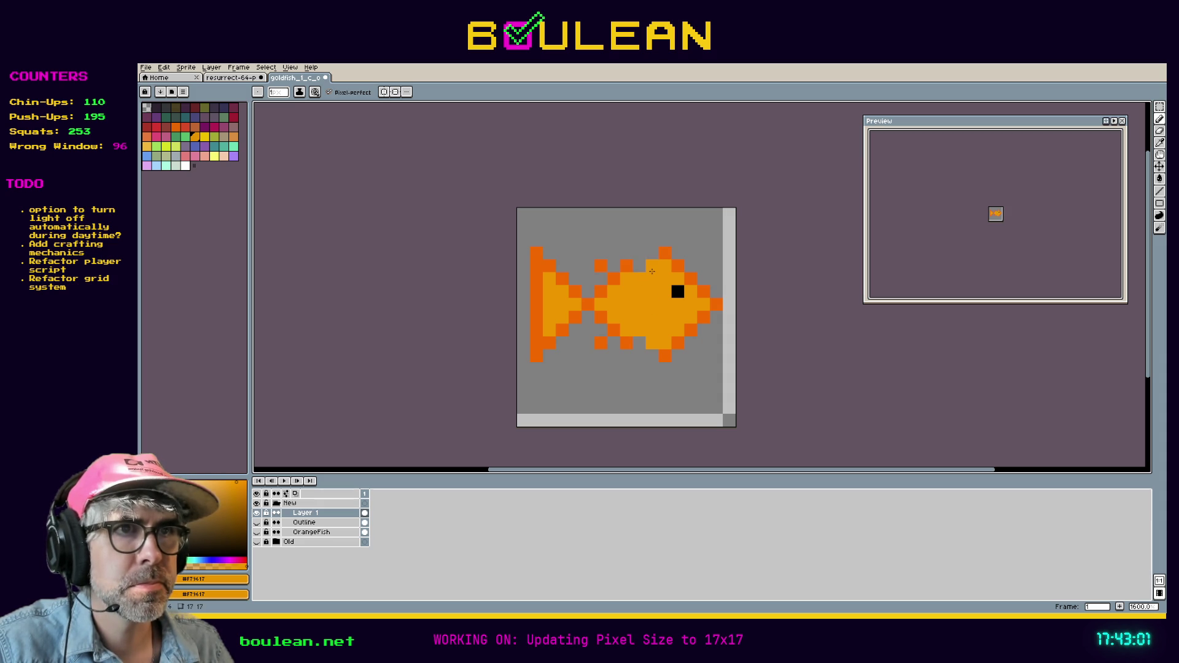
{"action": "left_click", "coordinate": [667, 356], "text": "alt"}
{"action": "left_click", "coordinate": [650, 354]}
Step: Add a dark-orange pixel on the body's top edge and erase the outermost nose pixel
{"action": "left_click", "coordinate": [643, 265]}
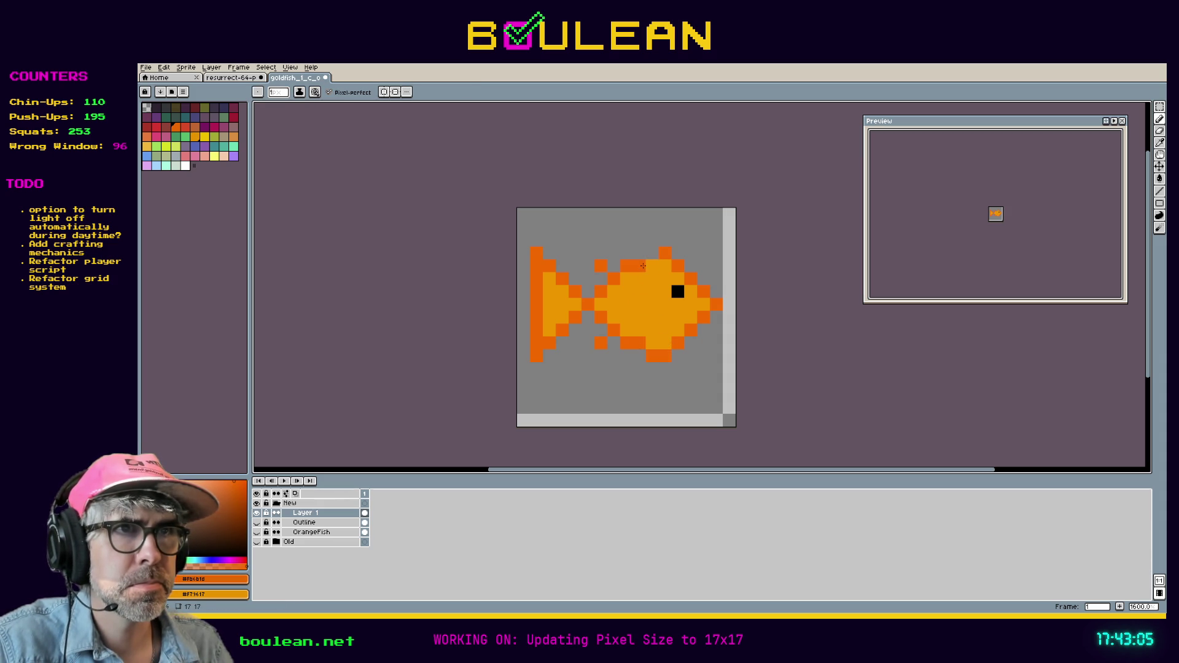
{"action": "left_click", "coordinate": [704, 304]}
{"action": "key", "text": "ctrl+z"}
{"action": "key", "text": "i"}
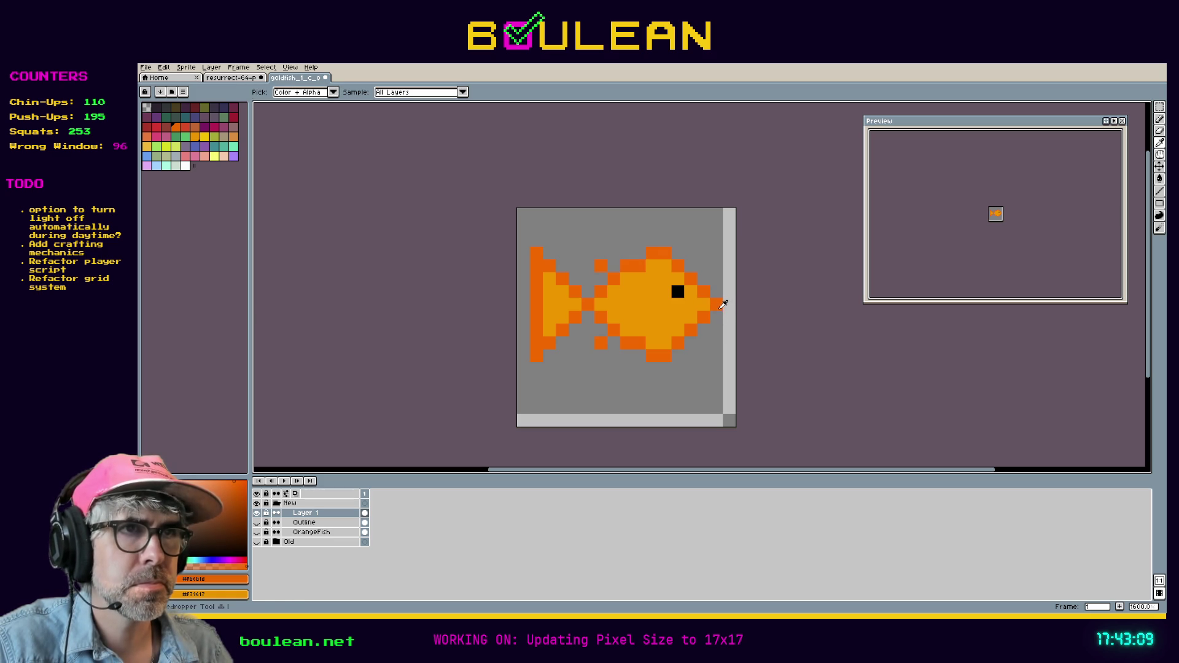
{"action": "key", "text": "b"}
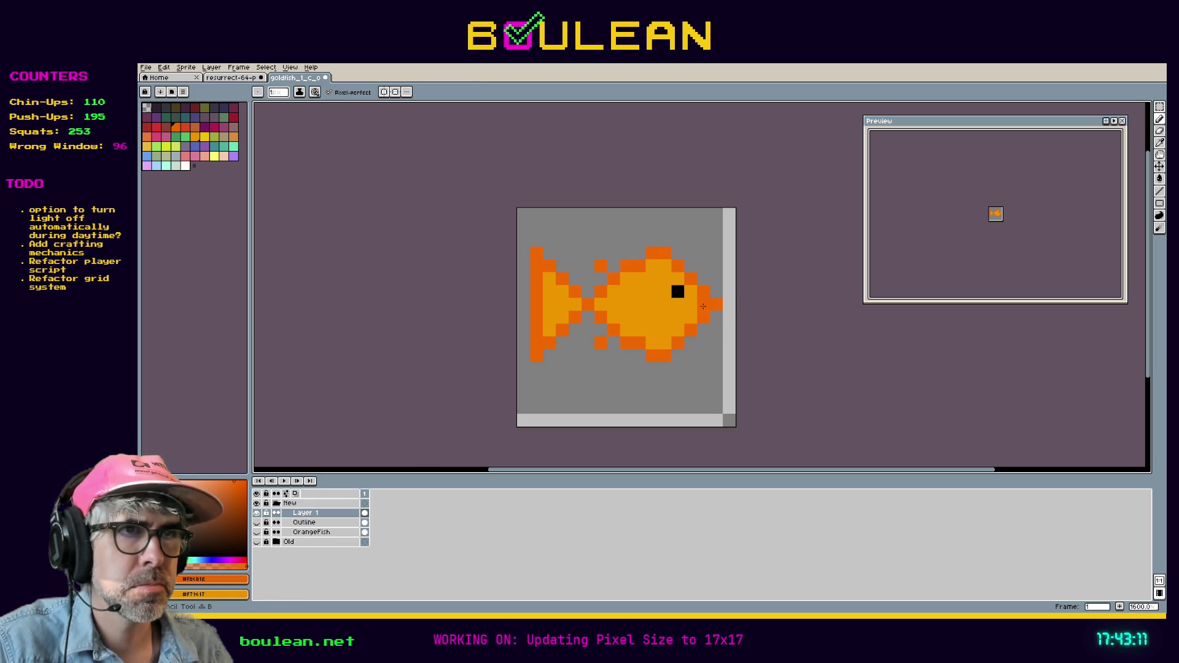
{"action": "key", "text": "e"}
{"action": "left_click", "coordinate": [716, 304]}
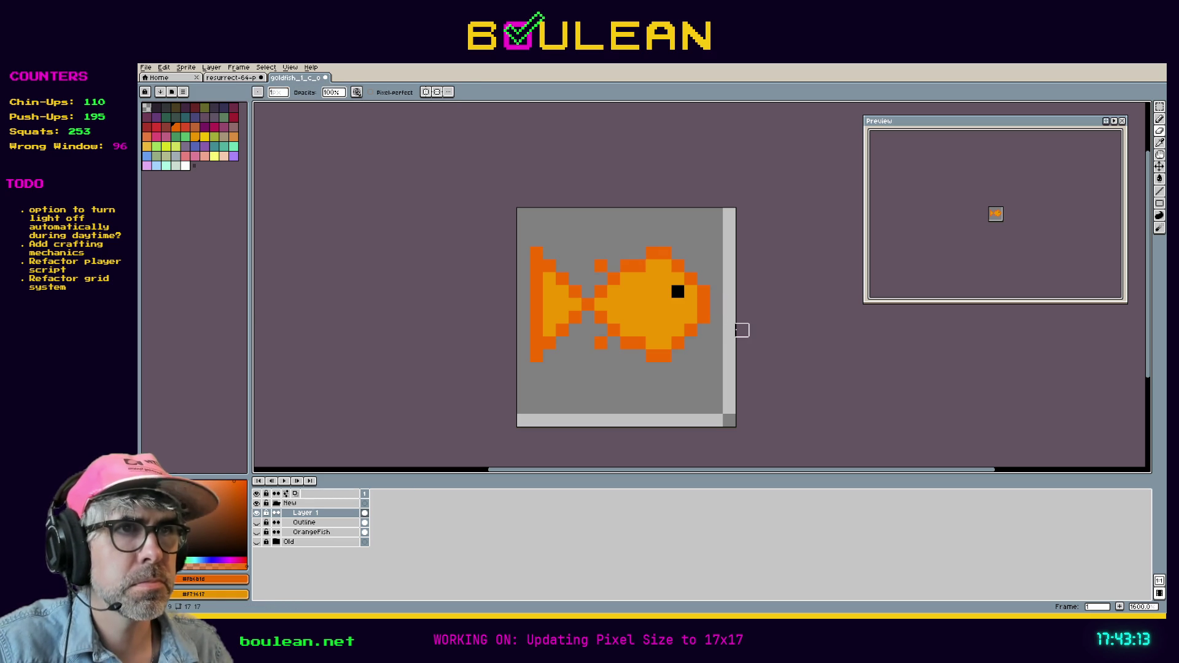
{"action": "key", "text": "i"}
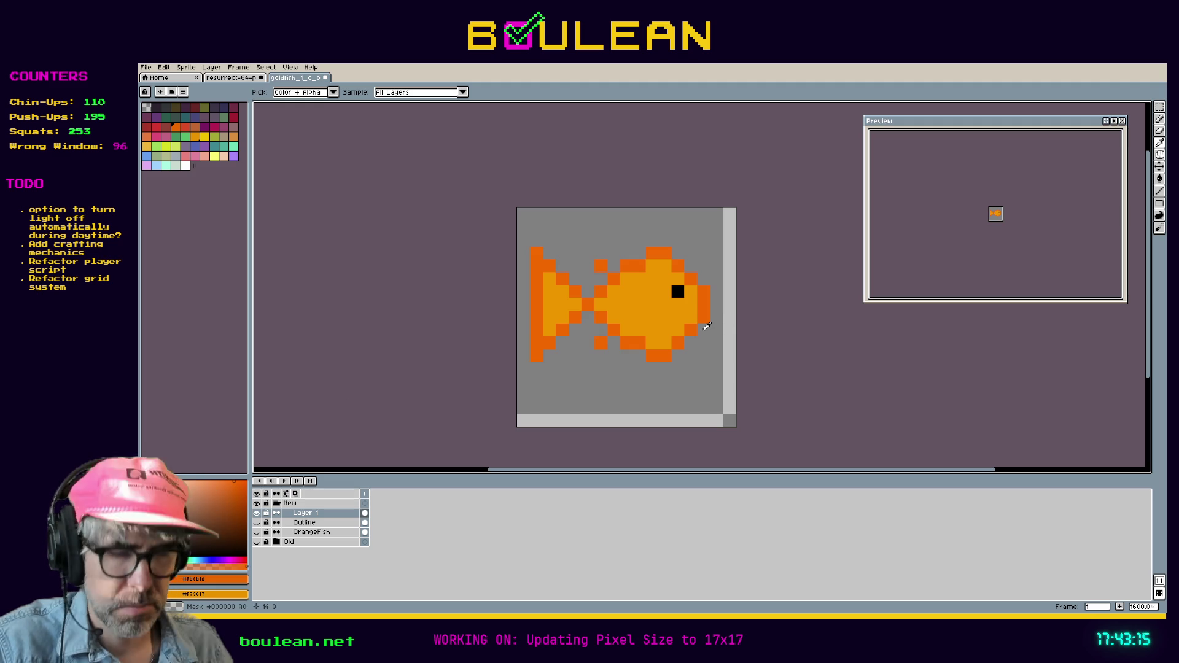
{"action": "key", "text": "e"}
{"action": "key", "text": "i"}
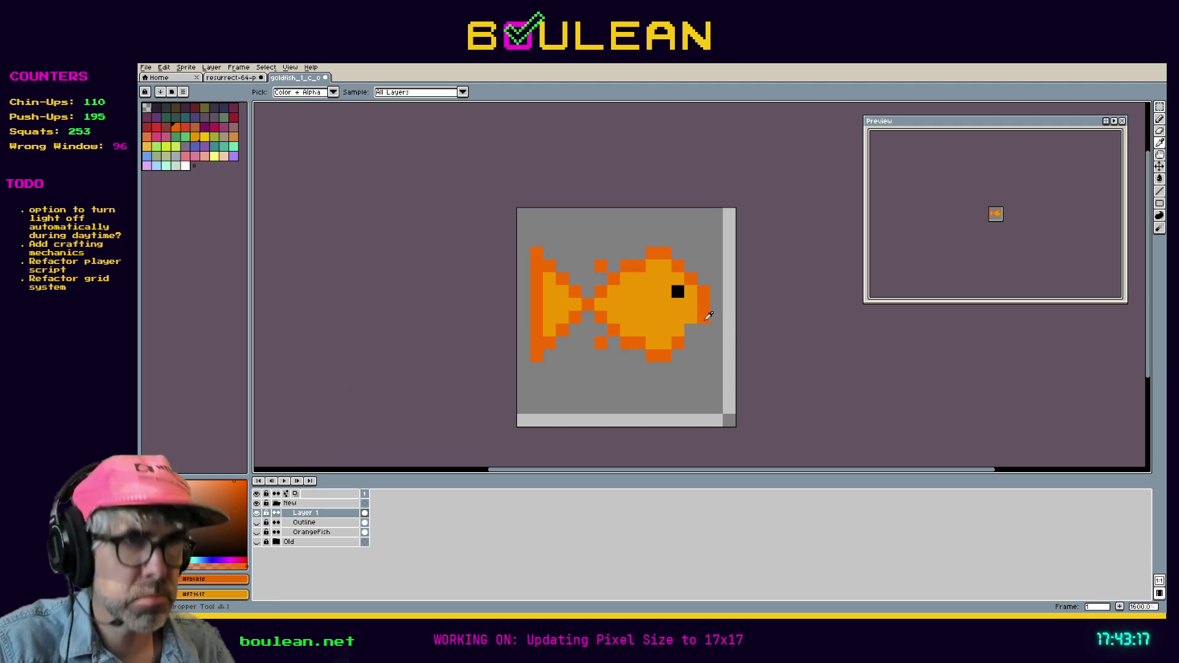
{"action": "key", "text": "b"}
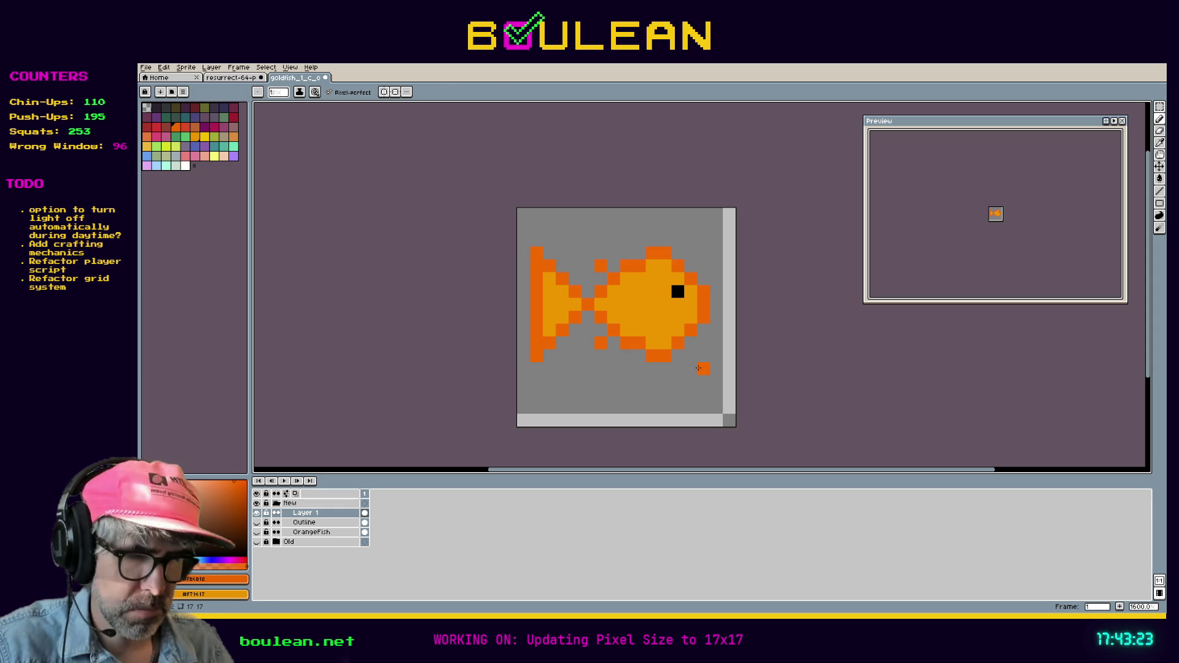
Step: Raise the fish's lower body by one pixel with a marquee move
{"action": "key", "text": "m"}
{"action": "left_click_drag", "start_coordinate": [708, 375], "coordinate": [594, 323]}
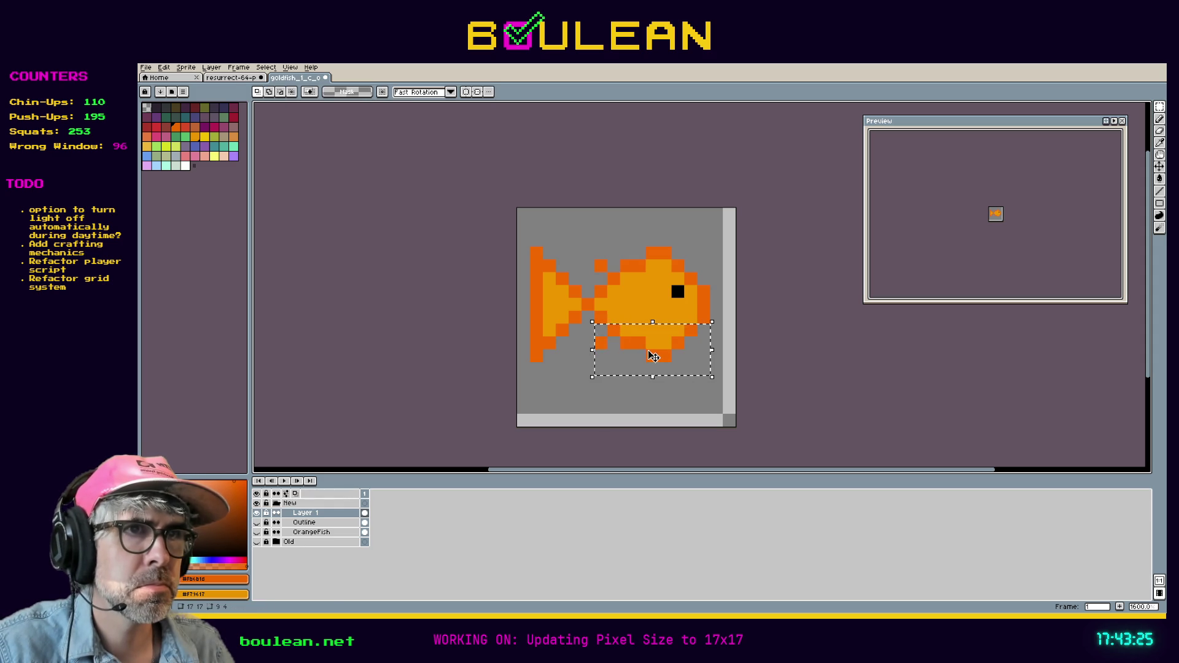
{"action": "left_click_drag", "start_coordinate": [652, 363], "coordinate": [653, 354]}
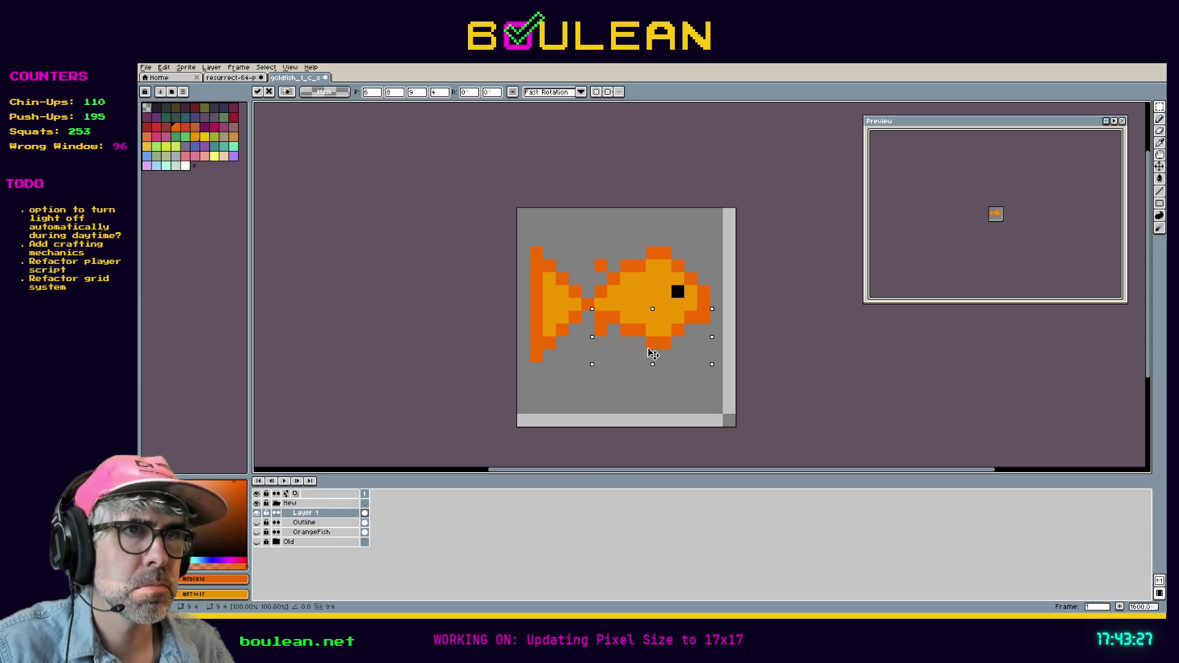
{"action": "key", "text": "ctrl+d"}
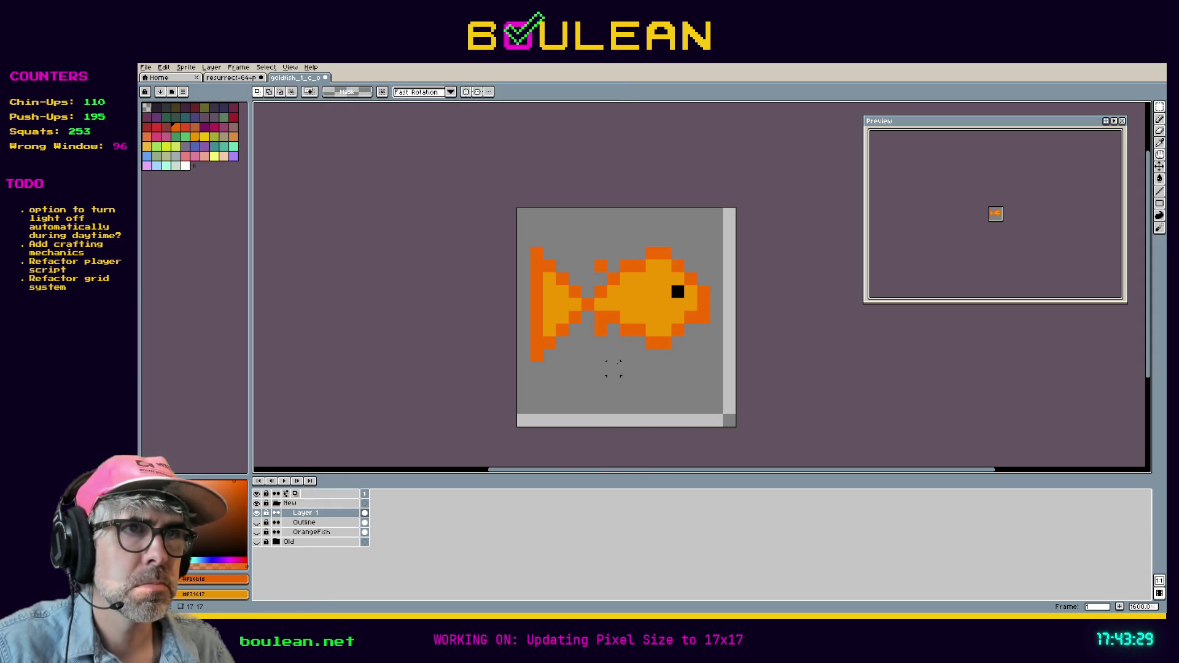
Step: Paint the old black eye pixel light orange, then set the drawing colour to black
{"action": "key", "text": "i"}
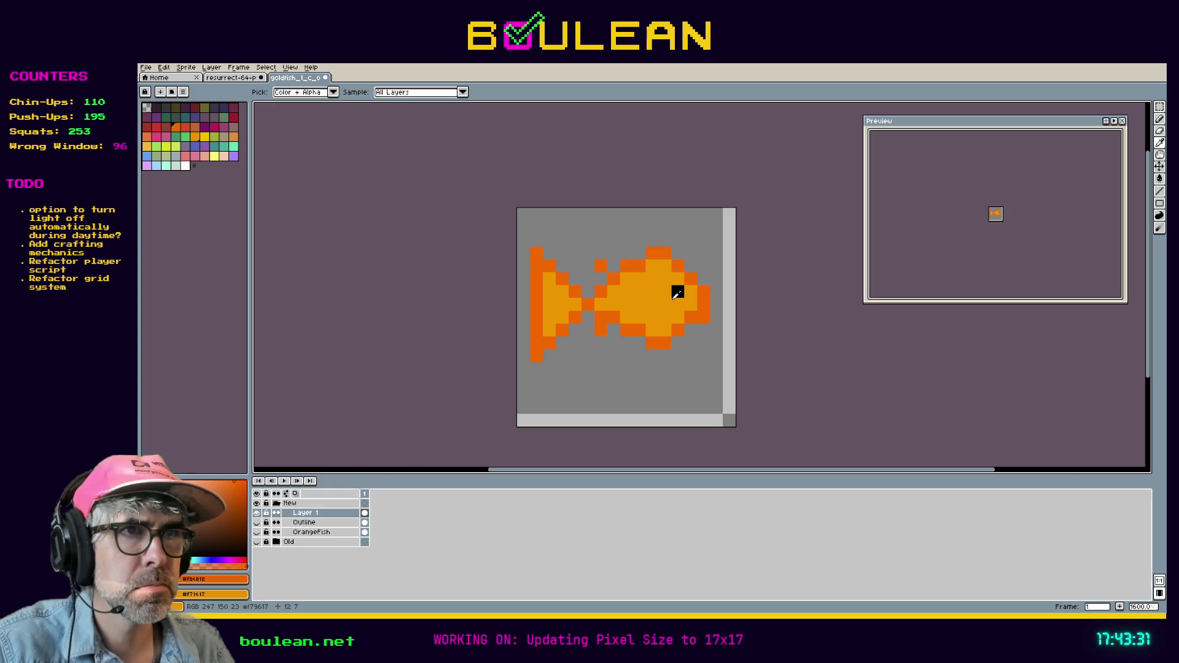
{"action": "left_click", "coordinate": [678, 307]}
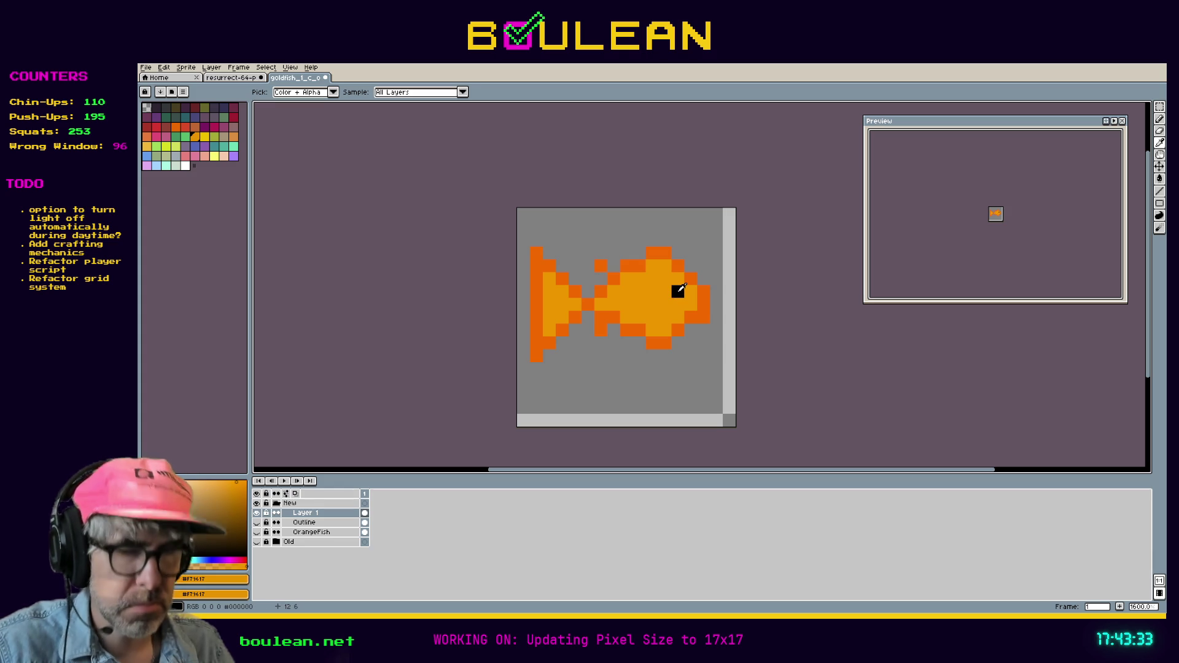
{"action": "key", "text": "b"}
{"action": "left_click", "coordinate": [677, 292]}
{"action": "left_click", "coordinate": [211, 510]}
{"action": "left_click", "coordinate": [244, 555]}
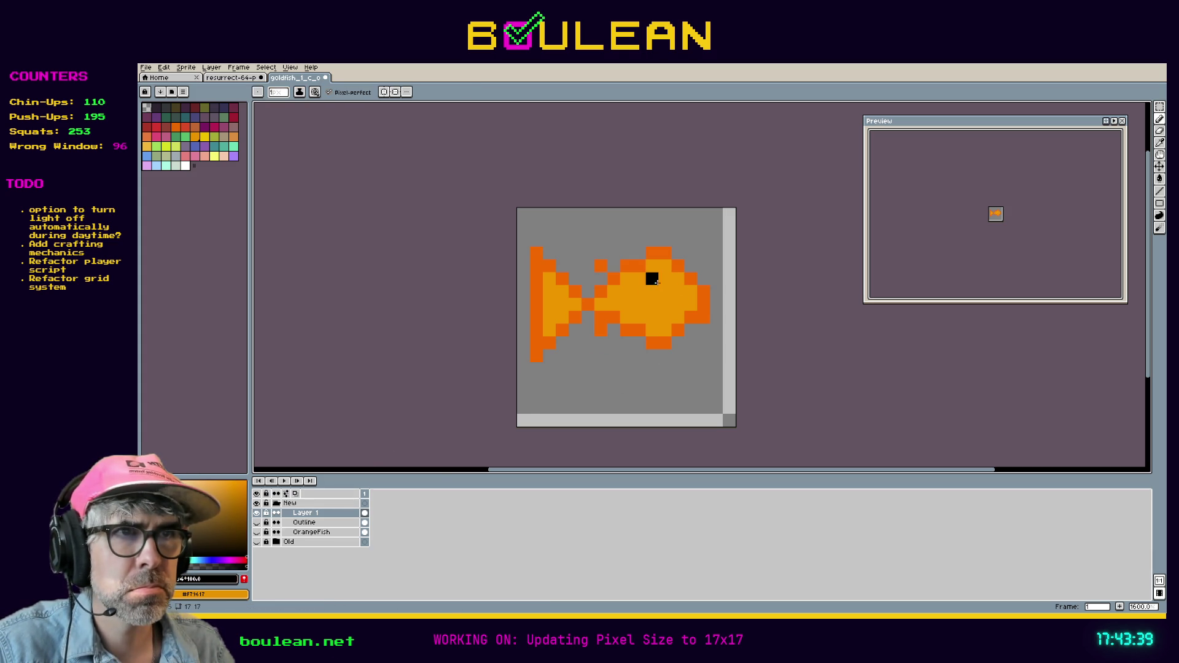
Step: Add white highlight pixels around the eye, undoing the last one
{"action": "left_click", "coordinate": [143, 483]}
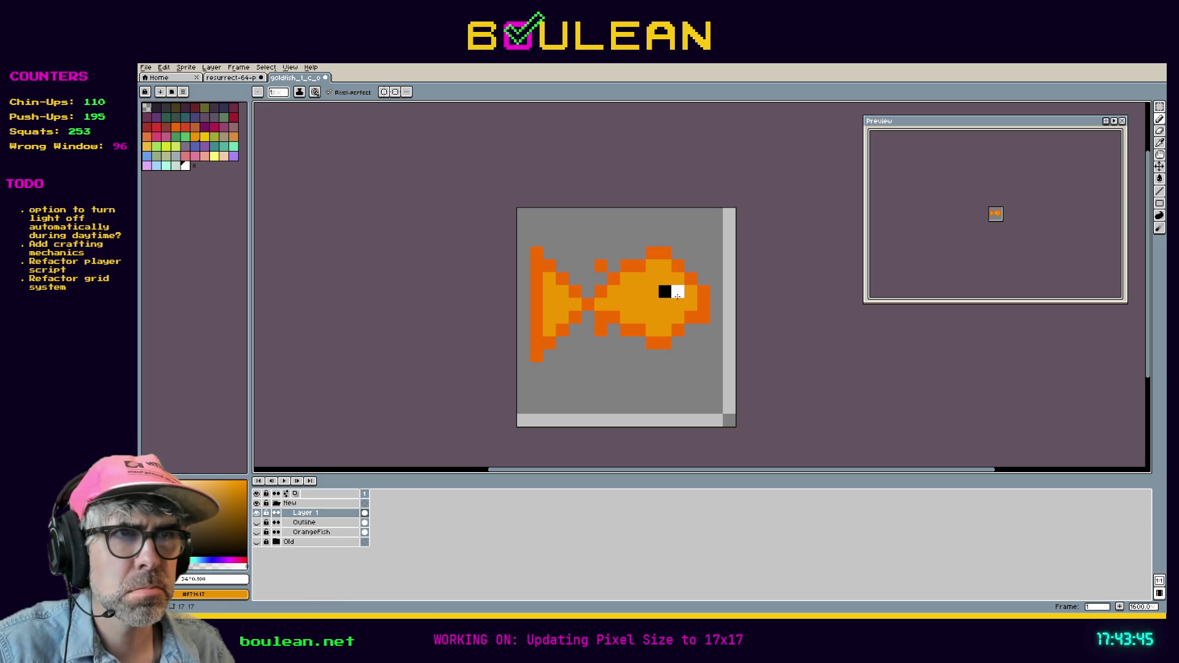
{"action": "left_click", "coordinate": [664, 304]}
{"action": "left_click", "coordinate": [652, 291]}
{"action": "left_click", "coordinate": [676, 290]}
{"action": "left_click", "coordinate": [666, 279]}
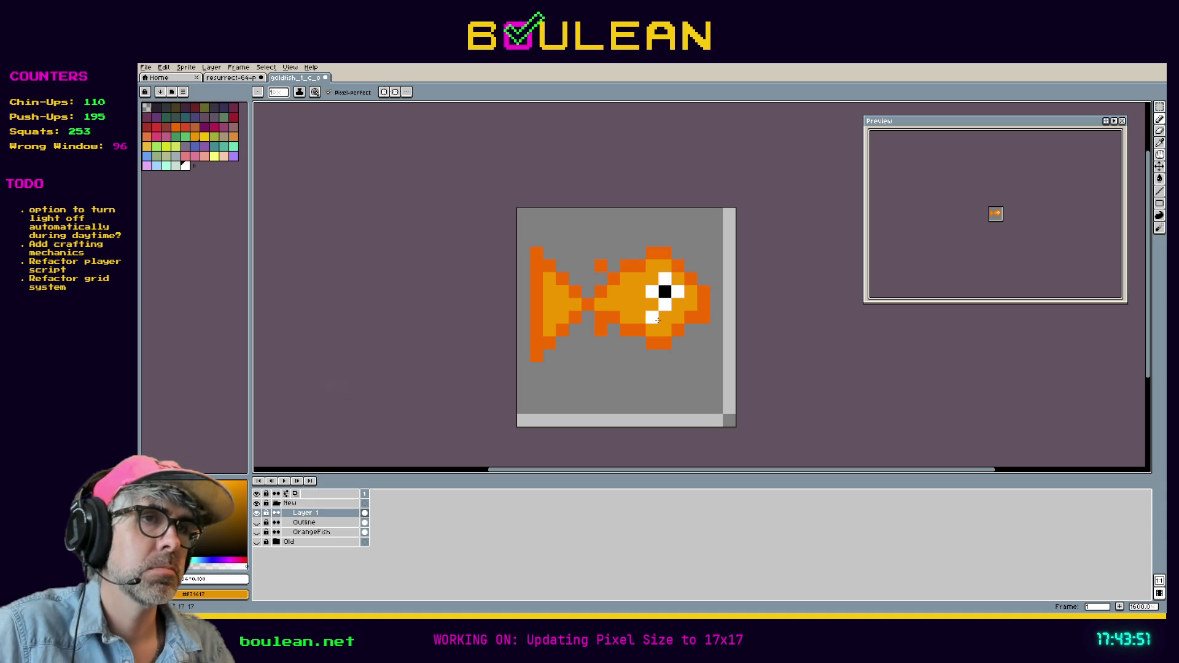
{"action": "key", "text": "ctrl+z"}
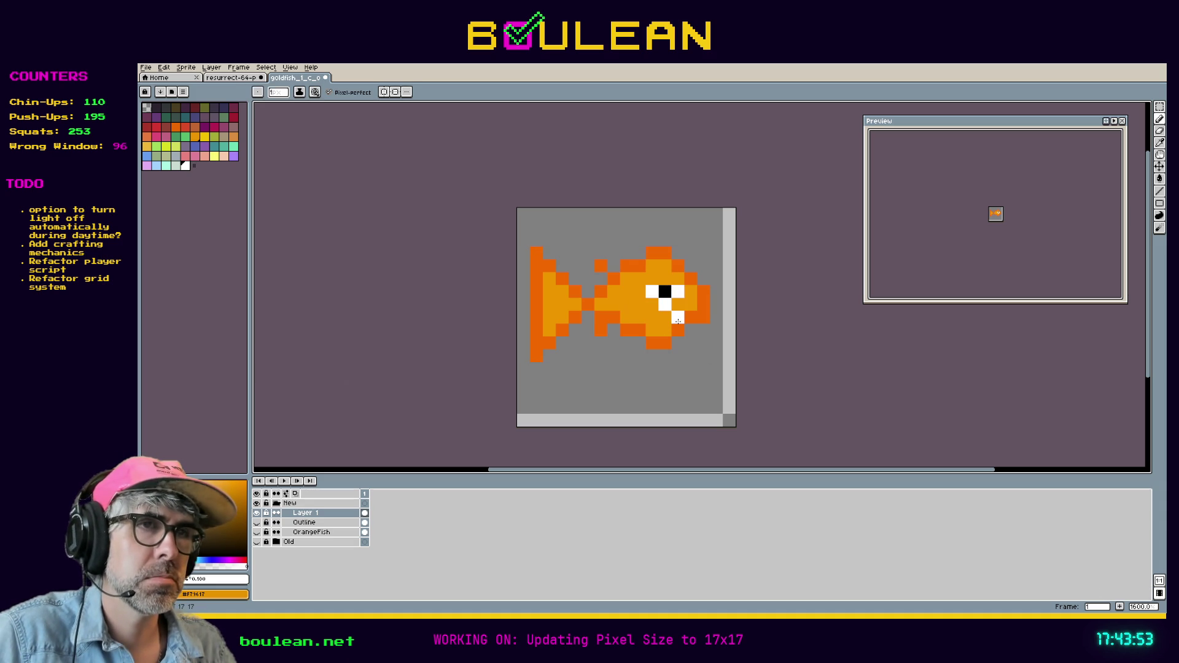
Step: Repaint the white highlight pixels around the pupil with eyedropped light orange
{"action": "left_click", "coordinate": [648, 317], "text": "alt"}
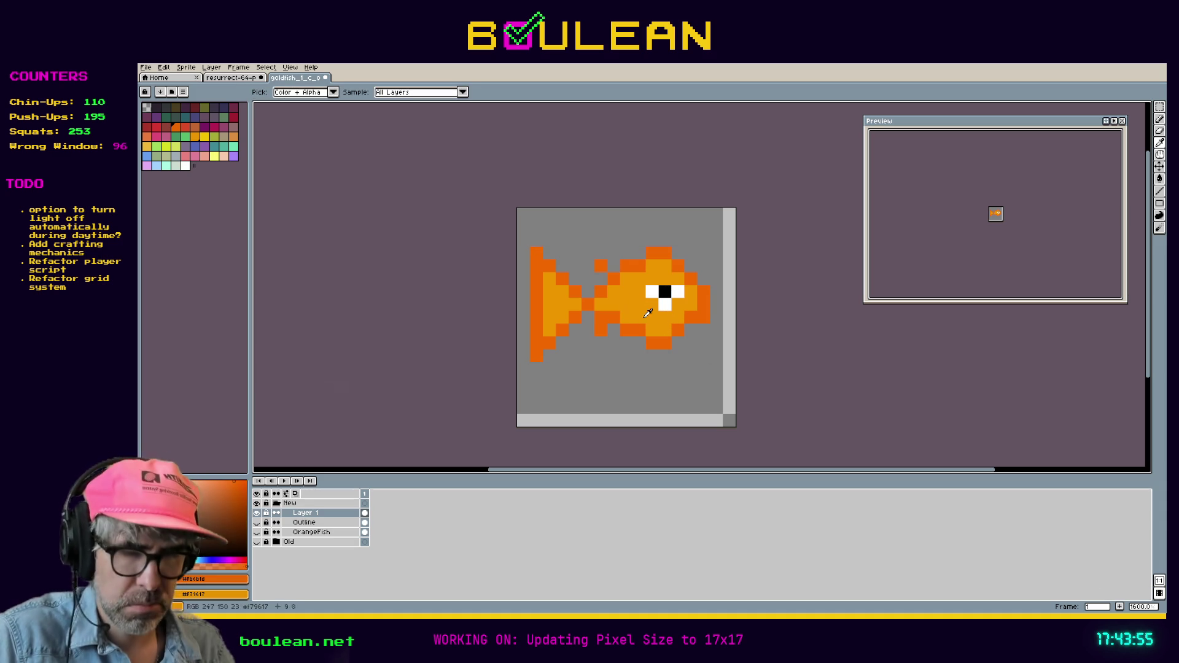
{"action": "left_click", "coordinate": [652, 292]}
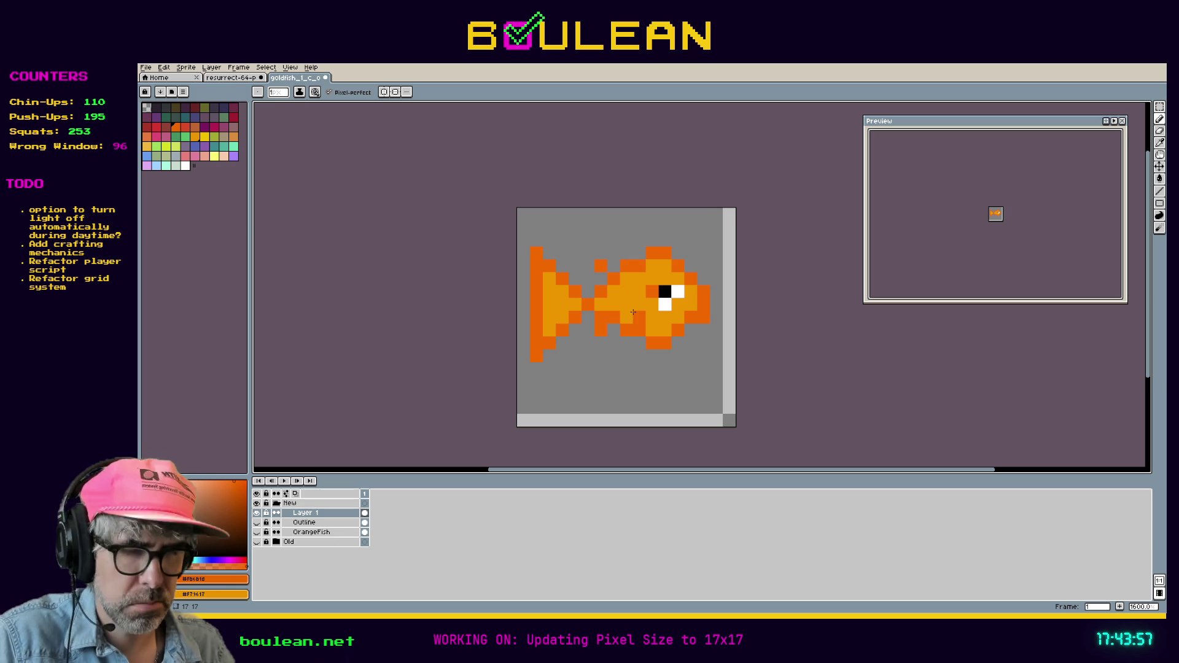
{"action": "left_click", "coordinate": [639, 317], "text": "alt"}
{"action": "left_click", "coordinate": [653, 293]}
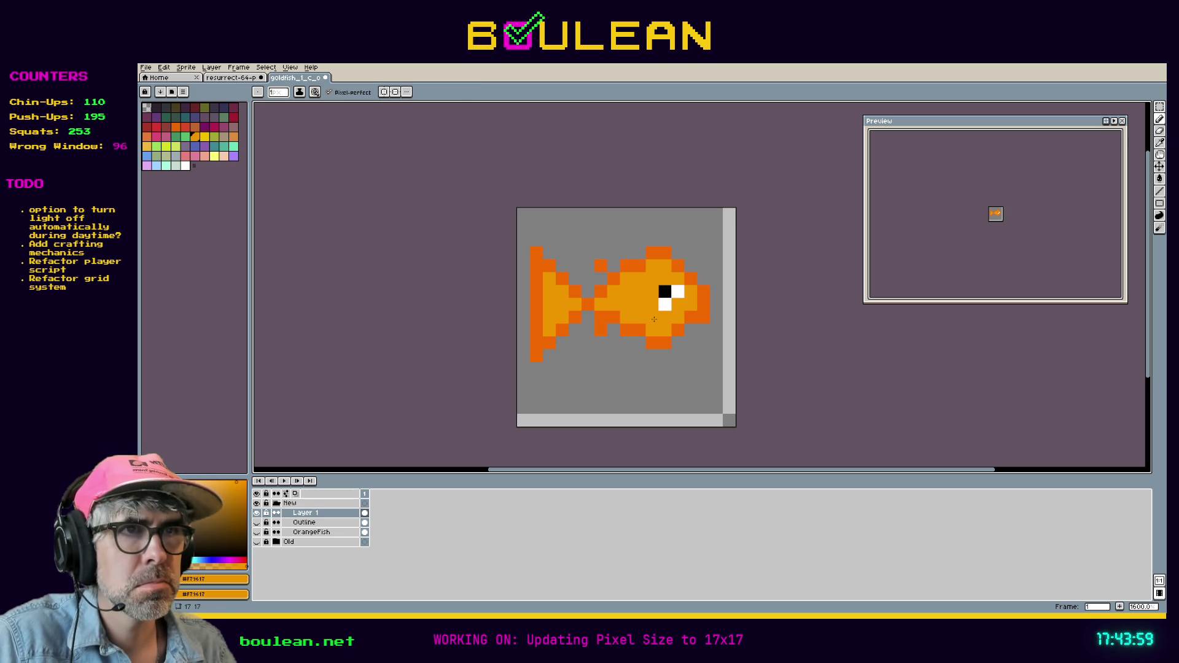
{"action": "left_click", "coordinate": [683, 295]}
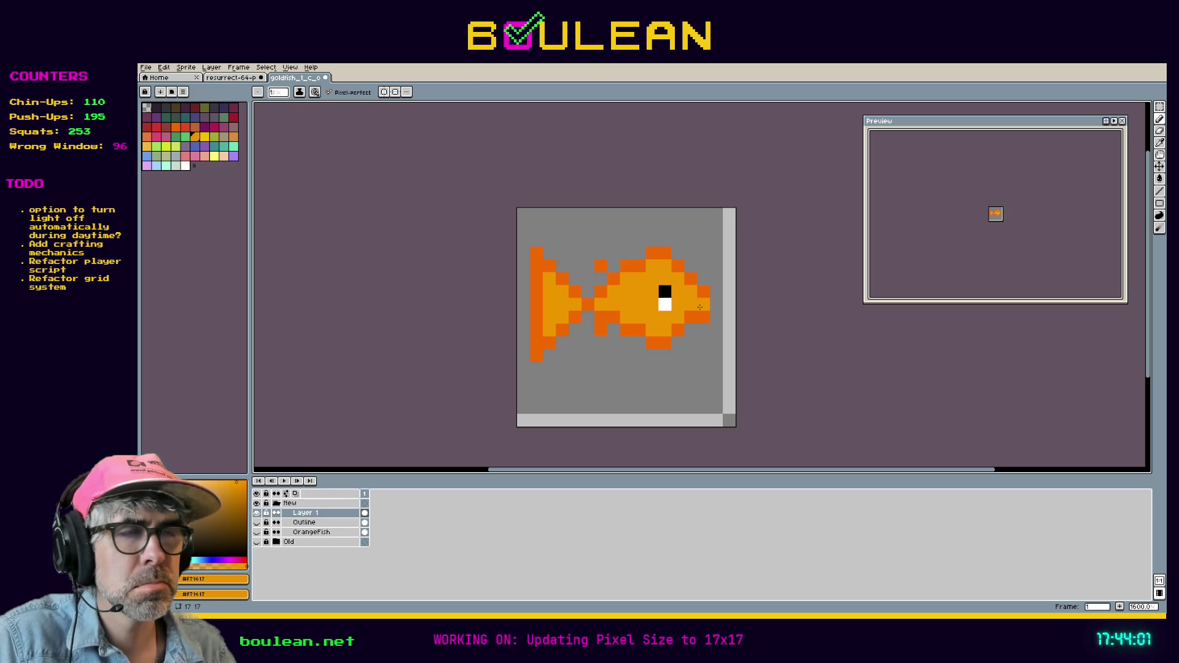
{"action": "key", "text": "ctrl+z"}
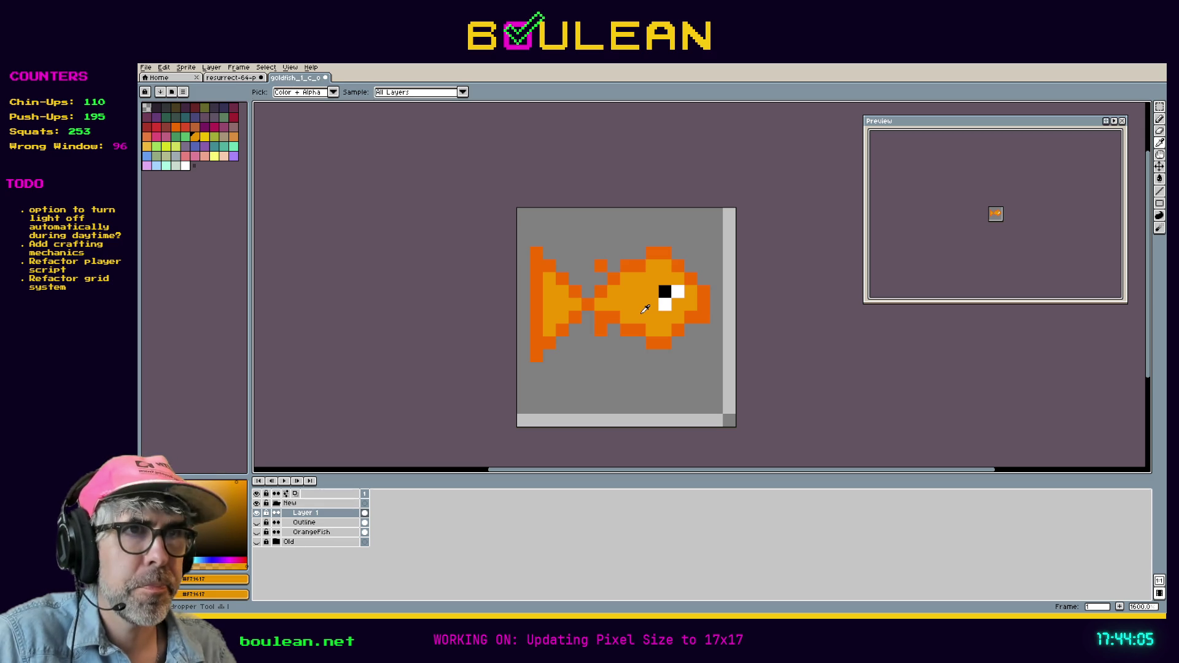
{"action": "left_click", "coordinate": [665, 306]}
{"action": "left_click", "coordinate": [678, 291]}
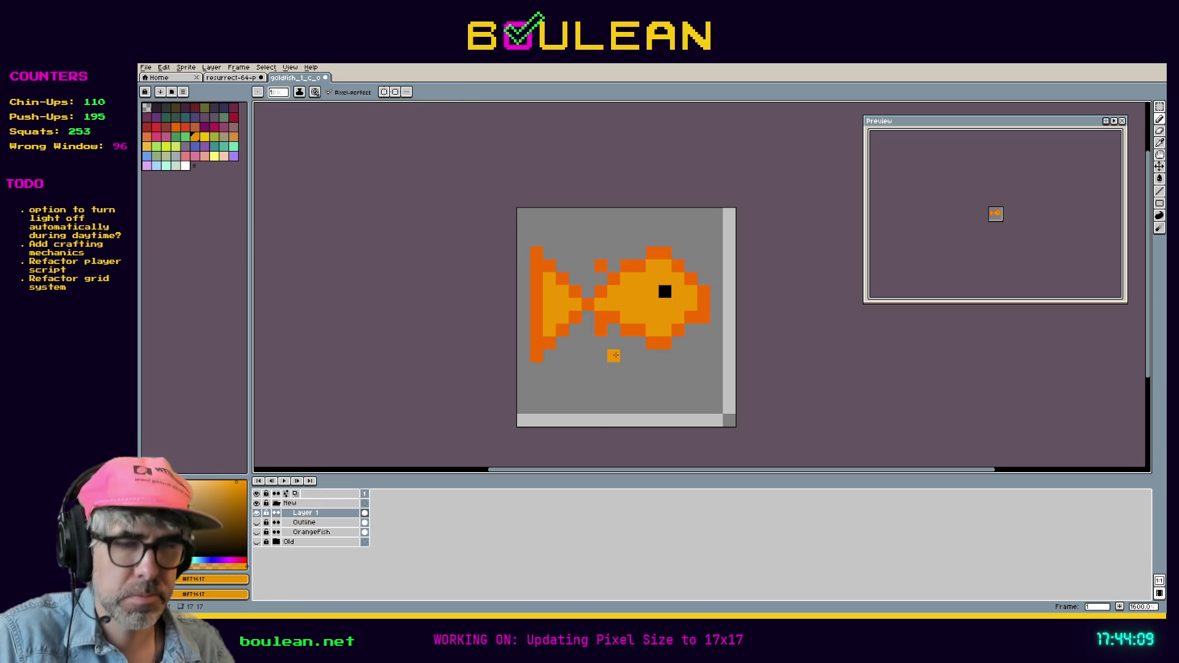
{"action": "key", "text": "e"}
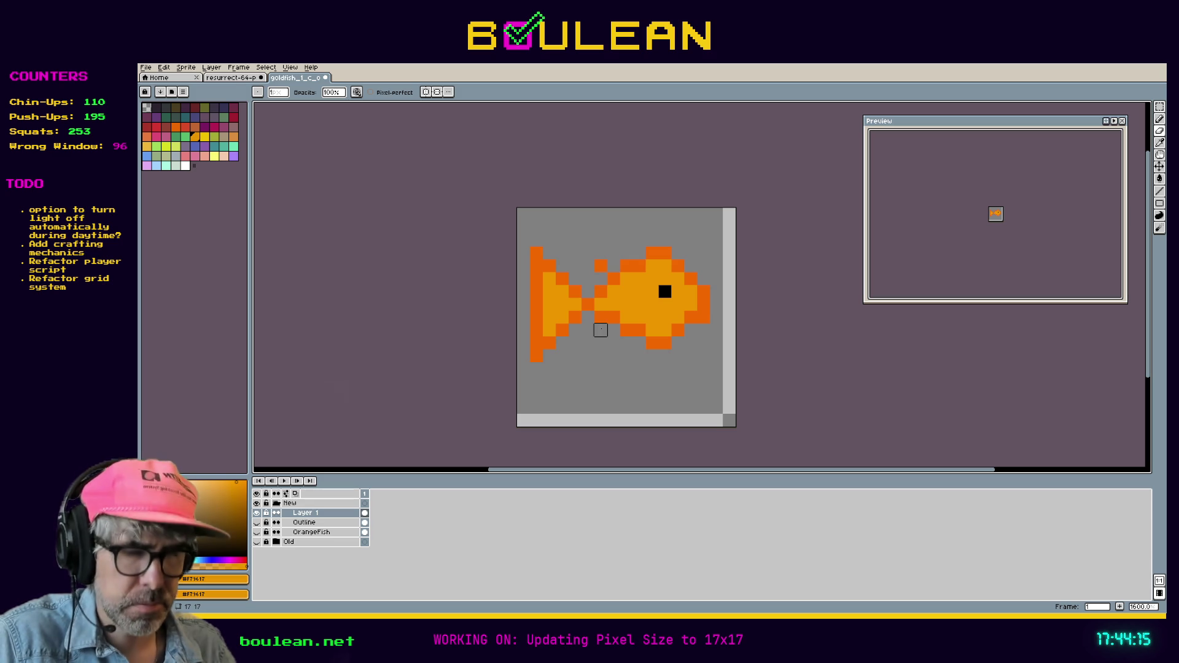
{"action": "left_click", "coordinate": [611, 318], "text": "alt"}
{"action": "key", "text": "v"}
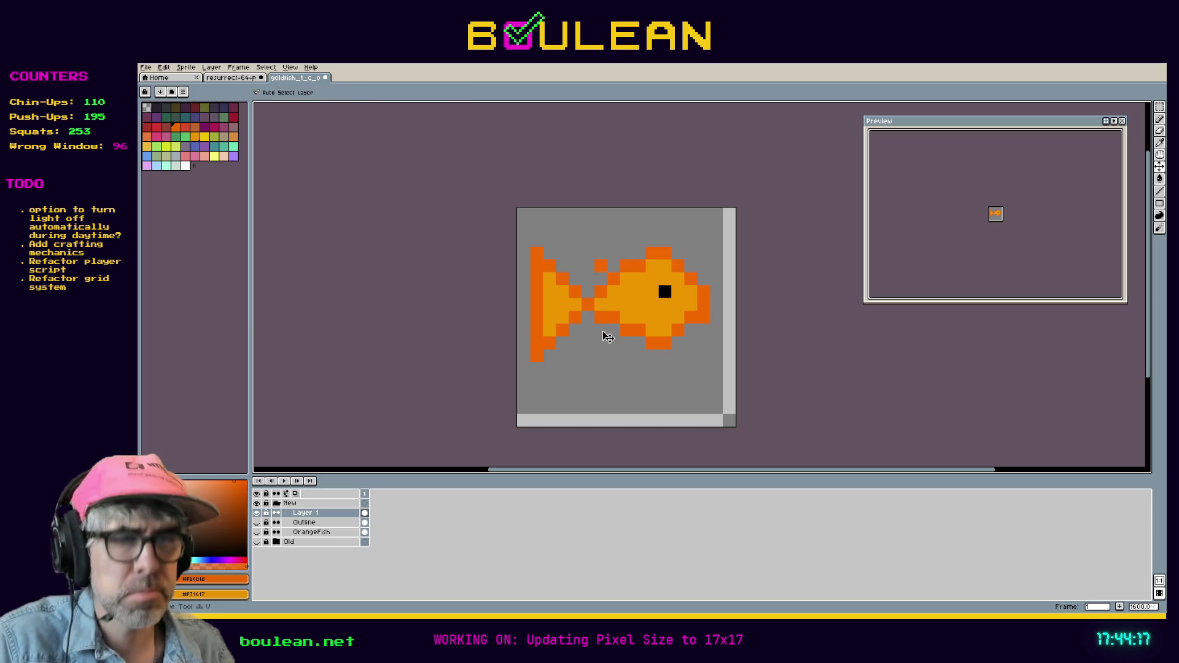
{"action": "key", "text": "b"}
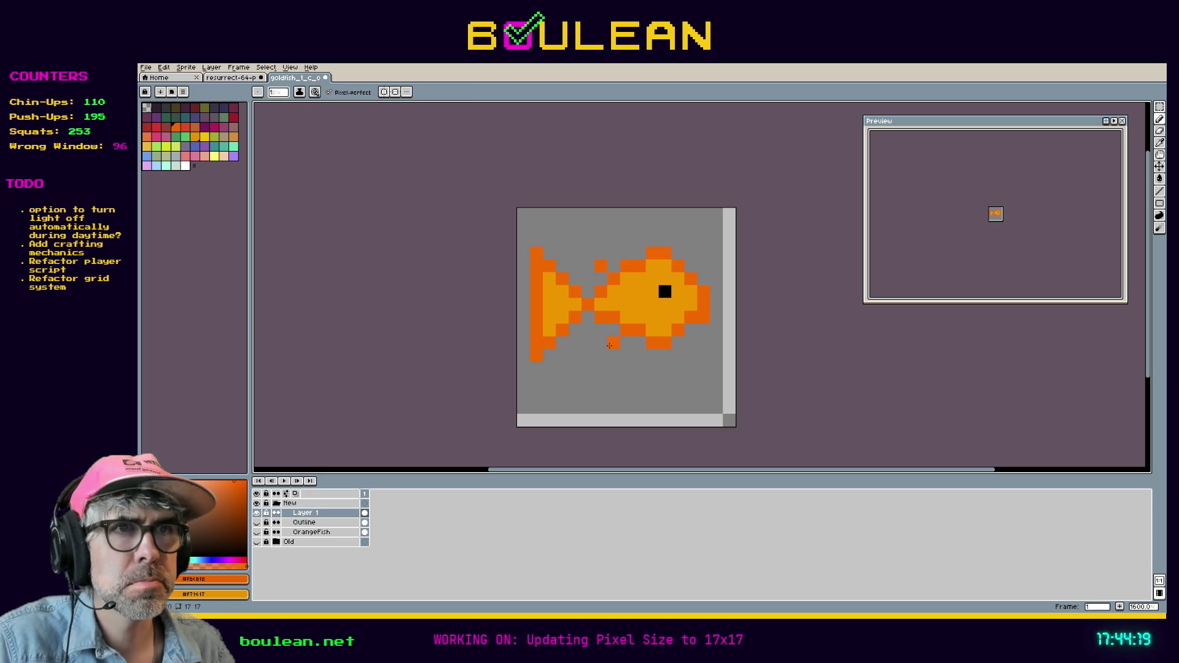
{"action": "left_click", "coordinate": [611, 331]}
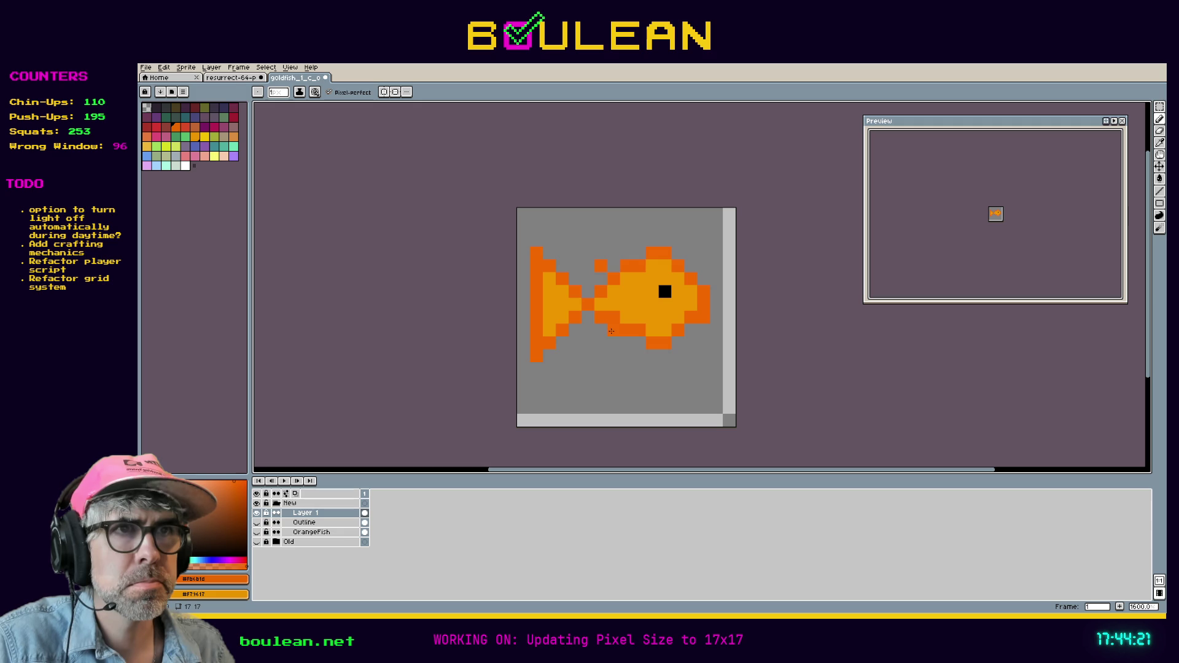
{"action": "key", "text": "e"}
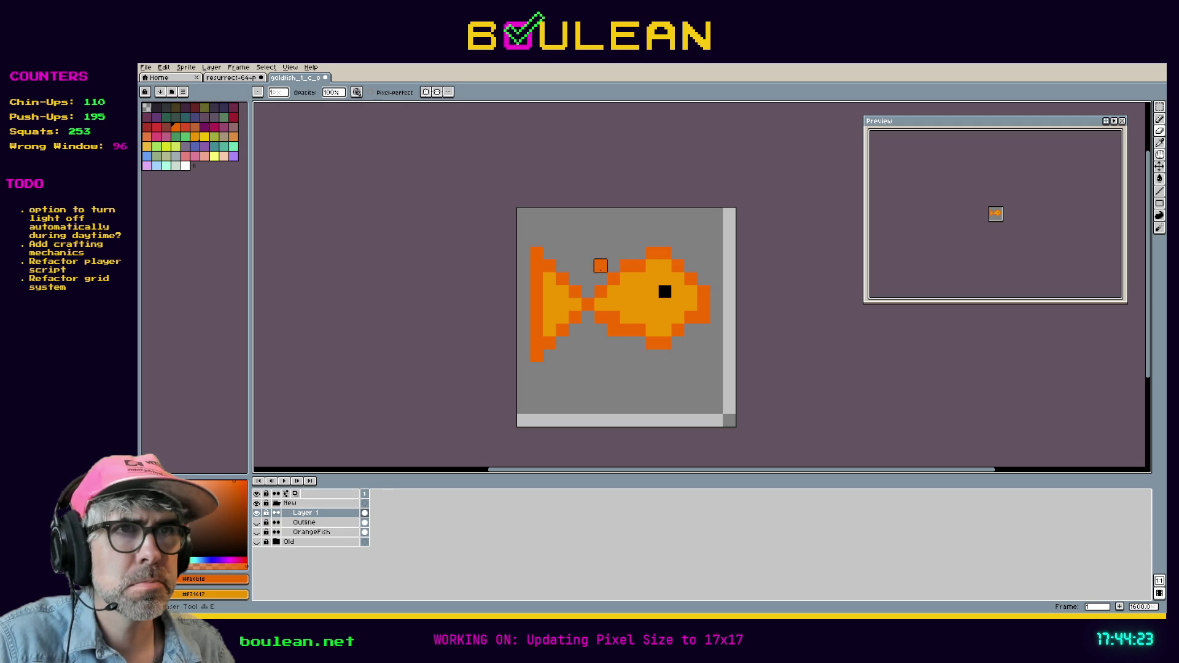
{"action": "key", "text": "b"}
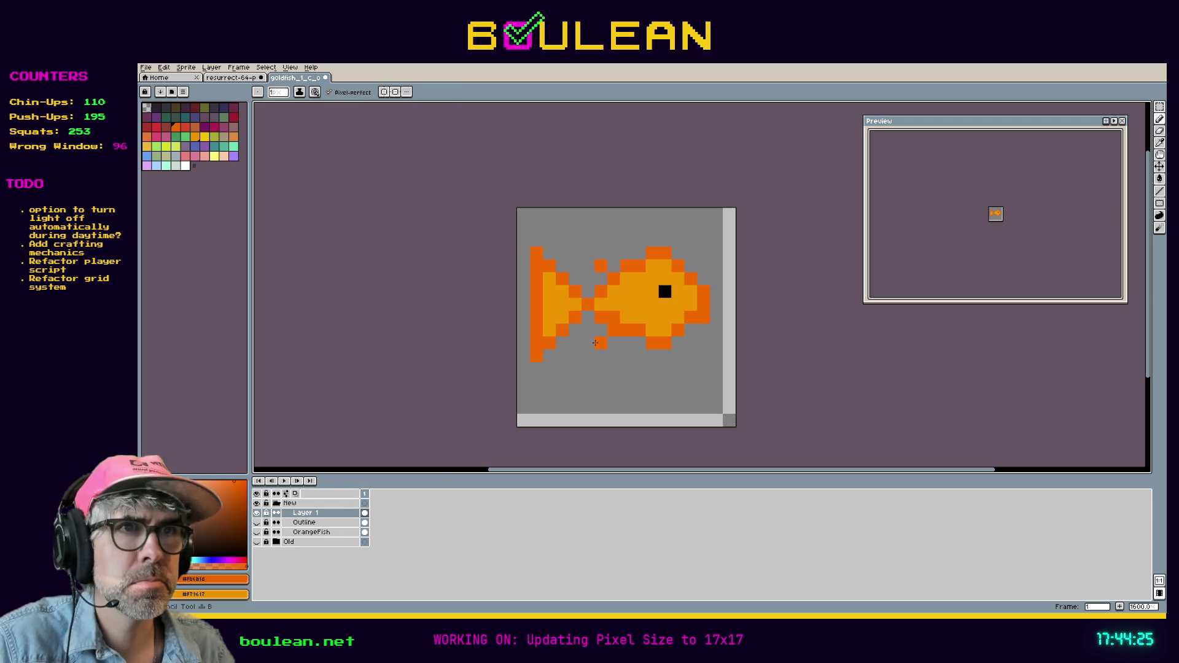
{"action": "left_click_drag", "start_coordinate": [607, 359], "coordinate": [606, 360]}
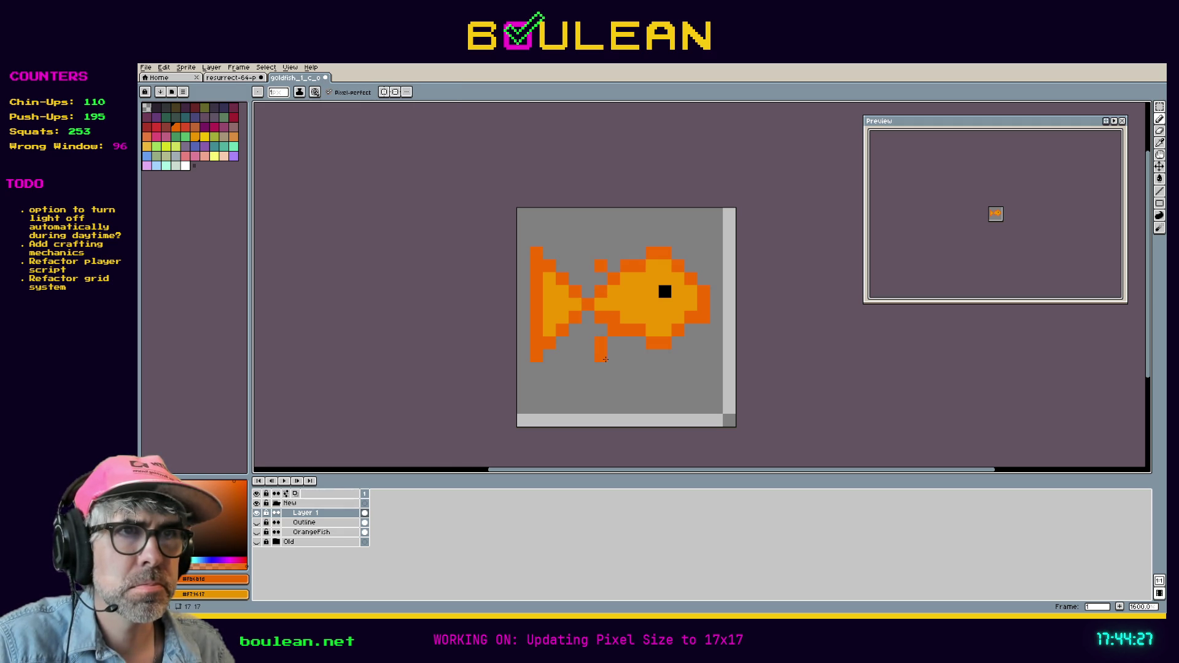
{"action": "key", "text": "ctrl+z"}
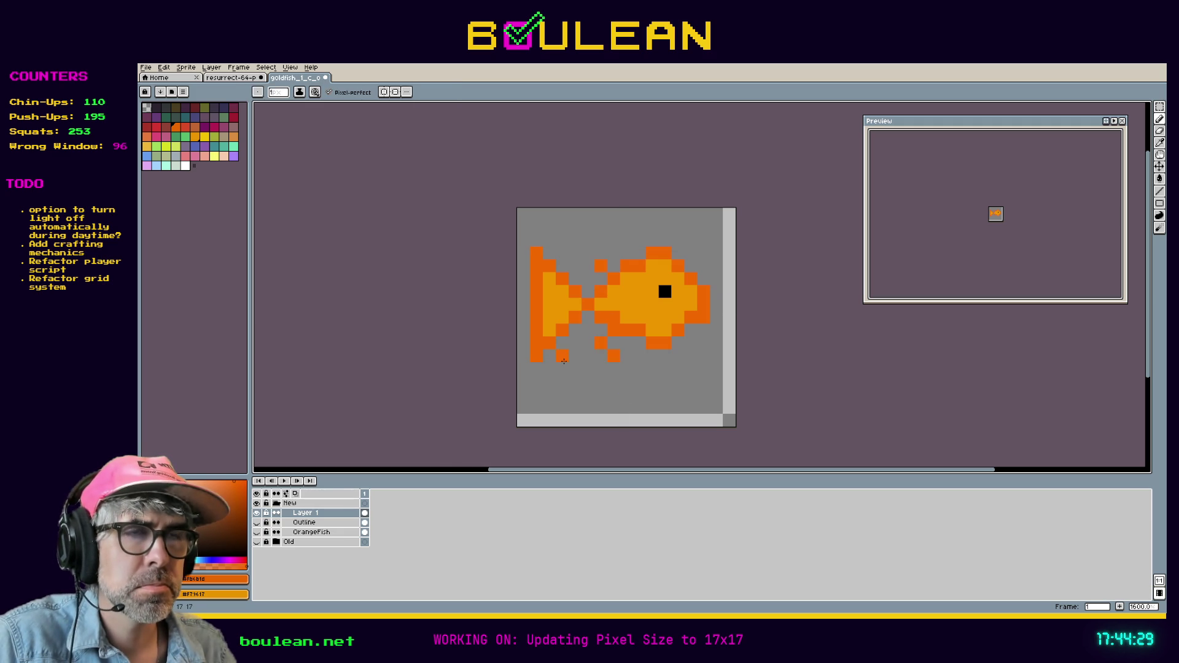
{"action": "key", "text": "e"}
{"action": "left_click_drag", "start_coordinate": [603, 359], "coordinate": [601, 342]}
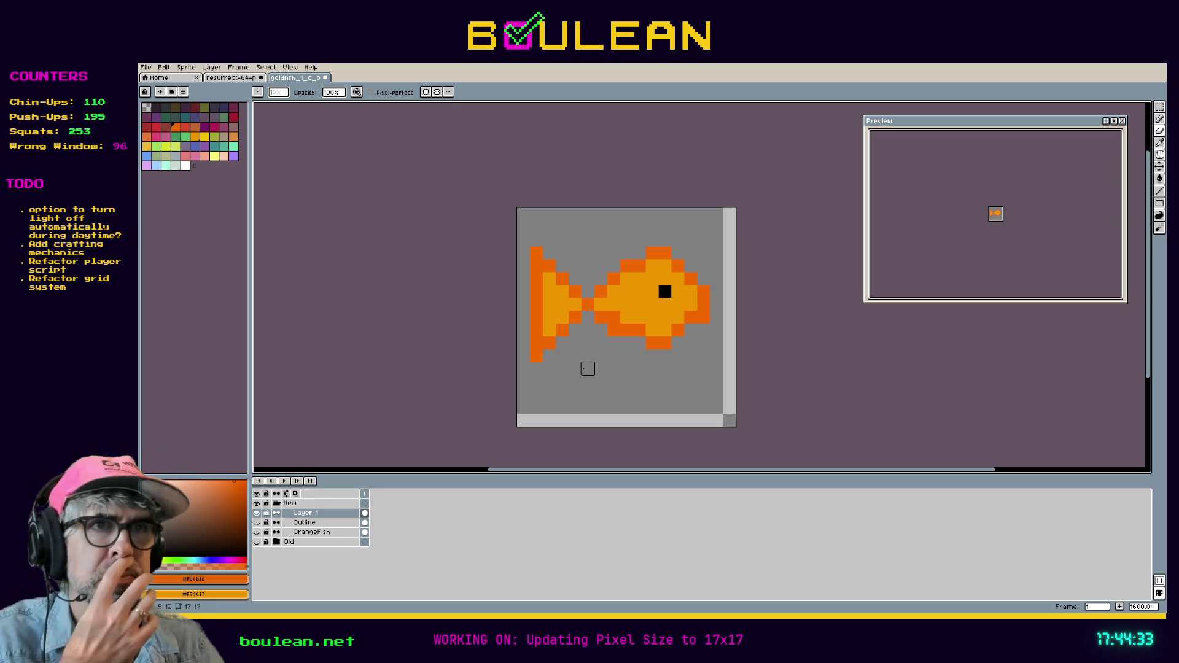
{"action": "key", "text": "m"}
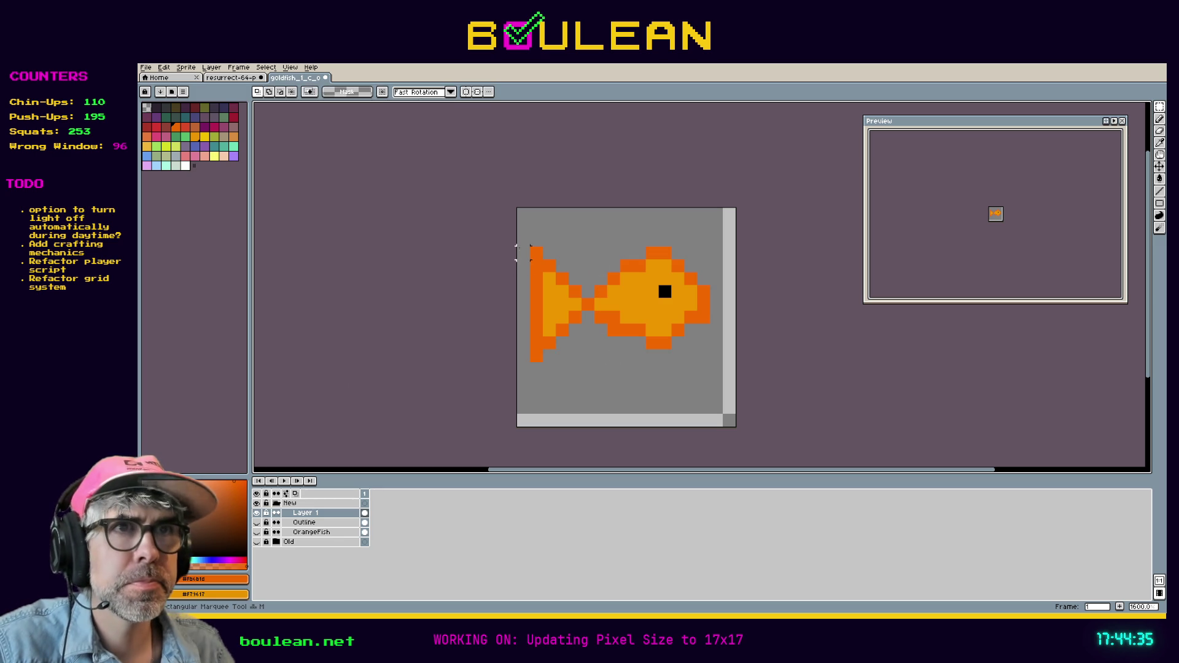
Step: Shift the tail one pixel toward the body, trying and undoing a lift of its lower part
{"action": "mouse_move", "coordinate": [516, 233]}
{"action": "left_mouse_down"}
{"action": "mouse_move", "coordinate": [557, 373]}
{"action": "mouse_move", "coordinate": [584, 390]}
{"action": "left_mouse_up"}
{"action": "key", "text": "Right"}
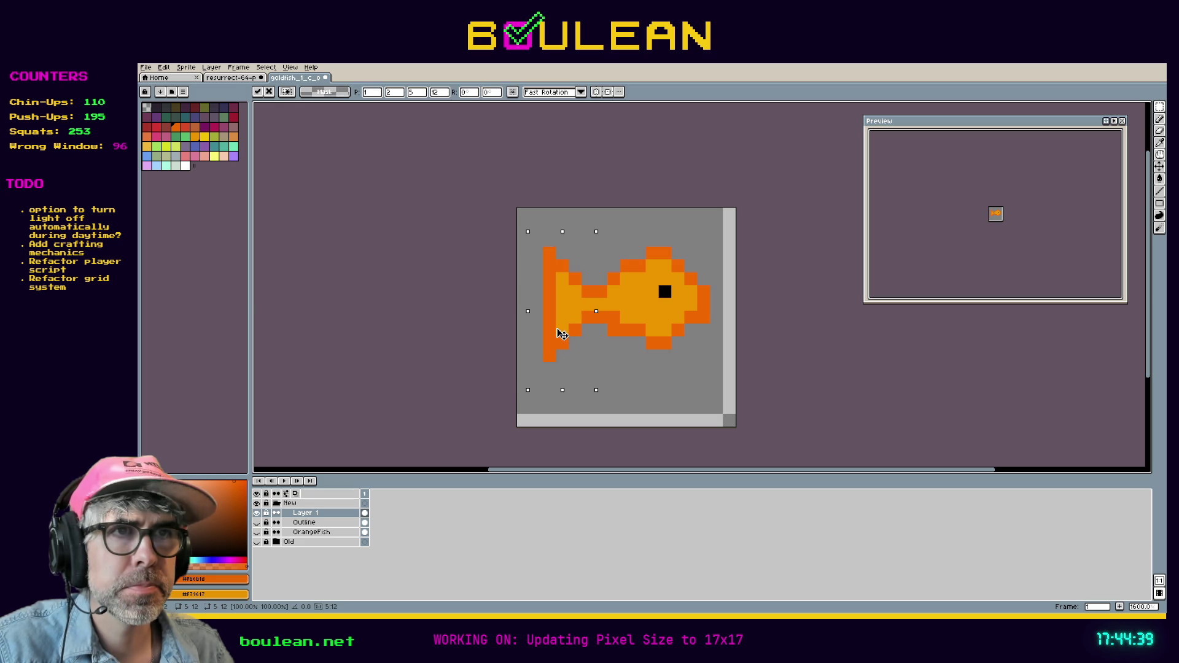
{"action": "key", "text": "Return"}
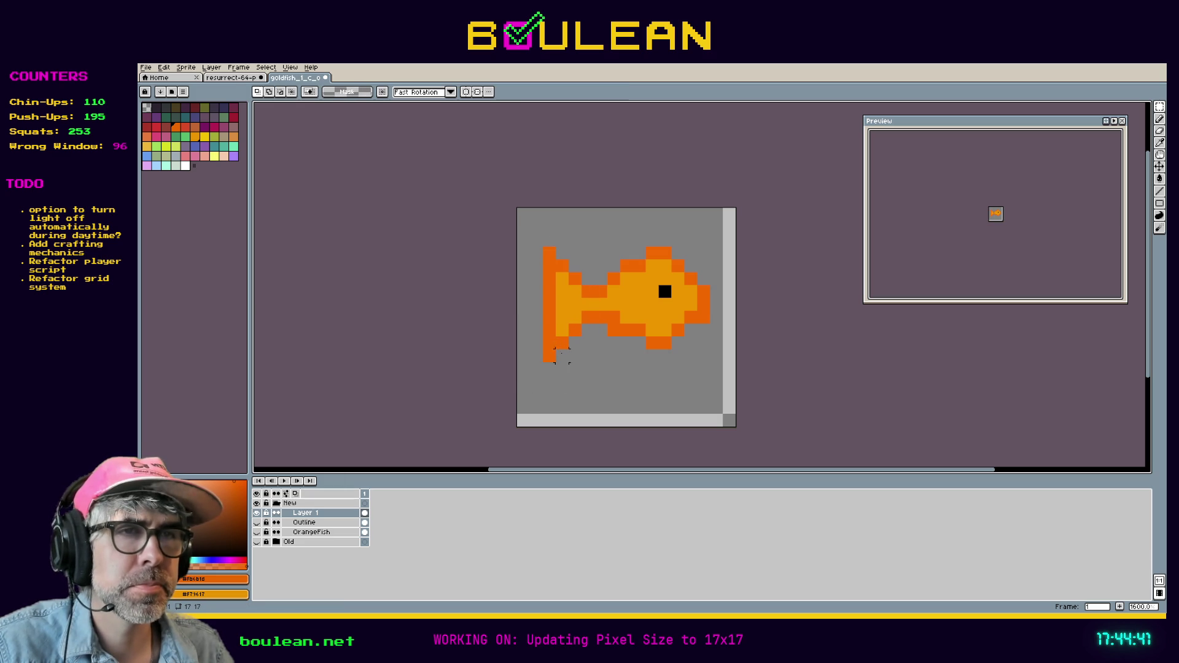
{"action": "mouse_move", "coordinate": [610, 376]}
{"action": "left_mouse_down"}
{"action": "mouse_move", "coordinate": [531, 338]}
{"action": "mouse_move", "coordinate": [528, 322]}
{"action": "left_mouse_up"}
{"action": "key", "text": "Up"}
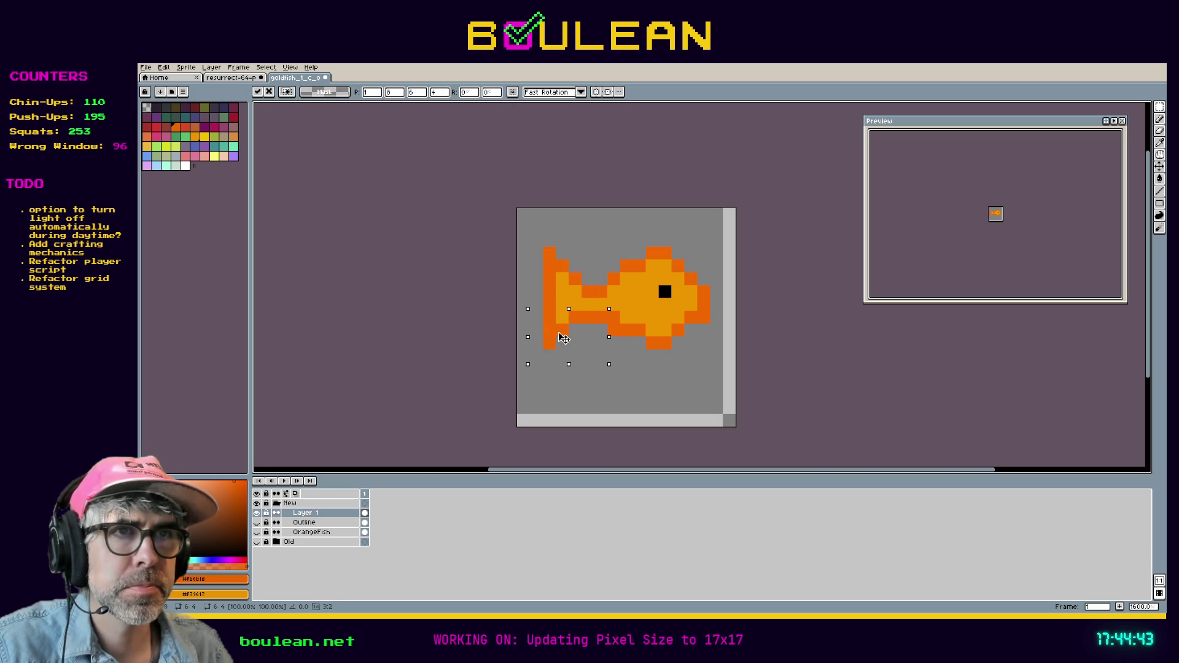
{"action": "key", "text": "Return"}
{"action": "left_click_drag", "start_coordinate": [530, 240], "coordinate": [596, 287]}
{"action": "left_click", "coordinate": [561, 274]}
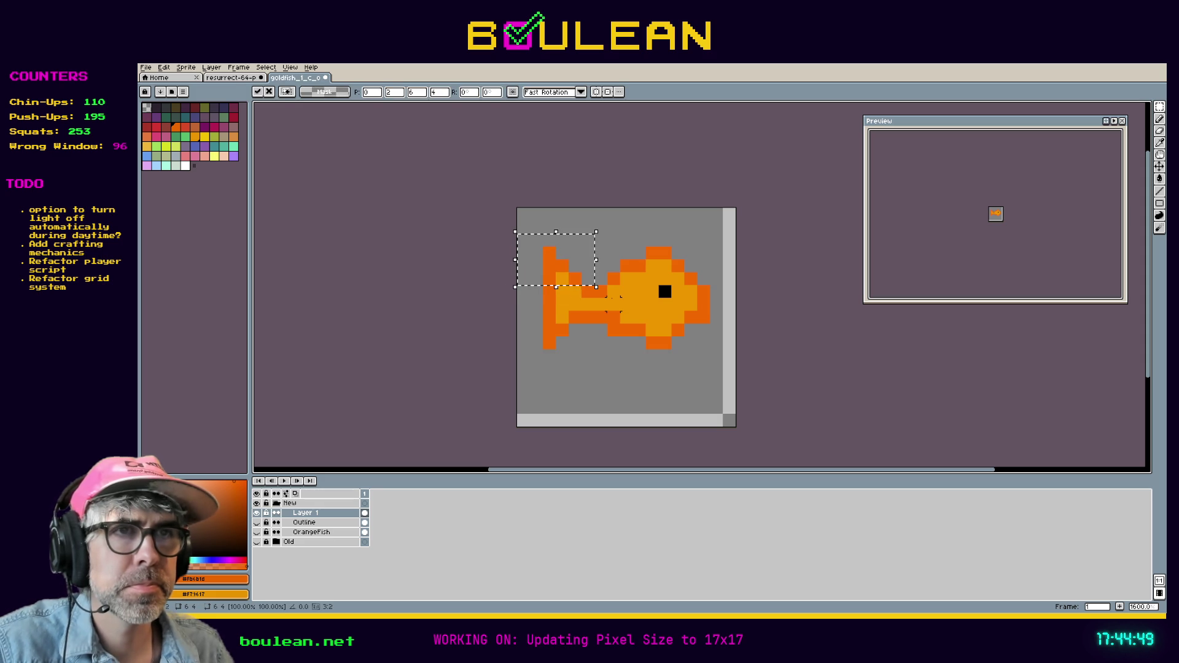
{"action": "key", "text": "ctrl+z"}
{"action": "key", "text": "ctrl+z"}
{"action": "key", "text": "ctrl+z"}
{"action": "key", "text": "ctrl+d"}
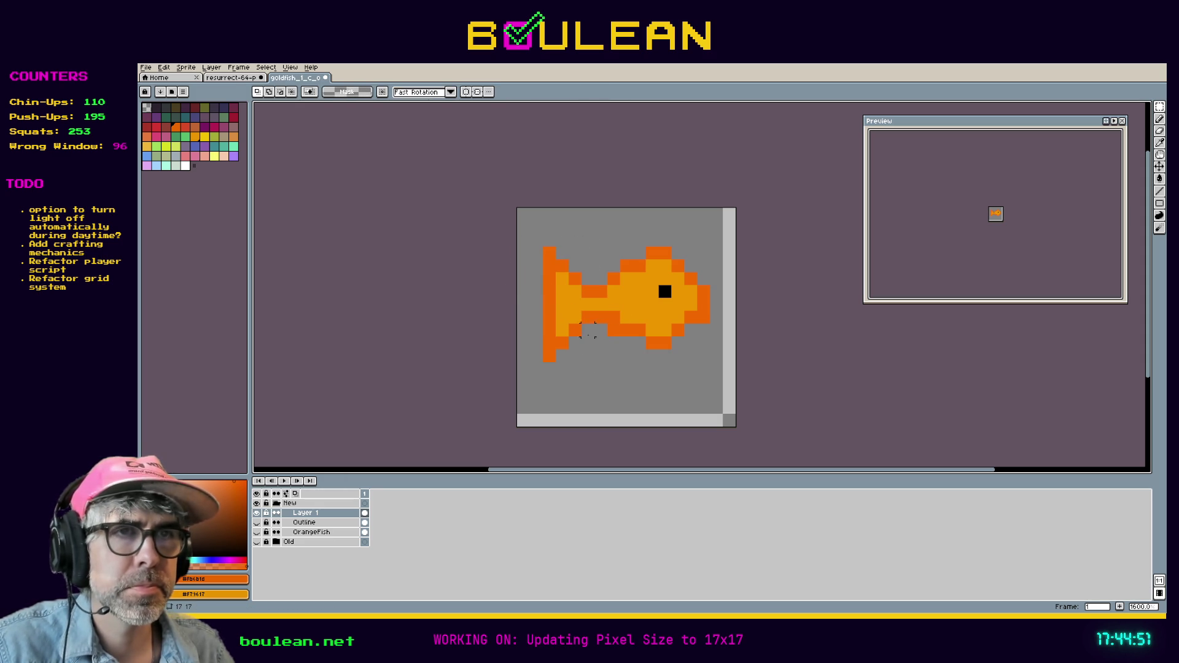
Step: Erase the tail's outer column and draw a darker orange column along its inner edge
{"action": "key", "text": "b"}
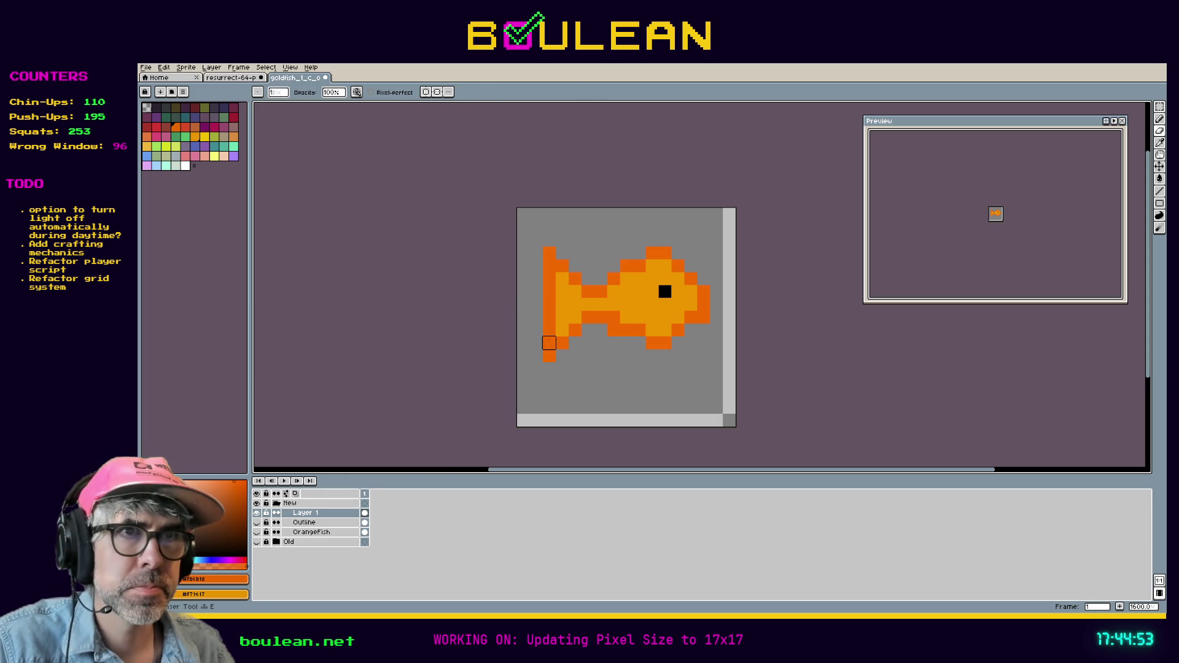
{"action": "left_click_drag", "start_coordinate": [550, 329], "coordinate": [549, 278]}
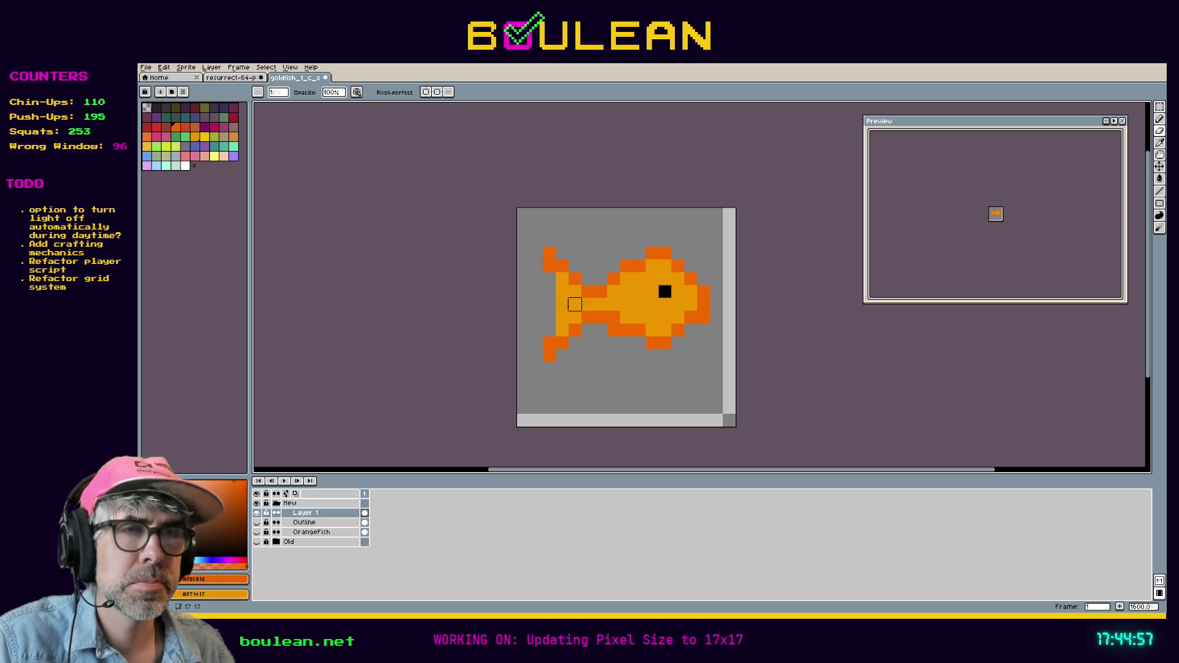
{"action": "key", "text": "i"}
{"action": "key", "text": "b"}
{"action": "left_click_drag", "start_coordinate": [561, 284], "coordinate": [562, 325]}
{"action": "key", "text": "ctrl+z"}
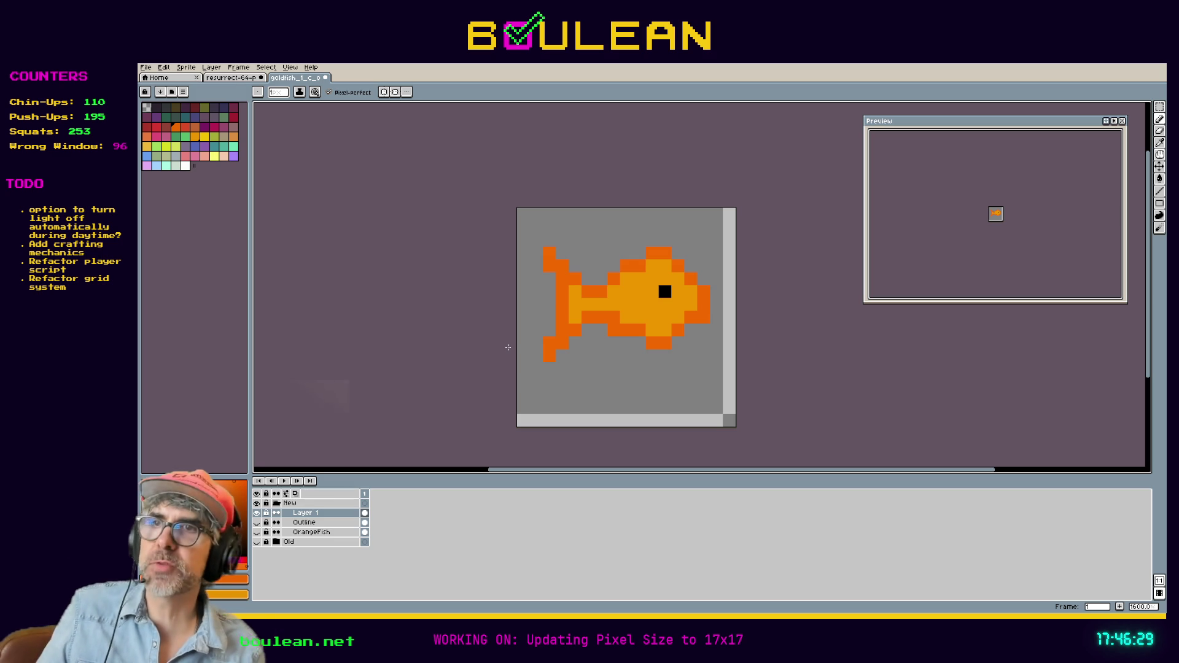
Step: Paint a single orange pixel just below the fish's belly
{"action": "left_click", "coordinate": [585, 358]}
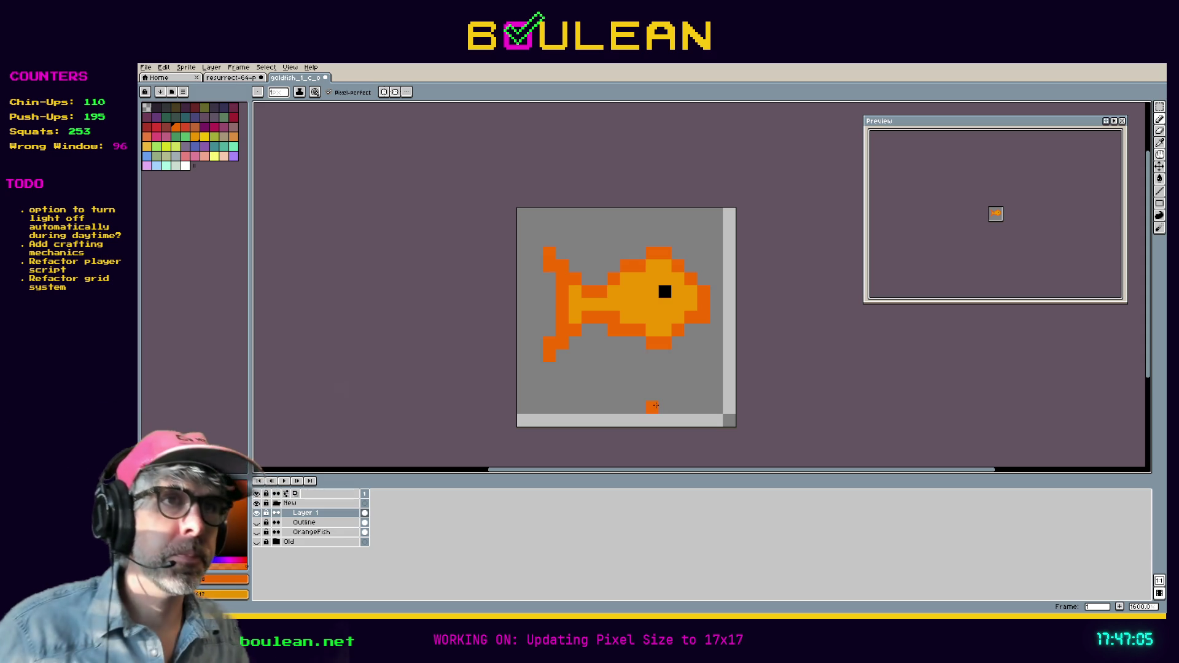
Step: Marquee the lower tail fork and shift it down one pixel
{"action": "key", "text": "m"}
{"action": "mouse_move", "coordinate": [596, 377]}
{"action": "left_mouse_down"}
{"action": "mouse_move", "coordinate": [528, 322]}
{"action": "mouse_move", "coordinate": [557, 331]}
{"action": "mouse_move", "coordinate": [568, 258]}
{"action": "mouse_move", "coordinate": [566, 268]}
{"action": "left_mouse_up"}
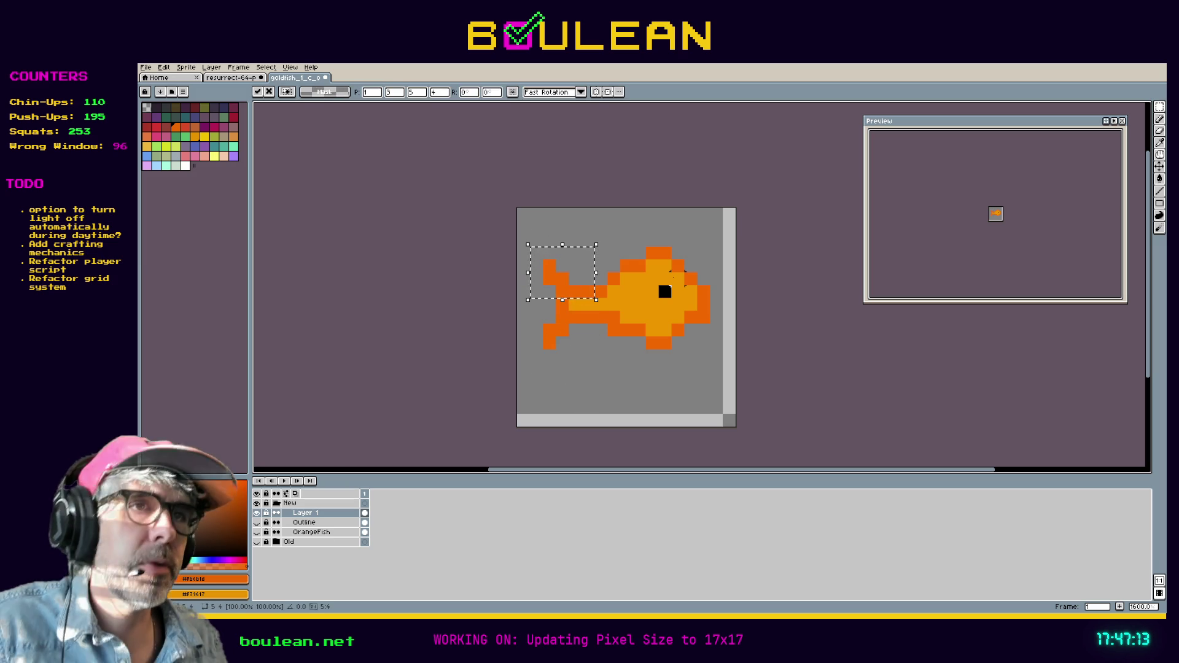
{"action": "key", "text": "ctrl+d"}
{"action": "key", "text": "ctrl+z"}
{"action": "key", "text": "ctrl+z"}
{"action": "key", "text": "ctrl+z"}
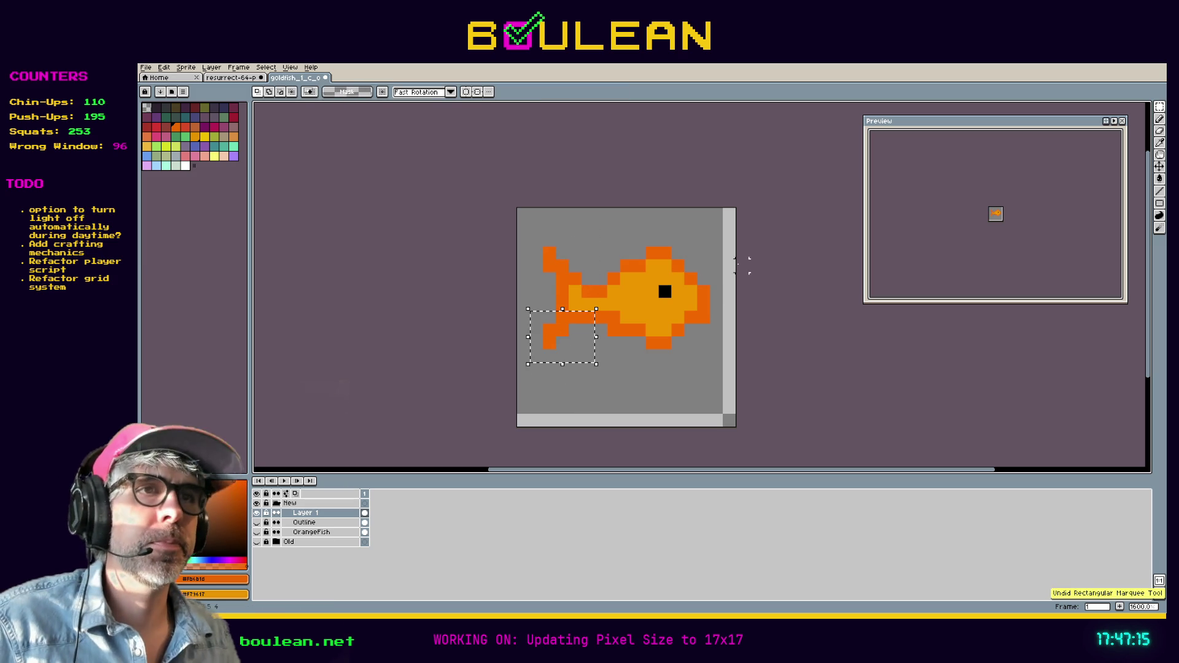
{"action": "key", "text": "ctrl+z"}
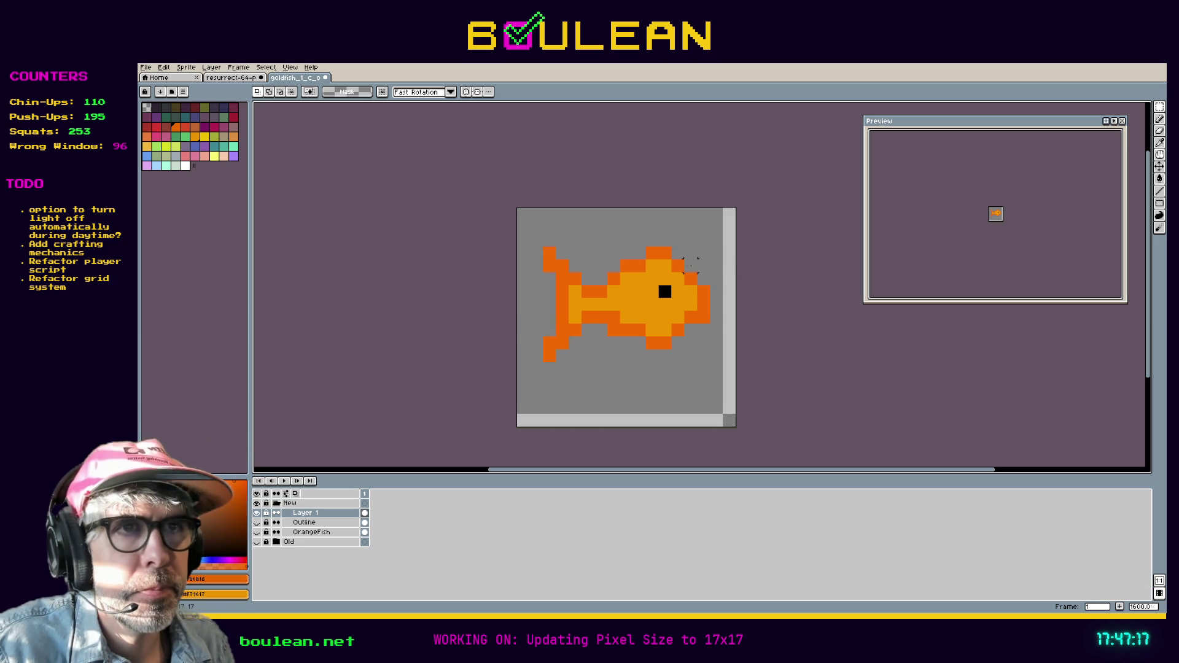
{"action": "key", "text": "b"}
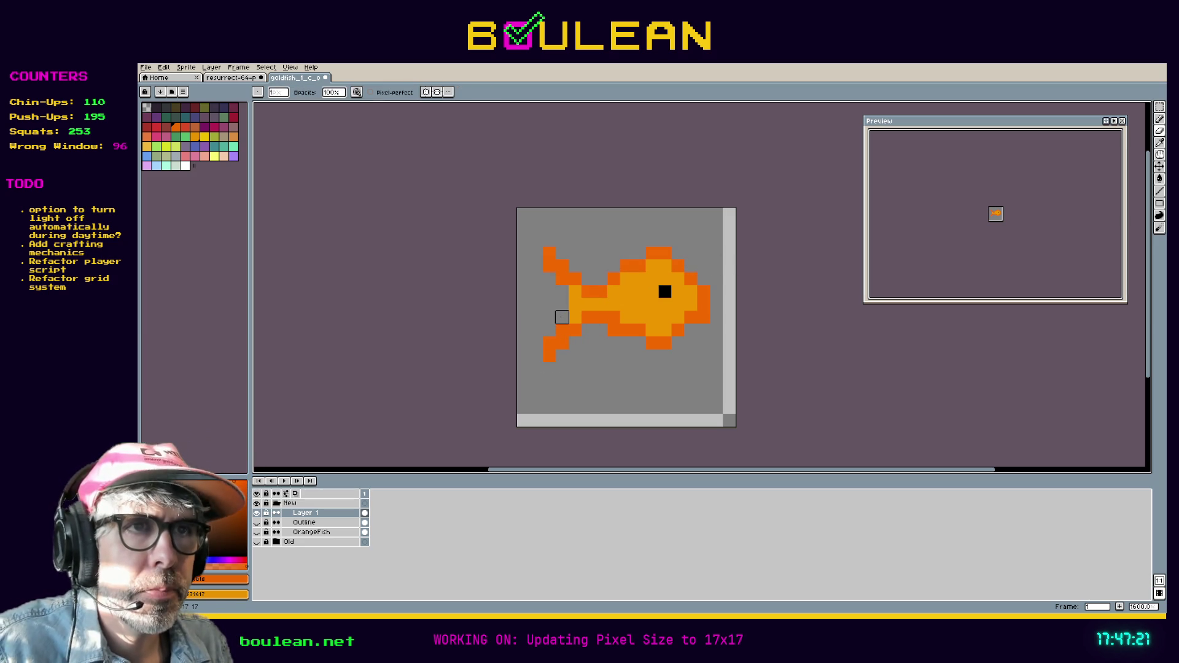
Step: Paint the tail joint dark orange, move the stray pixel, and darken a body pixel
{"action": "key", "text": "v"}
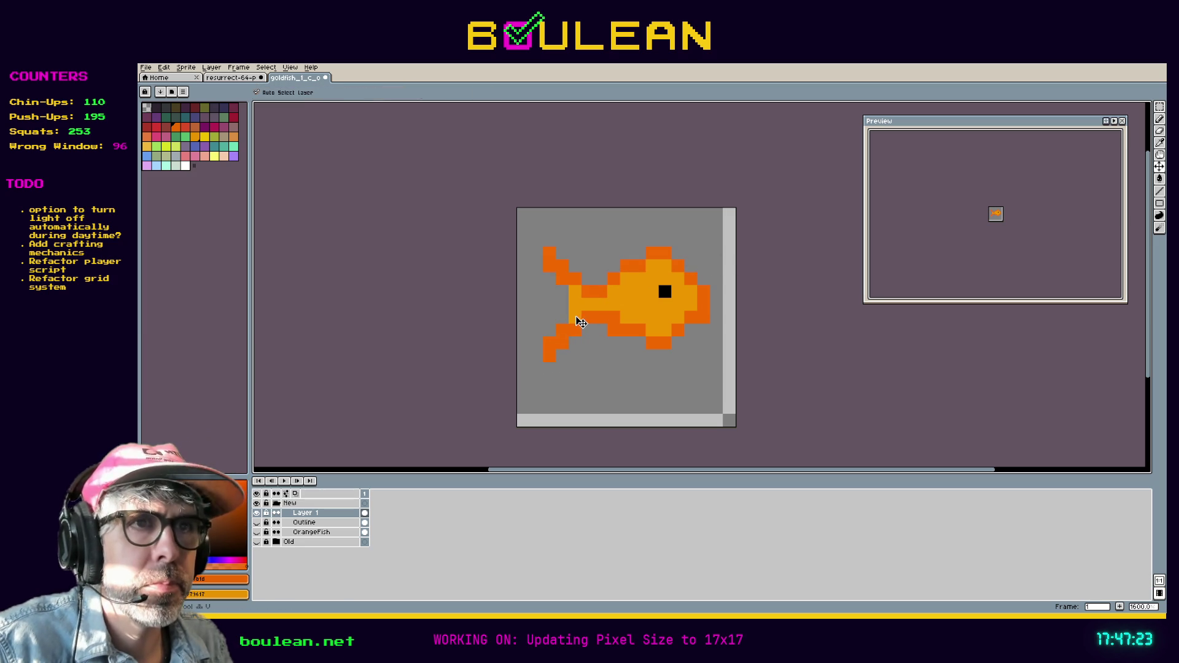
{"action": "key", "text": "b"}
{"action": "left_click_drag", "start_coordinate": [575, 292], "coordinate": [575, 305]}
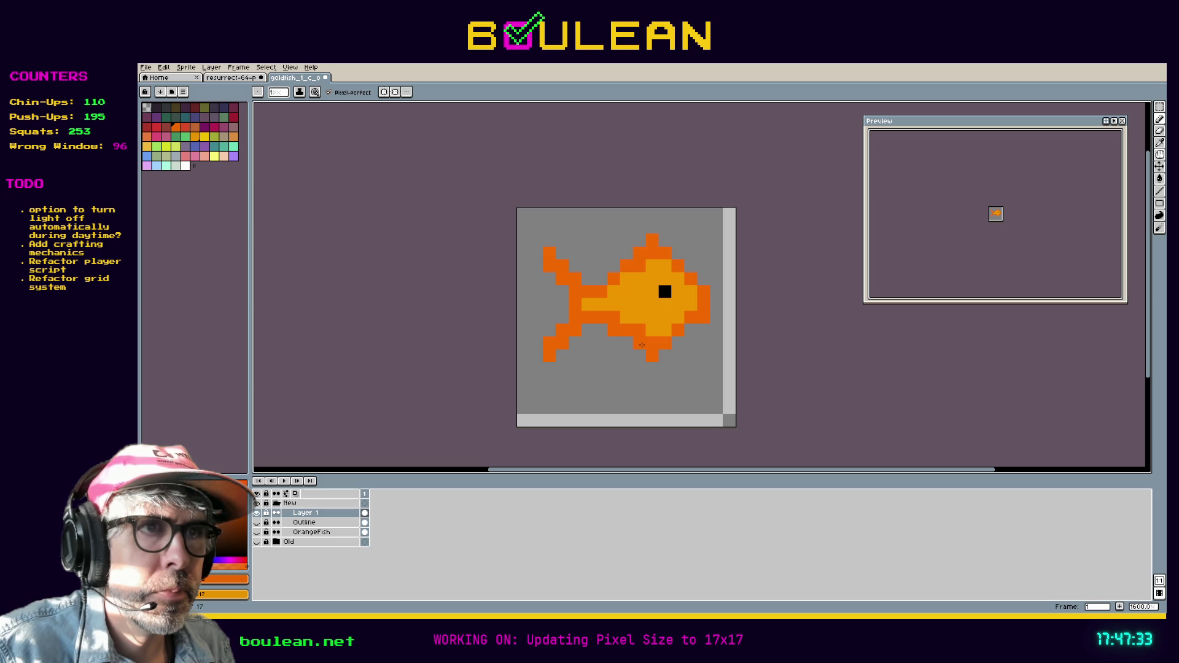
{"action": "left_click_drag", "start_coordinate": [595, 379], "coordinate": [579, 391]}
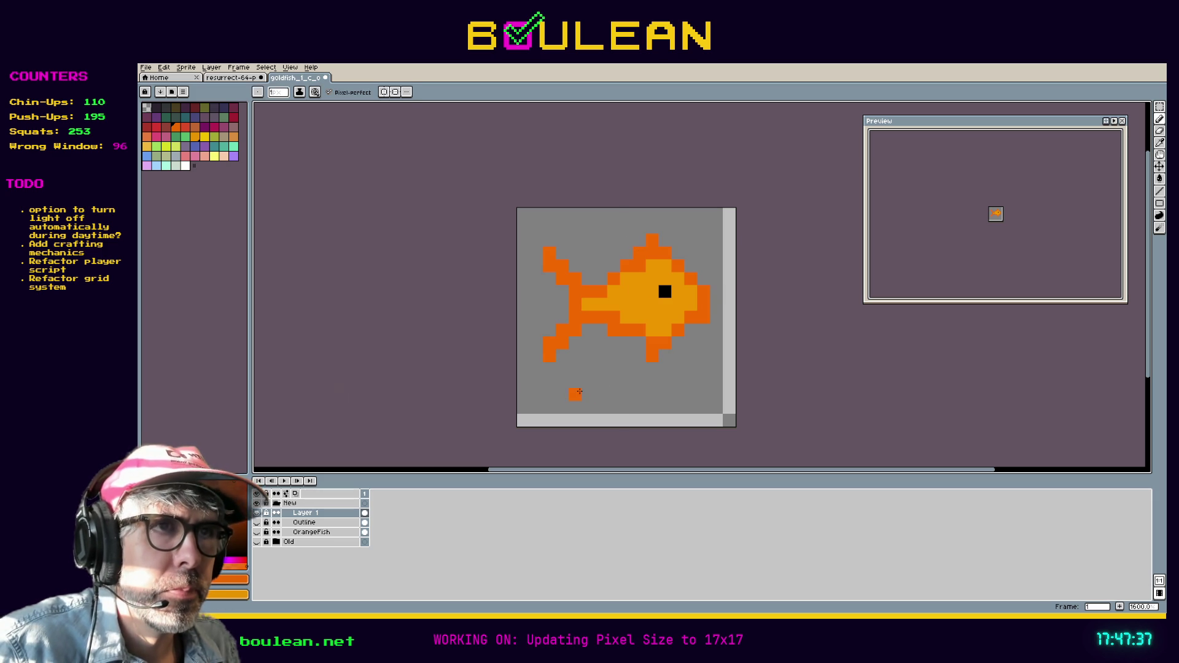
{"action": "left_click", "coordinate": [655, 334]}
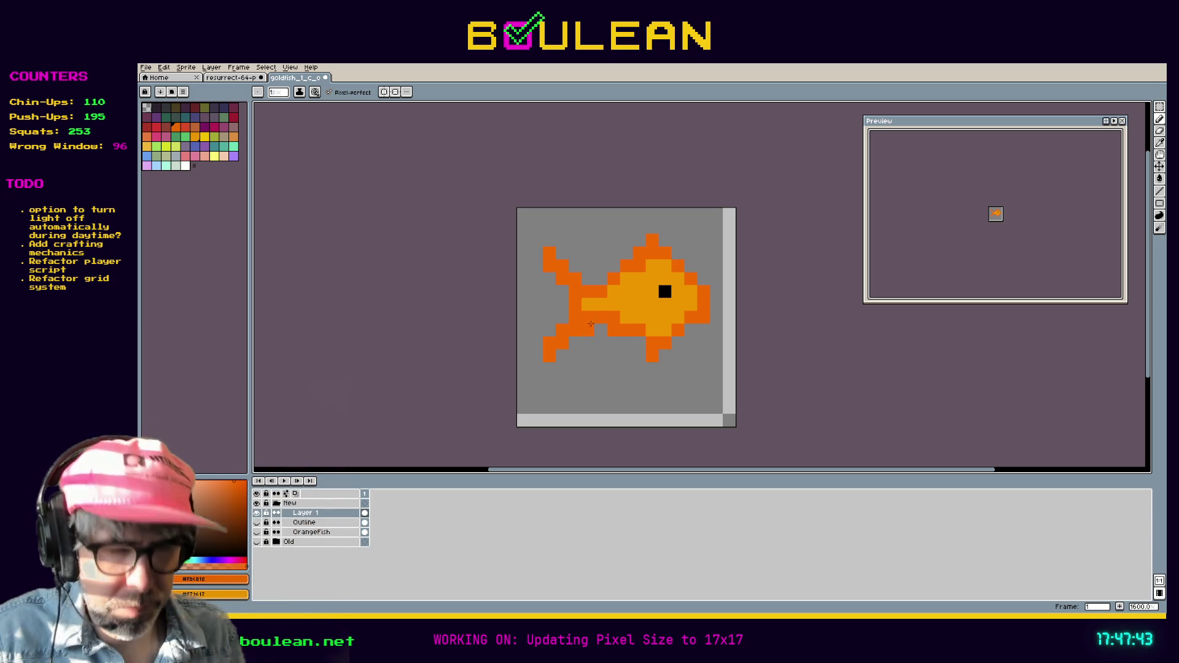
Step: Boost the orange's saturation, set value 50, and bucket-fill the fish body with it
{"action": "key", "text": "i"}
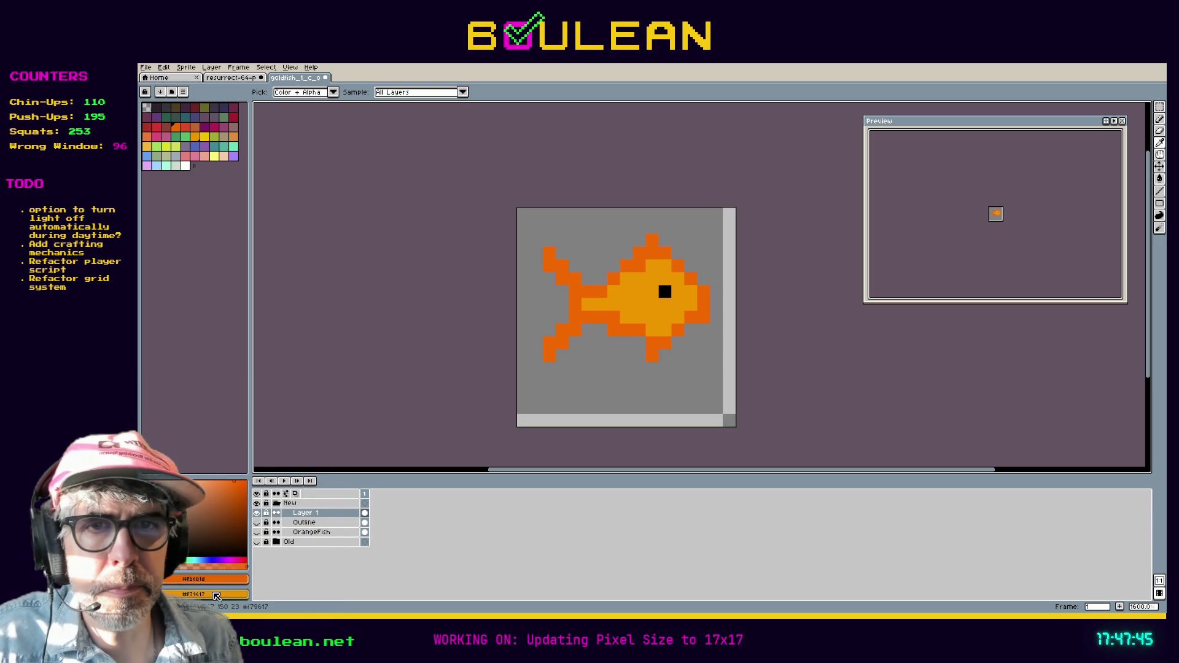
{"action": "left_click", "coordinate": [221, 581]}
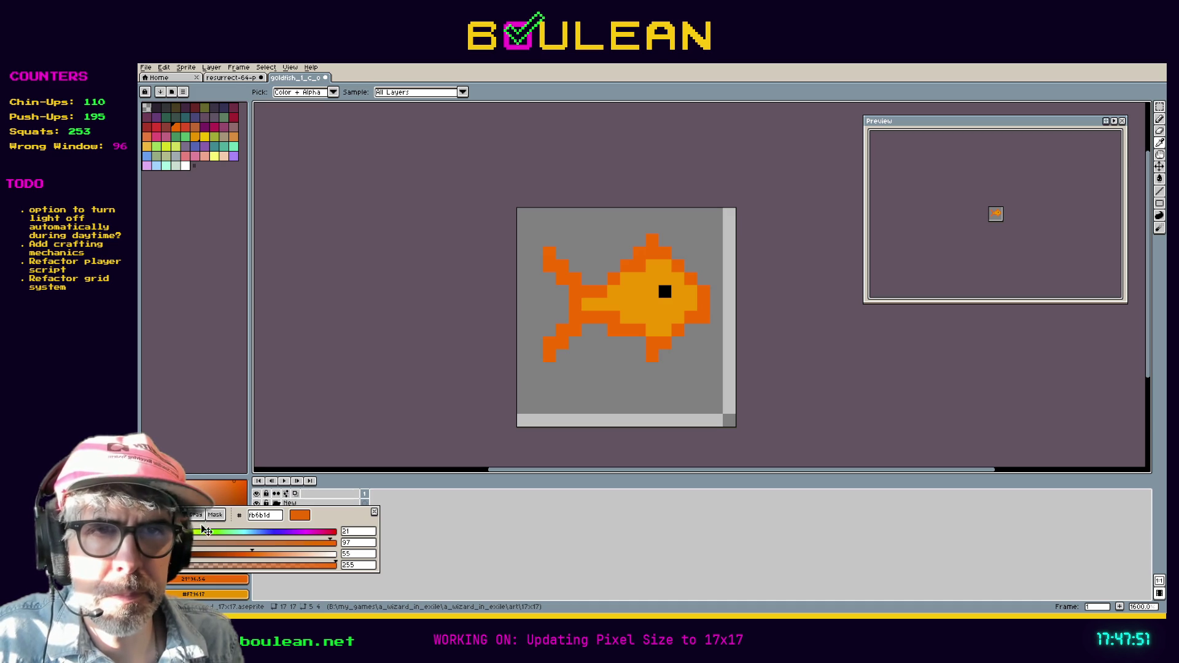
{"action": "double_click", "coordinate": [366, 555]}
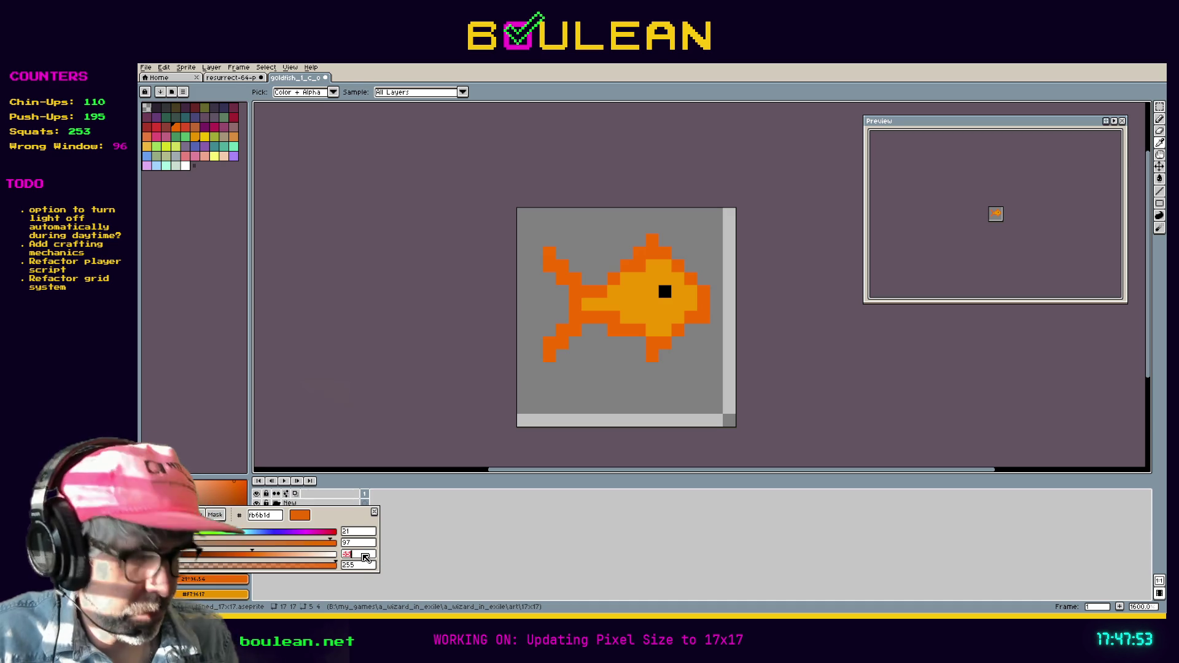
{"action": "type", "text": "50"}
{"action": "key", "text": "Return"}
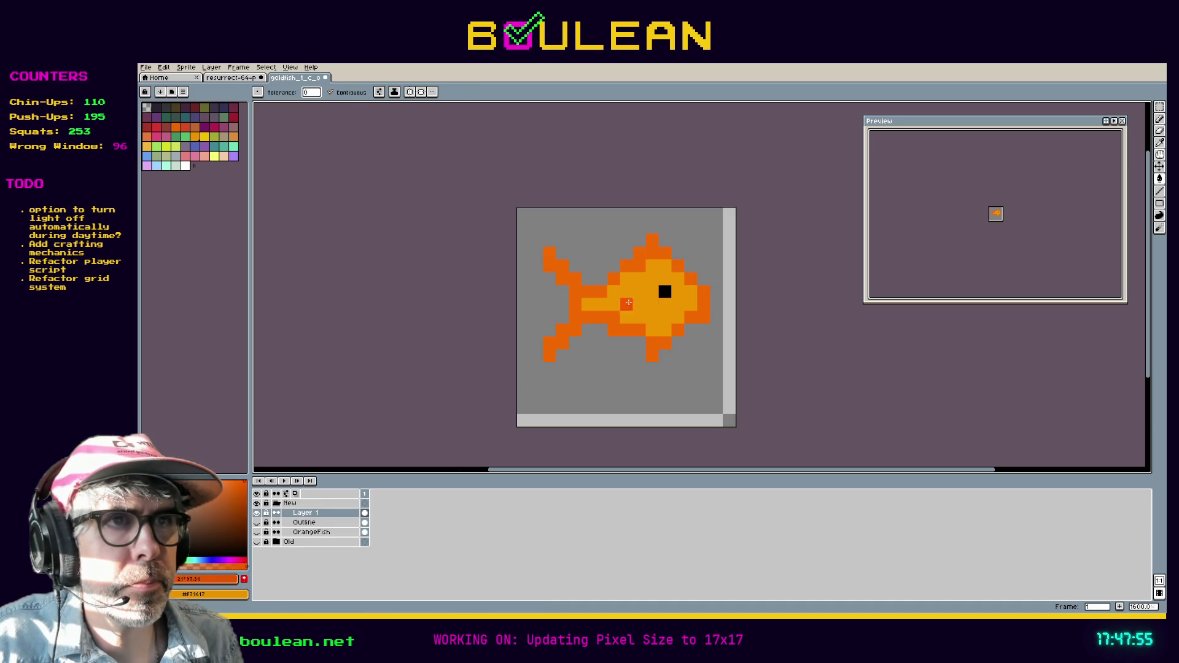
{"action": "left_click", "coordinate": [622, 312]}
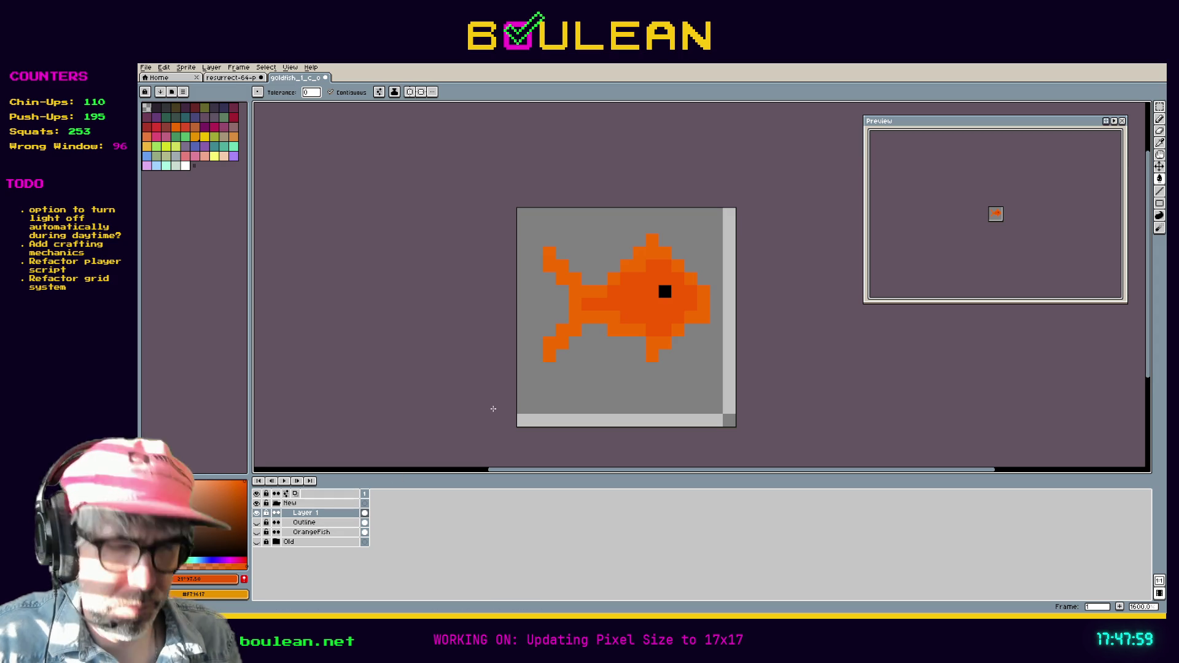
Step: Eyedrop the new body orange and mix a darker shade with HSV value 57
{"action": "key", "text": "i"}
{"action": "left_click", "coordinate": [620, 328]}
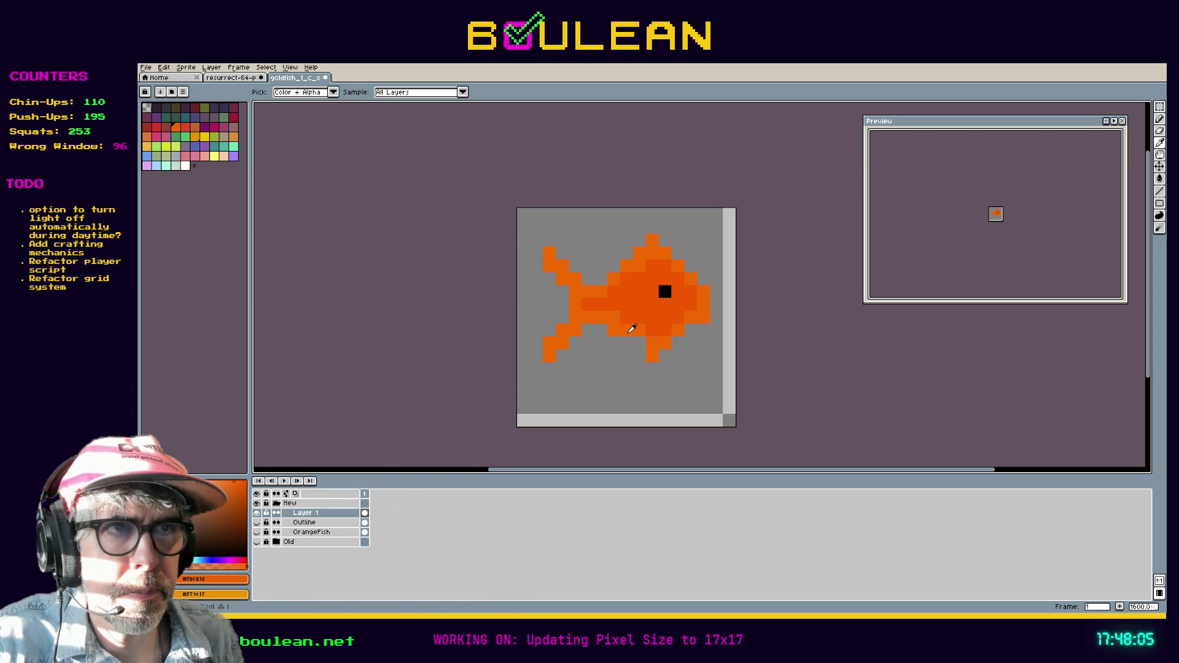
{"action": "left_click", "coordinate": [235, 580]}
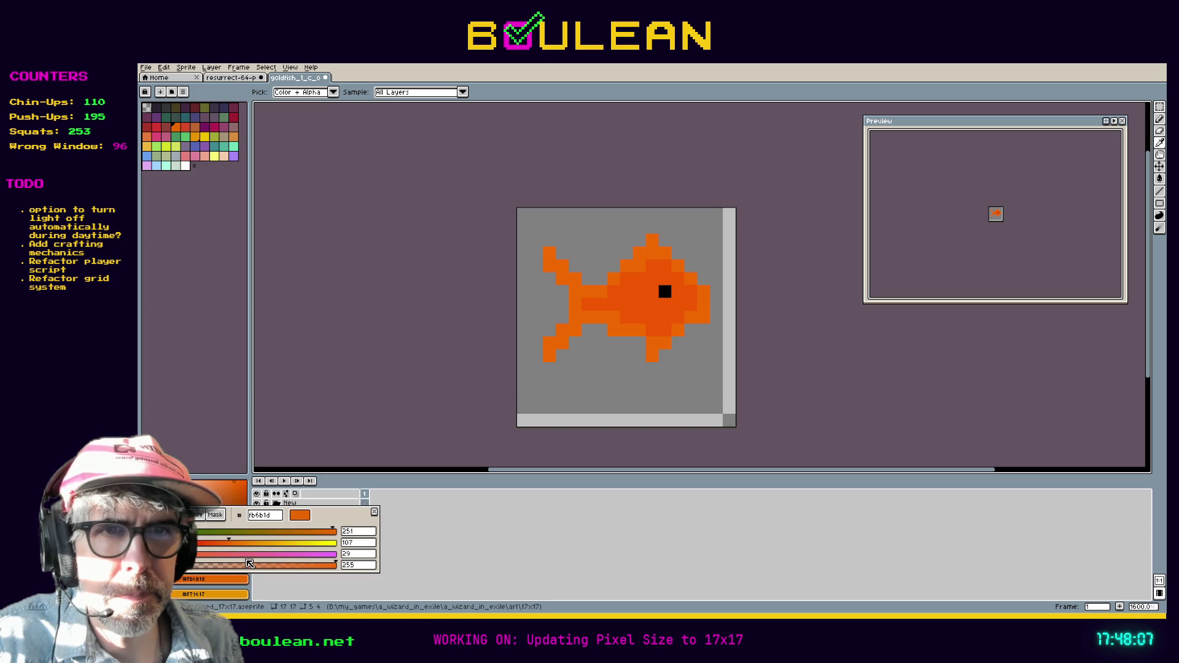
{"action": "left_click", "coordinate": [163, 514]}
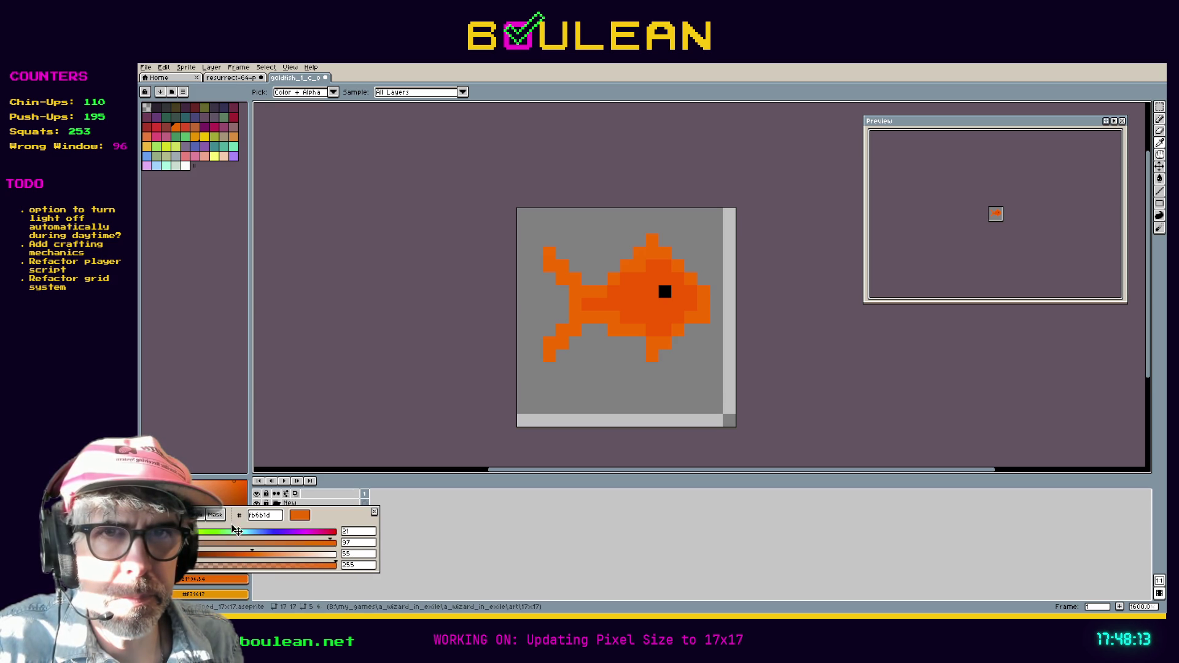
{"action": "left_click", "coordinate": [367, 556]}
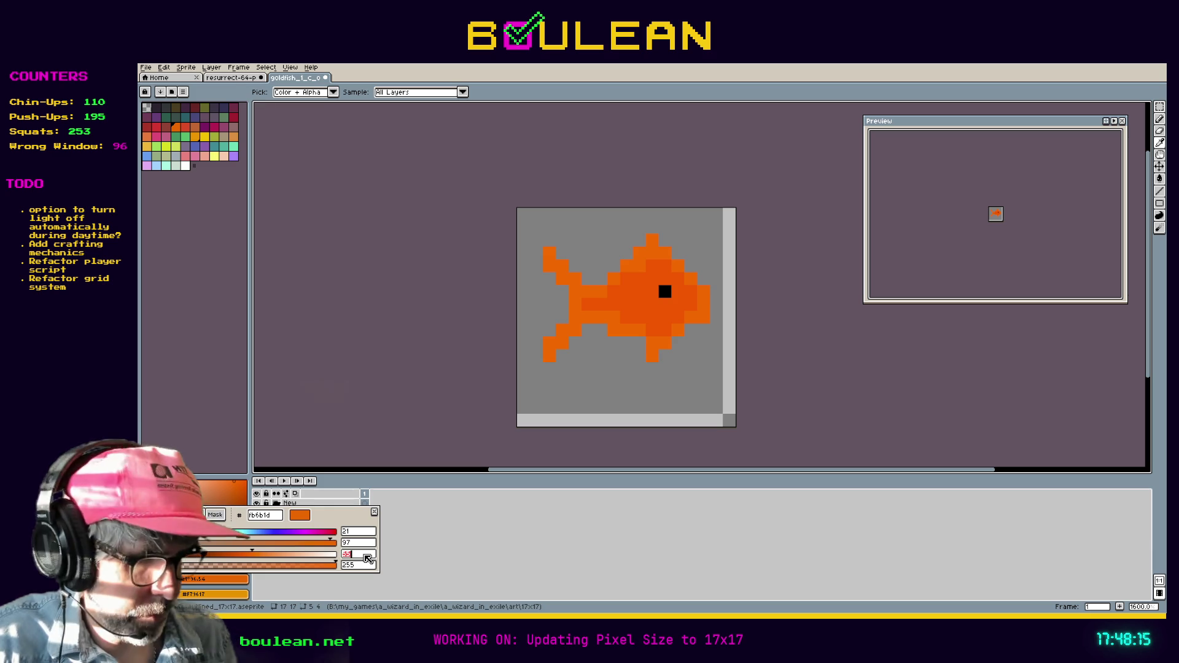
{"action": "type", "text": "57"}
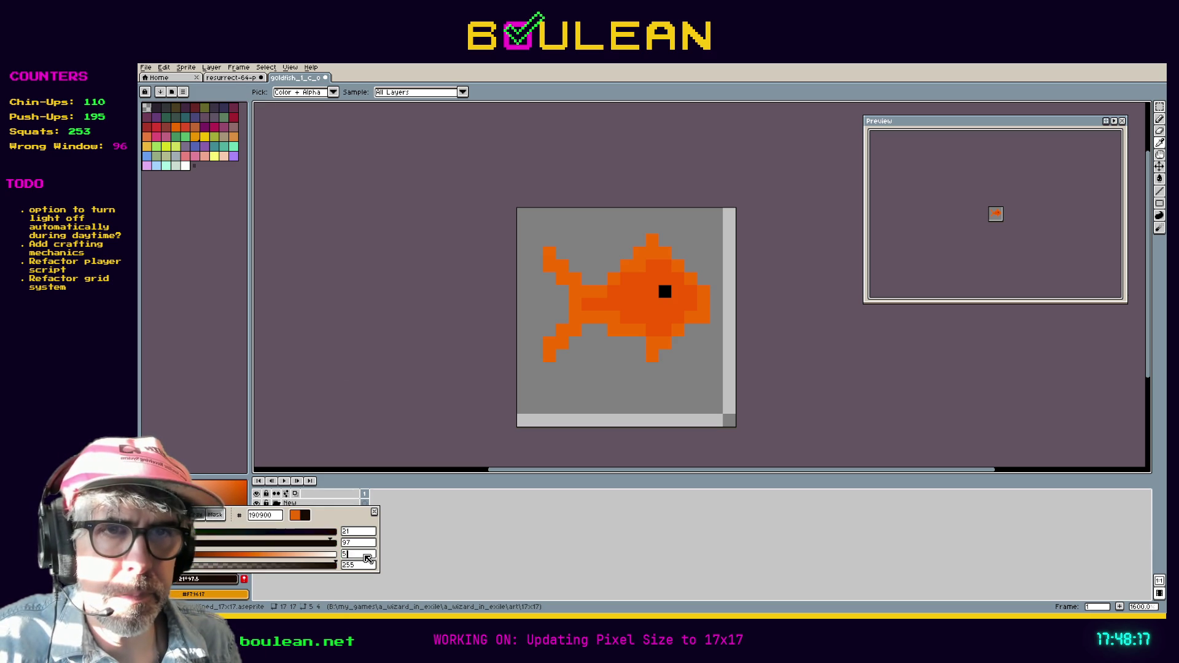
{"action": "key", "text": "Return"}
{"action": "key", "text": "g"}
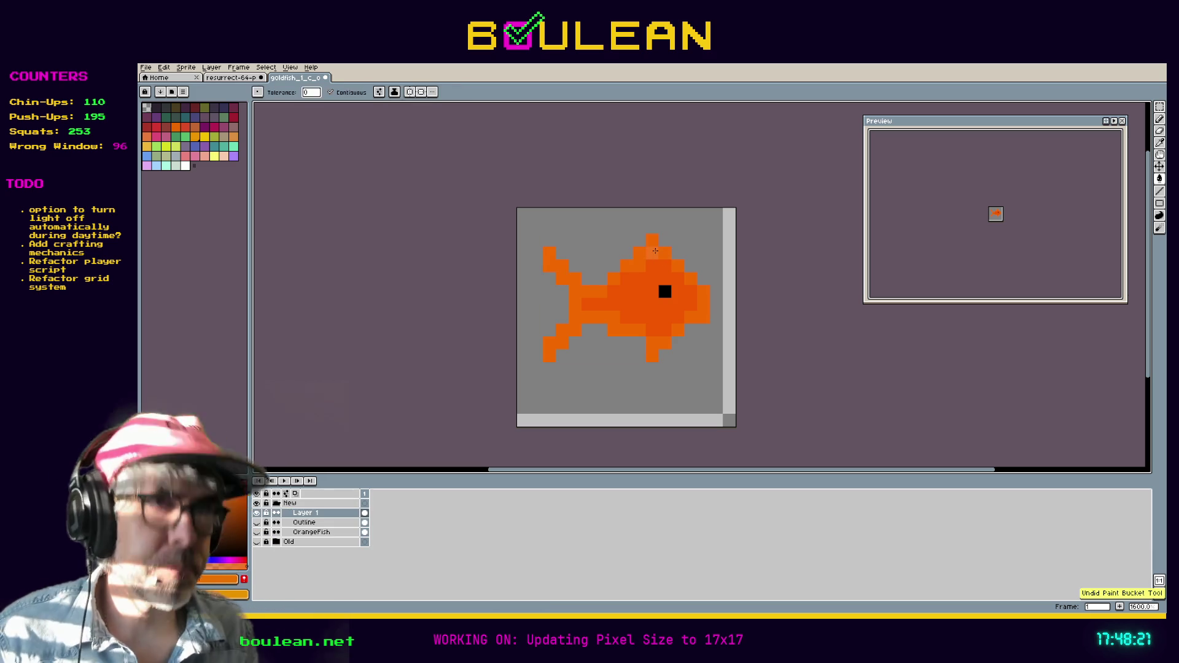
Step: Add orange pixels to the top fin and the lower fin
{"action": "key", "text": "b"}
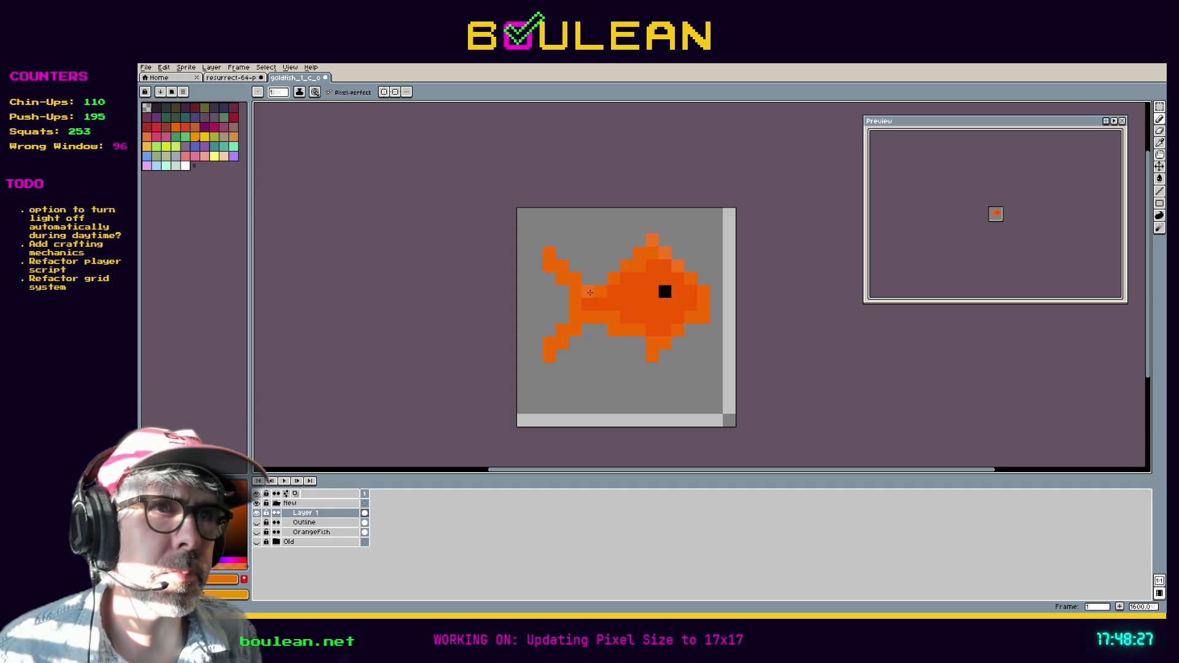
{"action": "key", "text": "ctrl+z"}
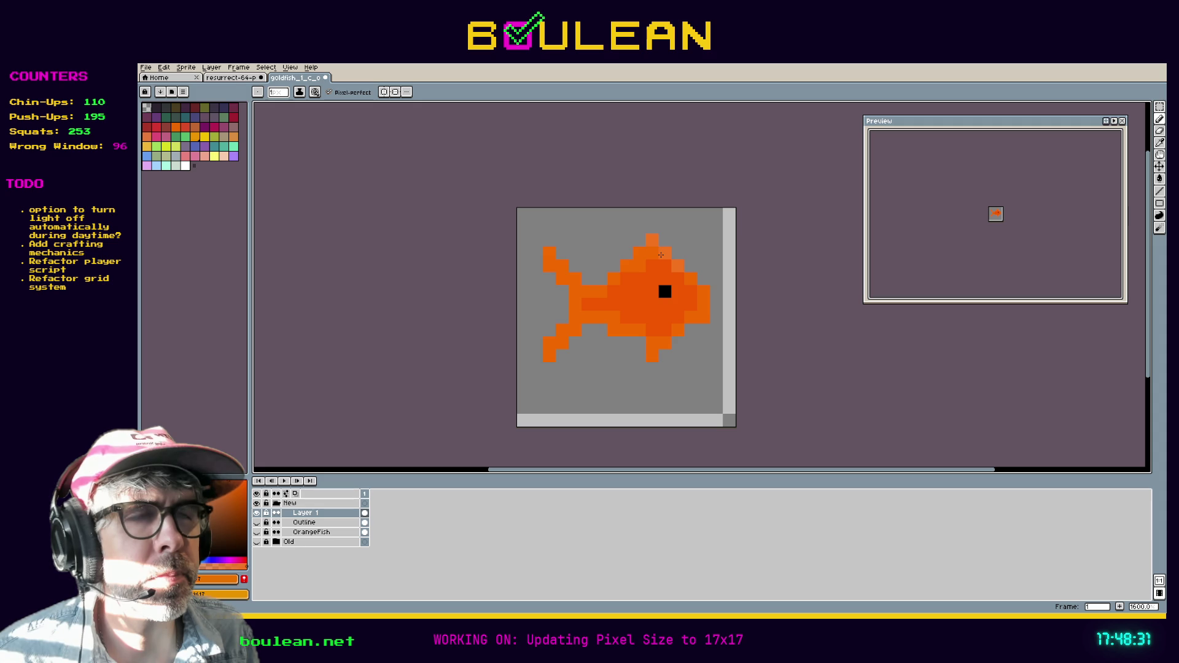
{"action": "left_click", "coordinate": [637, 254]}
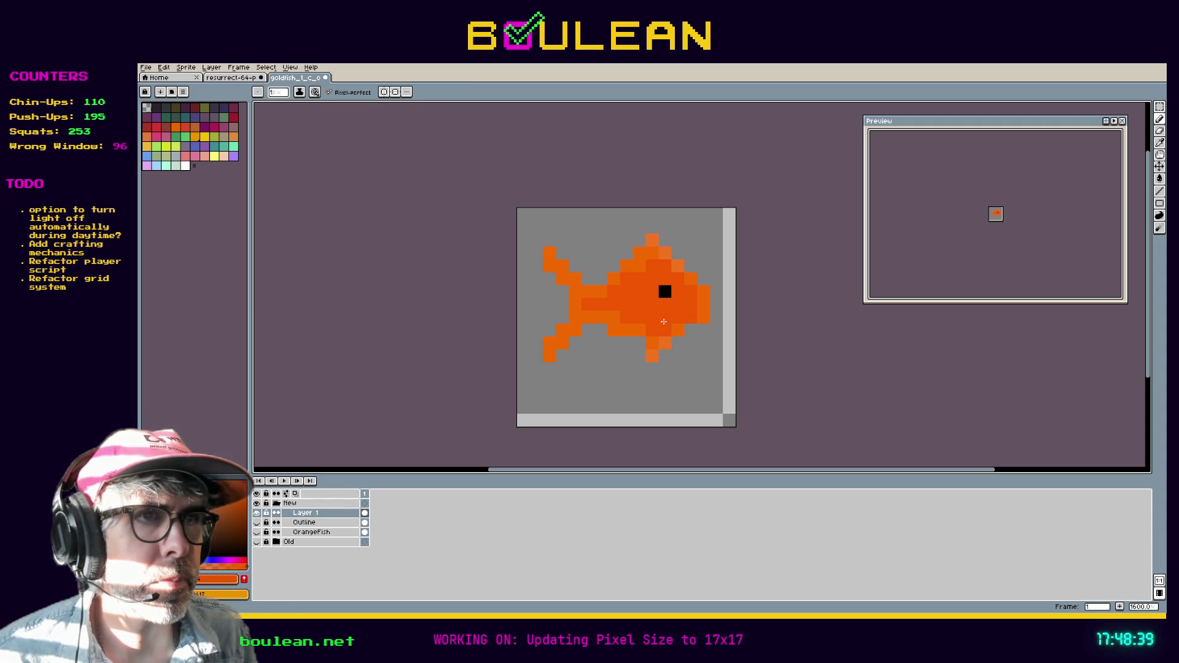
{"action": "left_click", "coordinate": [705, 318], "text": "alt"}
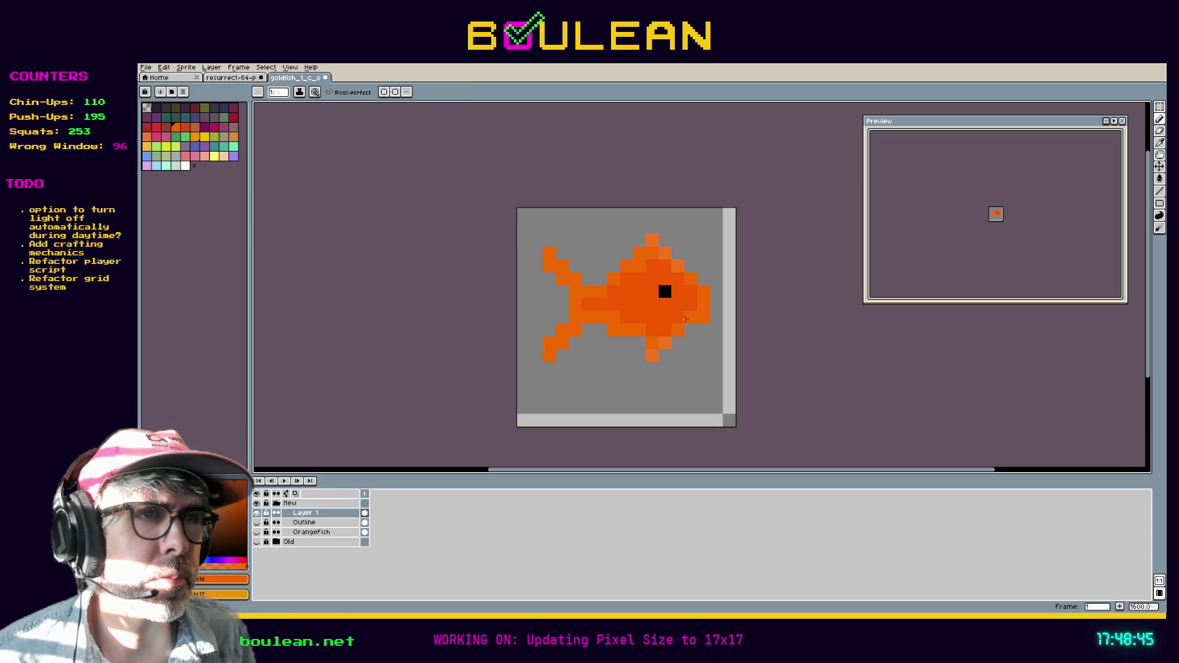
{"action": "left_click", "coordinate": [689, 343]}
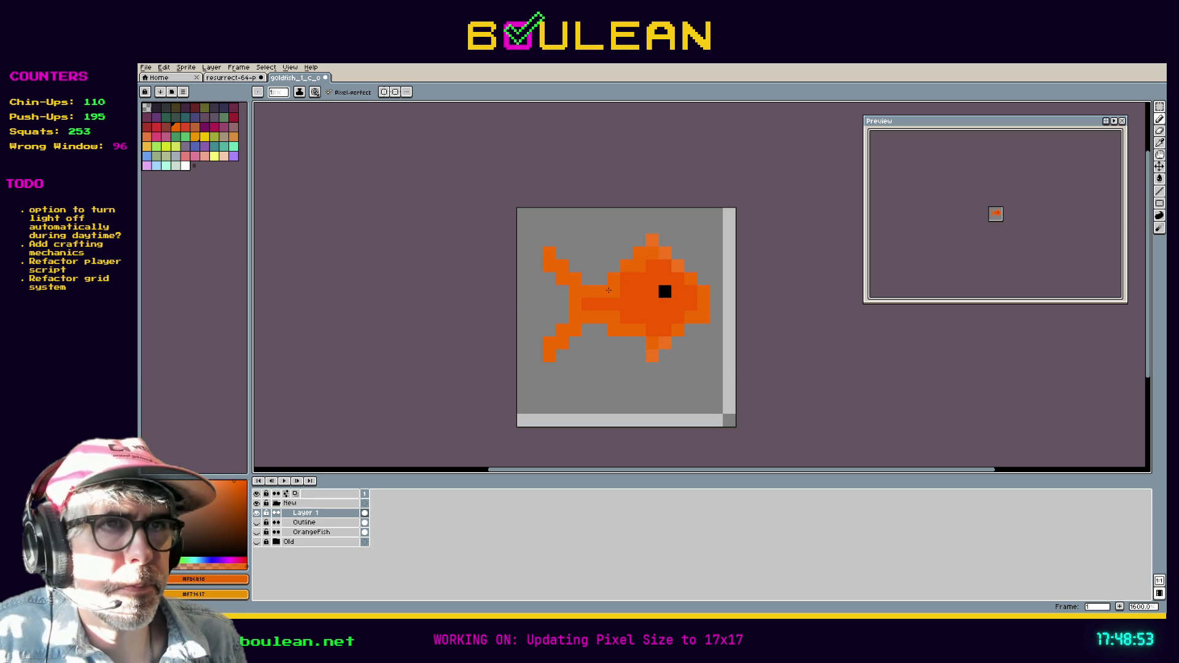
Step: Fill gaps along the upper body and reshade the belly pixels in orange
{"action": "key", "text": "i"}
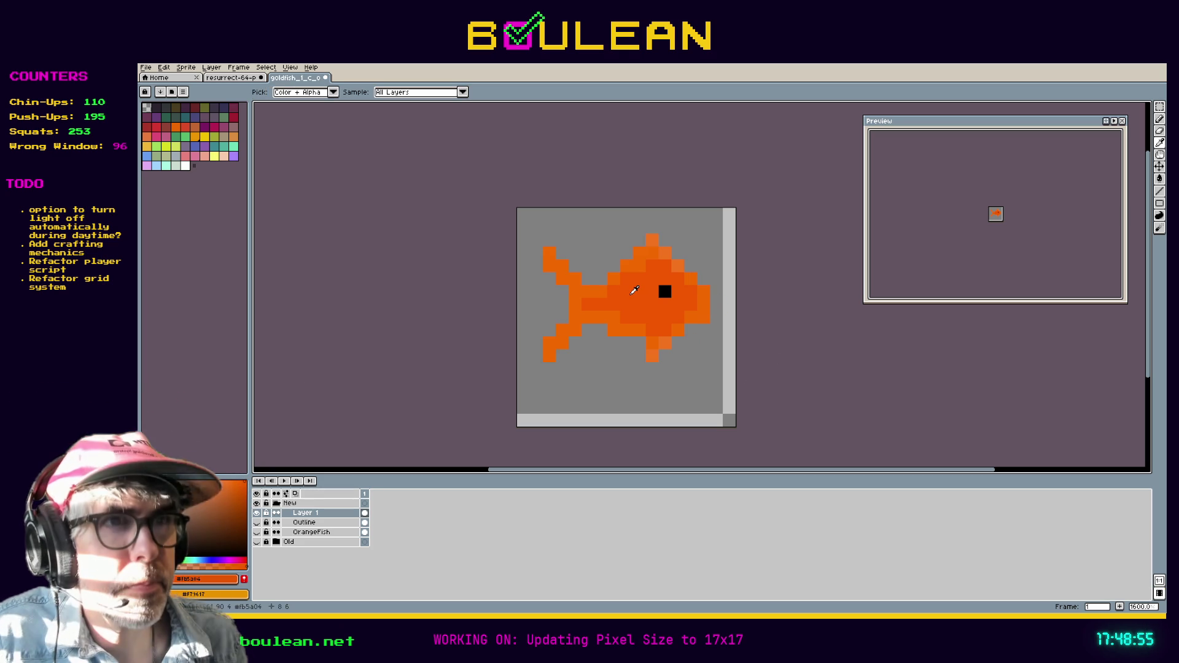
{"action": "key", "text": "b"}
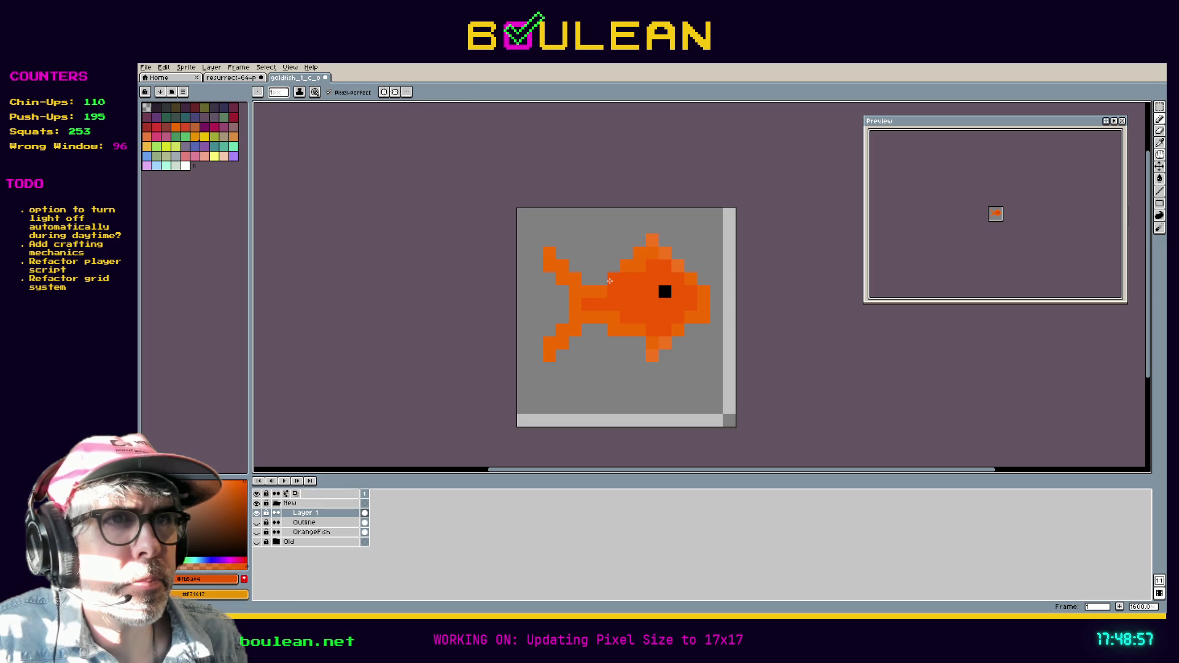
{"action": "left_click_drag", "start_coordinate": [605, 280], "coordinate": [589, 280]}
{"action": "left_click", "coordinate": [595, 324]}
{"action": "left_click", "coordinate": [589, 330]}
{"action": "left_click", "coordinate": [601, 317]}
{"action": "left_click", "coordinate": [614, 317]}
{"action": "left_click", "coordinate": [602, 330]}
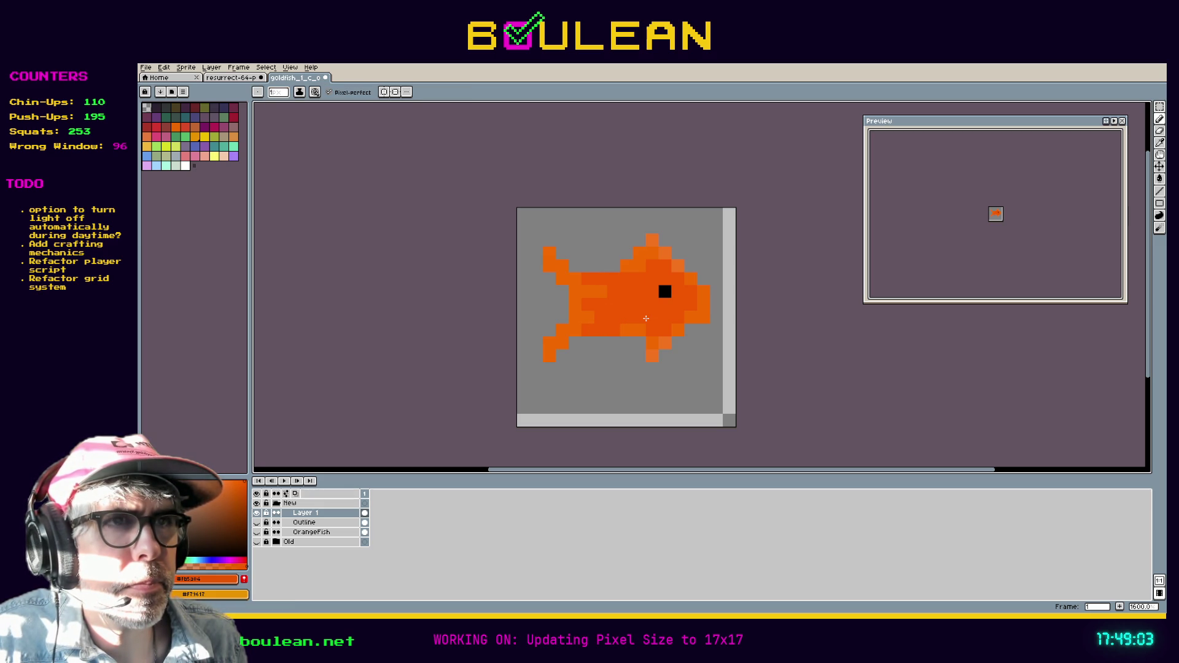
Step: Lighten the tail and rear body pixels, then marquee-select a block of the front body
{"action": "left_click", "coordinate": [570, 257], "text": "alt"}
{"action": "left_click", "coordinate": [560, 250]}
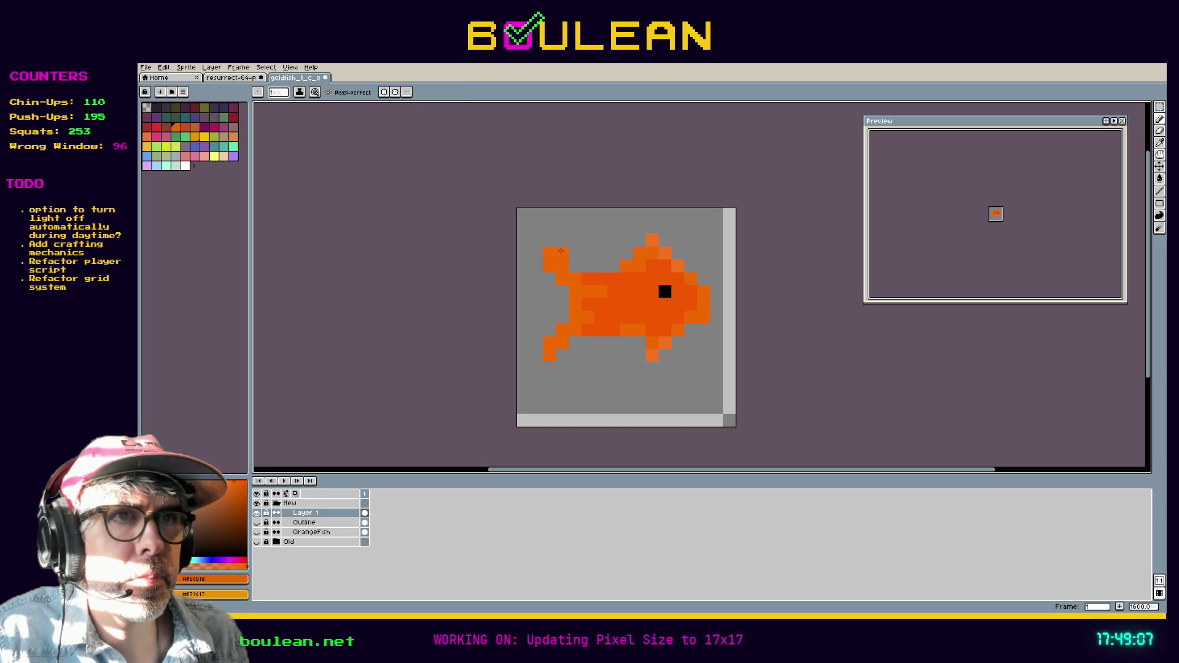
{"action": "left_click", "coordinate": [583, 281]}
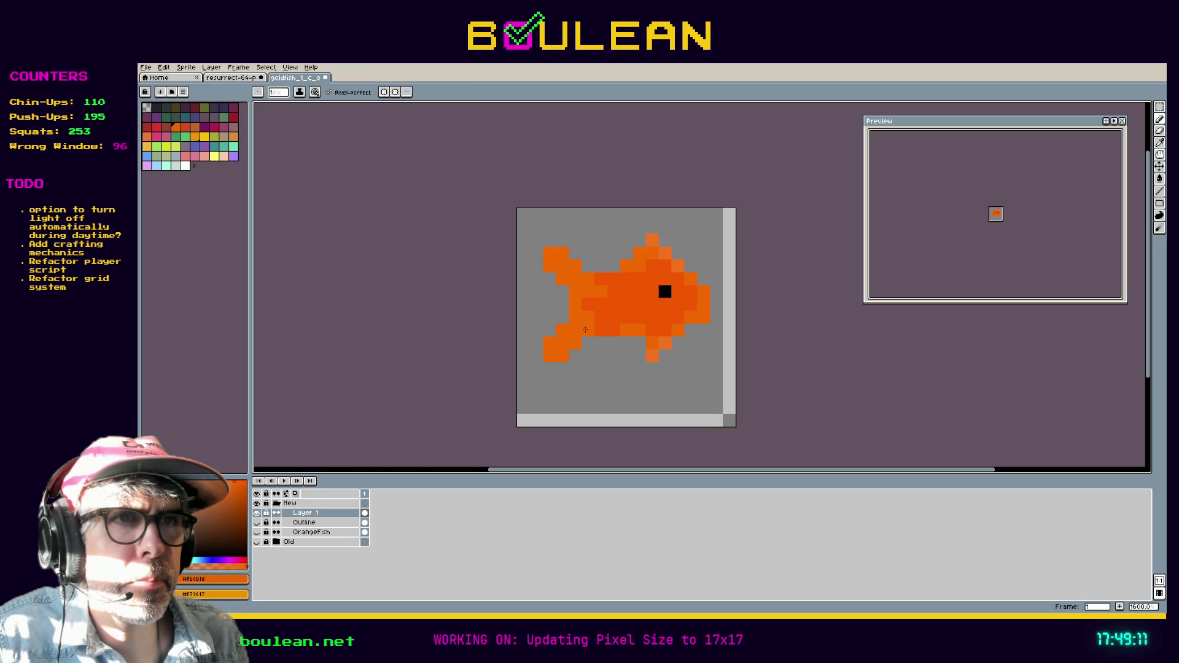
{"action": "left_click", "coordinate": [587, 305]}
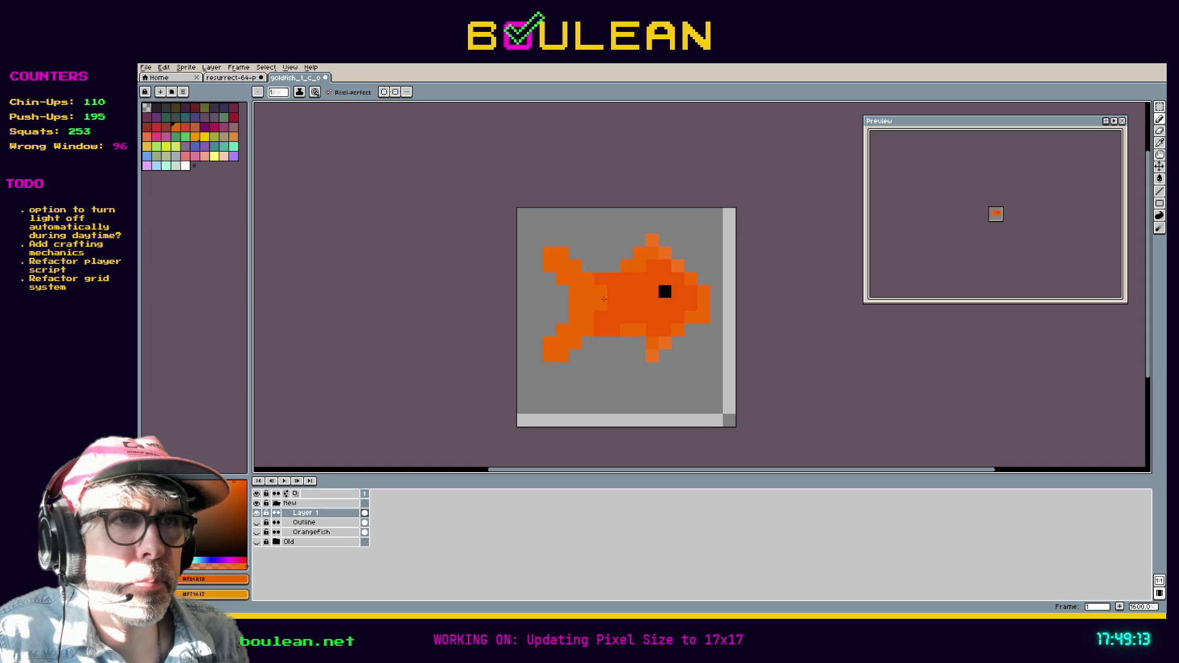
{"action": "left_click", "coordinate": [599, 317]}
{"action": "key", "text": "alt"}
{"action": "left_click", "coordinate": [604, 332]}
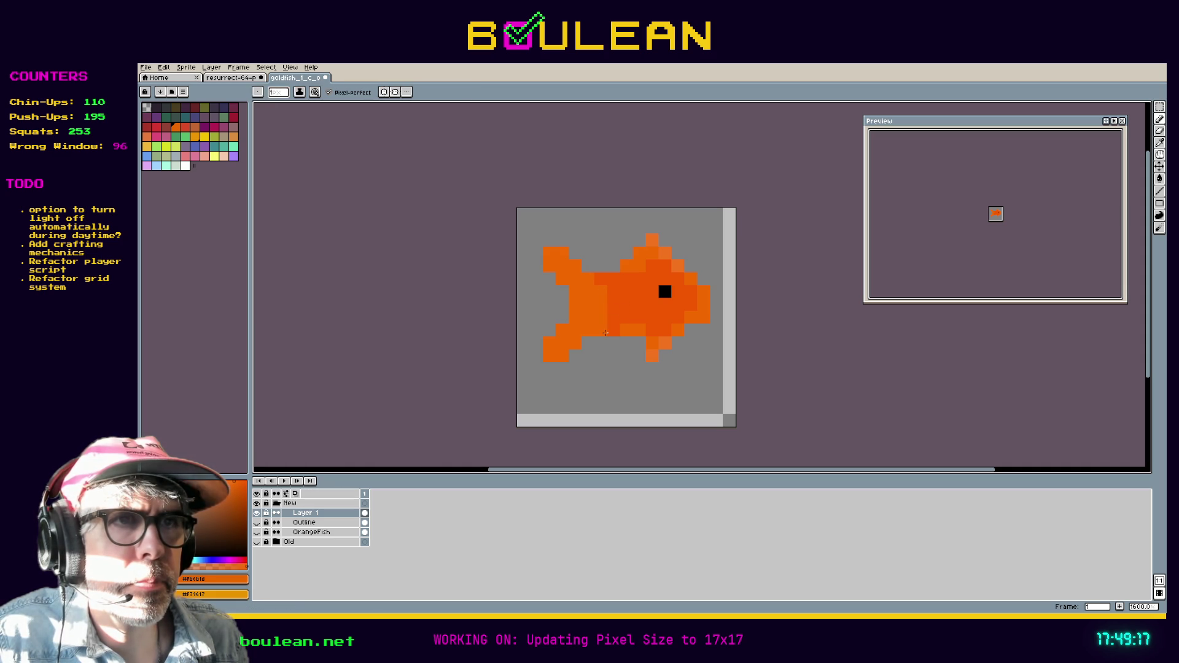
{"action": "left_click", "coordinate": [616, 280]}
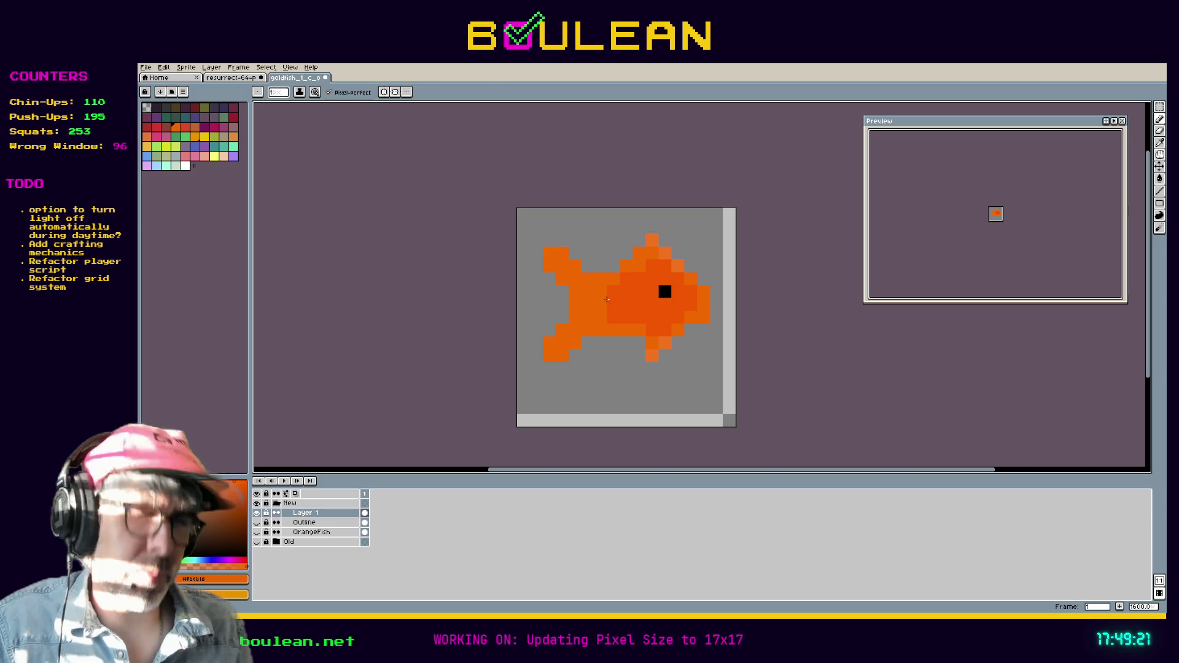
{"action": "key", "text": "m"}
{"action": "mouse_move", "coordinate": [699, 274]}
{"action": "left_mouse_down"}
{"action": "mouse_move", "coordinate": [592, 246]}
{"action": "mouse_move", "coordinate": [592, 233]}
{"action": "mouse_move", "coordinate": [651, 266]}
{"action": "mouse_move", "coordinate": [639, 374]}
{"action": "mouse_move", "coordinate": [652, 353]}
{"action": "left_mouse_up"}
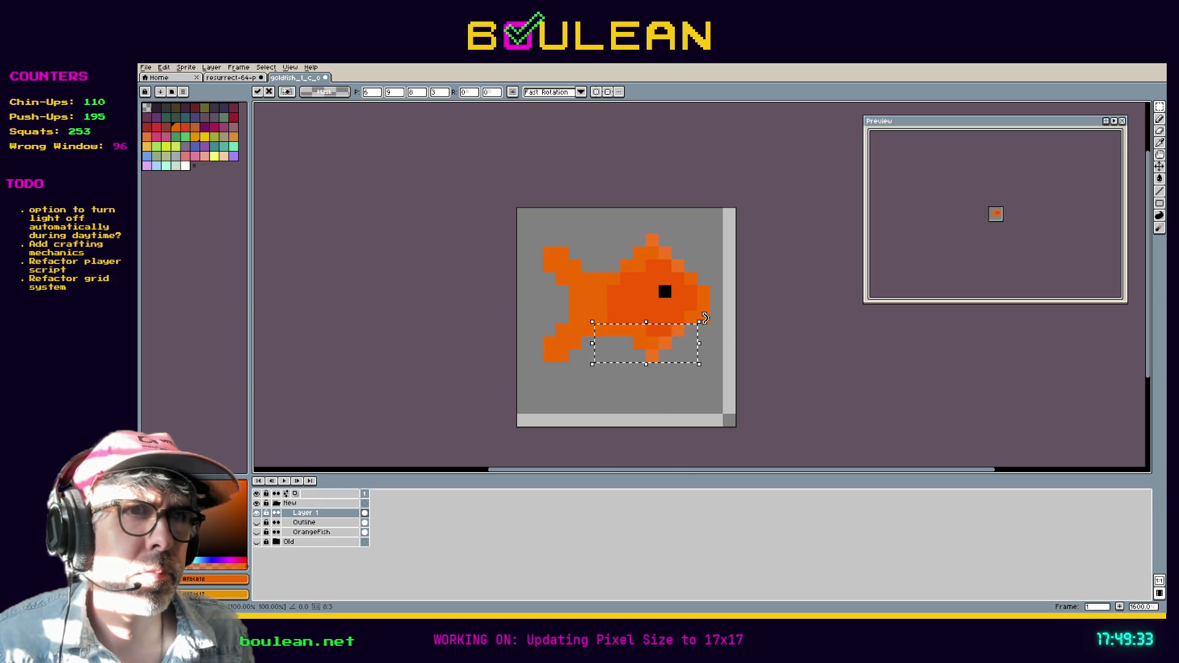
Step: Deselect, then extend the dark orange one pixel further back on the body
{"action": "left_click", "coordinate": [639, 381]}
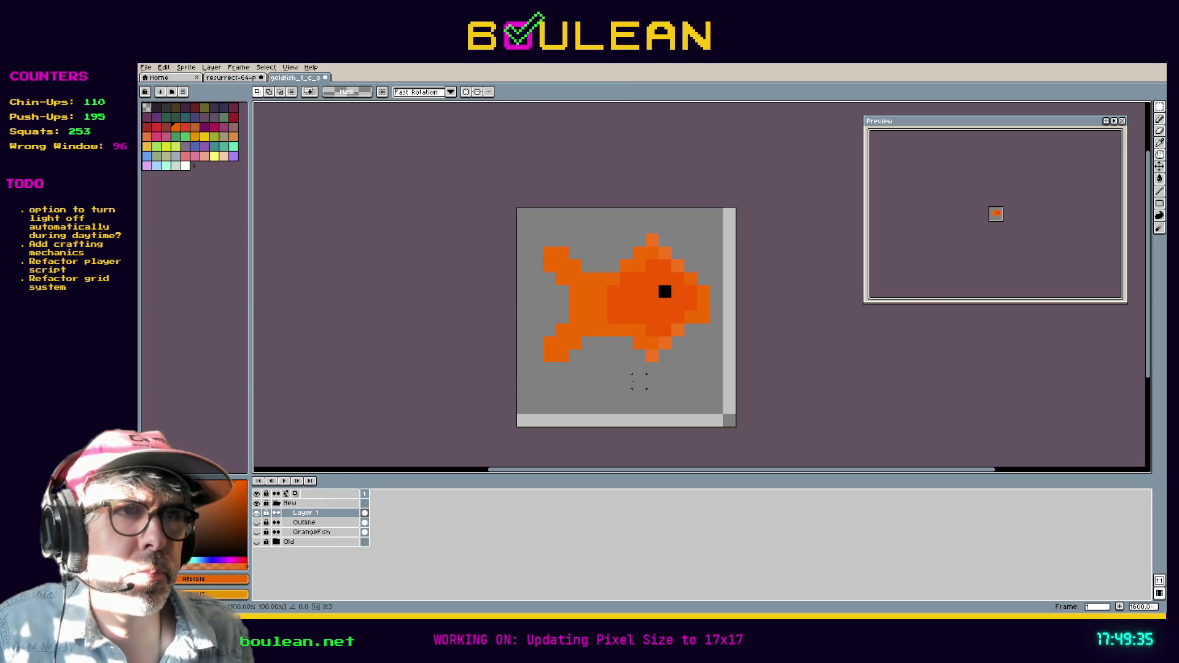
{"action": "key", "text": "b"}
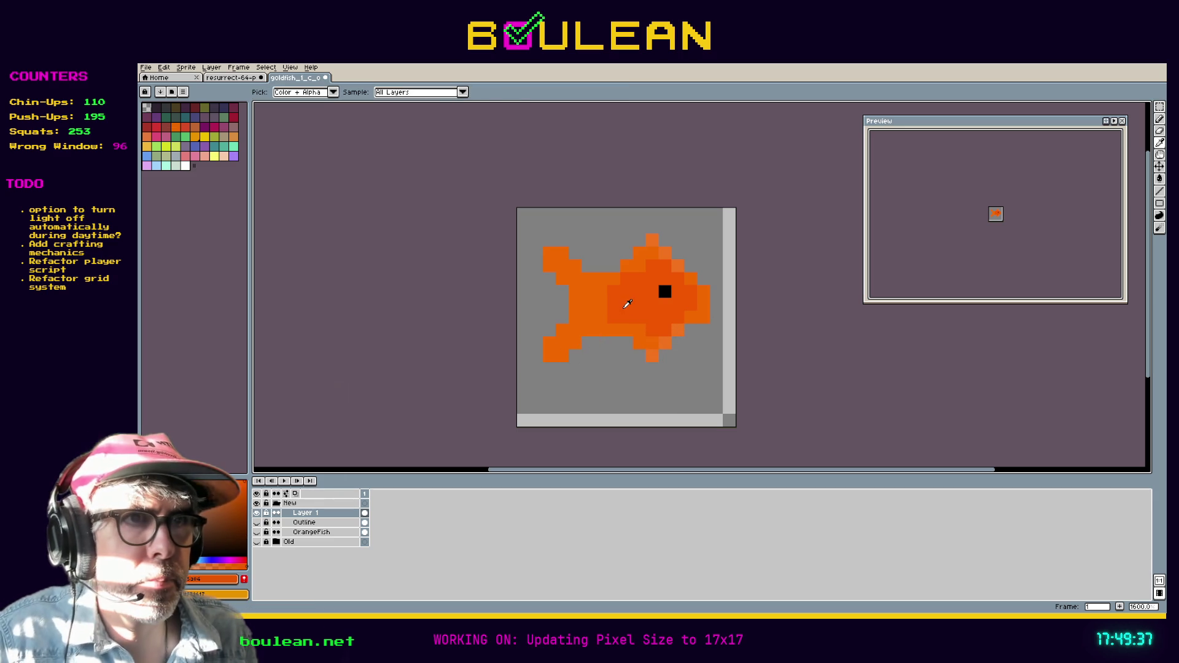
{"action": "left_click", "coordinate": [598, 305]}
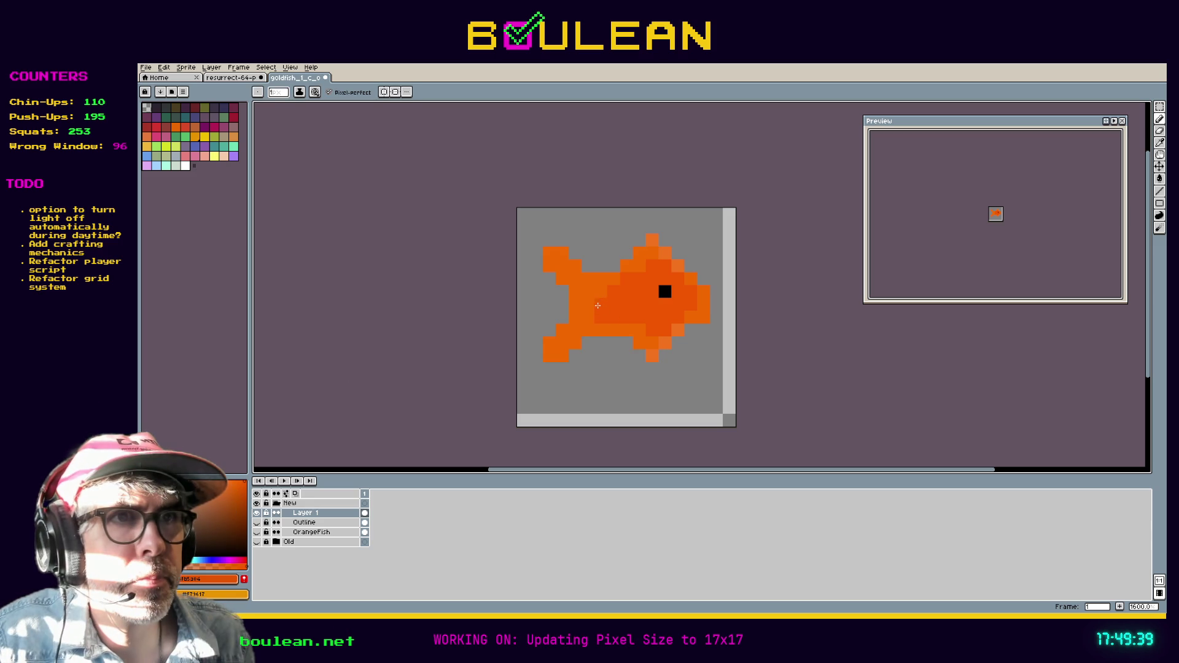
Step: Remix the paint colour in HSV into a more saturated orange by tweaking saturation and value
{"action": "key", "text": "i"}
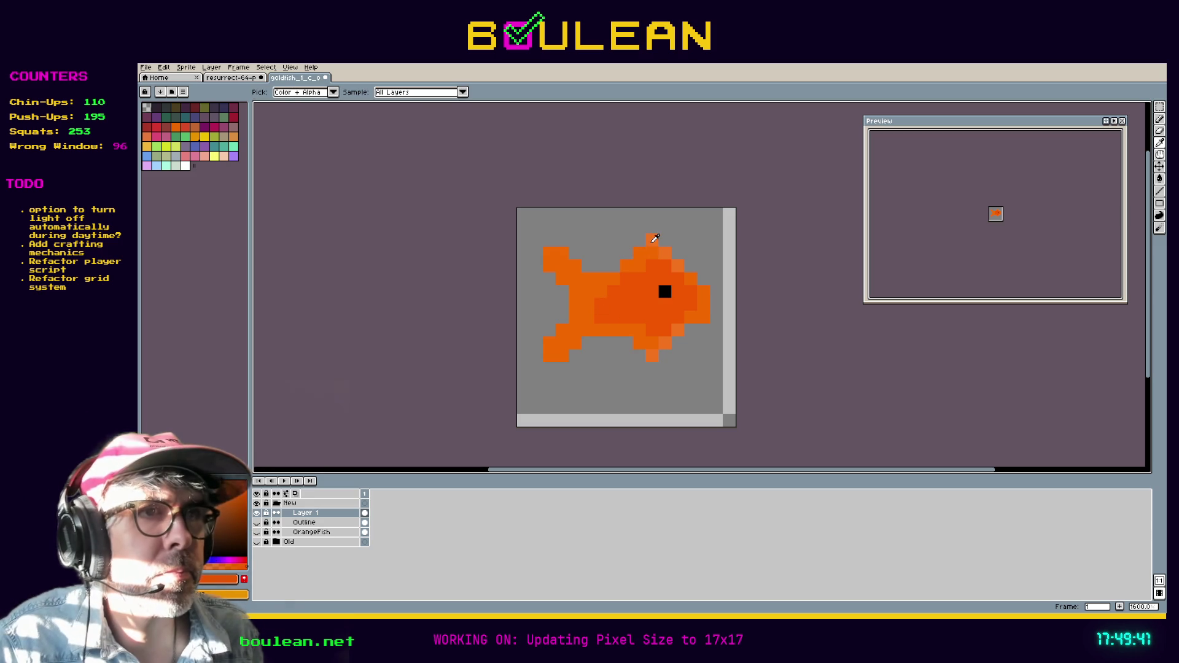
{"action": "left_click", "coordinate": [219, 581]}
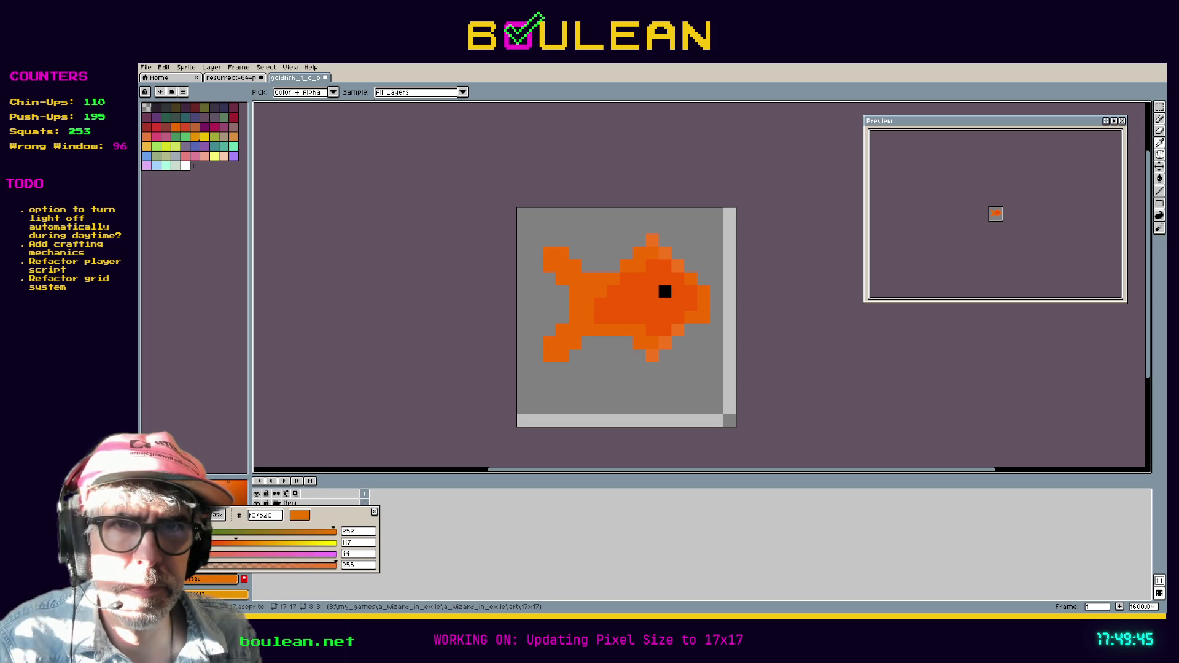
{"action": "left_click", "coordinate": [163, 515]}
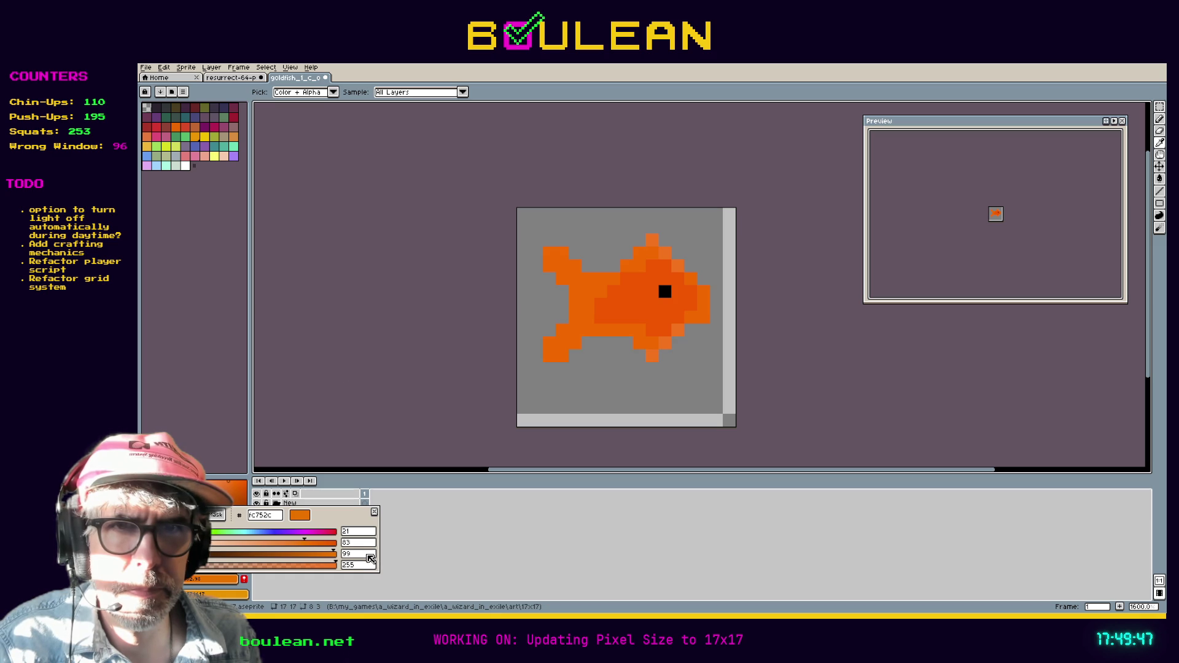
{"action": "scroll", "coordinate": [348, 556], "scroll_direction": "down", "scroll_amount": 5}
{"action": "double_click", "coordinate": [348, 557]}
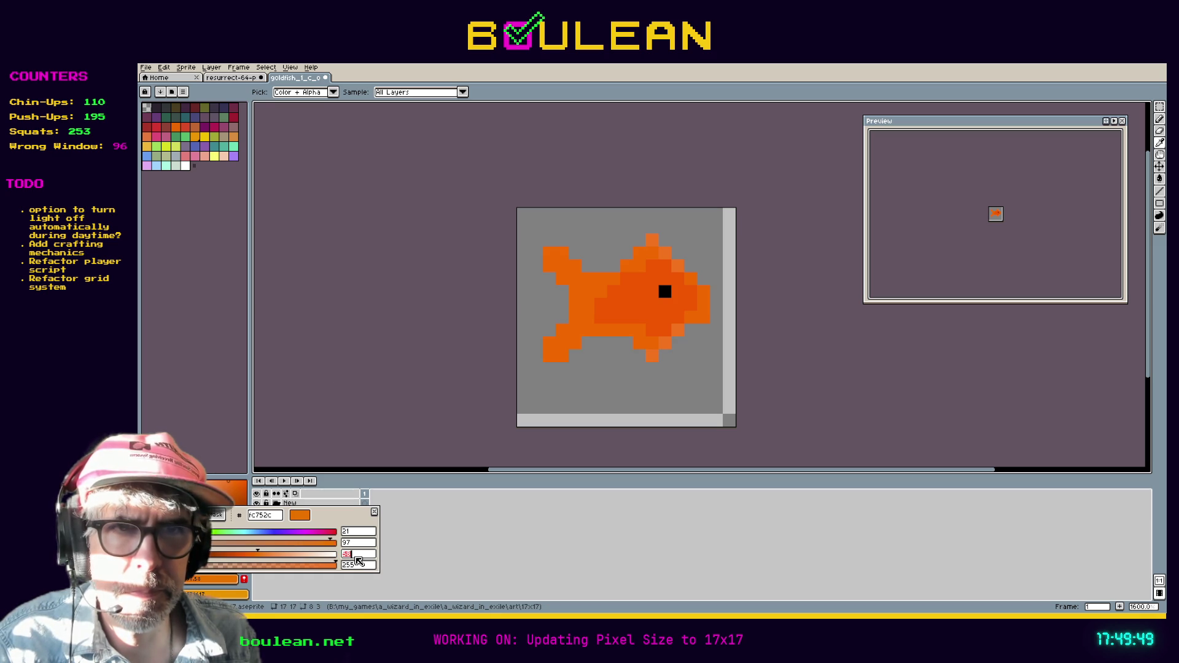
{"action": "key", "text": "Return"}
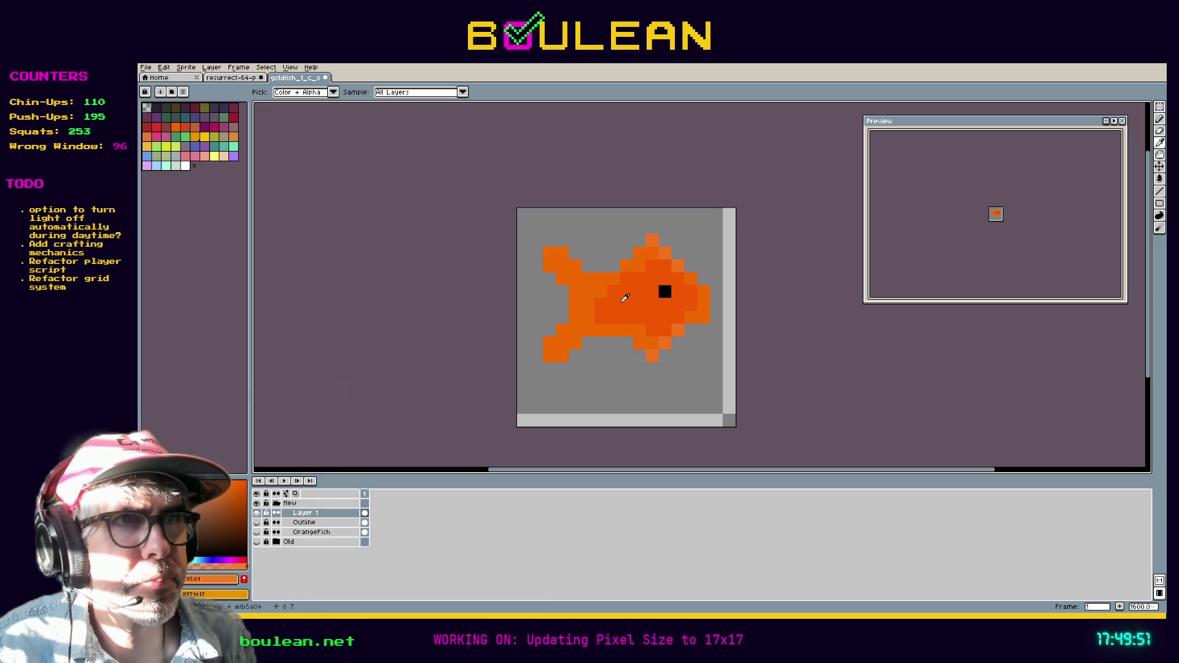
Step: After an undone flood-fill attempt, lighten the upper tail pixels and the lower tail's diagonal edge
{"action": "key", "text": "g"}
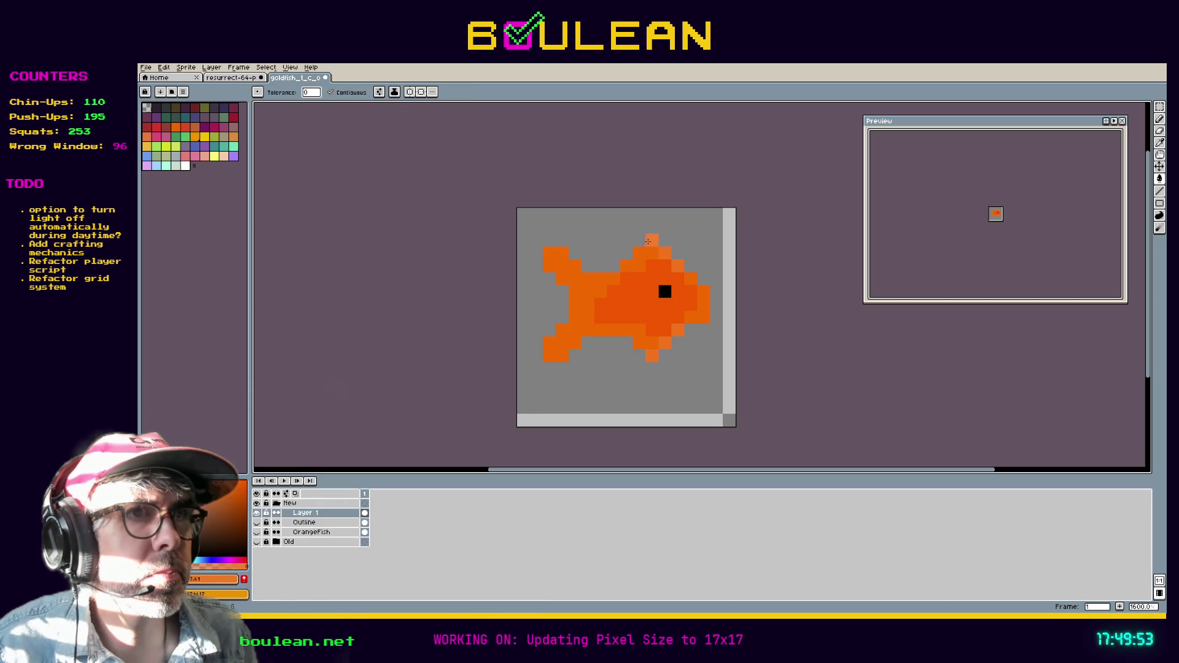
{"action": "left_click", "coordinate": [652, 239]}
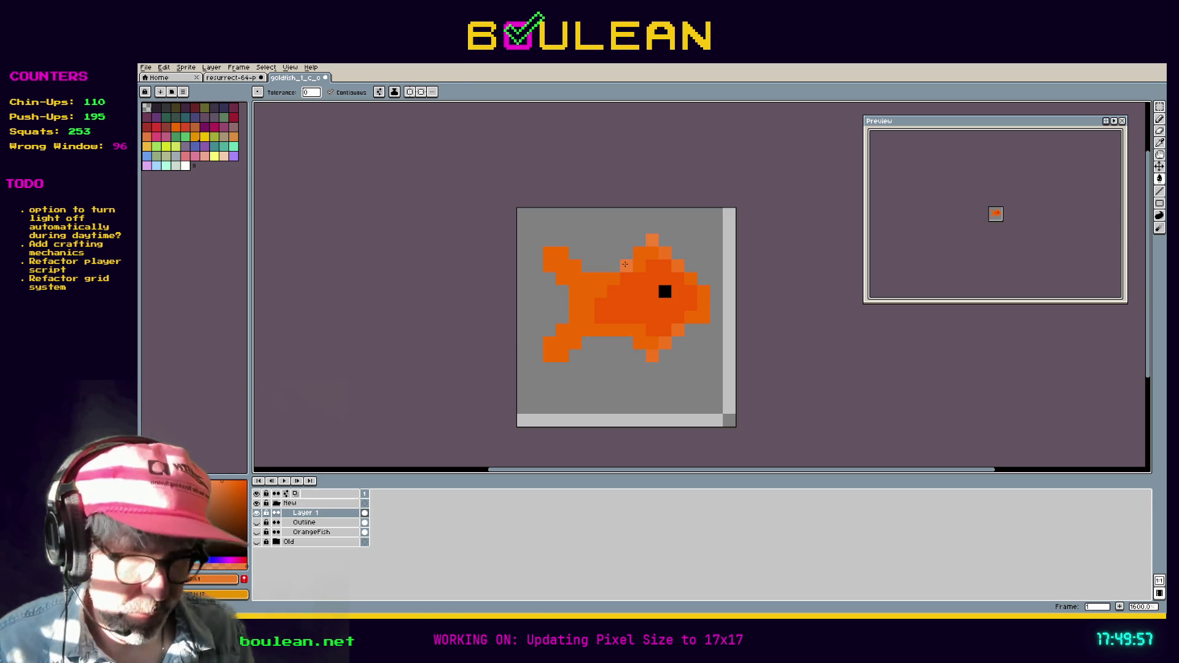
{"action": "left_click", "coordinate": [331, 92]}
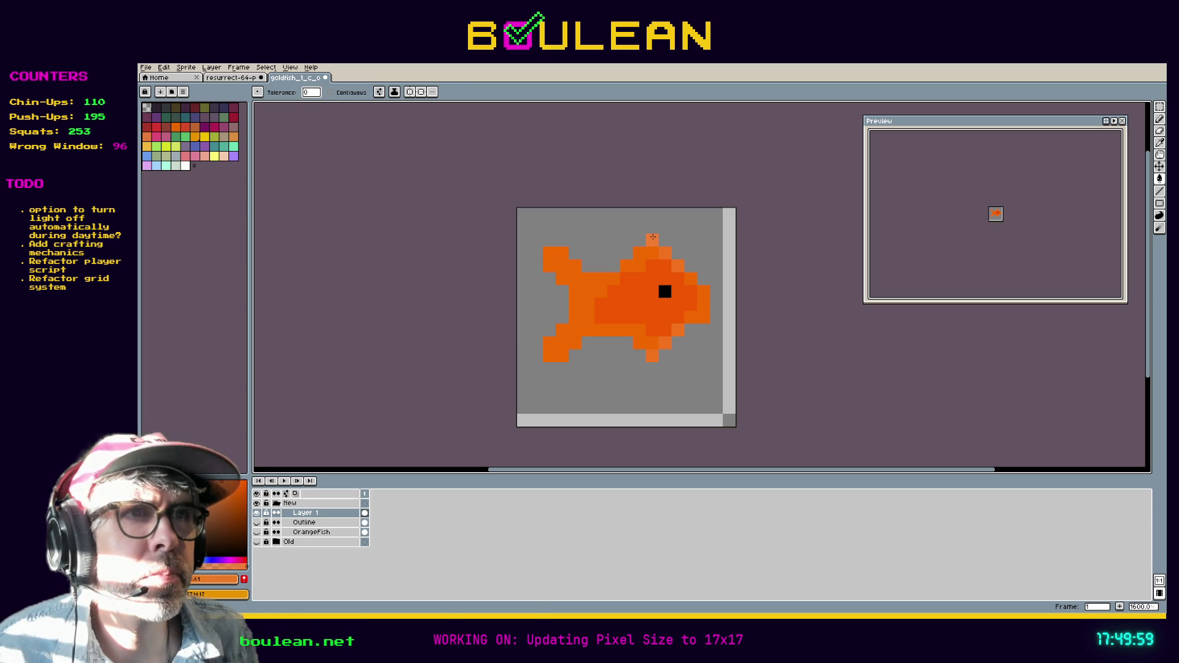
{"action": "key", "text": "ctrl+z"}
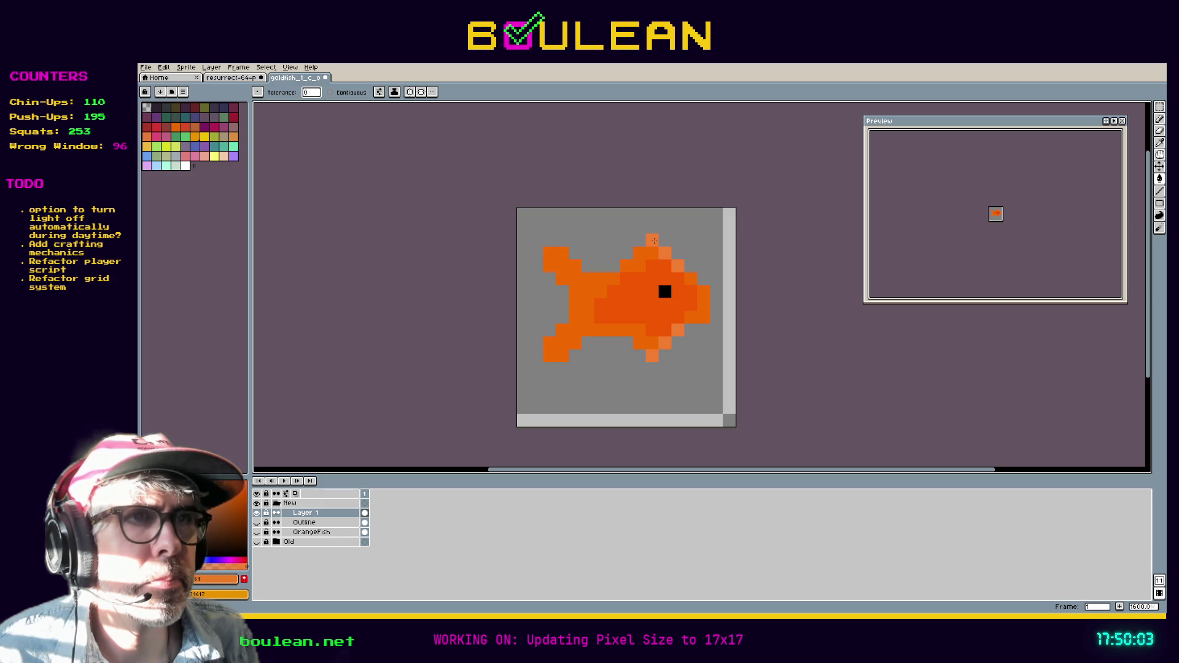
{"action": "key", "text": "b"}
{"action": "left_click", "coordinate": [549, 253]}
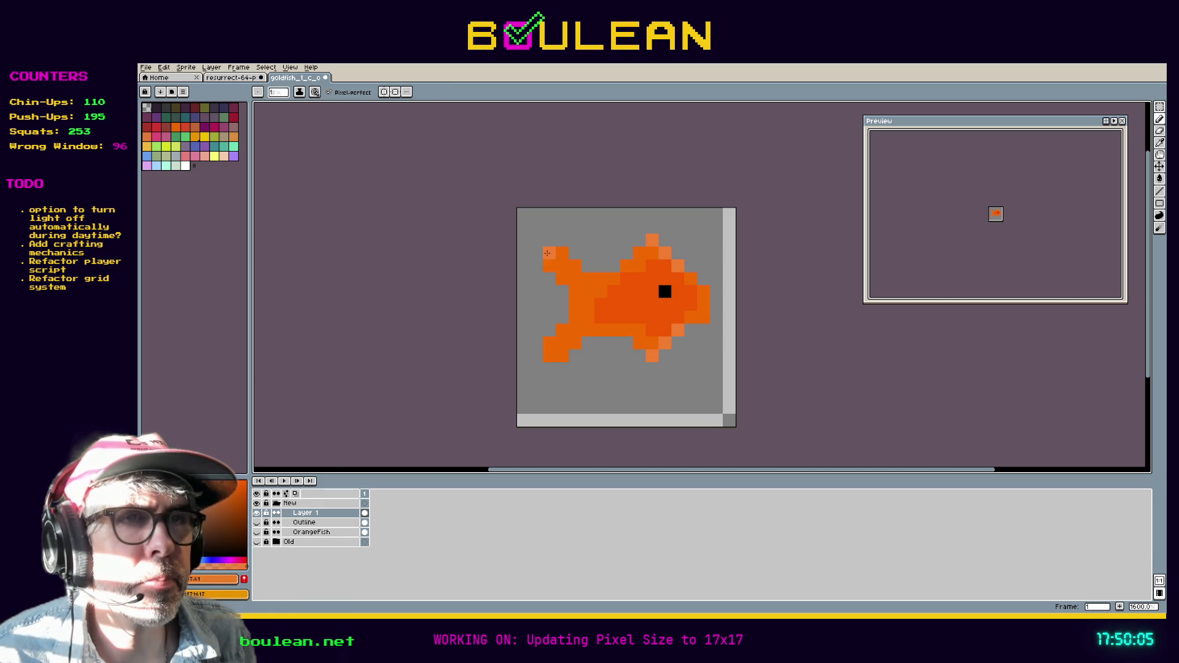
{"action": "left_click", "coordinate": [562, 279]}
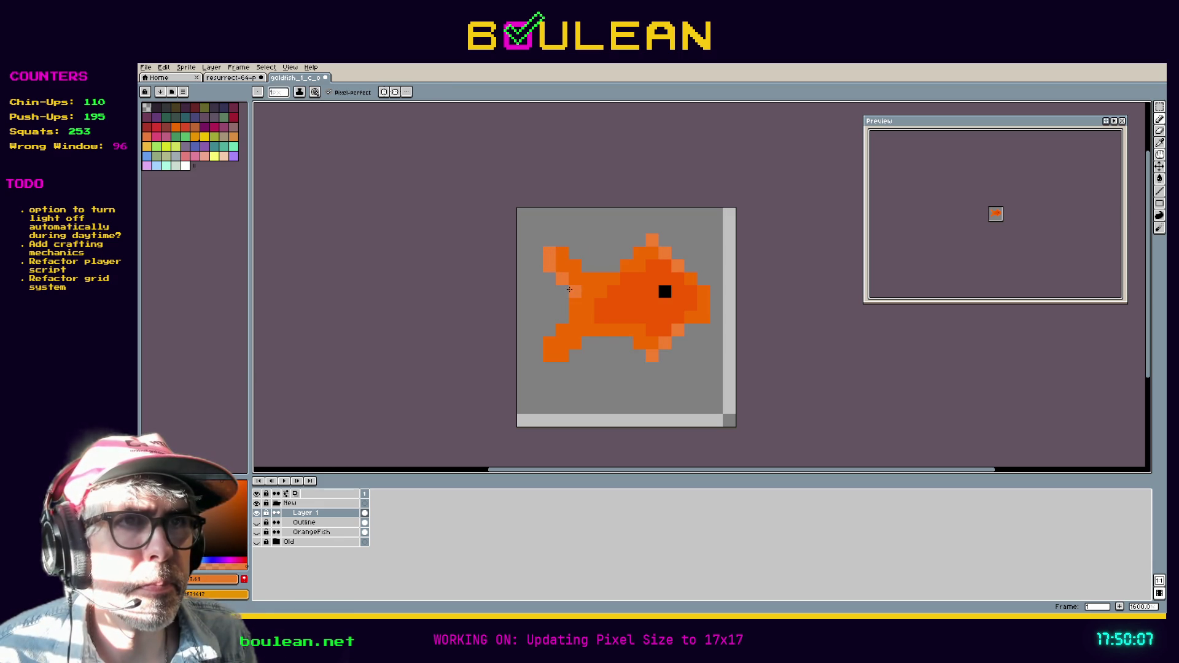
{"action": "left_click_drag", "start_coordinate": [572, 306], "coordinate": [544, 359]}
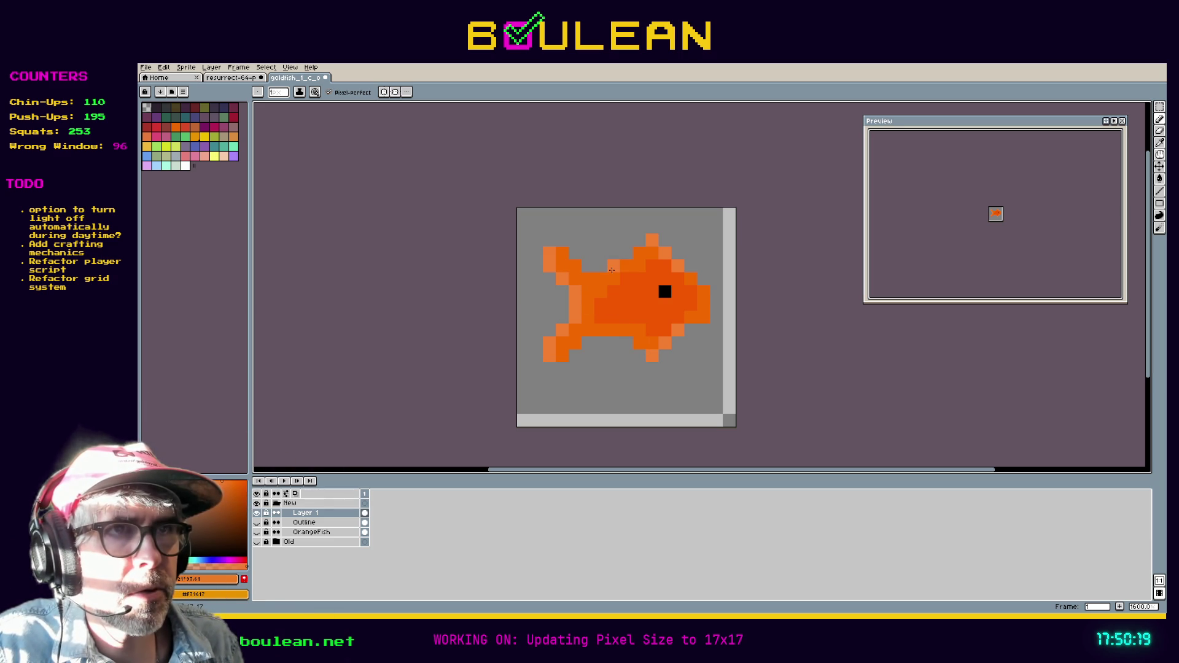
Step: Add pale orange pixels at the top fin's left end and upper body, undoing misplaced ones
{"action": "left_click_drag", "start_coordinate": [635, 250], "coordinate": [628, 261]}
{"action": "key", "text": "ctrl+z"}
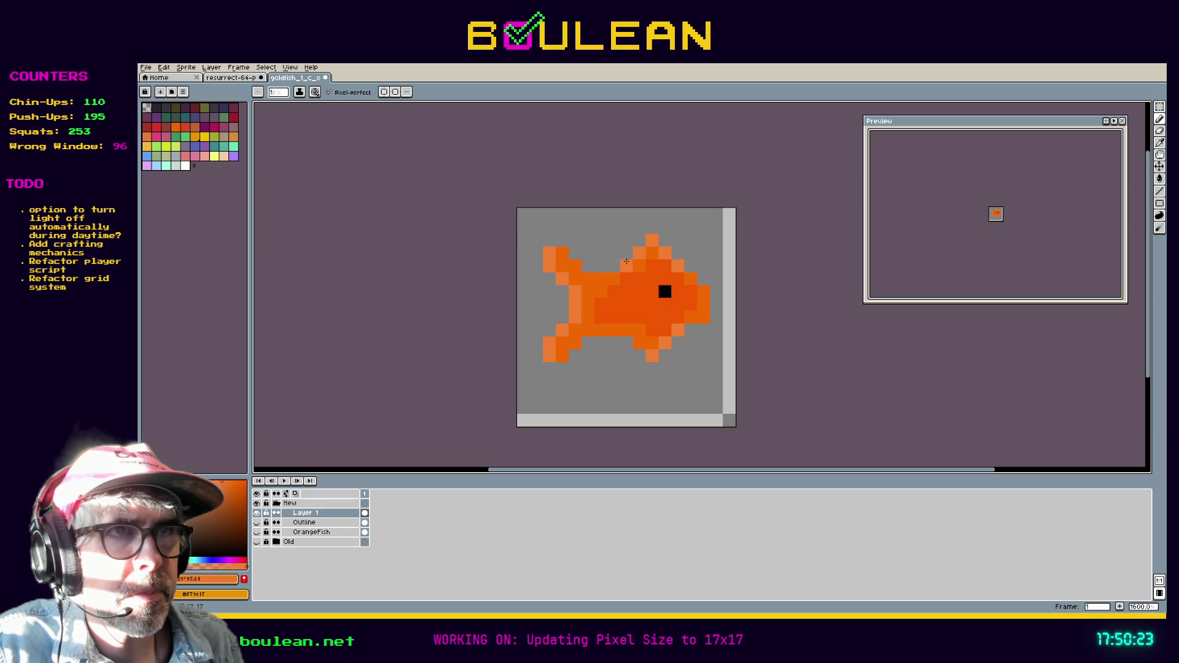
{"action": "left_click", "coordinate": [600, 270]}
{"action": "key", "text": "ctrl+z"}
{"action": "left_click", "coordinate": [599, 273]}
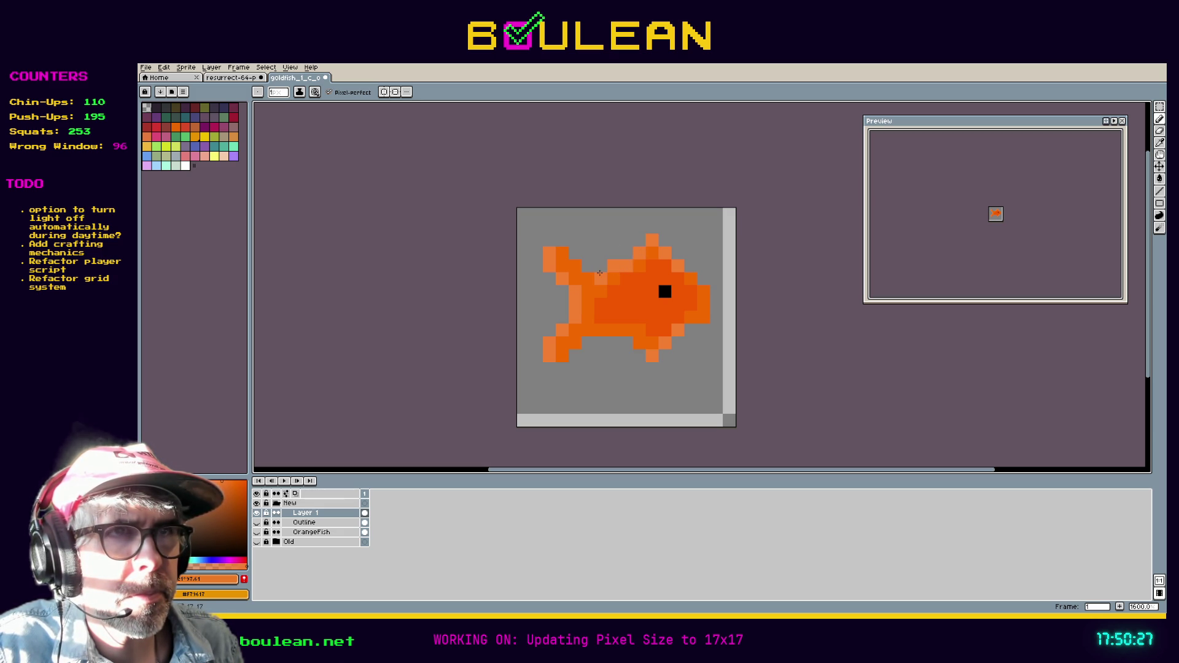
{"action": "left_click", "coordinate": [588, 292]}
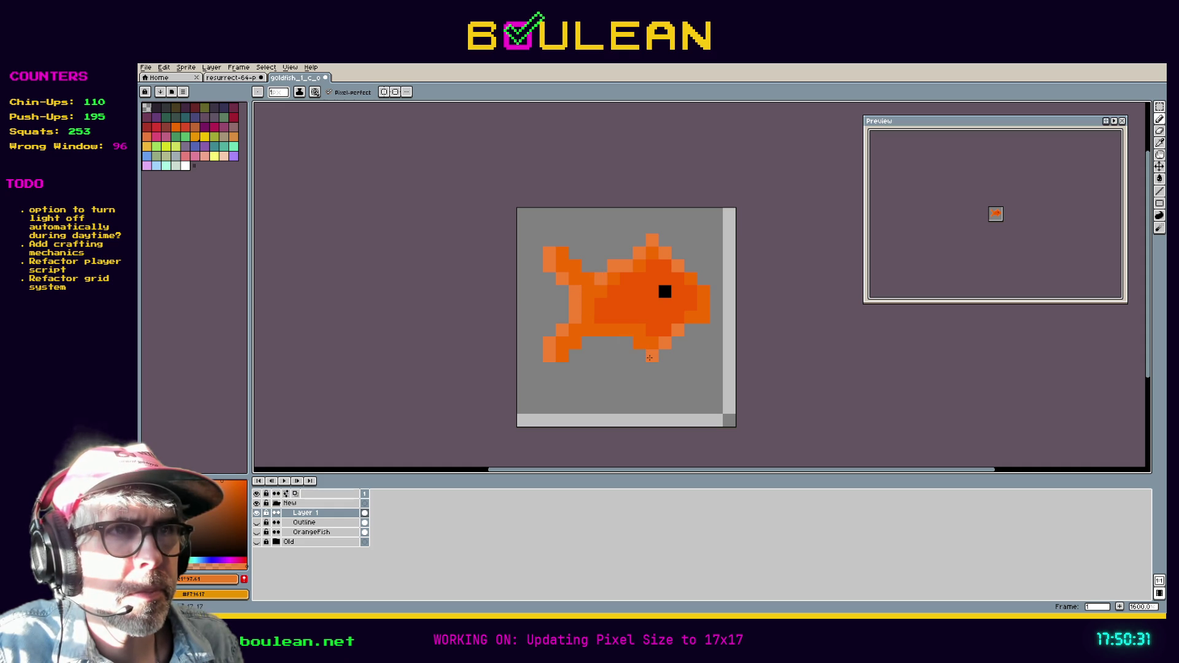
Step: Lighten the bottom fin's upper-left pixel and the lower and rear body edges
{"action": "left_click", "coordinate": [638, 348]}
{"action": "left_click", "coordinate": [626, 331]}
{"action": "left_click", "coordinate": [617, 333]}
{"action": "left_click", "coordinate": [600, 318]}
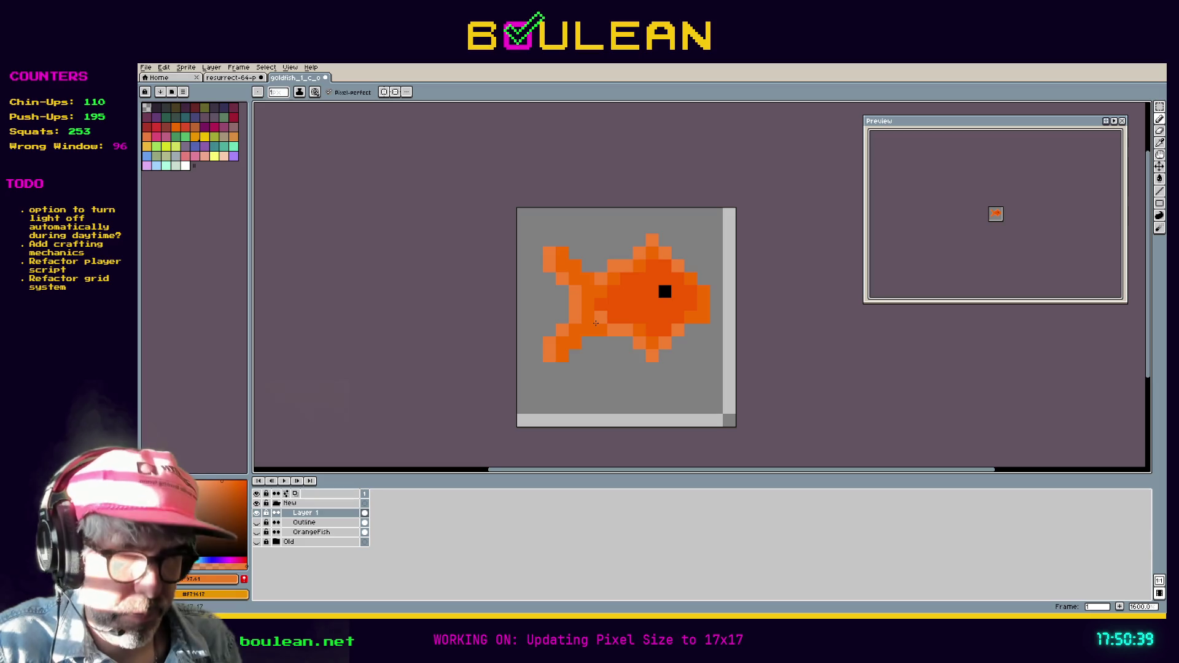
Step: Touch up the lower body by repainting a few light pixels in dark orange
{"action": "key", "text": "i"}
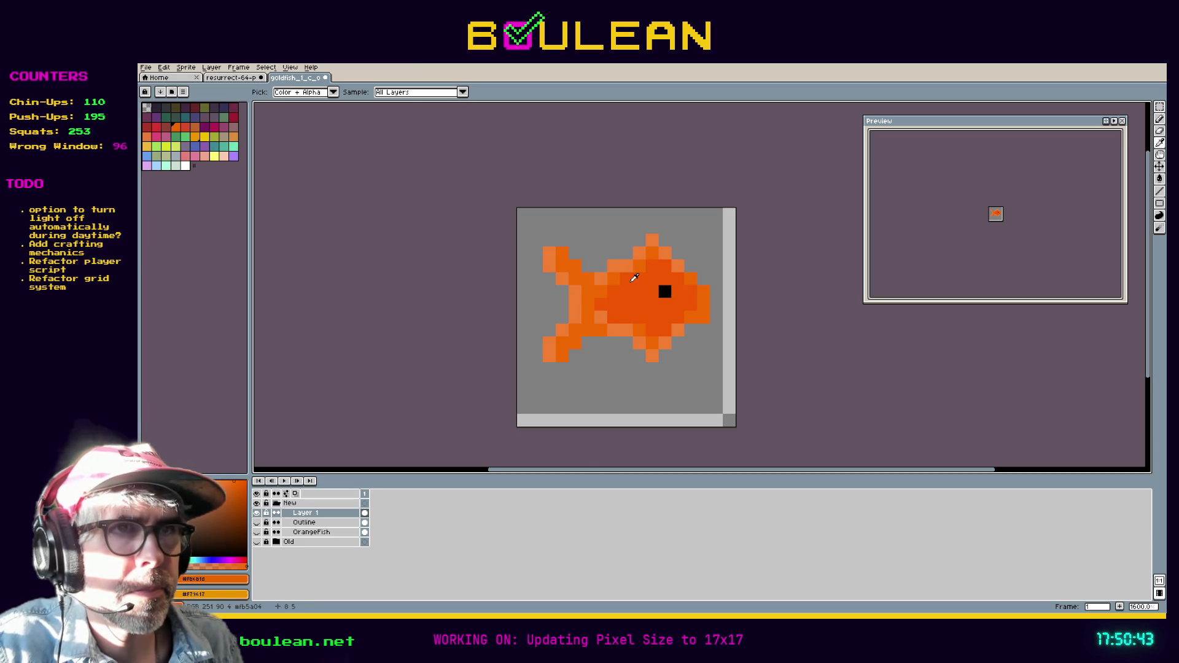
{"action": "key", "text": "b"}
{"action": "left_click", "coordinate": [598, 320]}
{"action": "key", "text": "ctrl+z"}
{"action": "left_click", "coordinate": [607, 328]}
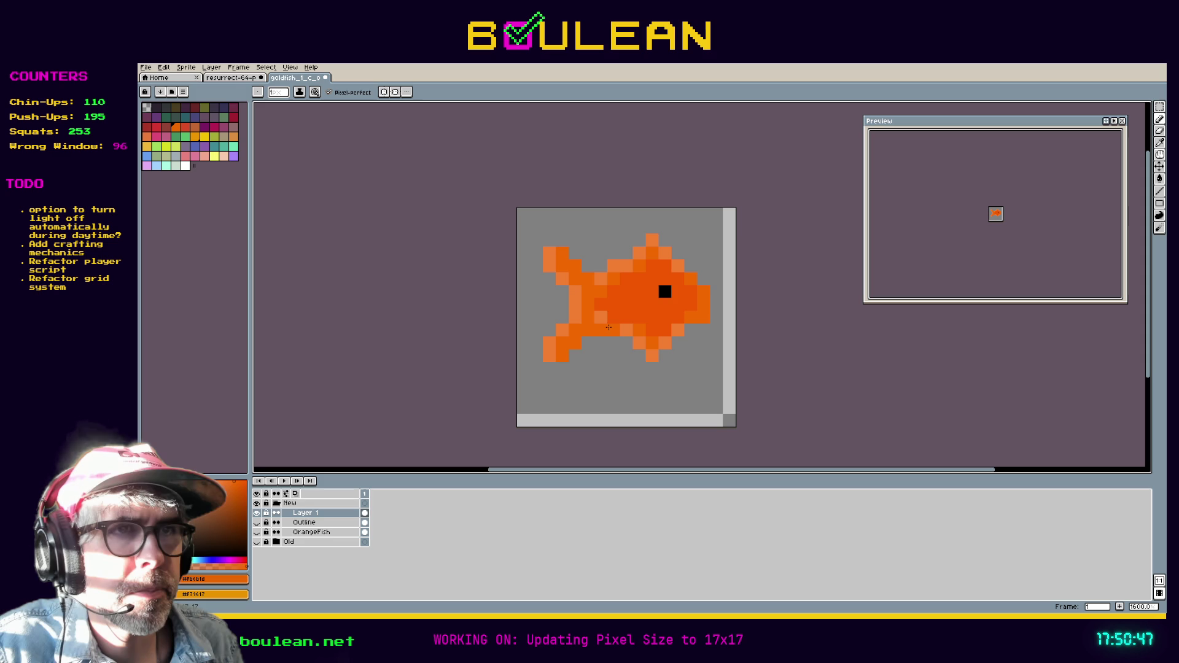
{"action": "left_click", "coordinate": [598, 317]}
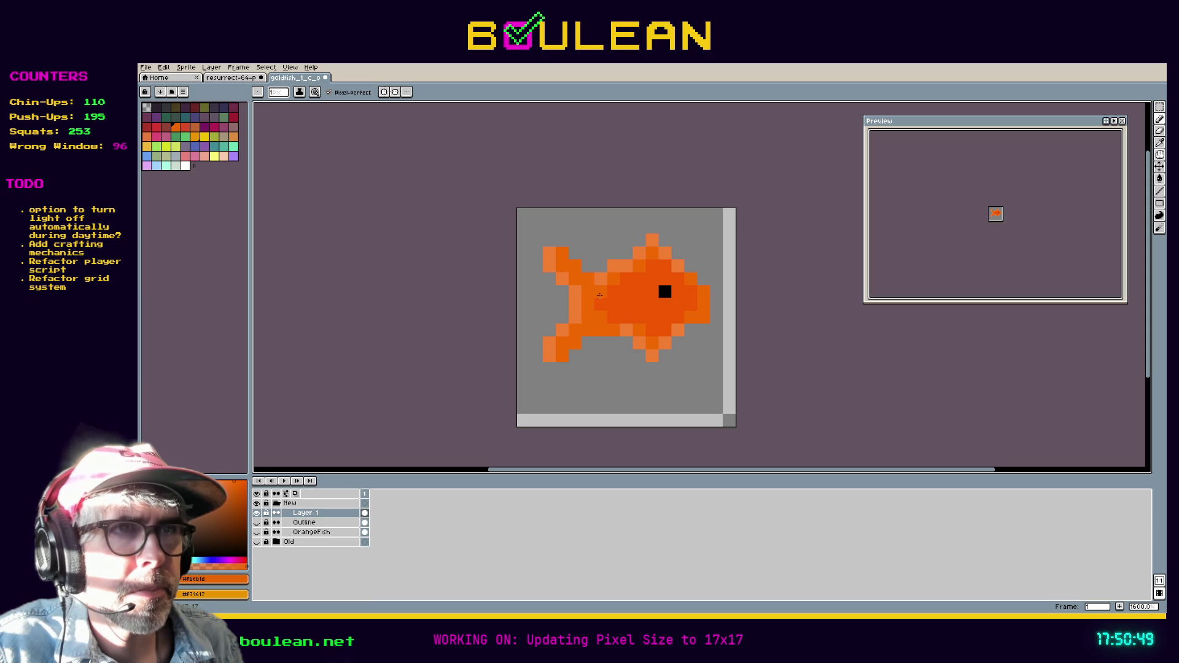
{"action": "left_click", "coordinate": [674, 370]}
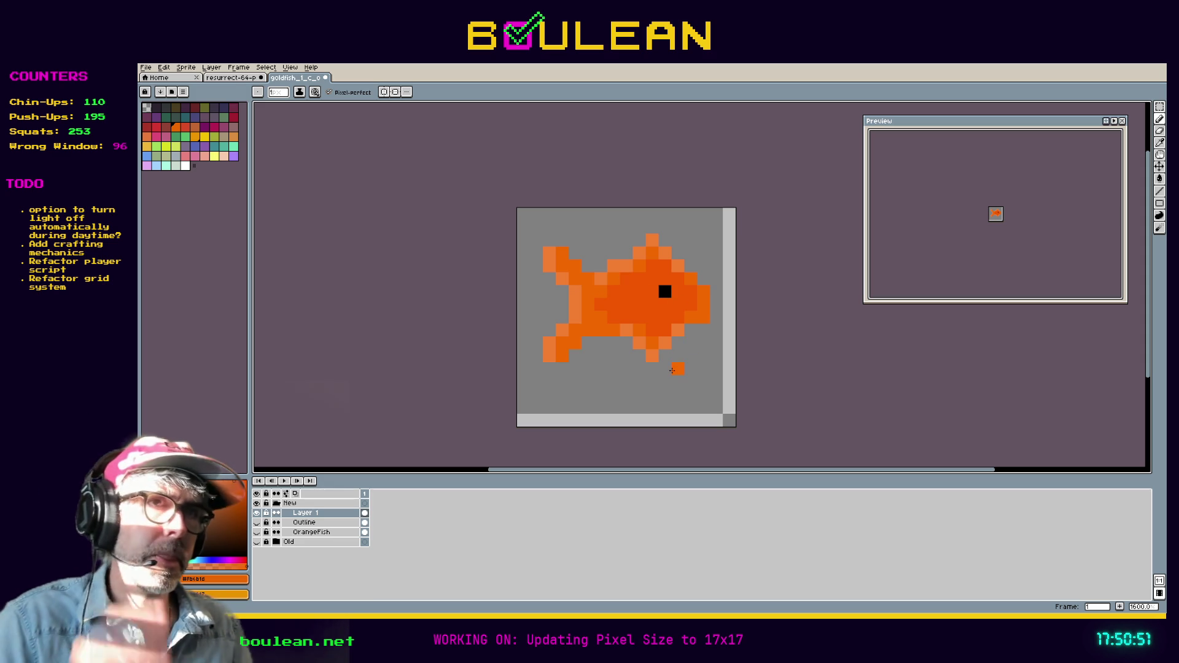
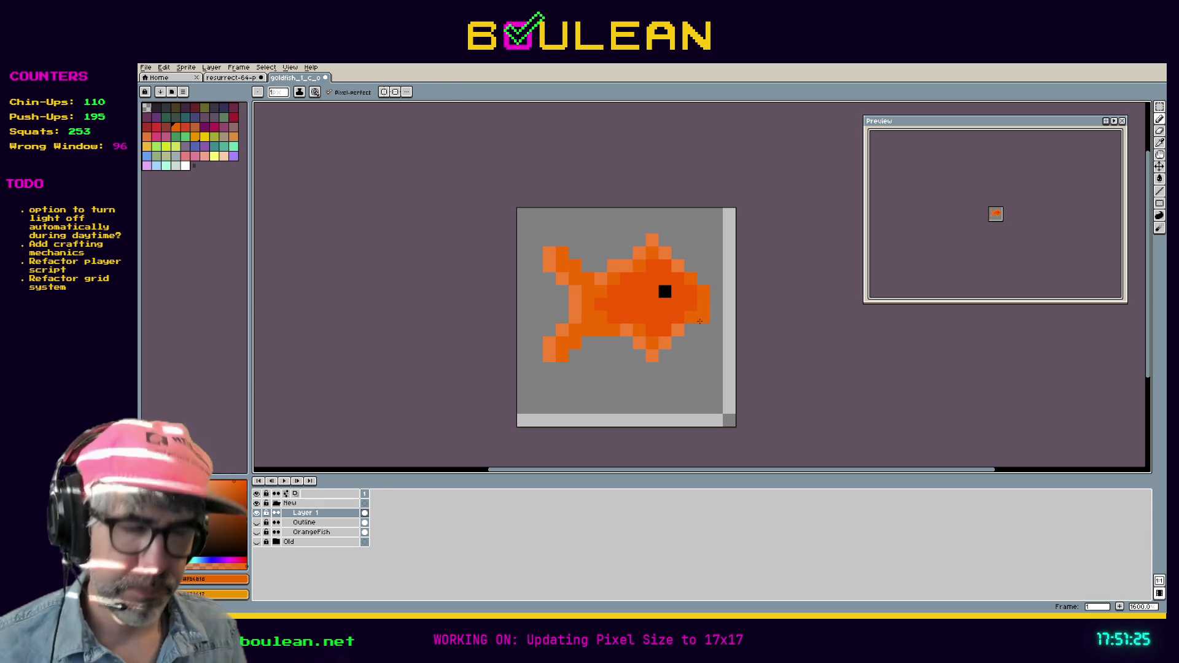
Step: Replace the fish's lower-right edge pixel with a light-orange pixel slightly further out
{"action": "key", "text": "e"}
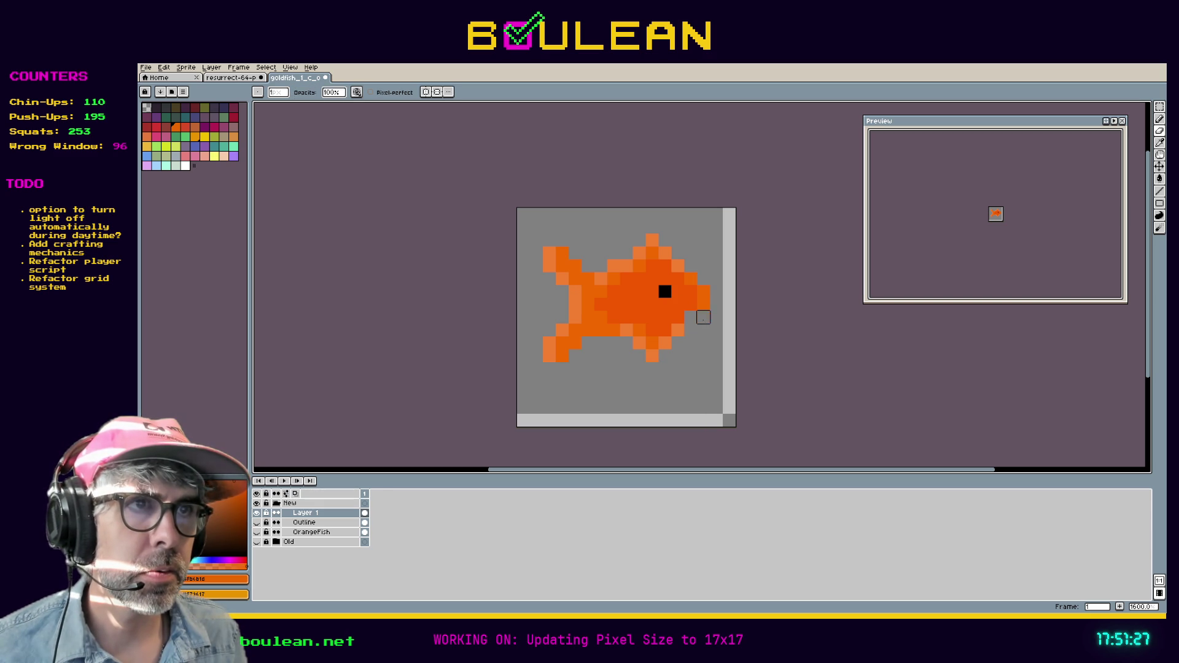
{"action": "left_click", "coordinate": [678, 330]}
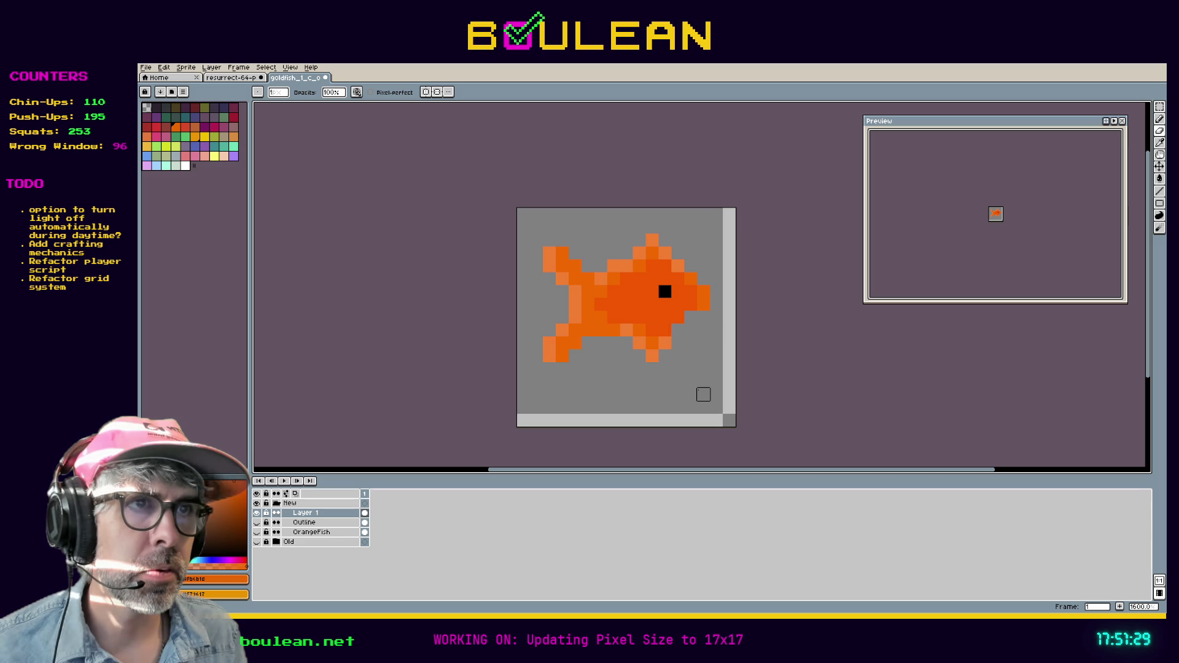
{"action": "key", "text": "b"}
{"action": "left_click", "coordinate": [679, 330]}
{"action": "left_click", "coordinate": [691, 318]}
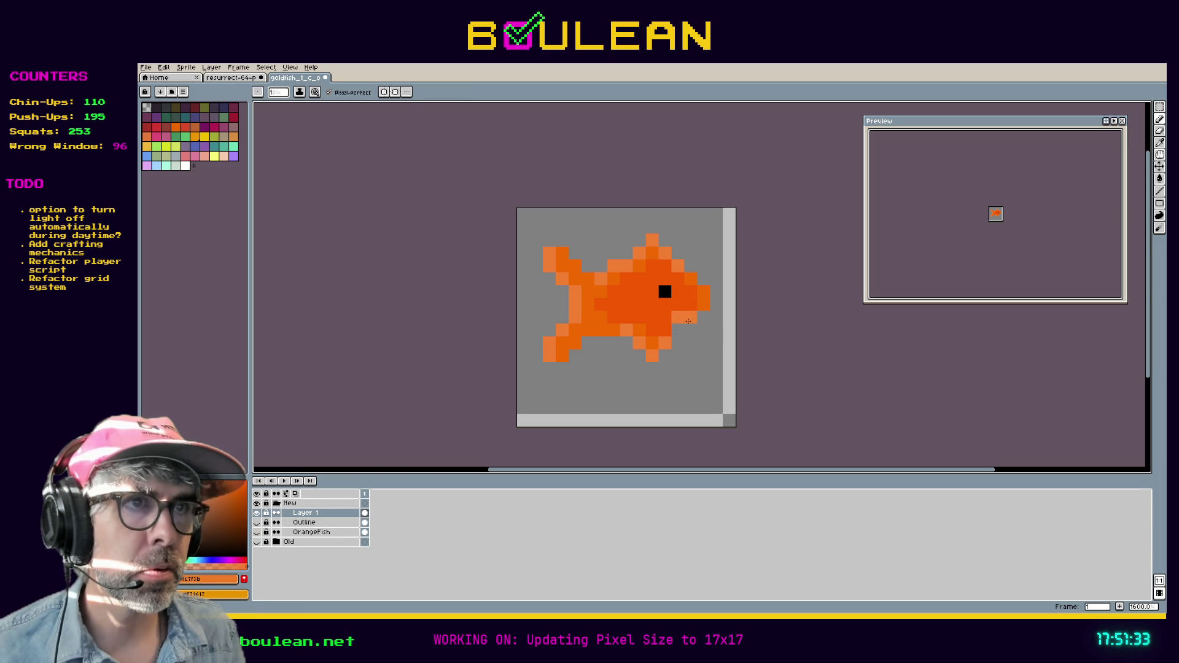
Step: Undo stray orange pixels below the fin and near the canvas bottom, then save the sprite
{"action": "left_click", "coordinate": [663, 367]}
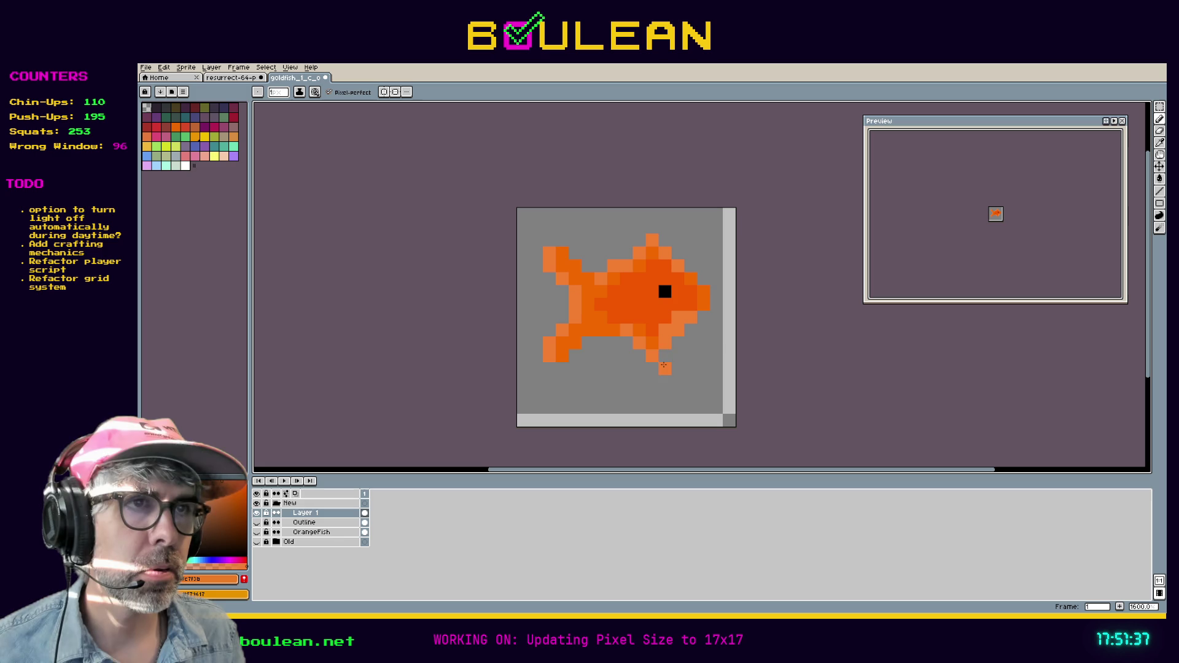
{"action": "key", "text": "ctrl+z"}
{"action": "key", "text": "i"}
{"action": "left_click", "coordinate": [674, 323]}
{"action": "key", "text": "b"}
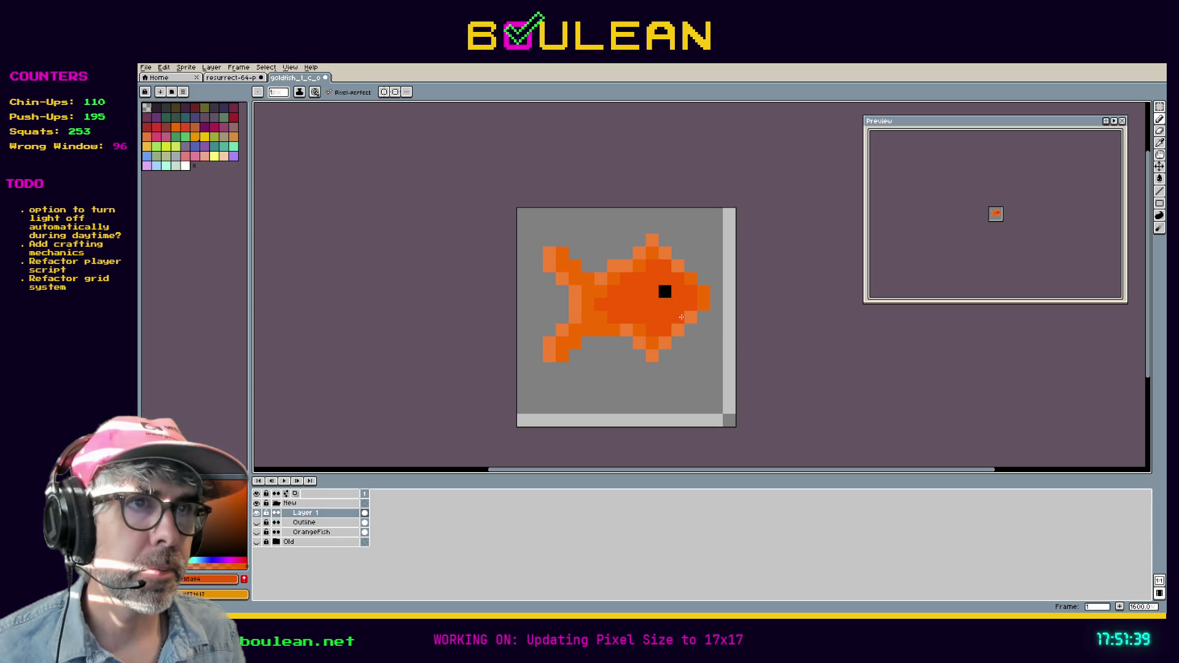
{"action": "left_click", "coordinate": [626, 420]}
{"action": "key", "text": "ctrl+z"}
{"action": "key", "text": "ctrl+s"}
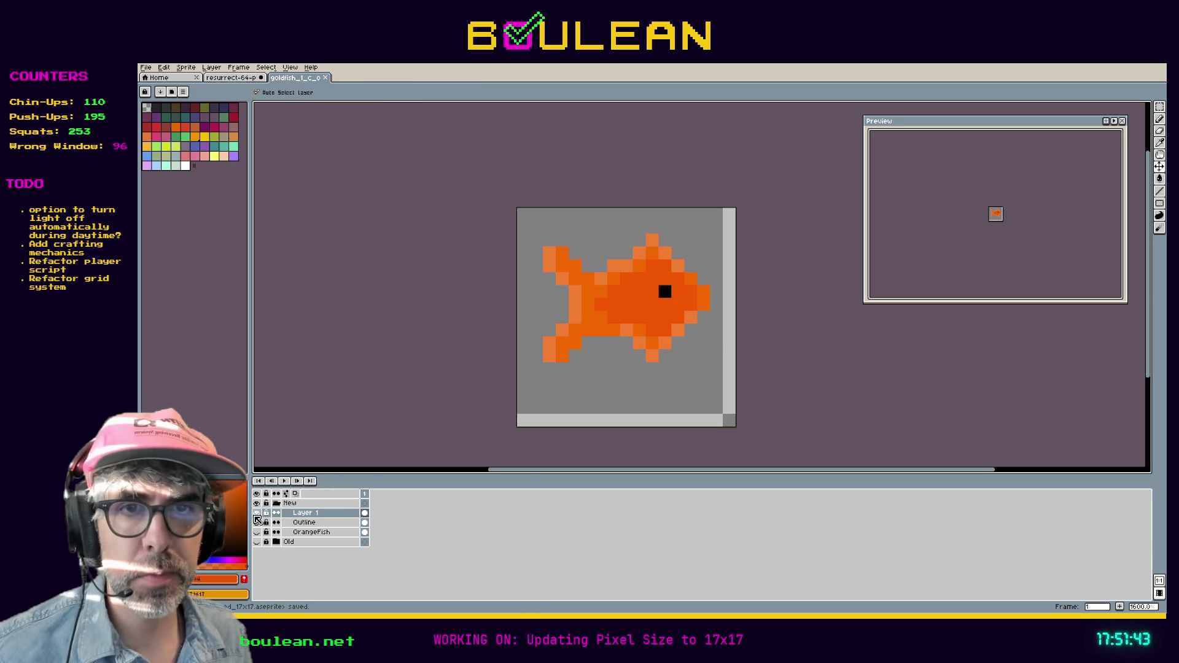
Step: Hide Layer 1 and show the OrangeFish layer, making it the active layer
{"action": "left_click", "coordinate": [256, 515]}
{"action": "left_click", "coordinate": [258, 532]}
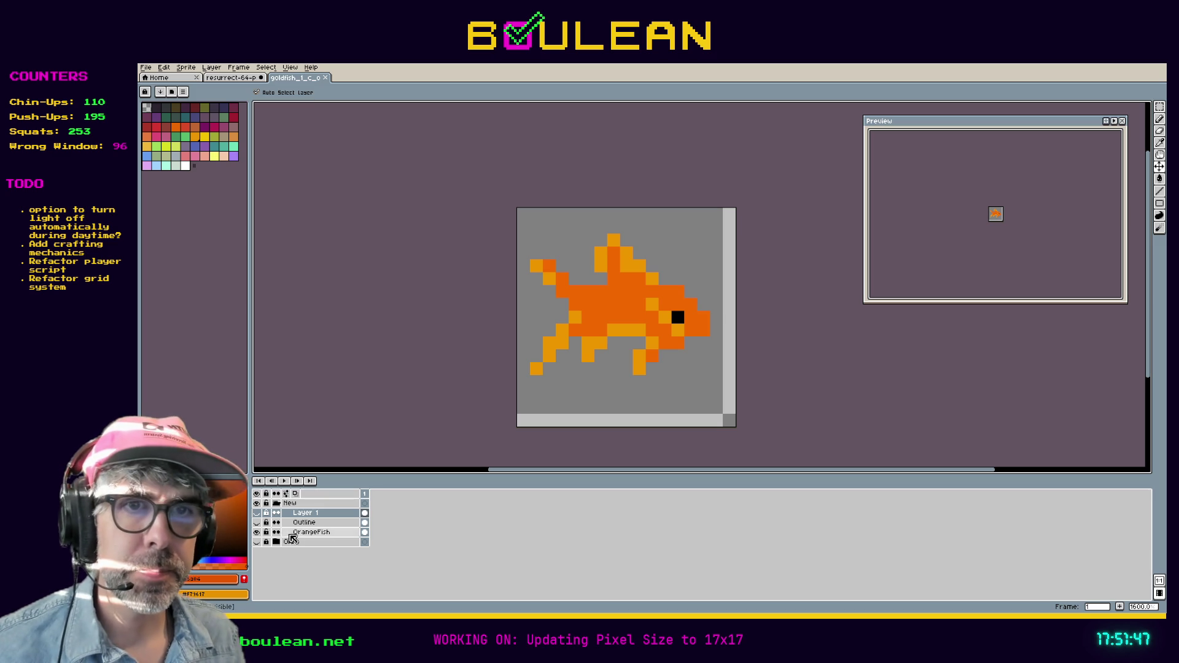
{"action": "left_click", "coordinate": [310, 532]}
{"action": "key", "text": "b"}
{"action": "left_click", "coordinate": [692, 367]}
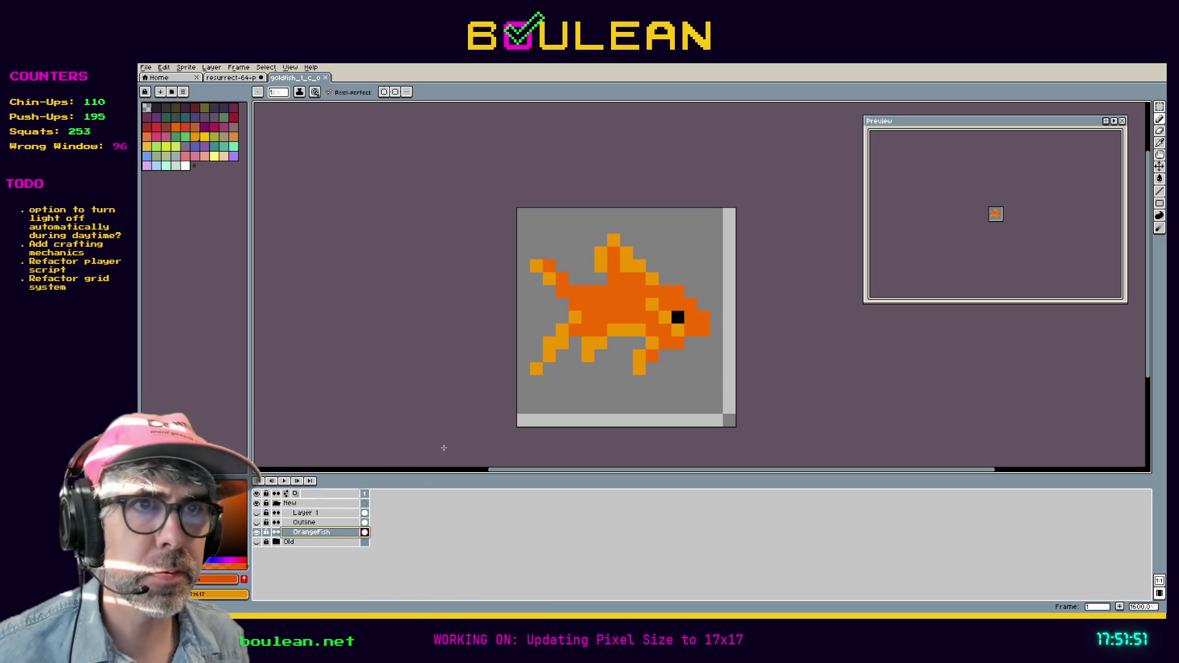
Step: Marquee-select the whole fish and shift it one pixel down, committing the move
{"action": "key", "text": "m"}
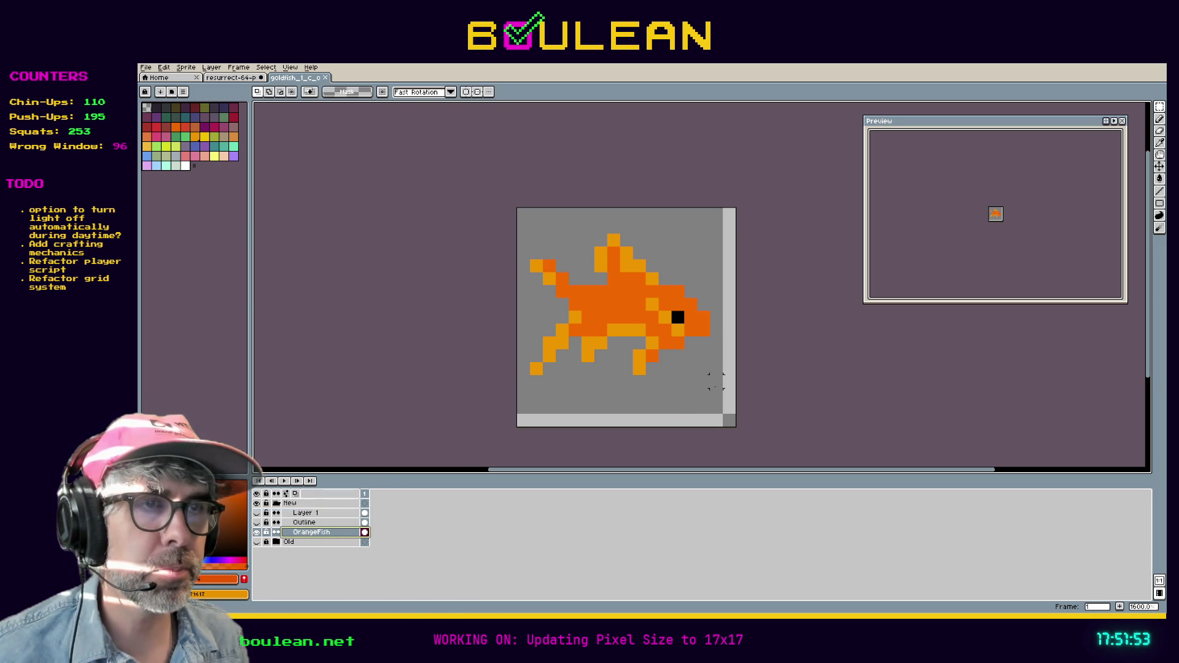
{"action": "left_click_drag", "start_coordinate": [716, 381], "coordinate": [581, 233]}
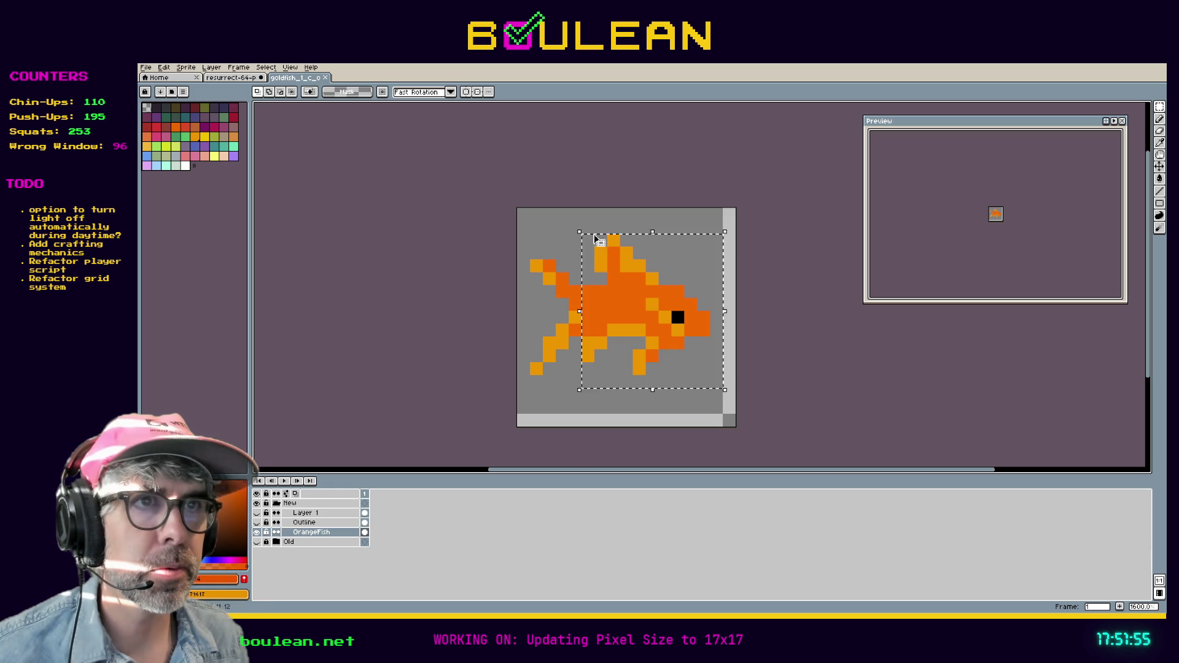
{"action": "left_click_drag", "start_coordinate": [621, 306], "coordinate": [609, 311]}
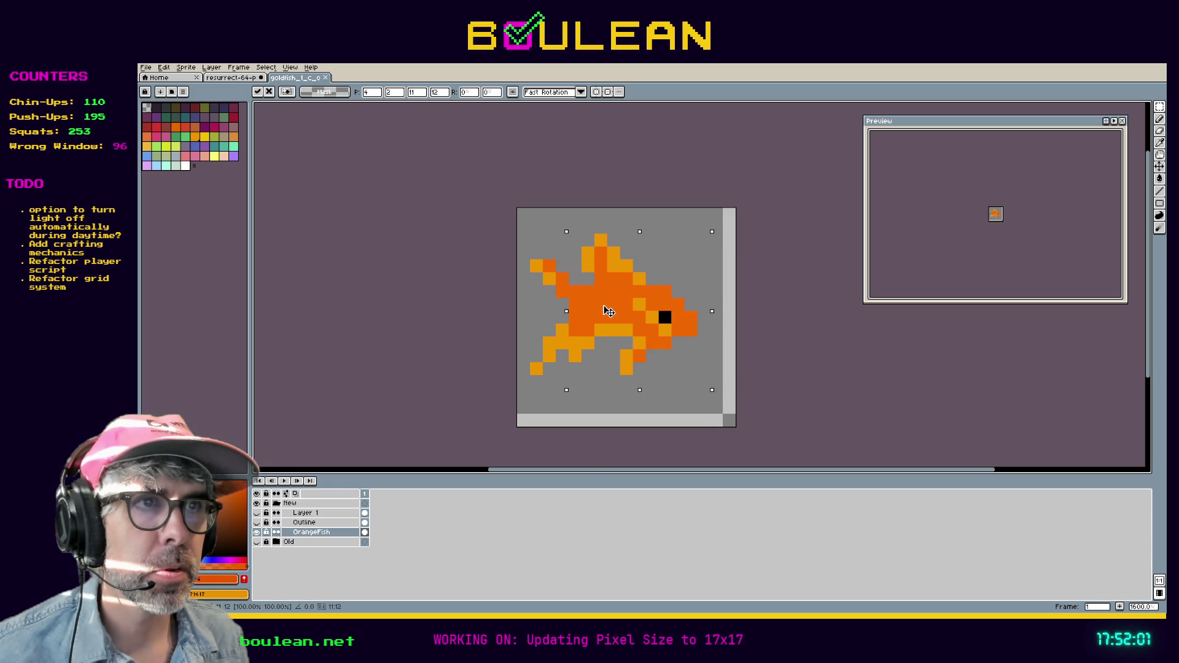
{"action": "key", "text": "ctrl+d"}
{"action": "left_click_drag", "start_coordinate": [724, 402], "coordinate": [516, 234]}
{"action": "left_click_drag", "start_coordinate": [581, 311], "coordinate": [602, 315]}
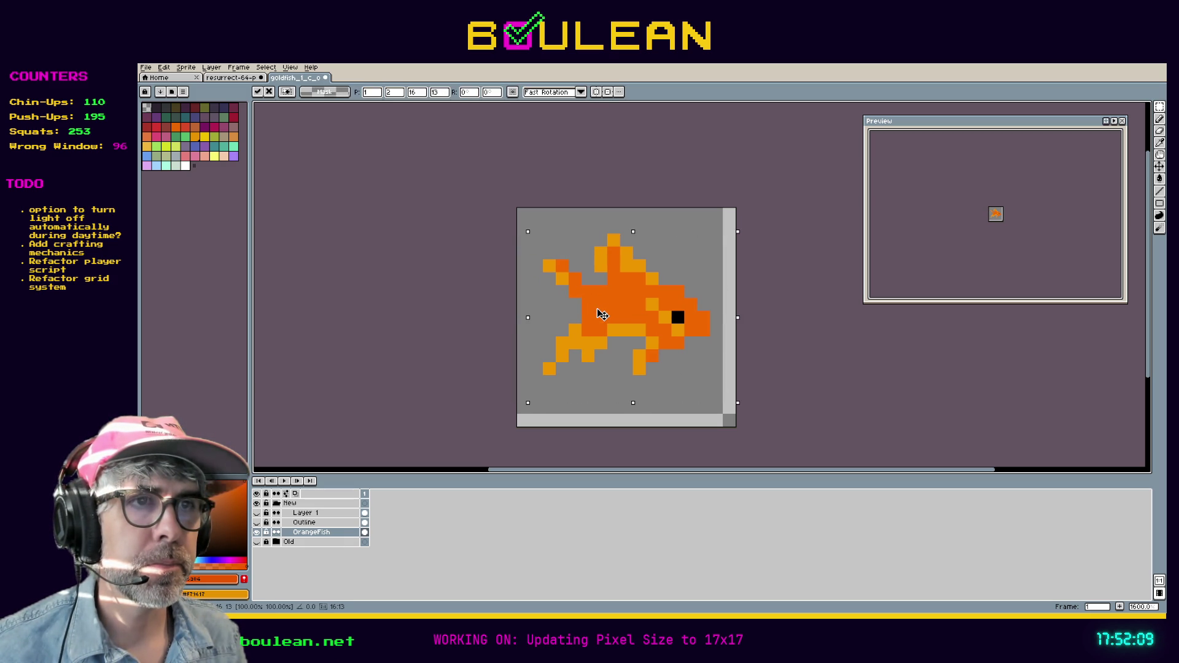
{"action": "left_click_drag", "start_coordinate": [601, 312], "coordinate": [600, 319]}
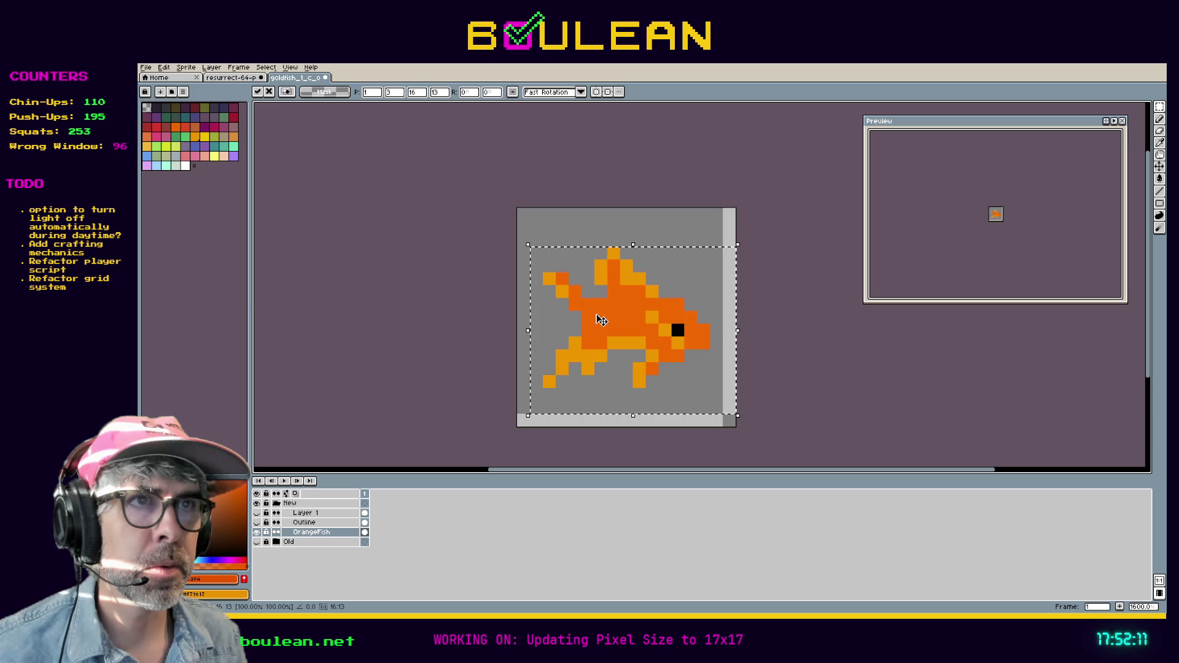
{"action": "key", "text": "ctrl+d"}
{"action": "key", "text": "b"}
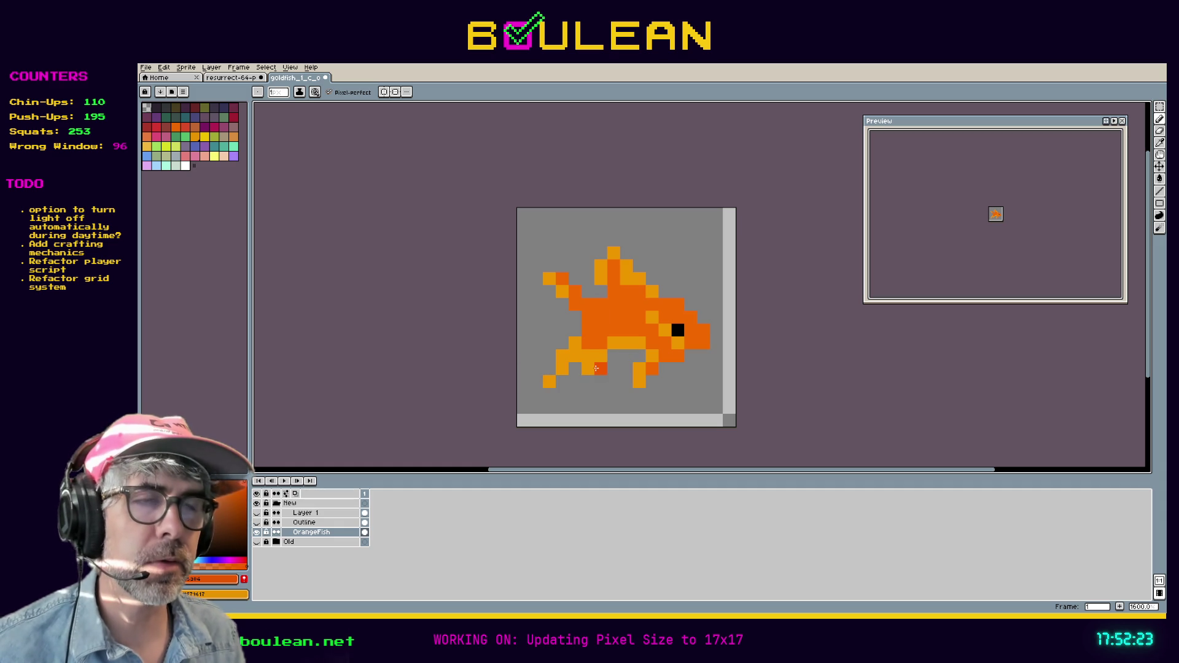
Step: Lower the colour's HSV value to 52 and test it on the tail, undoing the pixel
{"action": "key", "text": "i"}
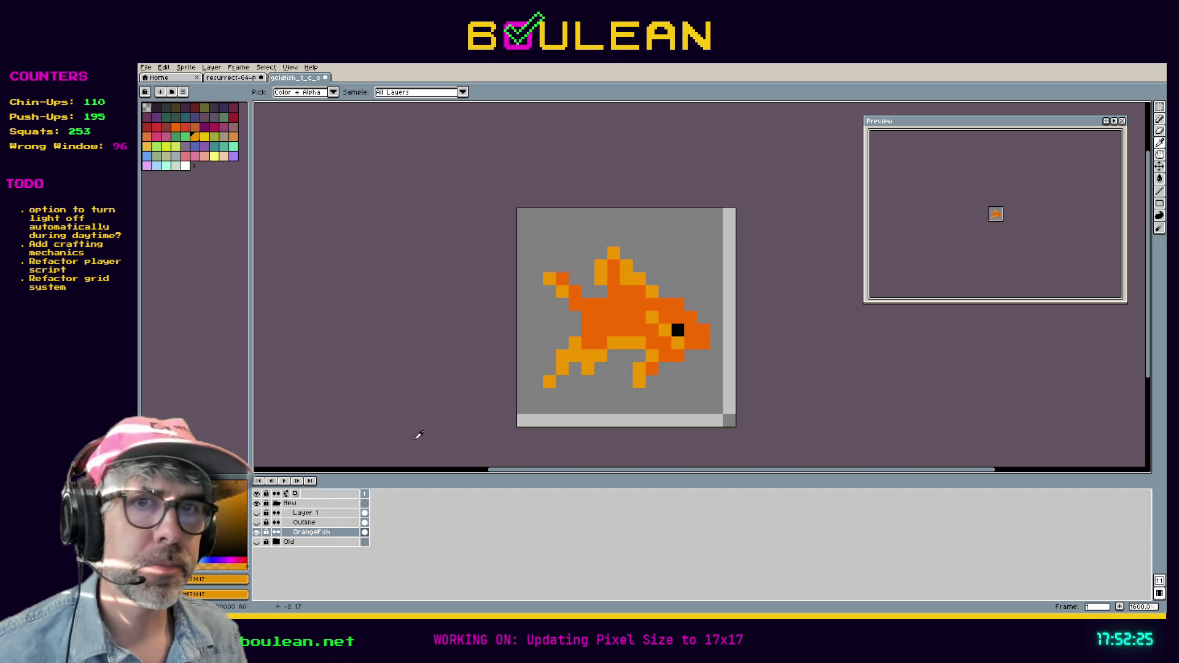
{"action": "left_click", "coordinate": [234, 579]}
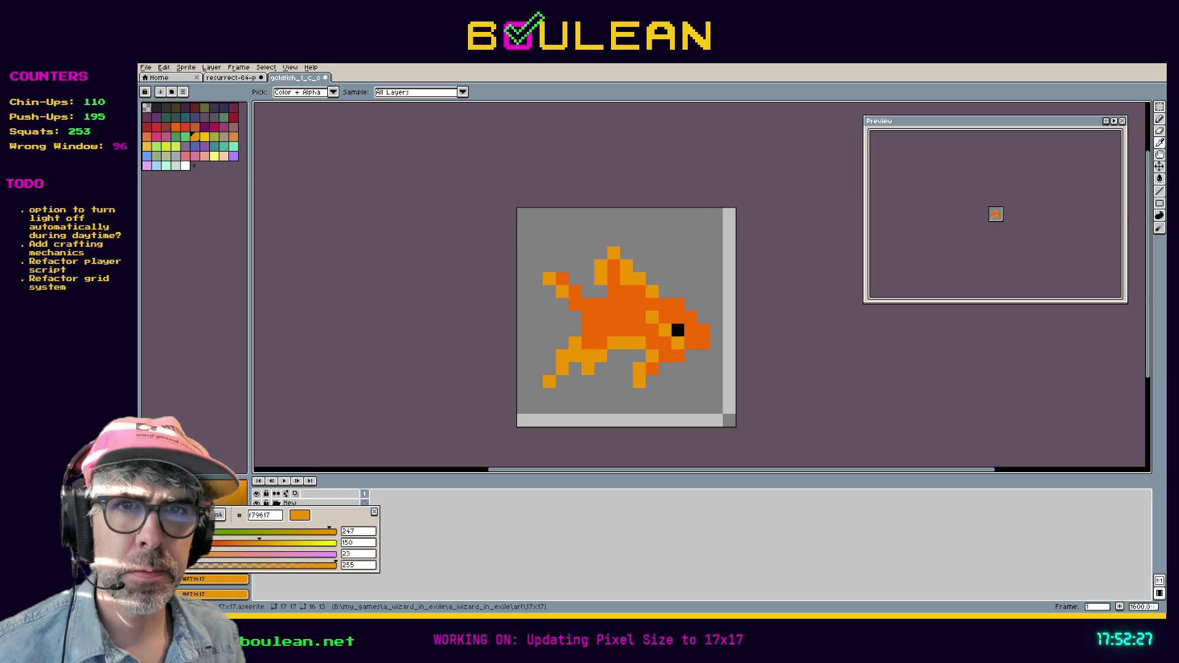
{"action": "left_click", "coordinate": [184, 514]}
{"action": "left_click", "coordinate": [366, 555]}
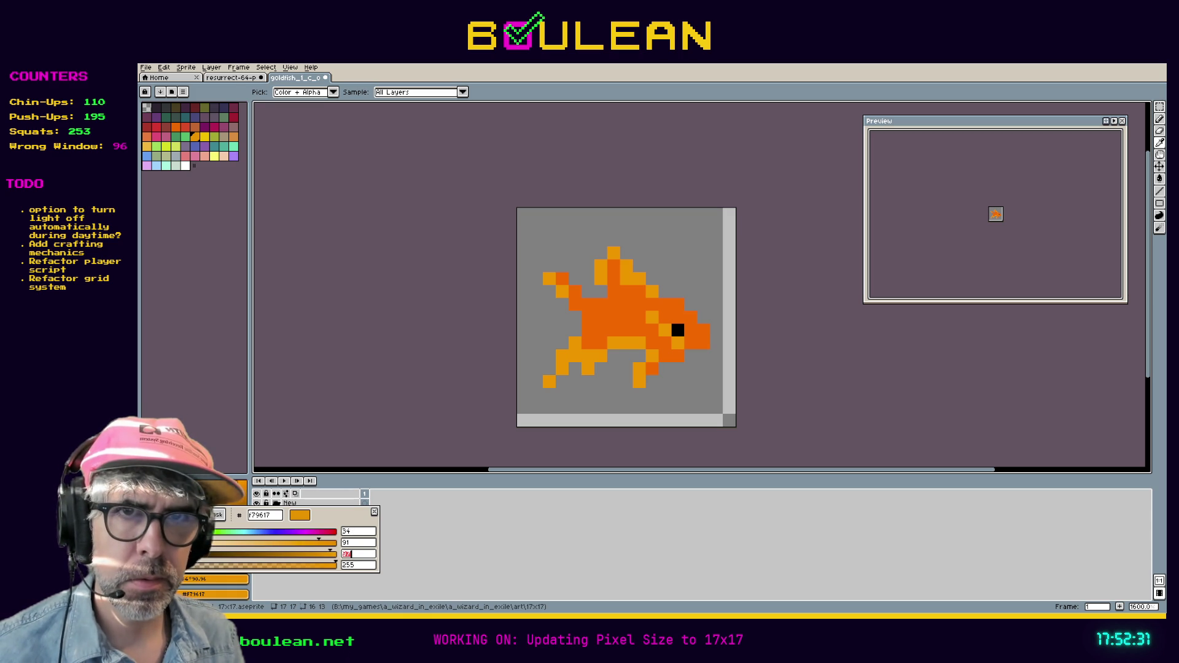
{"action": "type", "text": "52"}
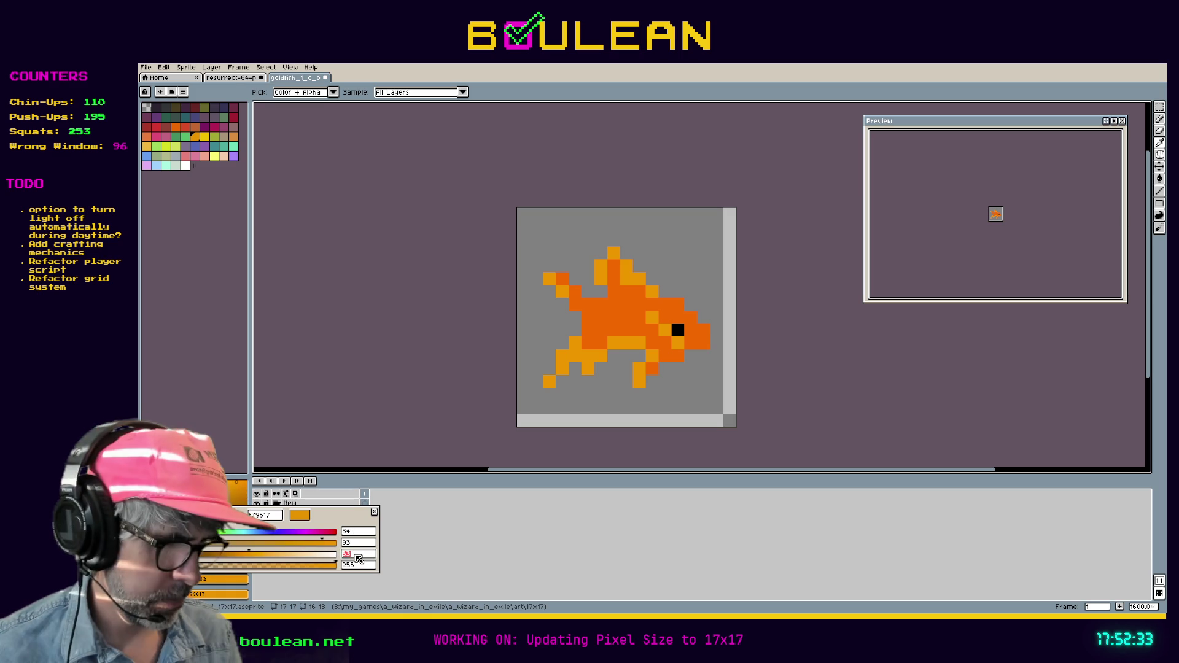
{"action": "key", "text": "Return"}
{"action": "key", "text": "b"}
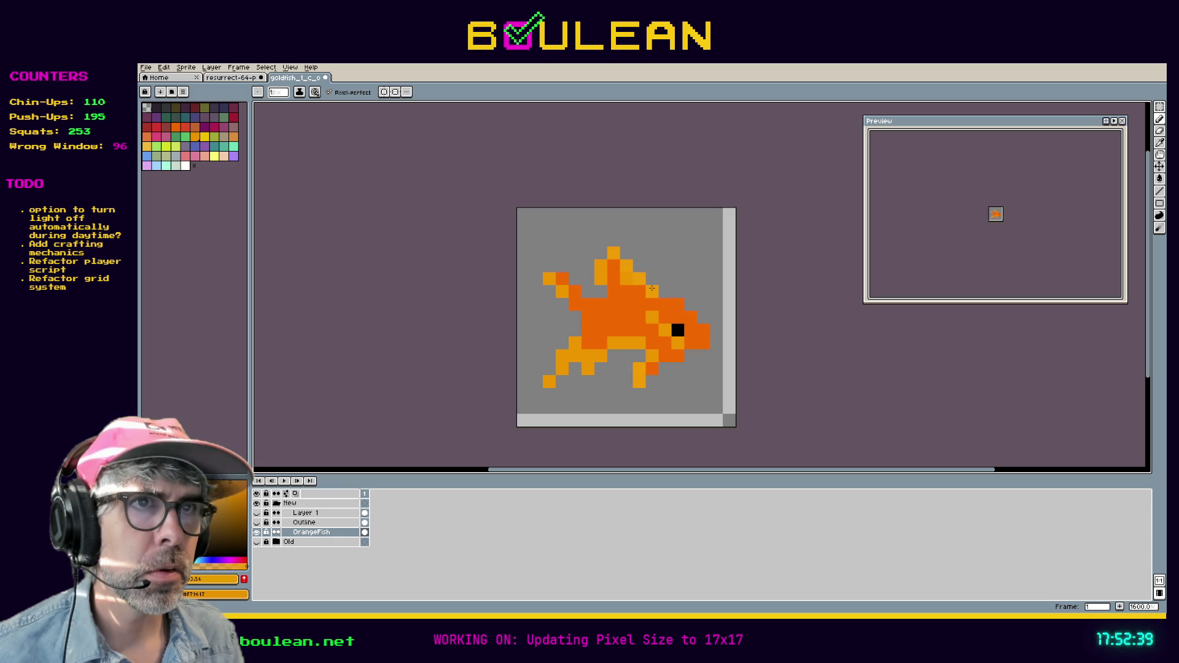
{"action": "left_click", "coordinate": [553, 287]}
{"action": "key", "text": "ctrl+z"}
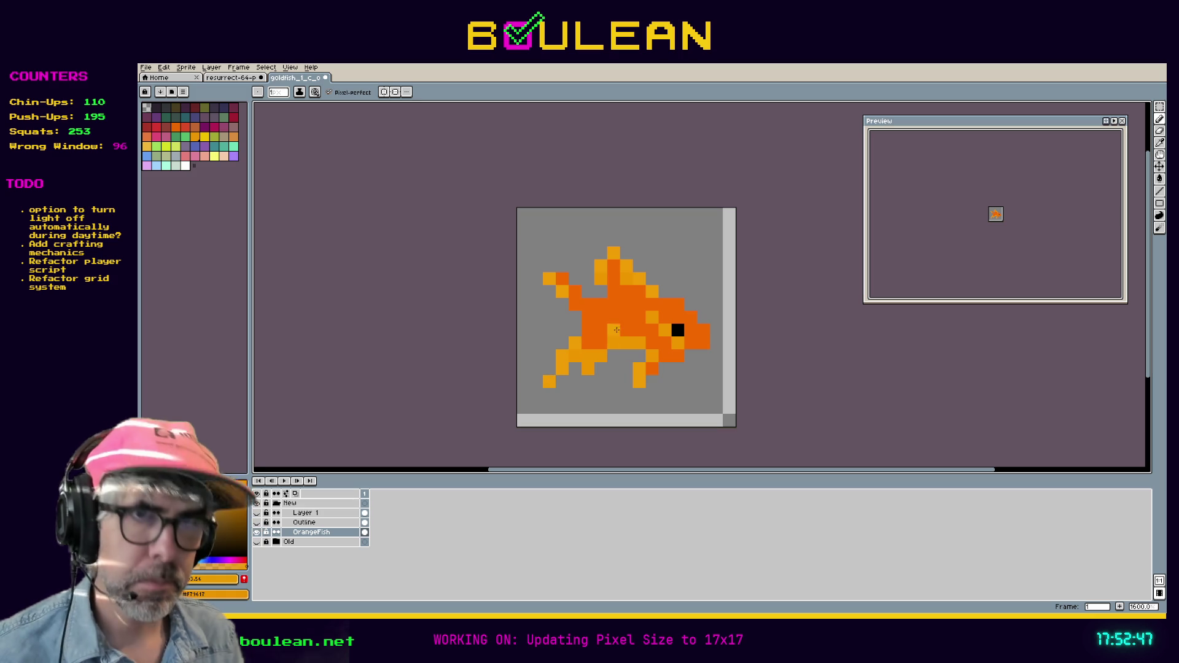
Step: Eyedrop the fish's body orange and darken it in the HSV editor as the drawing colour
{"action": "key", "text": "i"}
{"action": "left_click", "coordinate": [616, 333]}
{"action": "left_click", "coordinate": [237, 579]}
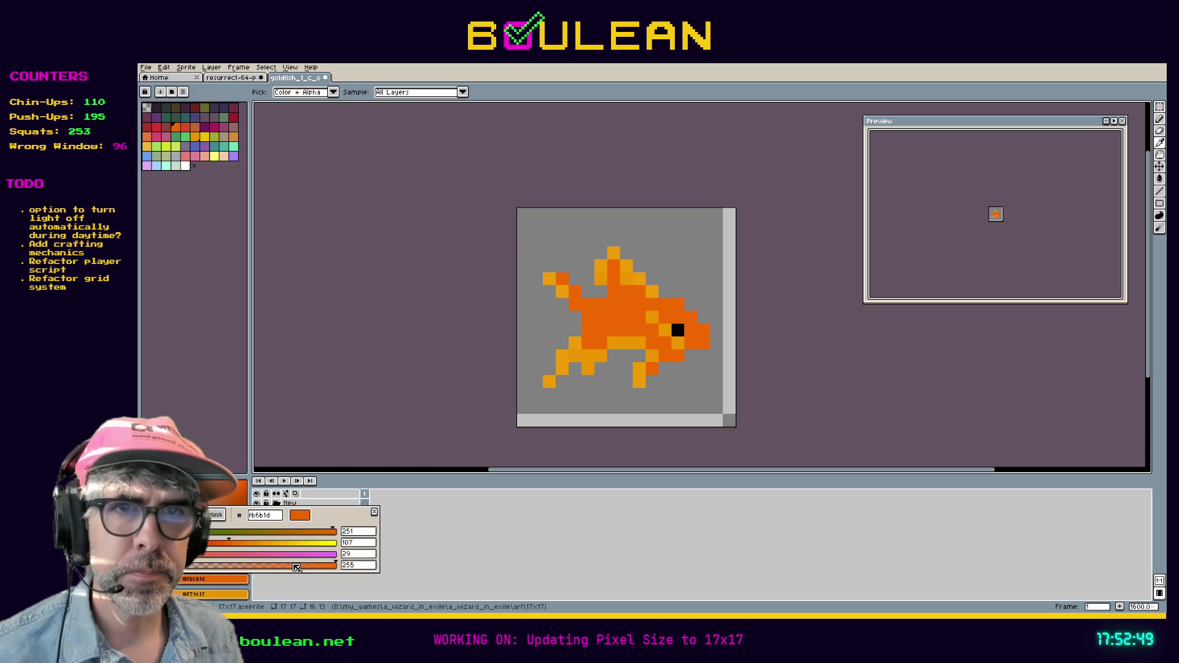
{"action": "left_click", "coordinate": [180, 514]}
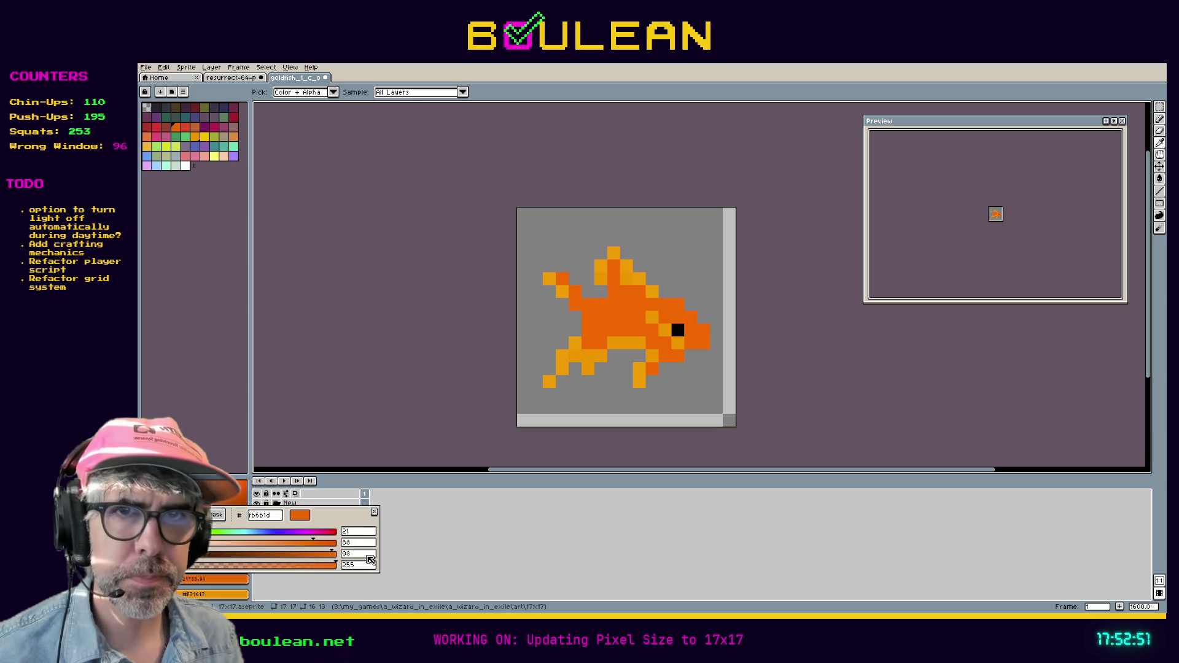
{"action": "scroll", "coordinate": [368, 558], "scroll_direction": "down", "scroll_amount": 5}
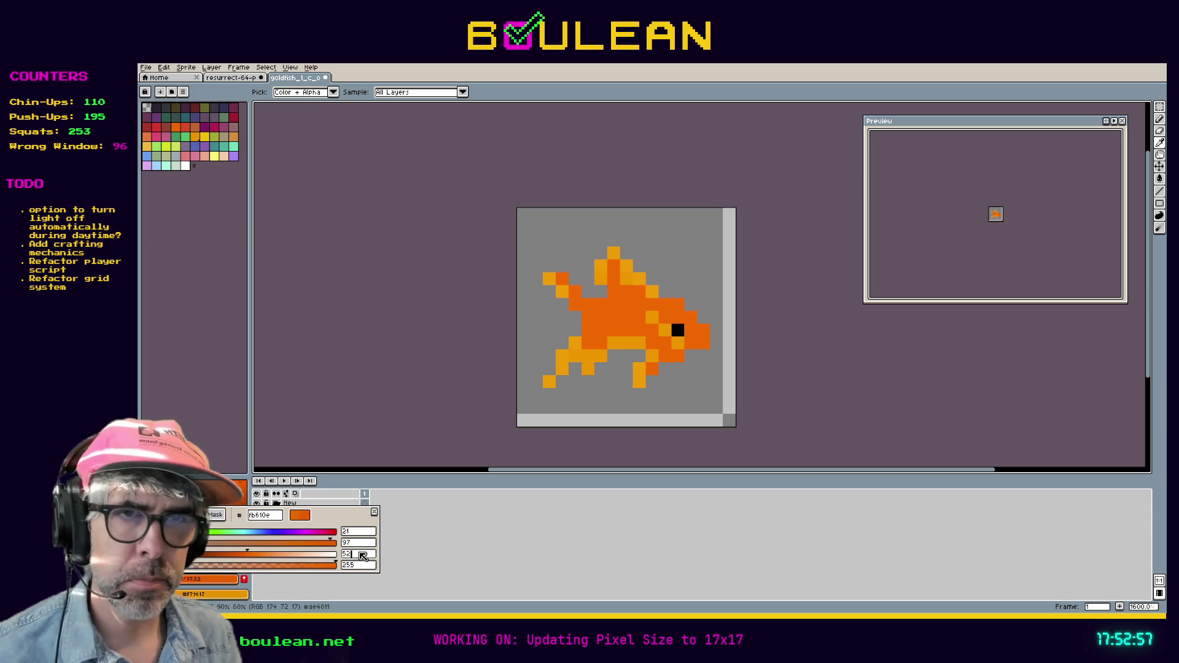
{"action": "key", "text": "Escape"}
{"action": "key", "text": "b"}
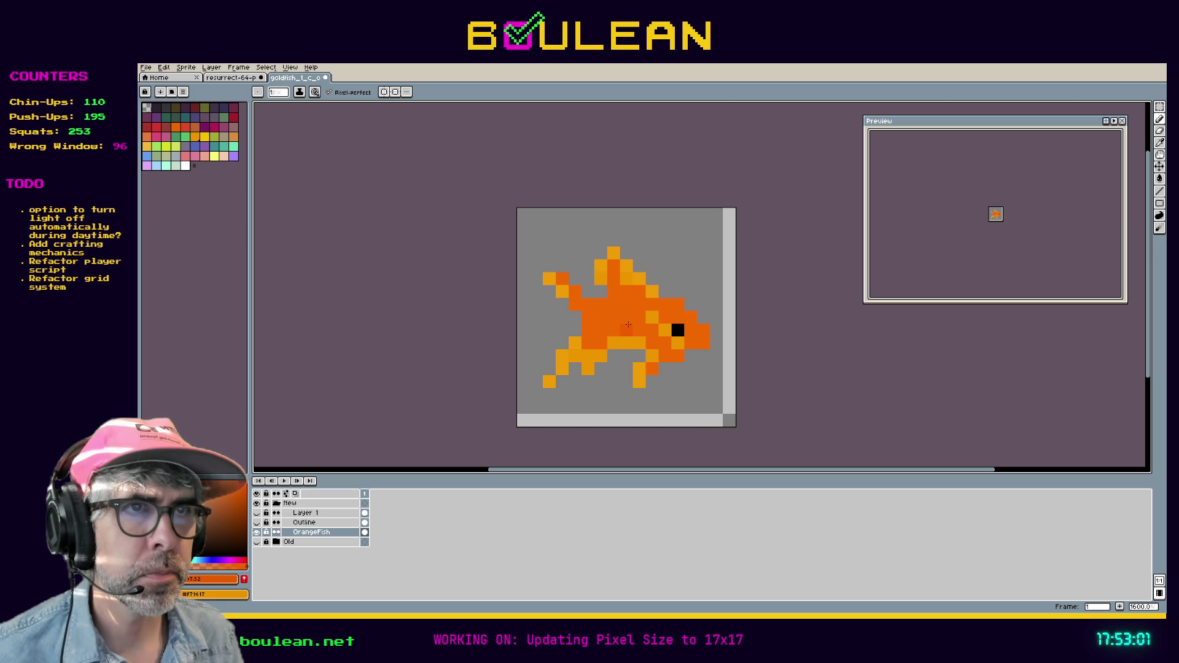
Step: Paint darker orange shading across the fish body and turn the yellow pixel left of the eye orange
{"action": "left_click_drag", "start_coordinate": [628, 325], "coordinate": [616, 324]}
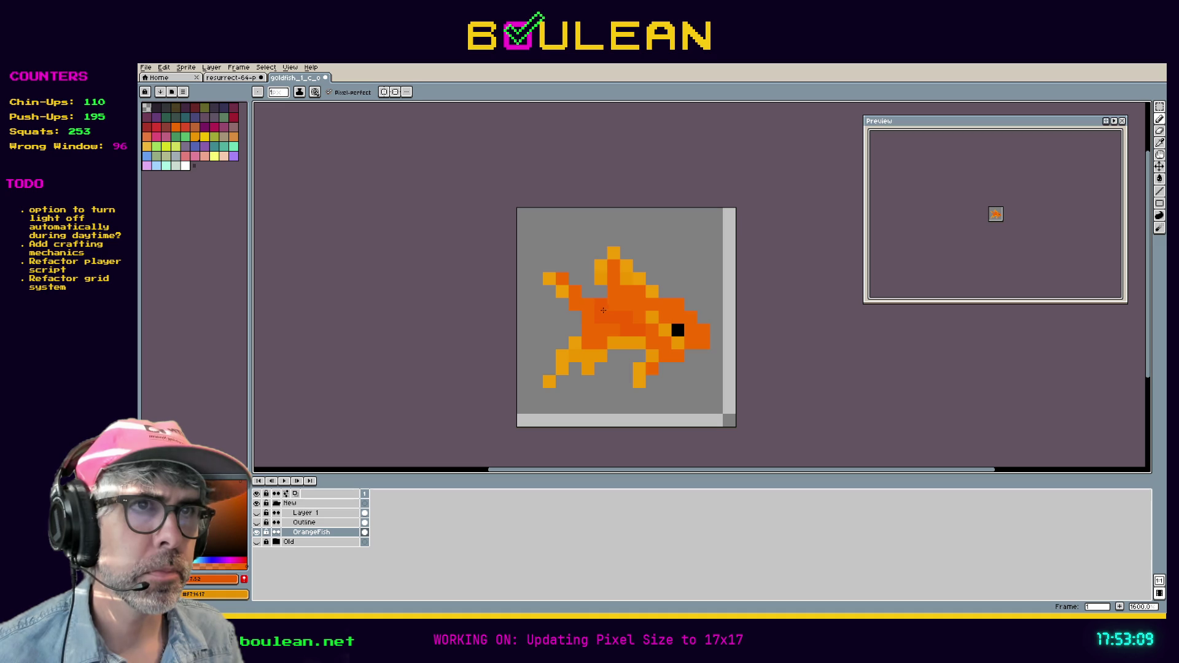
{"action": "key", "text": "ctrl+z"}
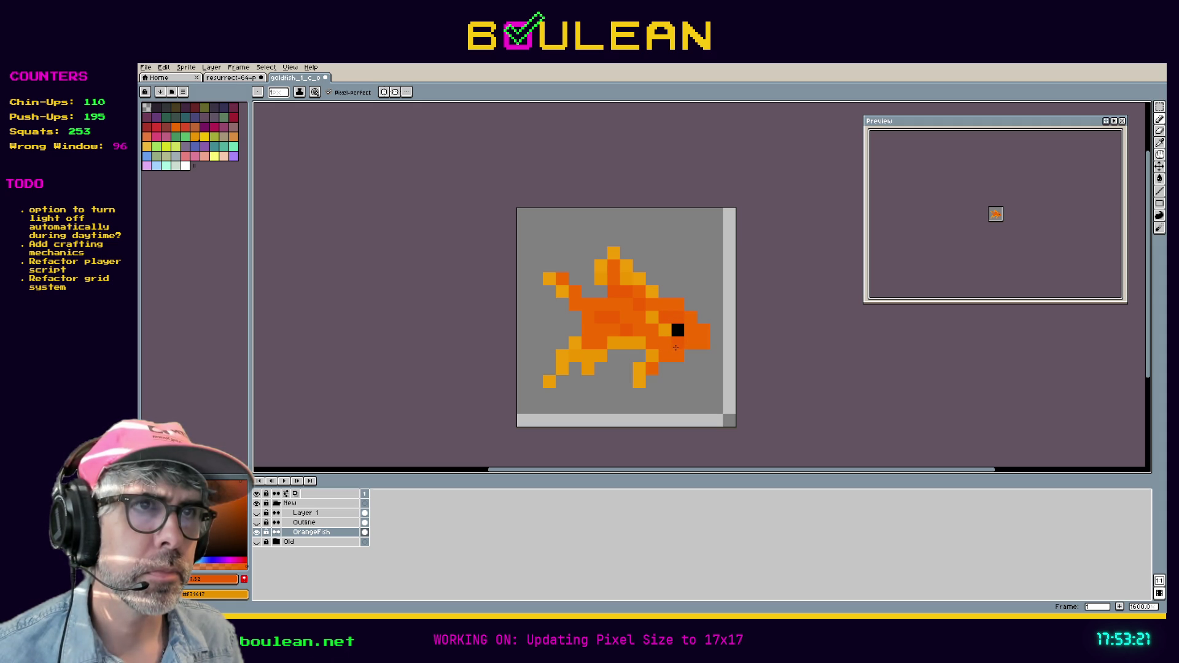
{"action": "left_click", "coordinate": [665, 331]}
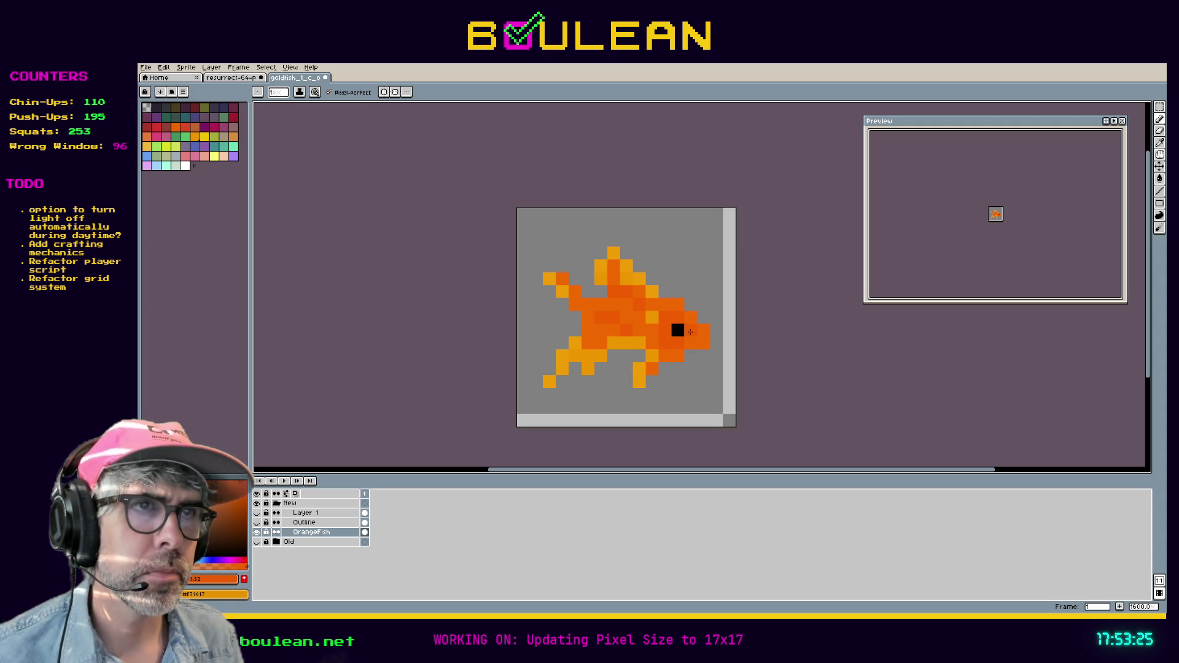
{"action": "left_click", "coordinate": [657, 338], "text": "alt"}
{"action": "key", "text": "v"}
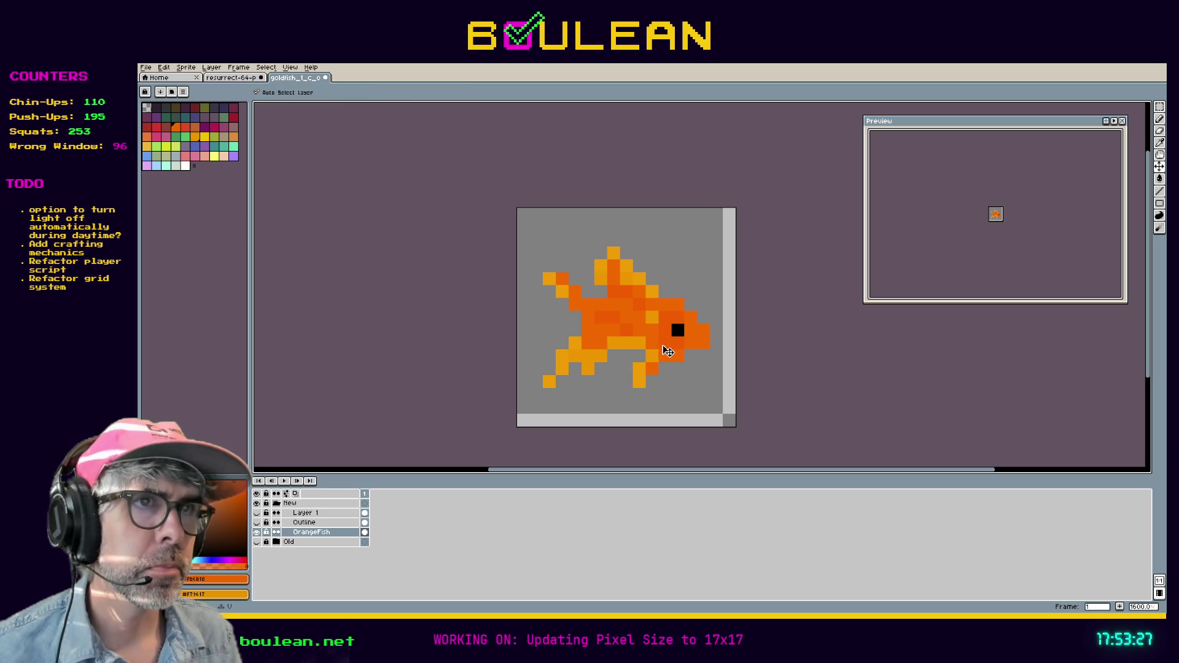
{"action": "key", "text": "b"}
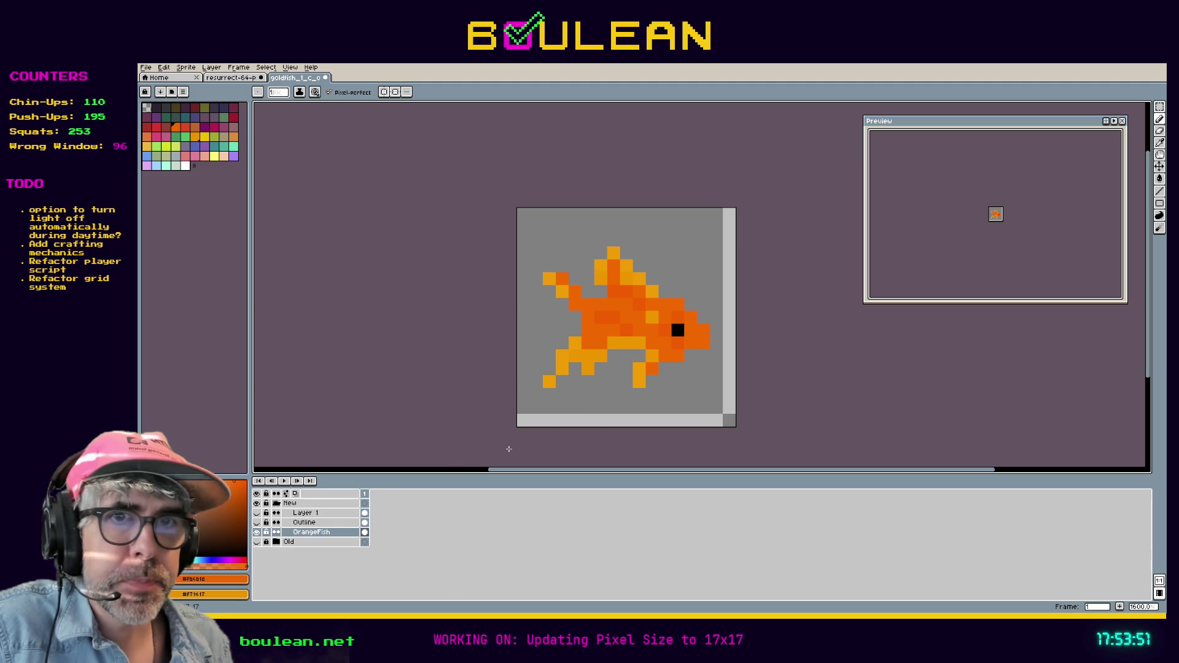
Step: Show the Outline layer and erase its entire black outline around the fish
{"action": "left_click", "coordinate": [274, 524]}
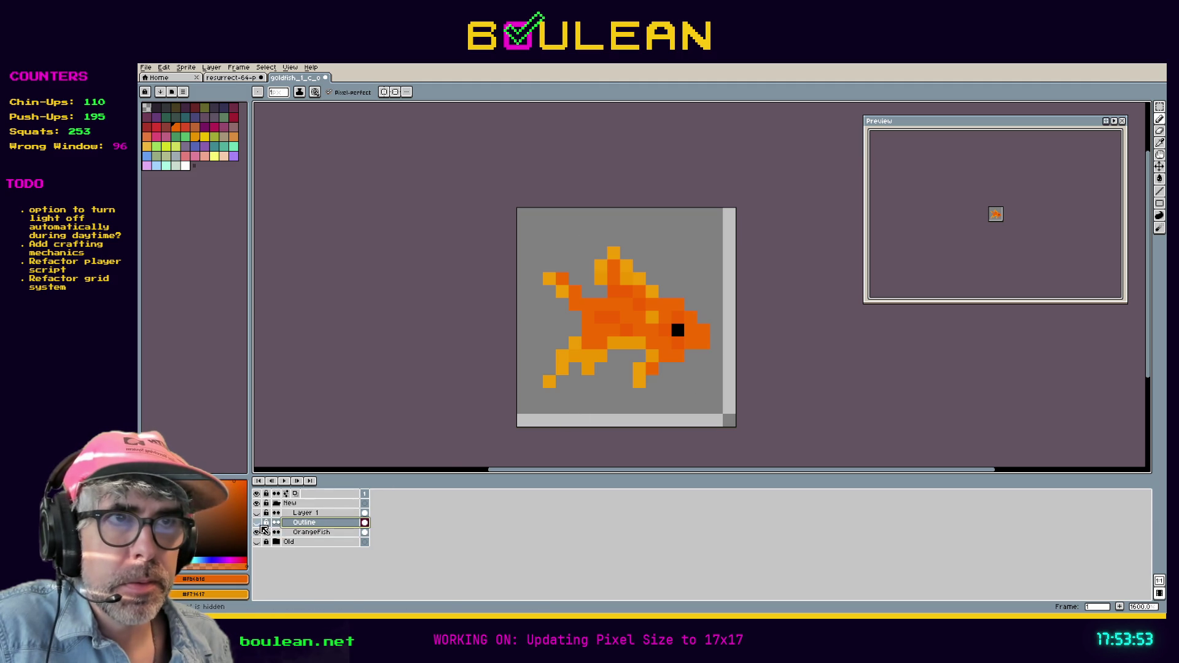
{"action": "left_click", "coordinate": [261, 525]}
{"action": "key", "text": "e"}
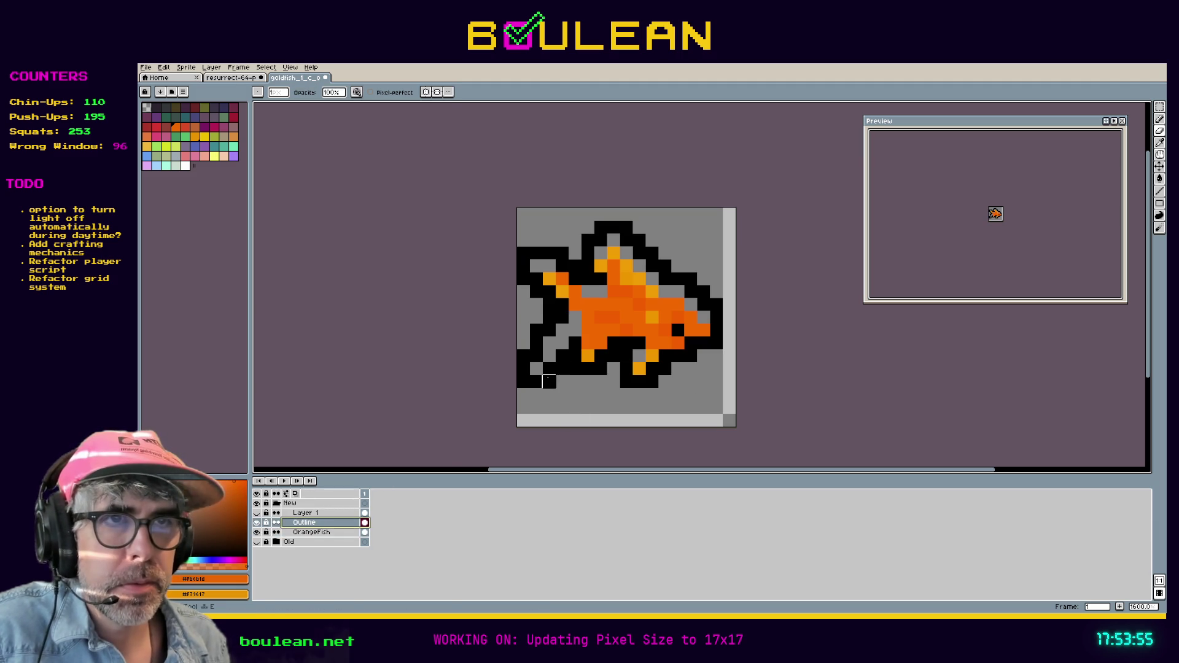
{"action": "left_click", "coordinate": [562, 369]}
{"action": "mouse_move", "coordinate": [523, 265]}
{"action": "left_mouse_down"}
{"action": "mouse_move", "coordinate": [523, 277]}
{"action": "mouse_move", "coordinate": [535, 252]}
{"action": "mouse_move", "coordinate": [522, 252]}
{"action": "left_mouse_up"}
{"action": "key", "text": "v"}
{"action": "key", "text": "e"}
{"action": "key", "text": "Delete"}
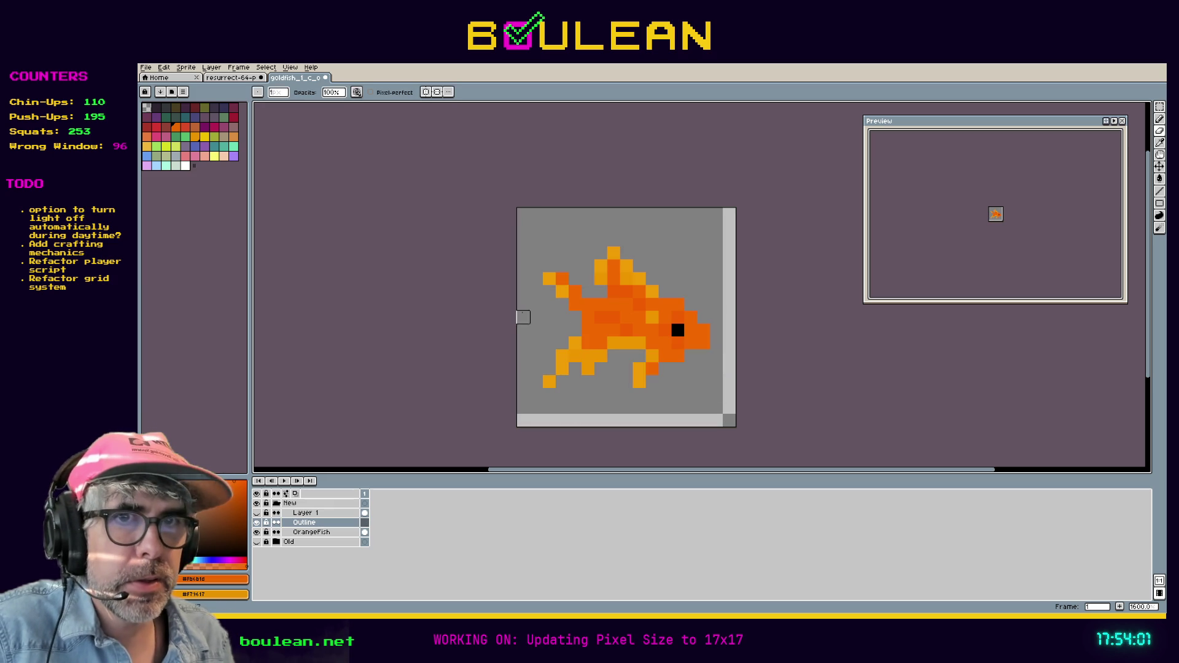
Step: Return to the OrangeFish layer with the pencil, undoing an accidental extra frame, and browse the Sprite menu
{"action": "left_click", "coordinate": [329, 533]}
{"action": "key", "text": "v"}
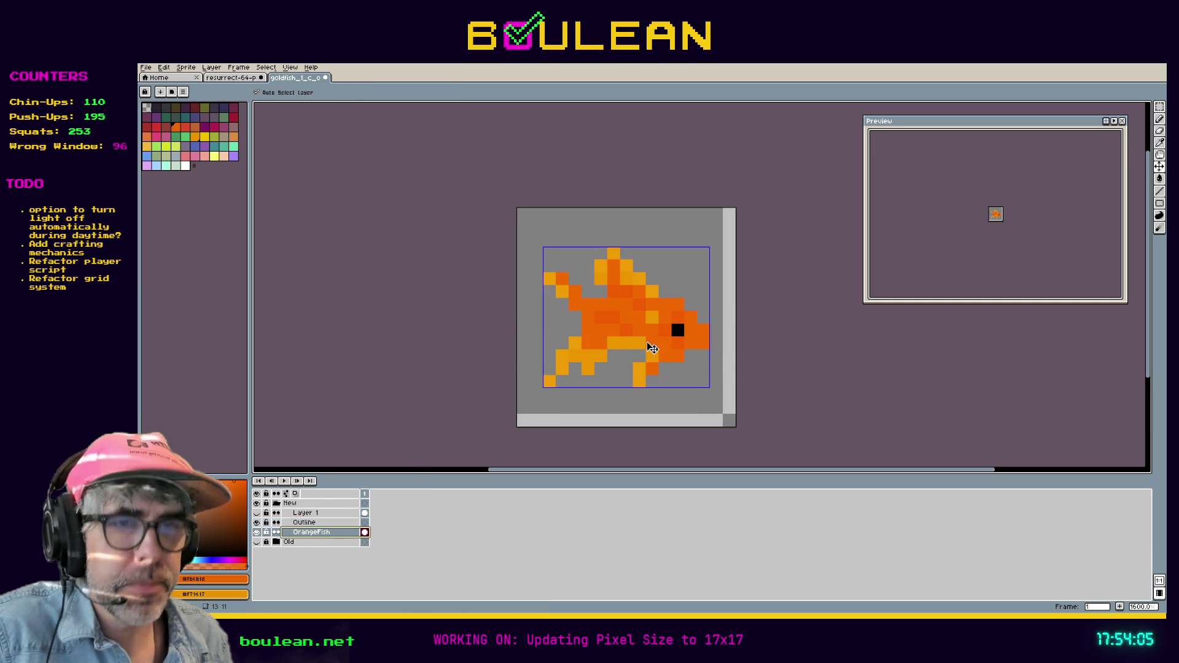
{"action": "key", "text": "b"}
{"action": "key", "text": "alt+n"}
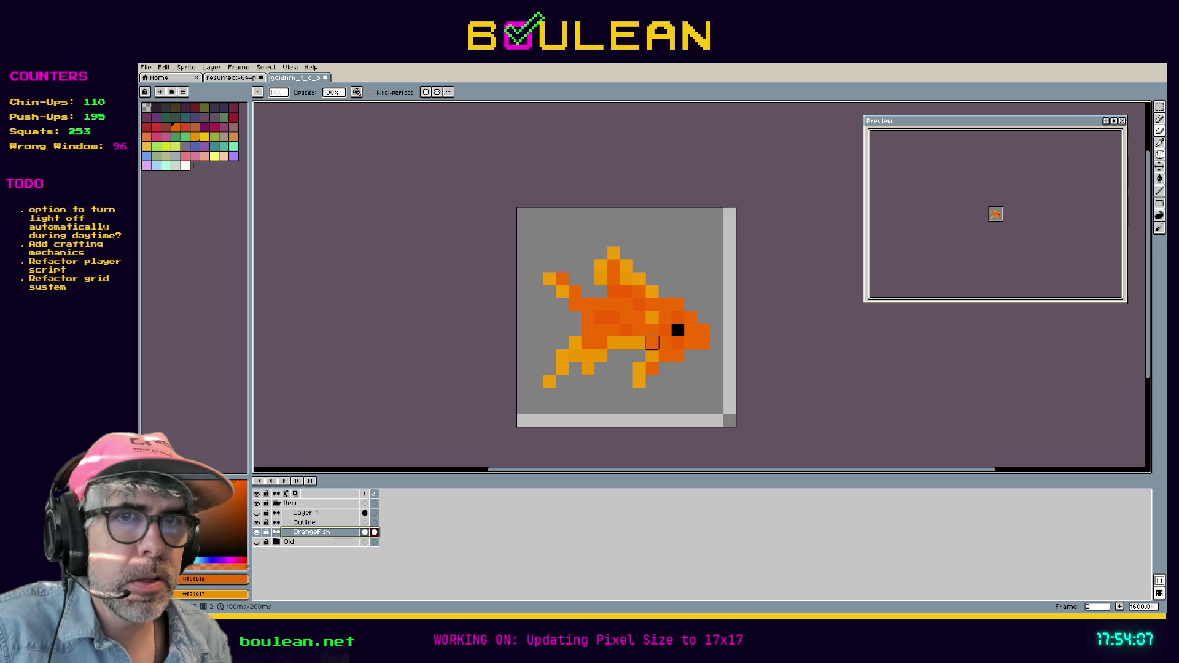
{"action": "key", "text": "ctrl+z"}
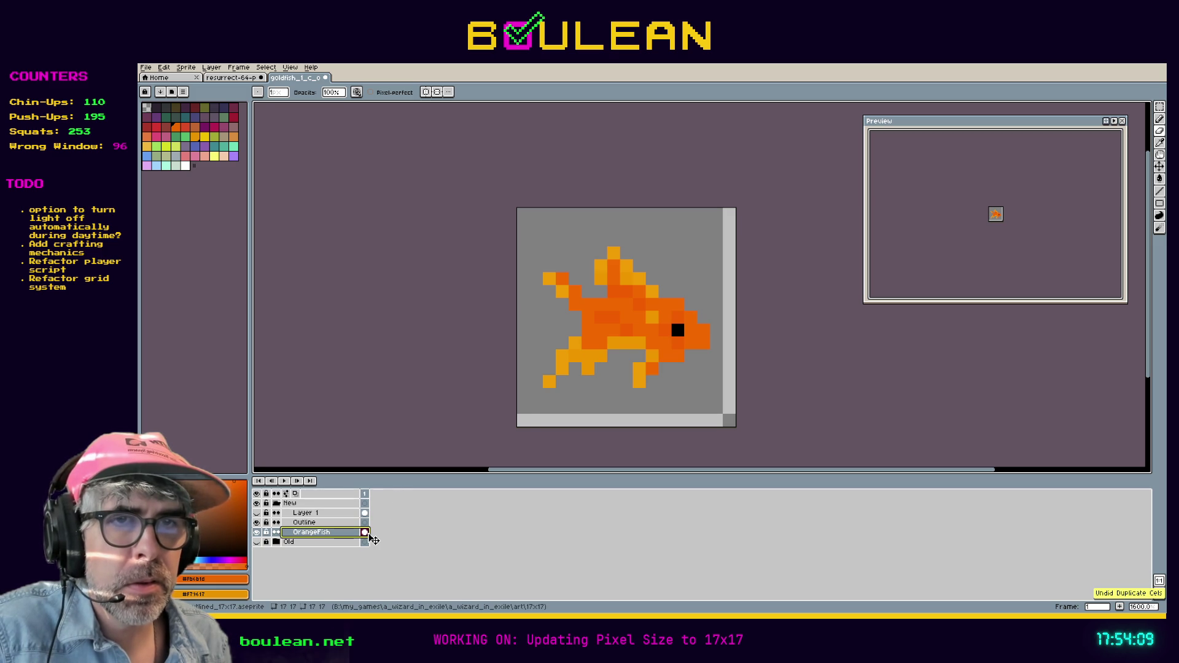
{"action": "key", "text": "v"}
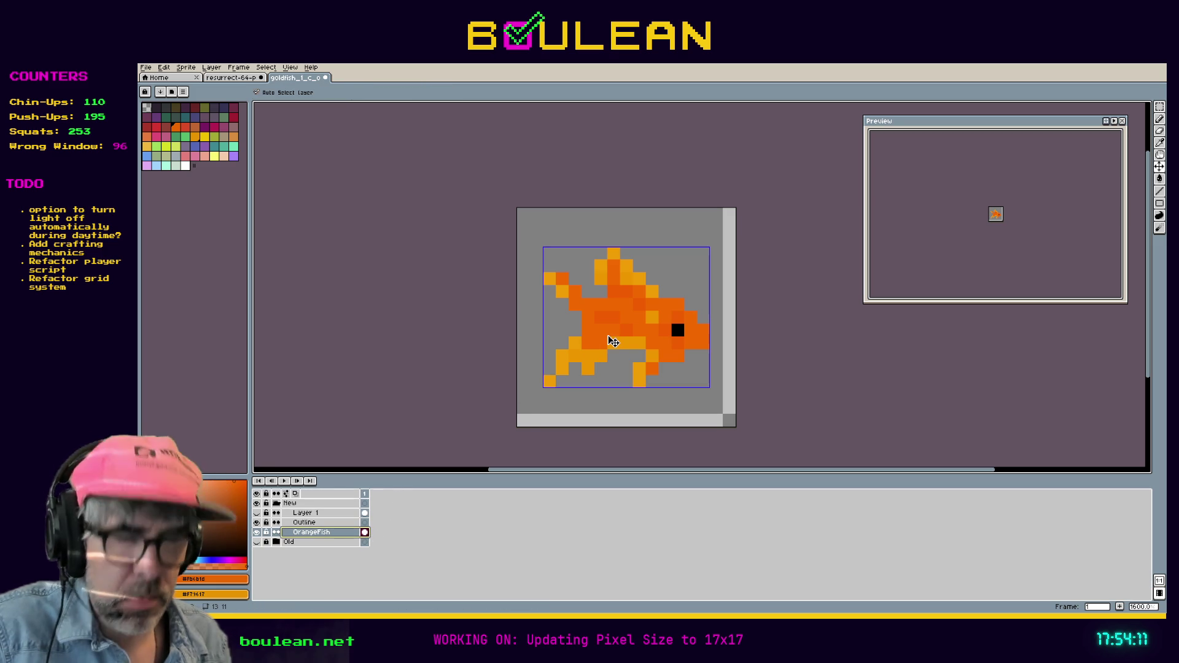
{"action": "key", "text": "b"}
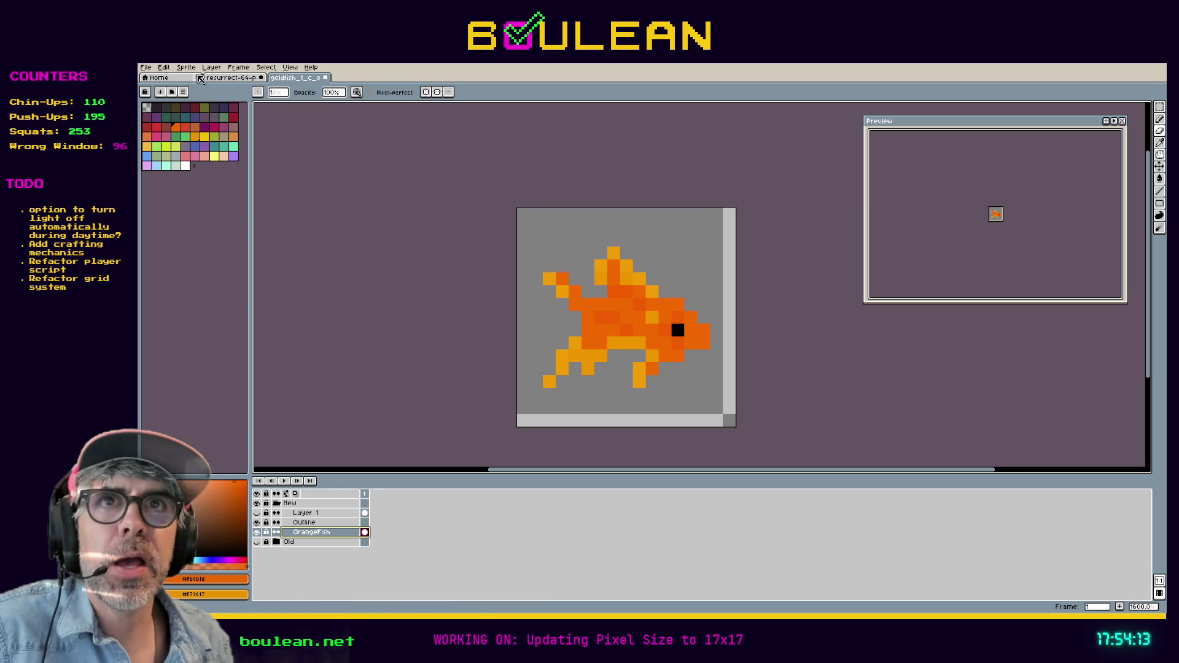
{"action": "left_click", "coordinate": [186, 67]}
{"action": "mouse_move", "coordinate": [163, 72]}
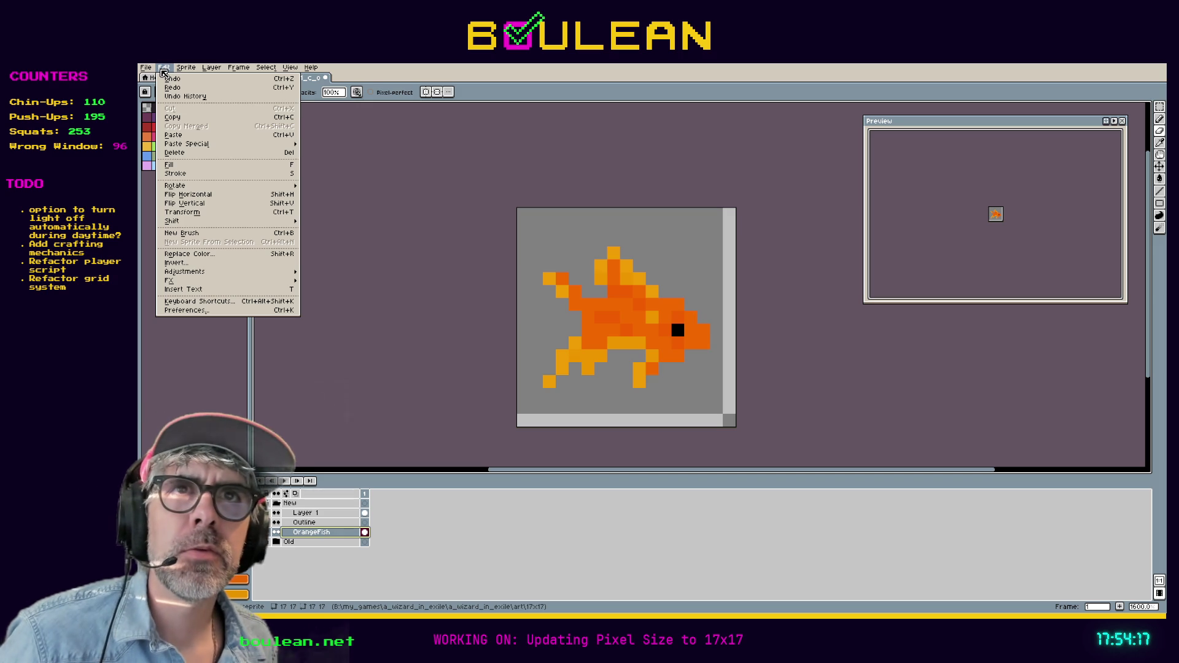
{"action": "mouse_move", "coordinate": [211, 67]}
{"action": "left_click", "coordinate": [232, 173]}
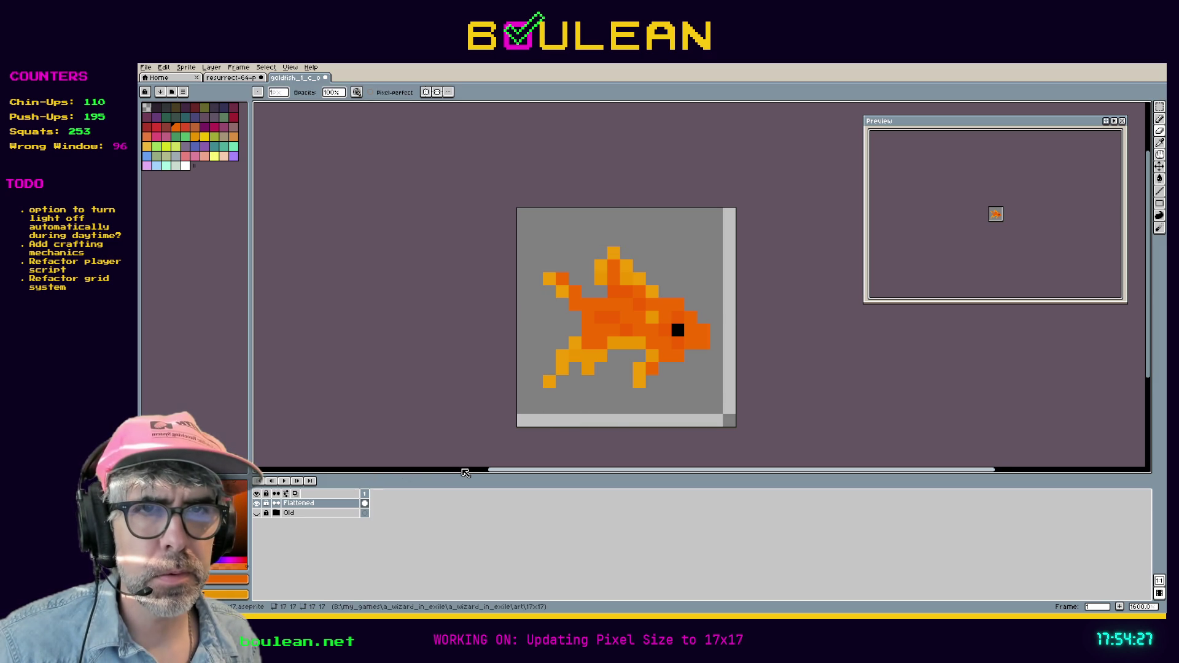
{"action": "key", "text": "ctrl+z"}
{"action": "left_click", "coordinate": [326, 513]}
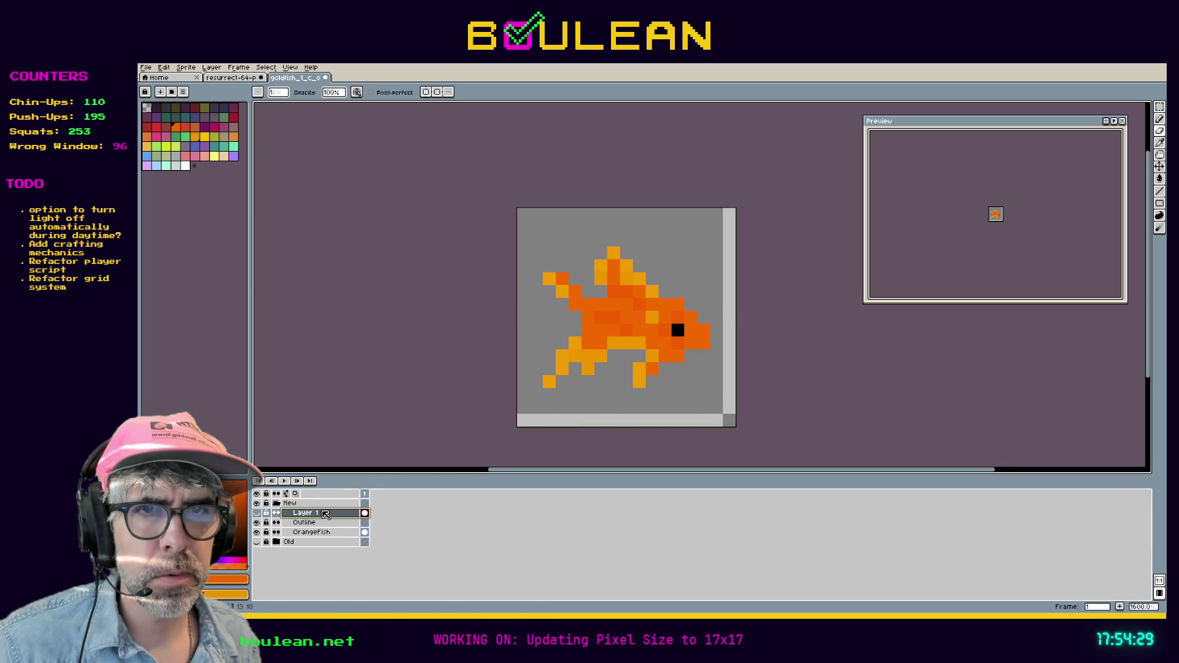
{"action": "left_click", "coordinate": [328, 523]}
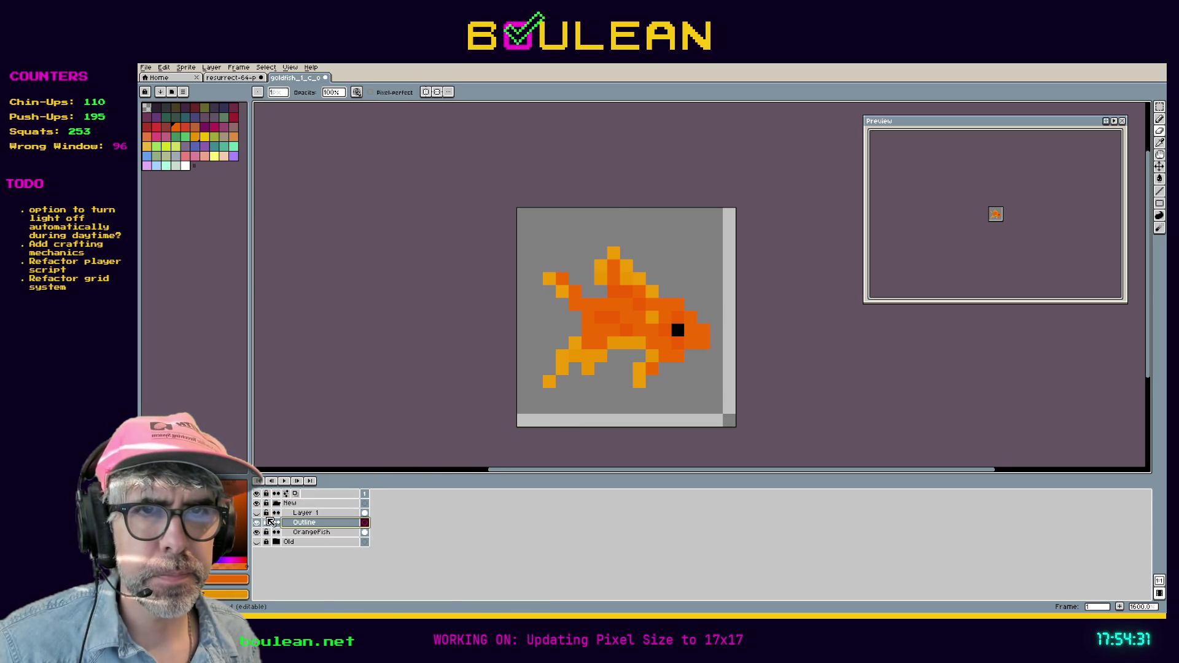
{"action": "left_click", "coordinate": [258, 532]}
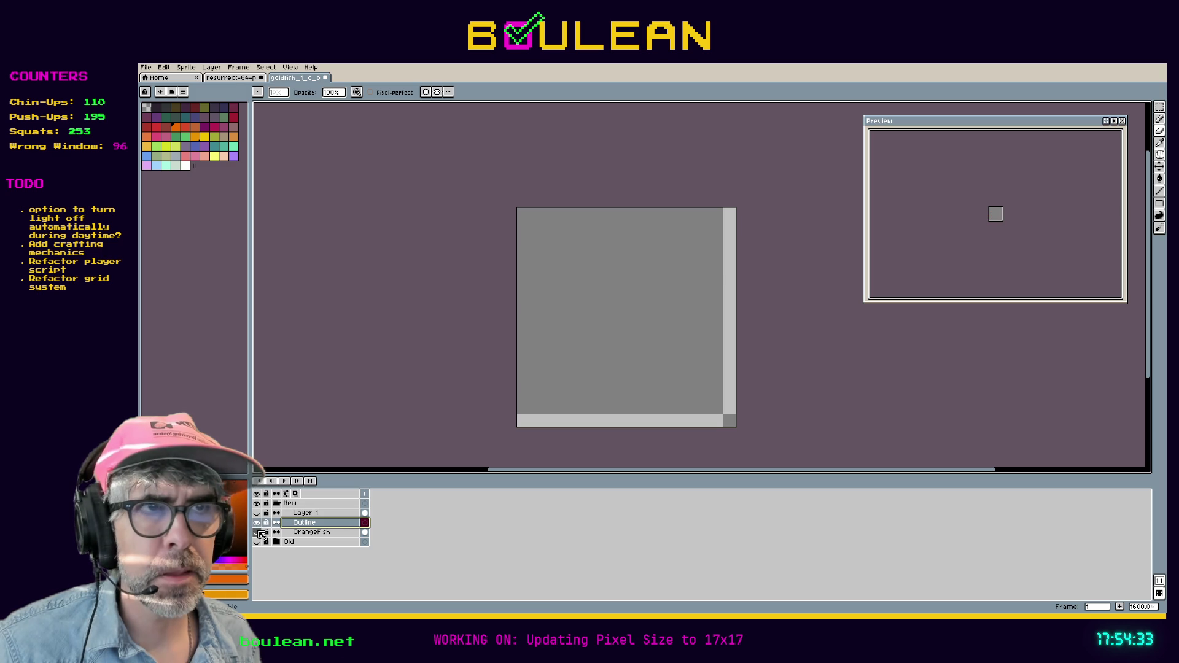
{"action": "left_click", "coordinate": [258, 533]}
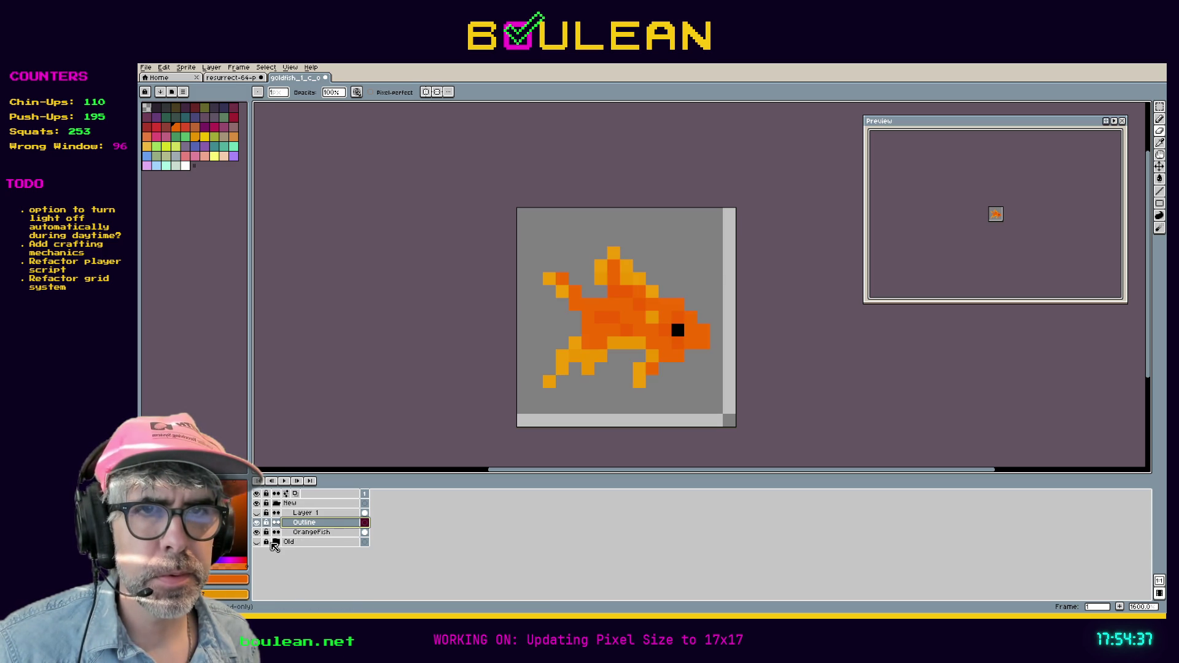
{"action": "left_click", "coordinate": [272, 542]}
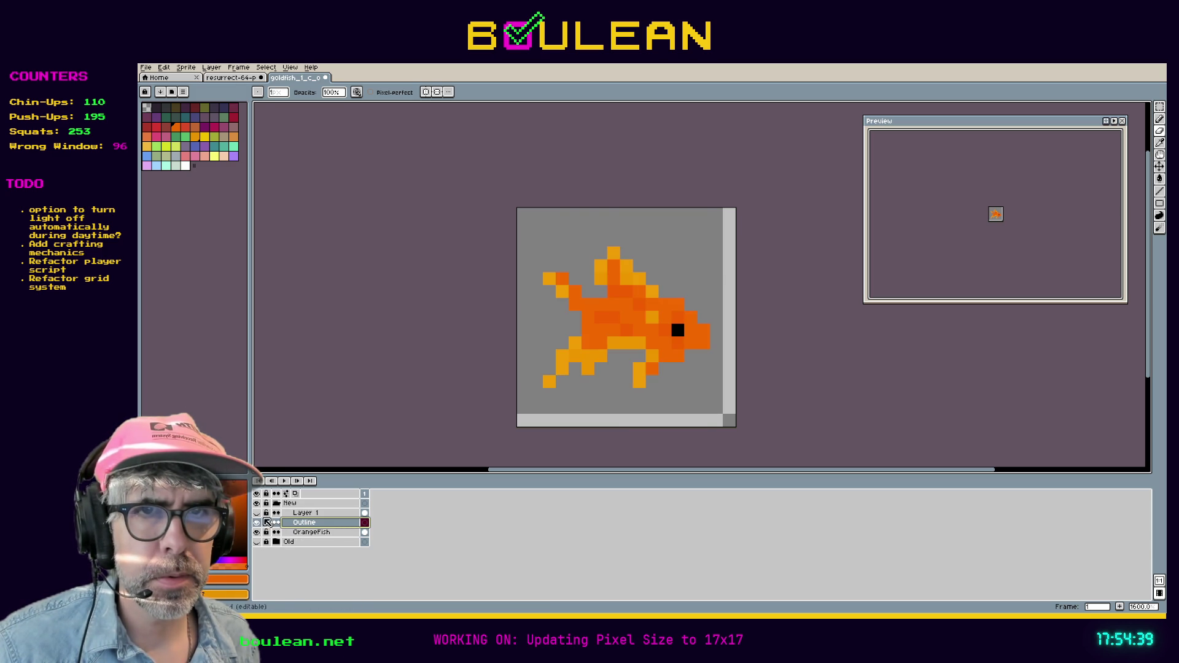
{"action": "key", "text": "ctrl+z"}
{"action": "key", "text": "ctrl+z"}
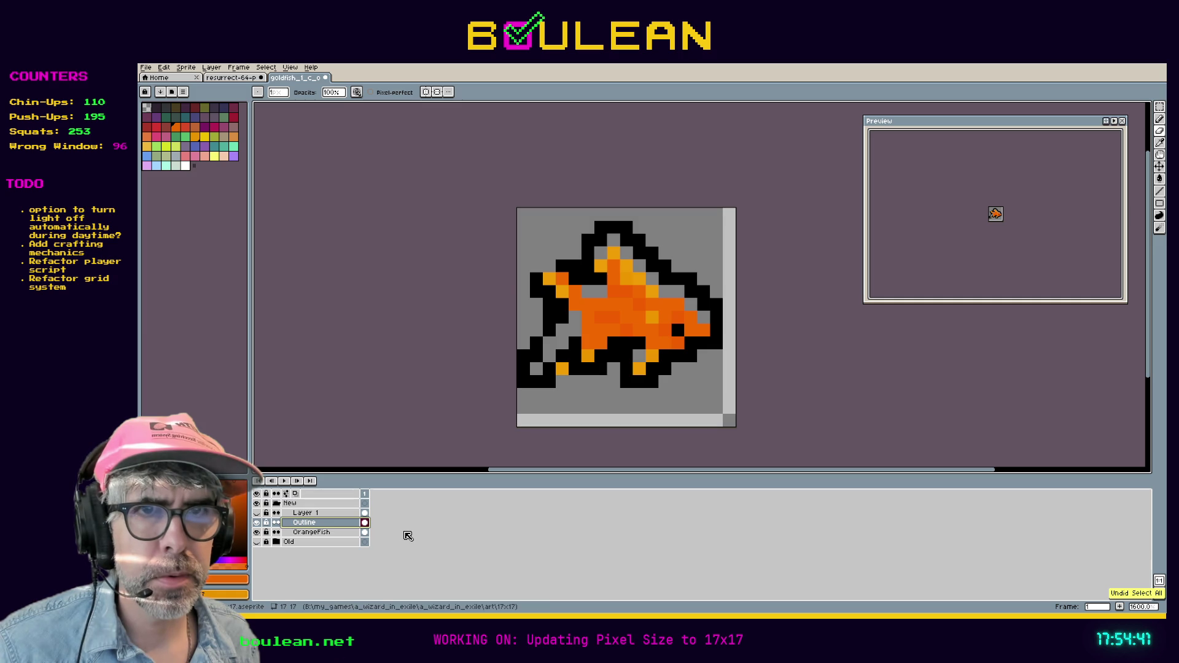
{"action": "key", "text": "ctrl+z"}
{"action": "key", "text": "ctrl+z"}
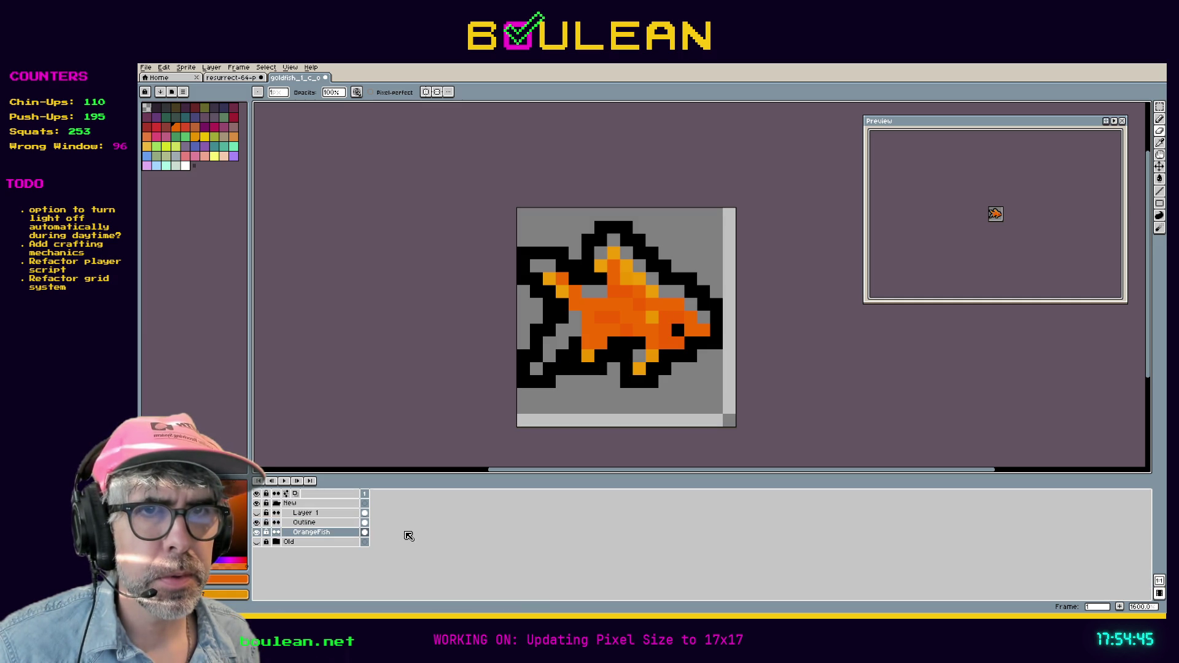
{"action": "key", "text": "ctrl+z"}
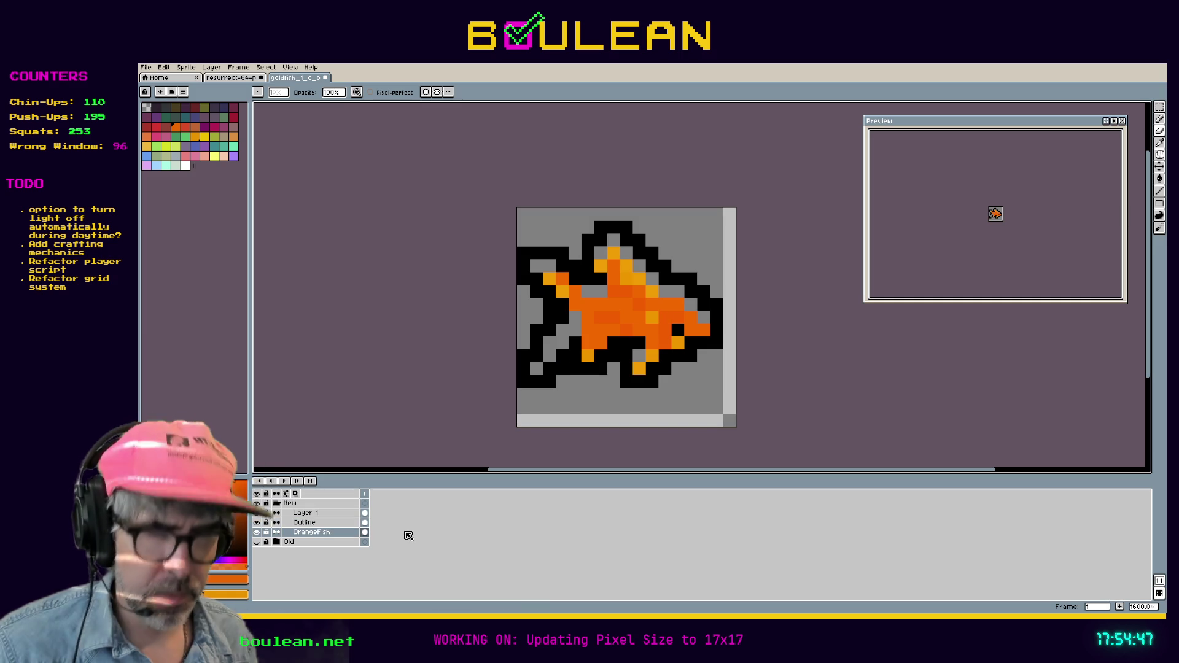
{"action": "key", "text": "ctrl+y"}
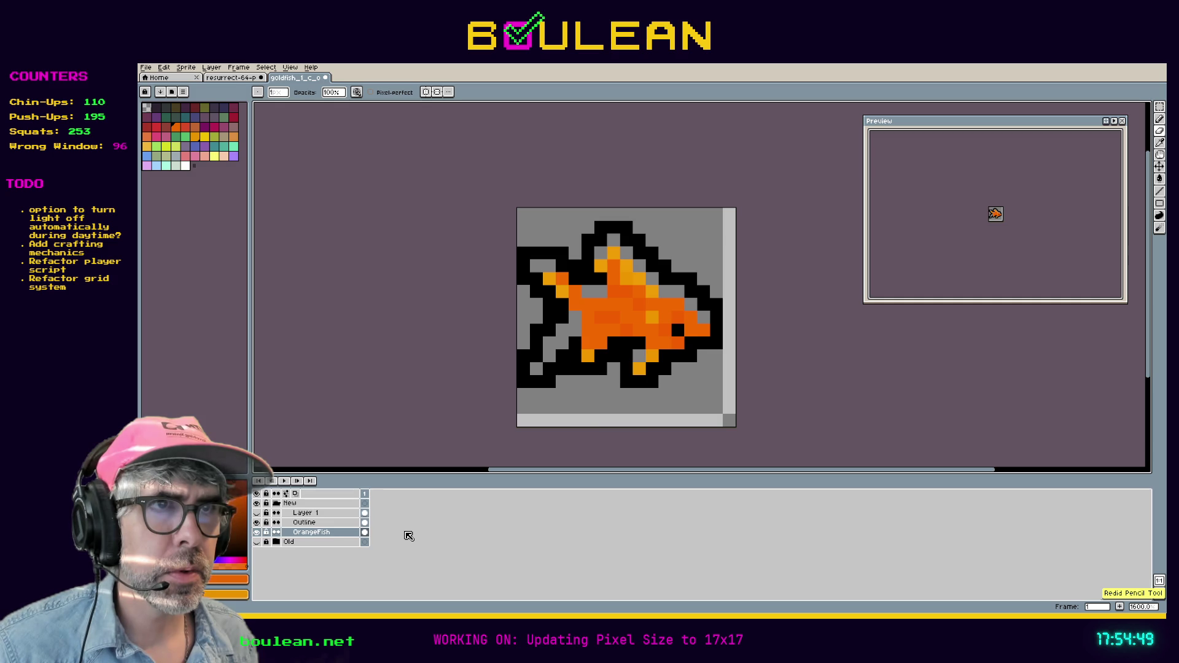
{"action": "key", "text": "ctrl+y"}
{"action": "key", "text": "ctrl+y"}
{"action": "key", "text": "ctrl+y"}
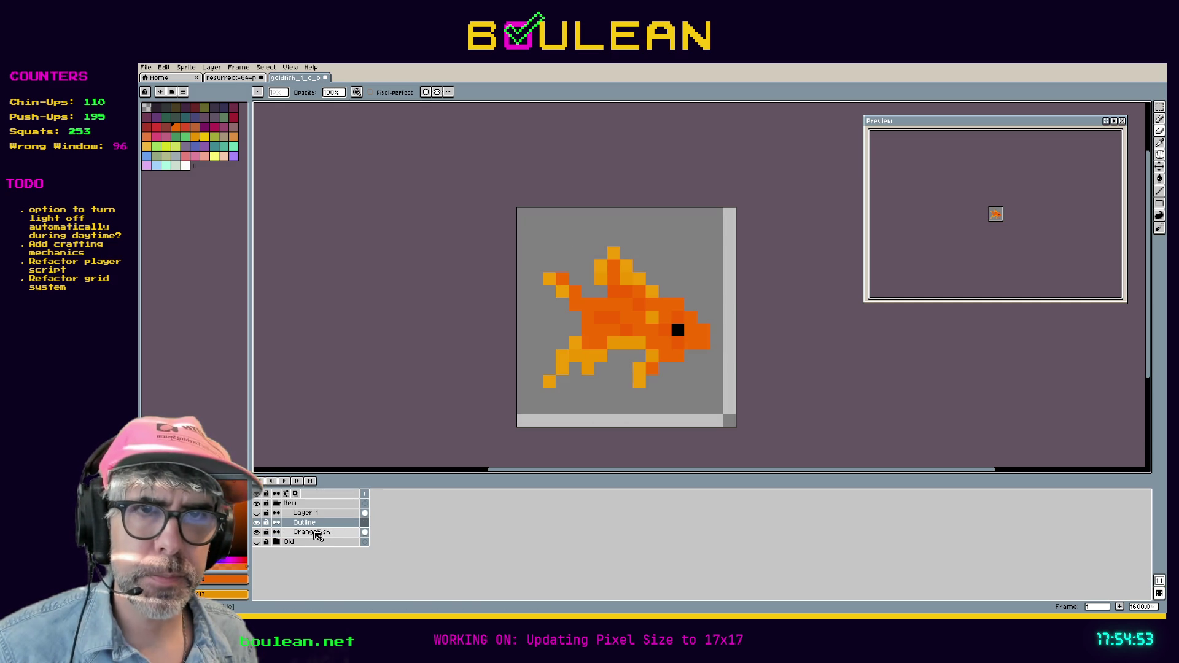
{"action": "left_click", "coordinate": [312, 532]}
{"action": "left_click", "coordinate": [257, 533]}
{"action": "left_click", "coordinate": [258, 533]}
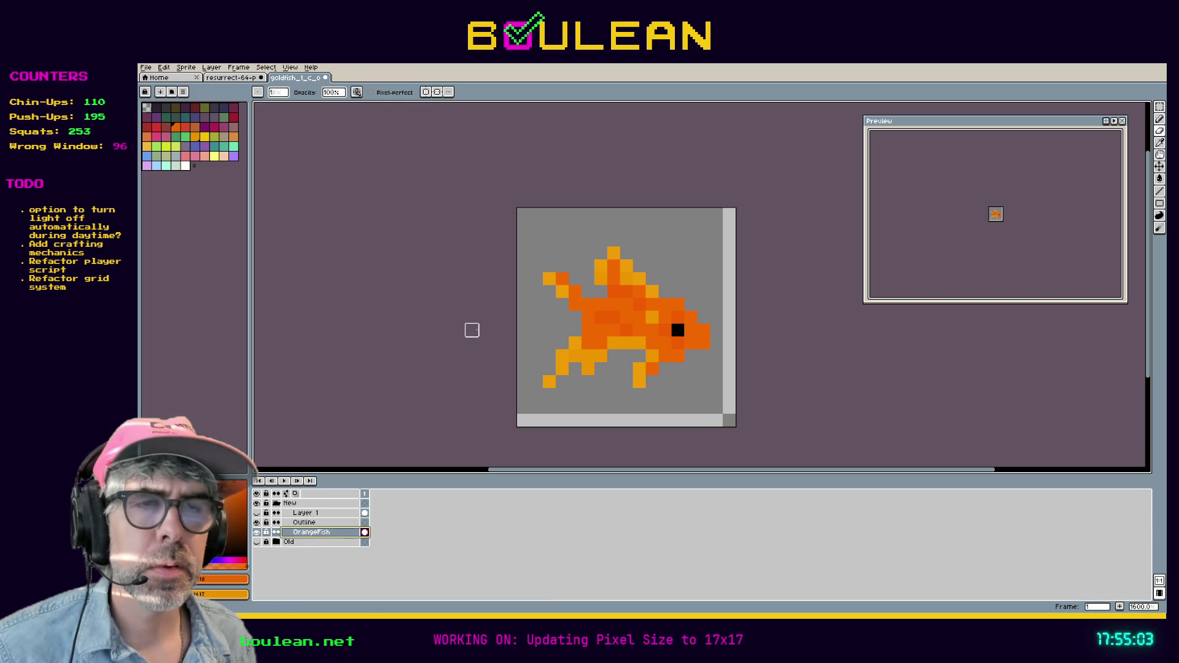
{"action": "left_click", "coordinate": [192, 69]}
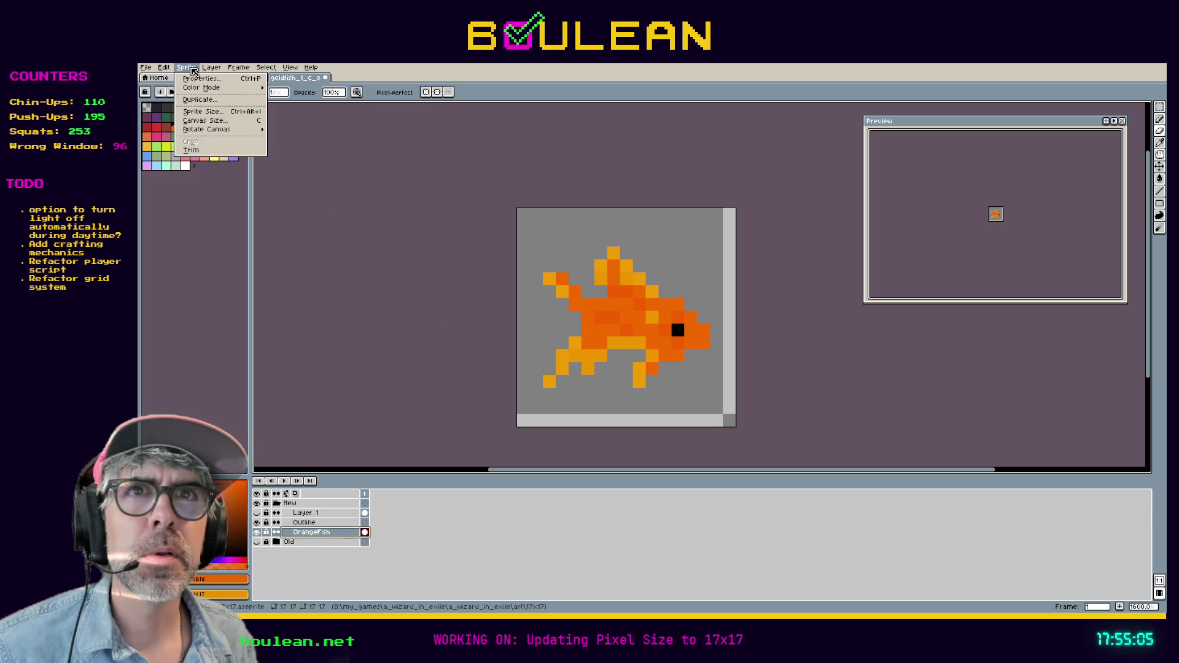
Step: Look through the Sprite and Edit menu commands
{"action": "mouse_move", "coordinate": [169, 71]}
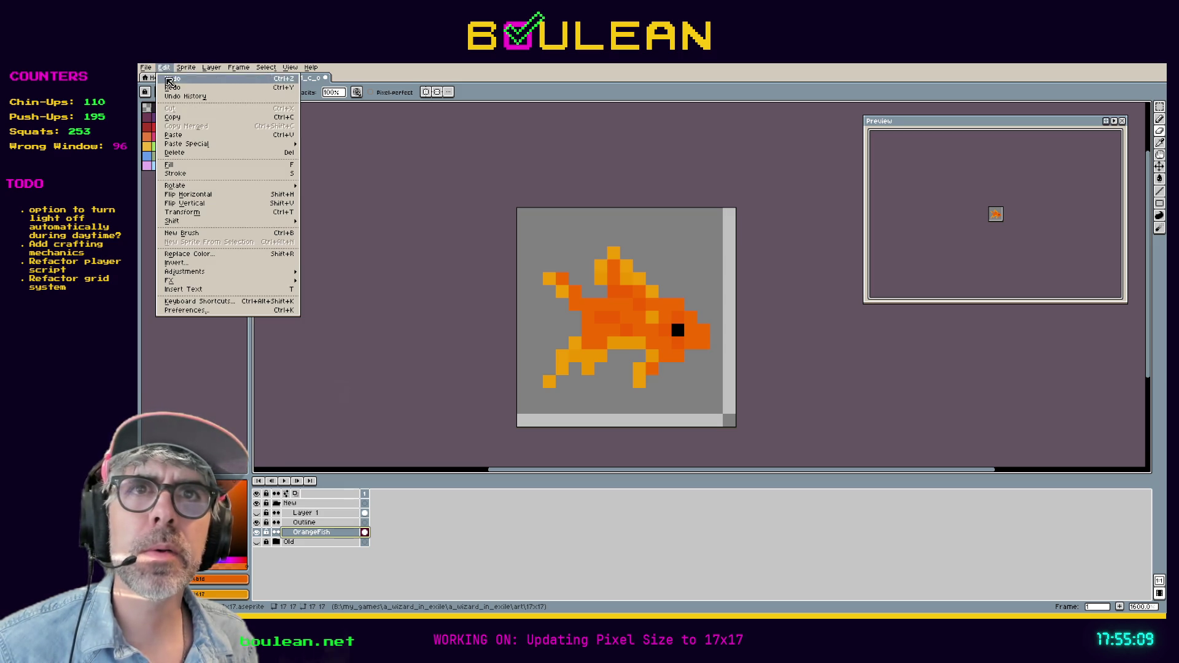
{"action": "mouse_move", "coordinate": [190, 144]}
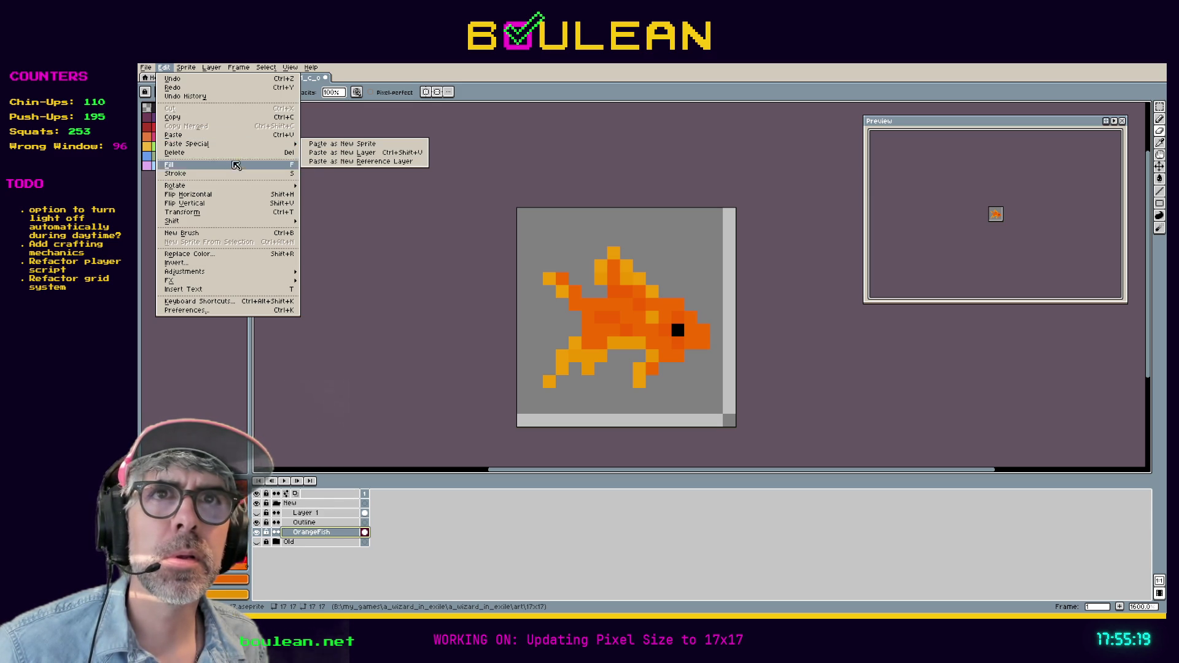
{"action": "key", "text": "Escape"}
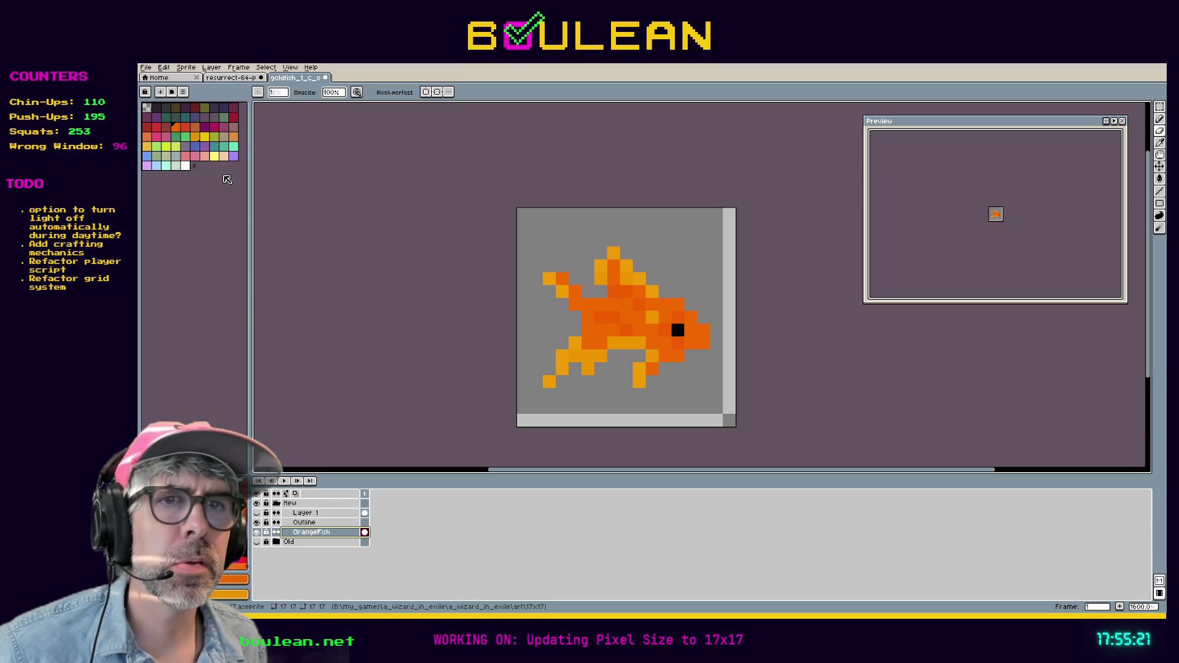
Step: Clear the canvas selection, undo an accidental extra frame, and pick the Paint Bucket on the Outline layer
{"action": "key", "text": "ctrl+a"}
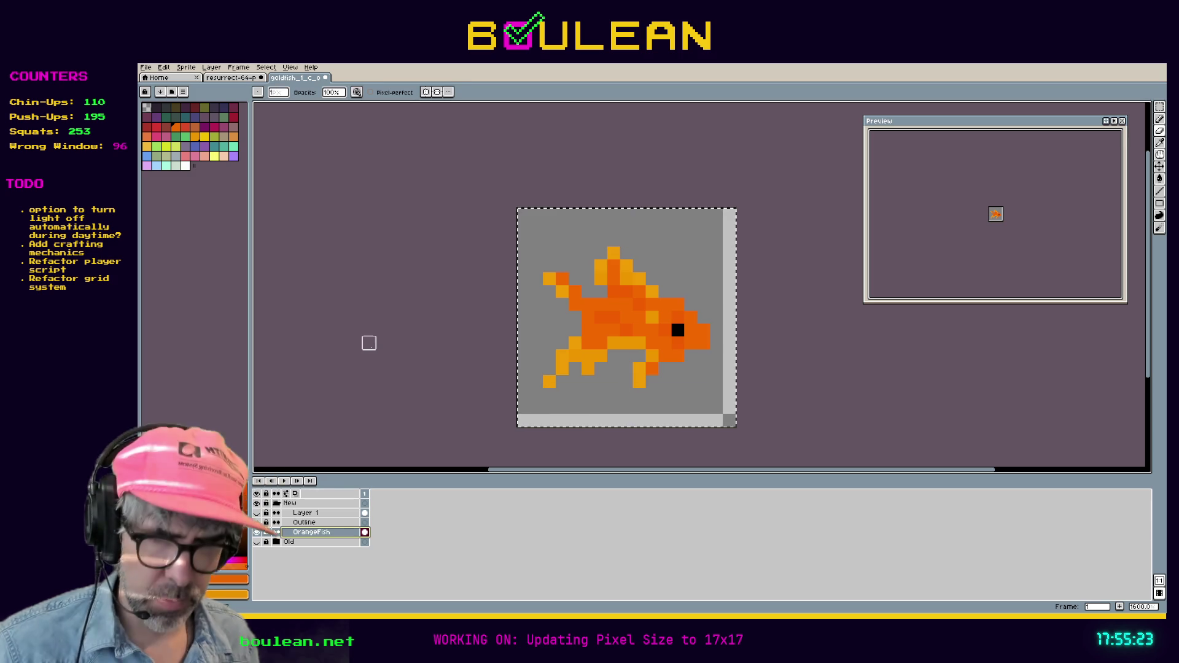
{"action": "key", "text": "ctrl+d"}
{"action": "key", "text": "ctrl+a"}
{"action": "key", "text": "alt+n"}
{"action": "key", "text": "ctrl+z"}
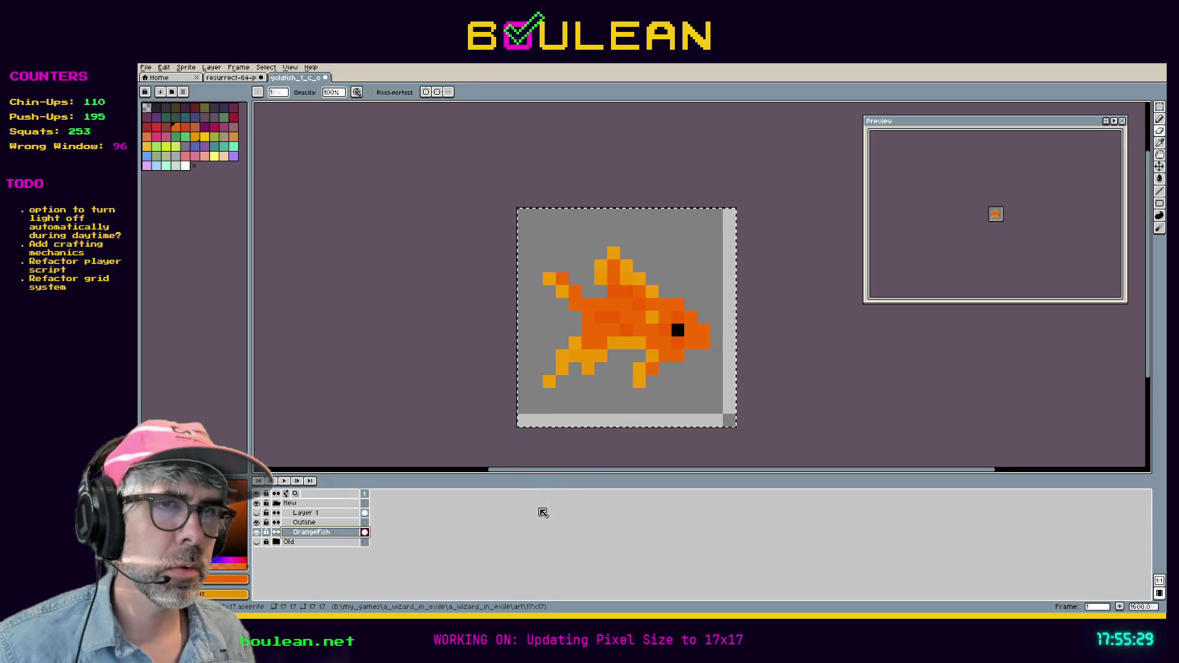
{"action": "key", "text": "ctrl+d"}
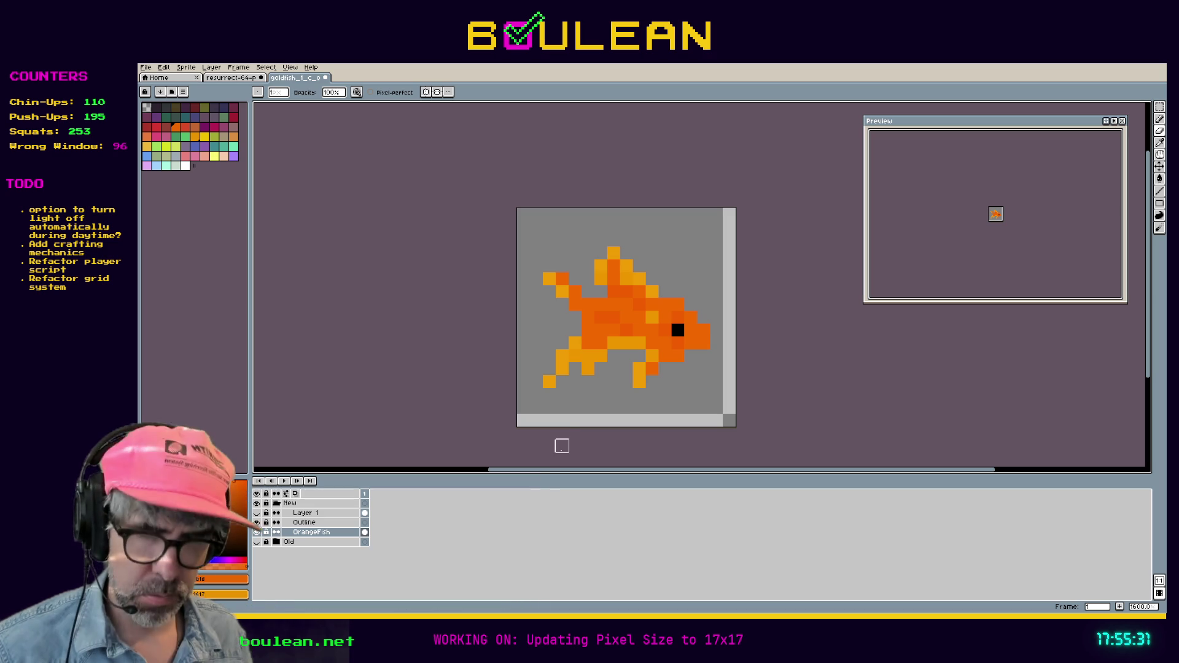
{"action": "key", "text": "g"}
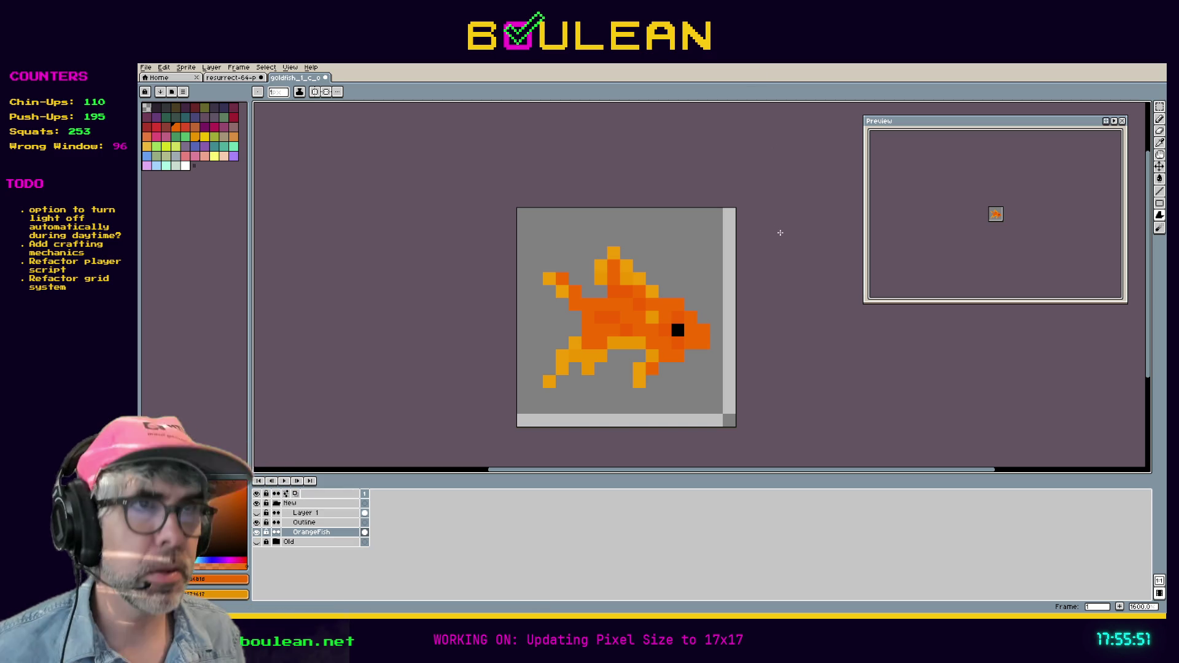
{"action": "left_click", "coordinate": [320, 524]}
Step: With OrangeFish active and nothing selected, open the Outline effect with Shift+O to preview an orange outline
{"action": "left_click", "coordinate": [310, 532]}
{"action": "left_click", "coordinate": [258, 533]}
{"action": "left_click", "coordinate": [257, 532]}
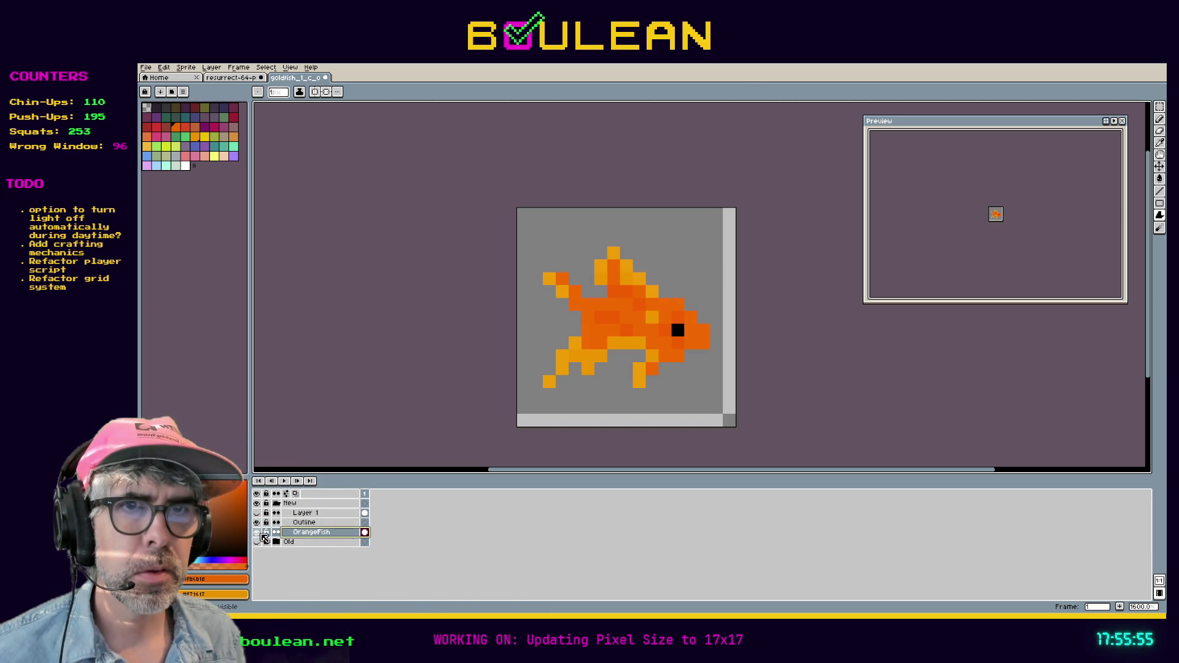
{"action": "key", "text": "ctrl+a"}
{"action": "key", "text": "ctrl+d"}
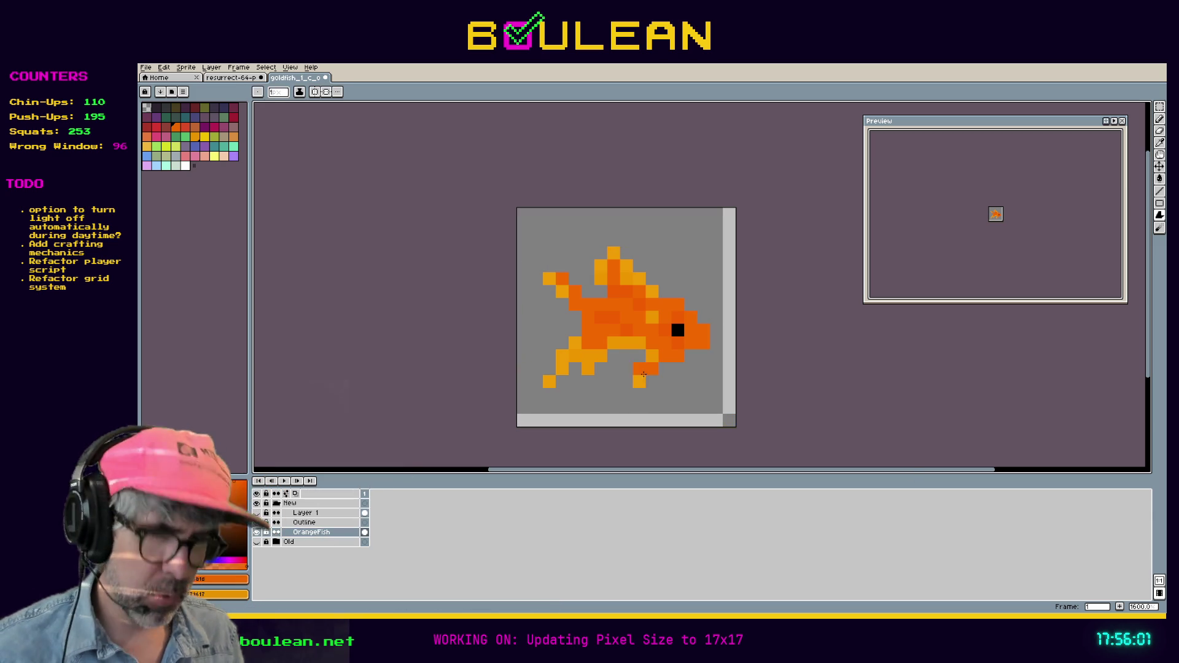
{"action": "key", "text": "shift+o"}
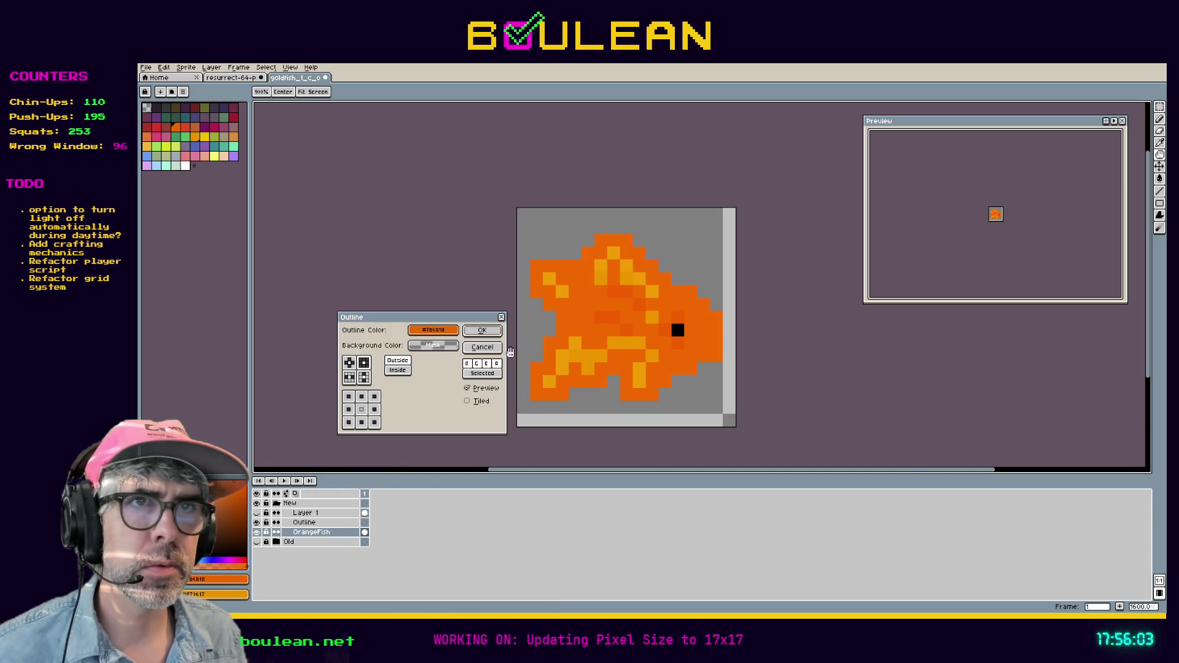
Step: Set the outline colour to black using the HSL lightness and saturation sliders
{"action": "left_click", "coordinate": [433, 330]}
{"action": "left_click", "coordinate": [420, 346]}
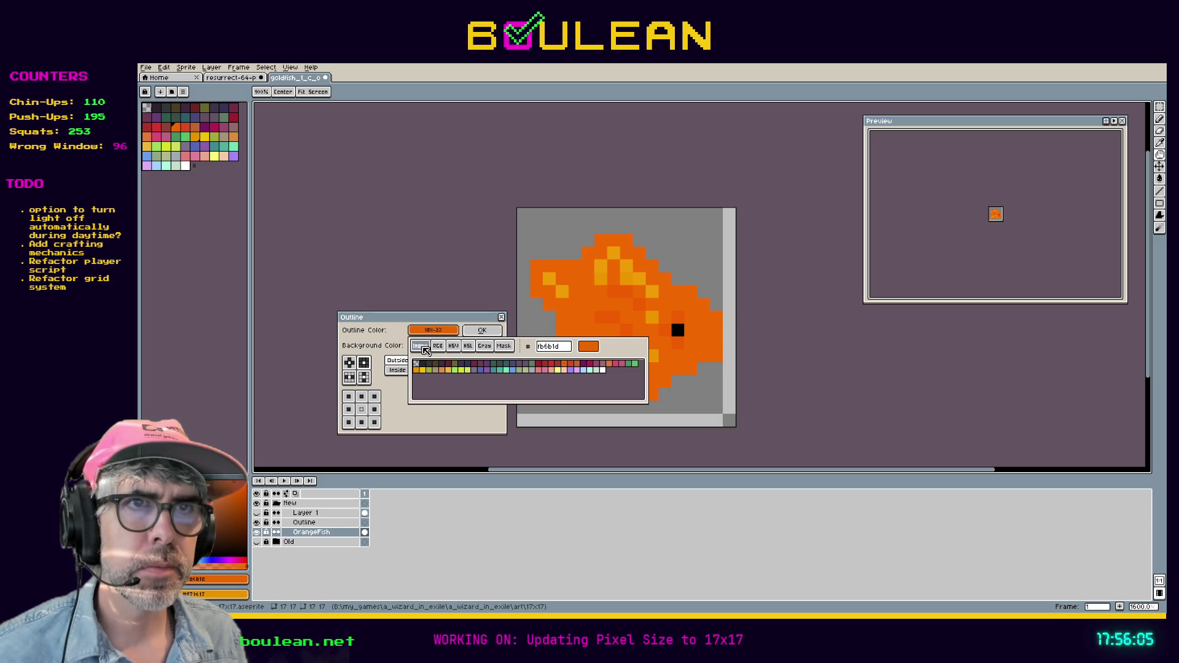
{"action": "left_click", "coordinate": [439, 345]}
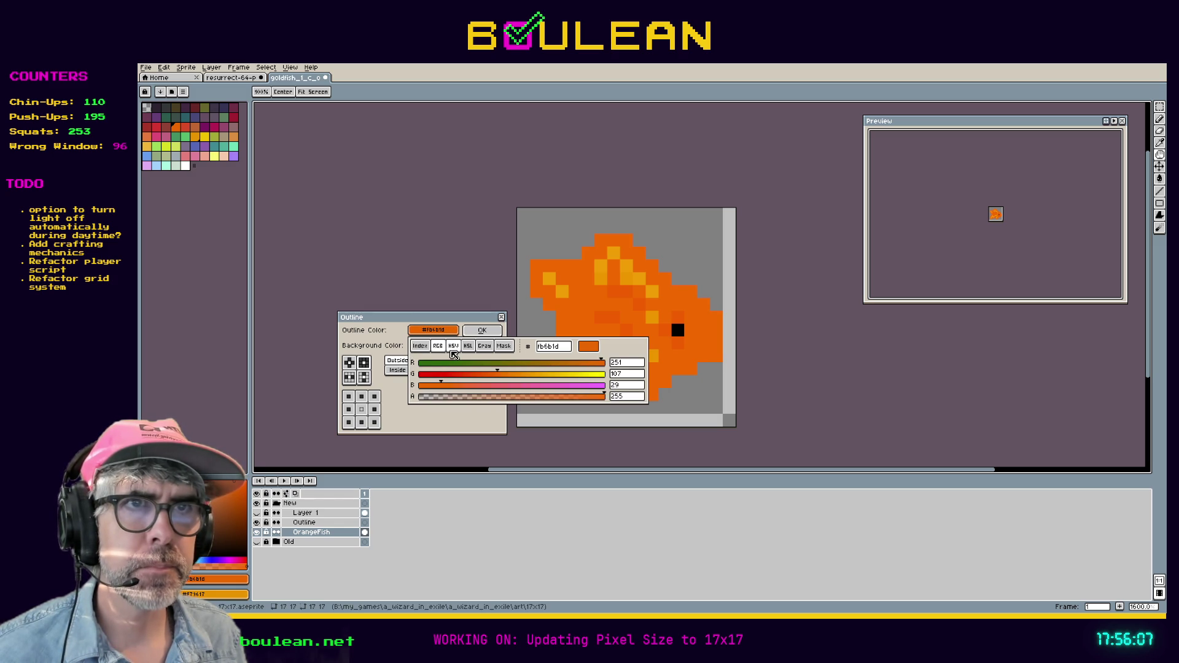
{"action": "left_click", "coordinate": [468, 346]}
{"action": "left_click", "coordinate": [513, 363]}
{"action": "left_click_drag", "start_coordinate": [513, 363], "coordinate": [391, 372]}
{"action": "left_click", "coordinate": [390, 372]}
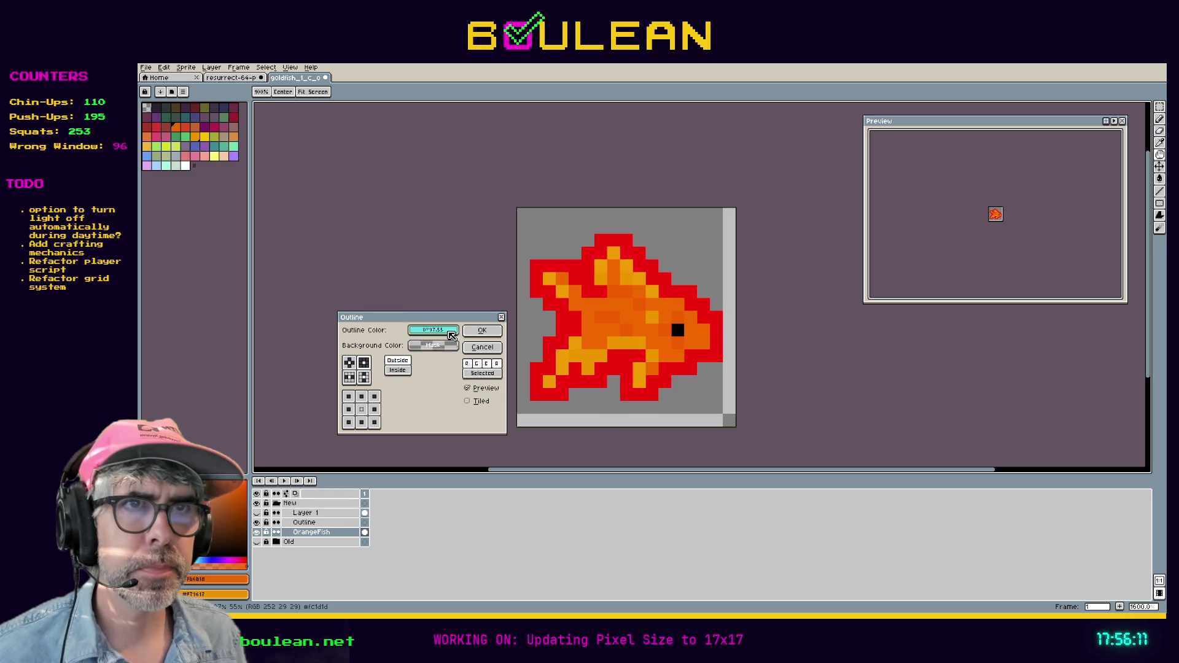
{"action": "left_click", "coordinate": [433, 330]}
{"action": "left_click_drag", "start_coordinate": [466, 385], "coordinate": [417, 385]}
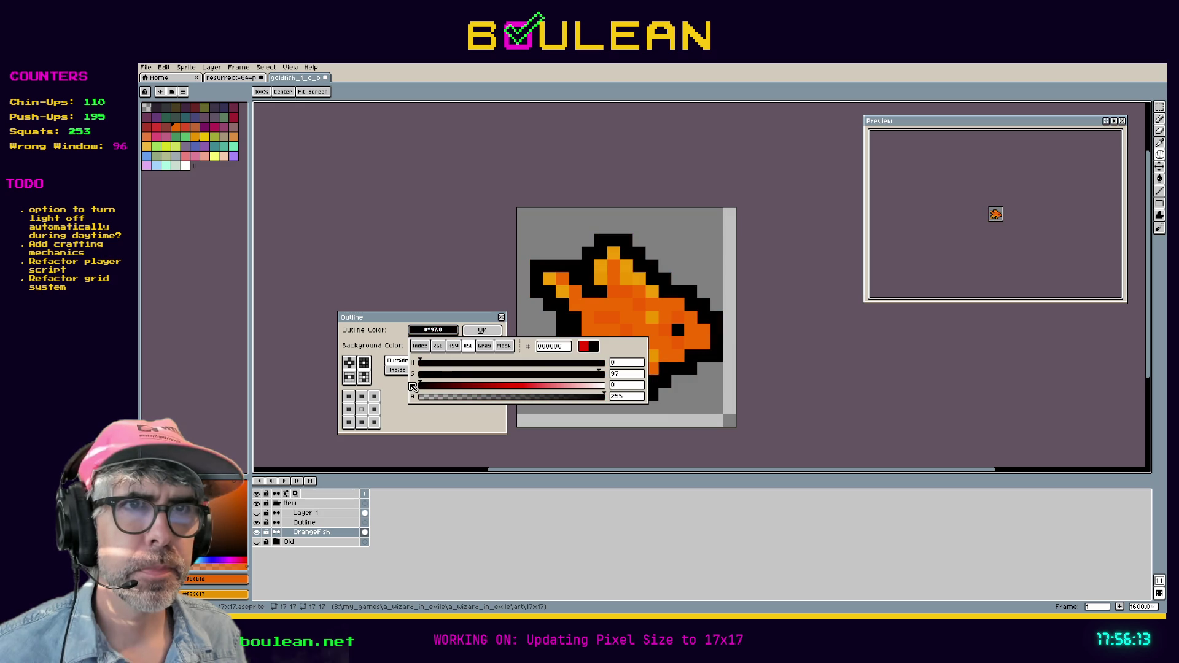
{"action": "left_click_drag", "start_coordinate": [558, 374], "coordinate": [418, 379]}
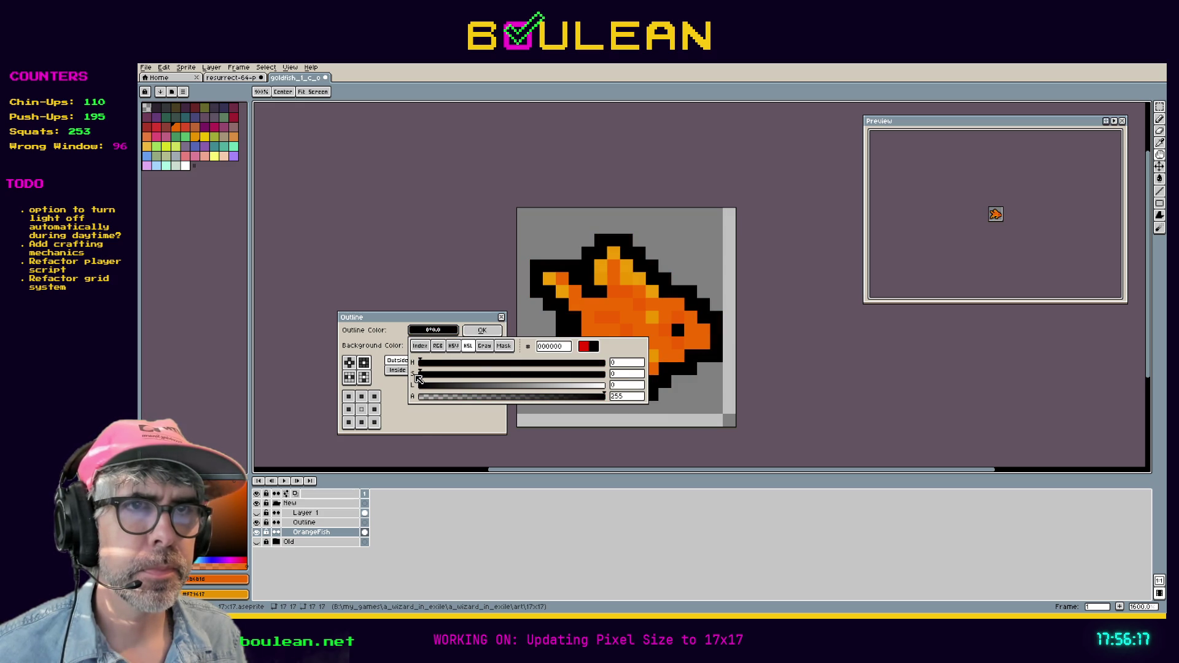
{"action": "left_click", "coordinate": [418, 431]}
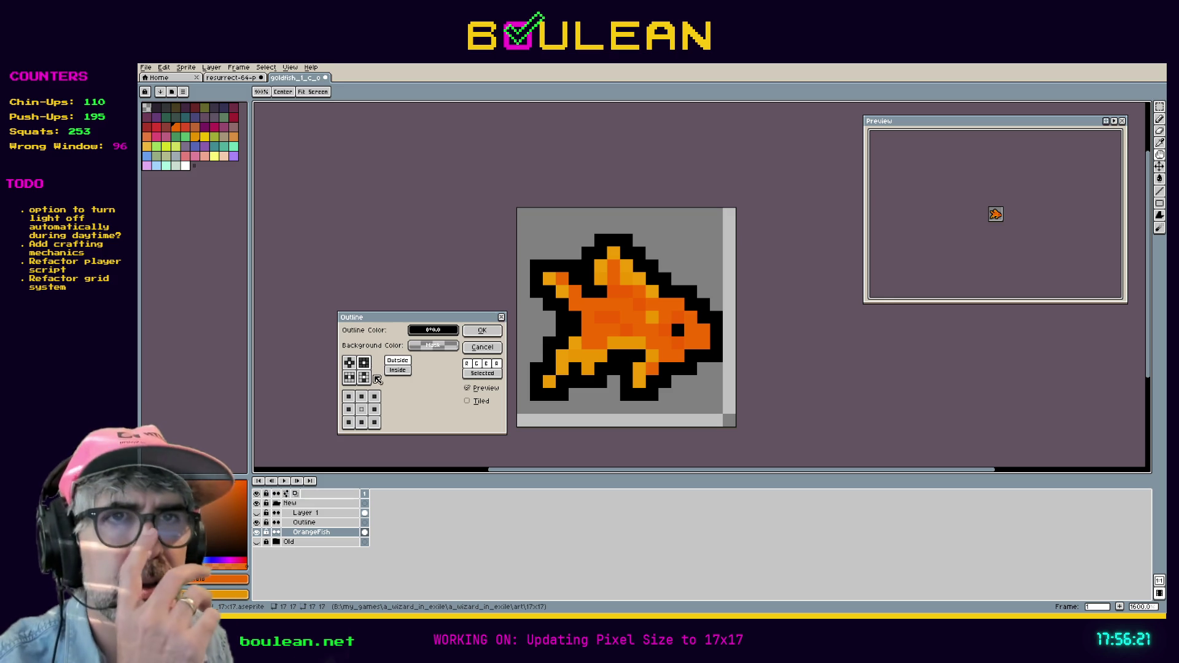
Step: Keep the square outline shape, apply the black outline, and undo a stray orange pixel
{"action": "left_click", "coordinate": [354, 364]}
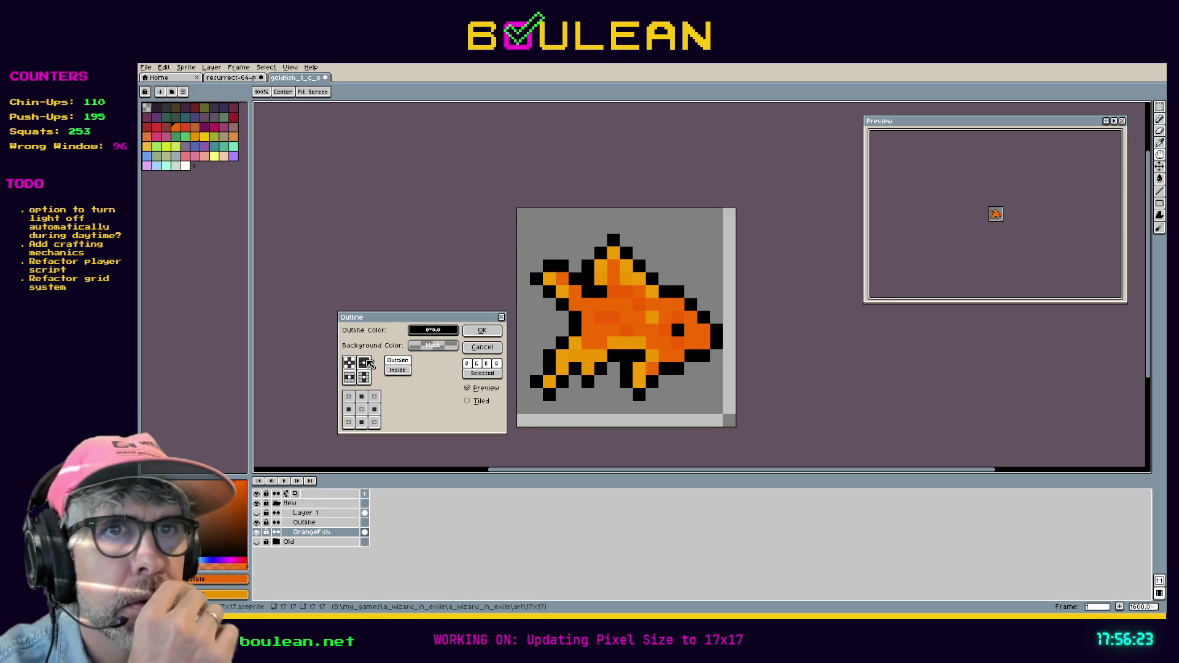
{"action": "left_click", "coordinate": [366, 363]}
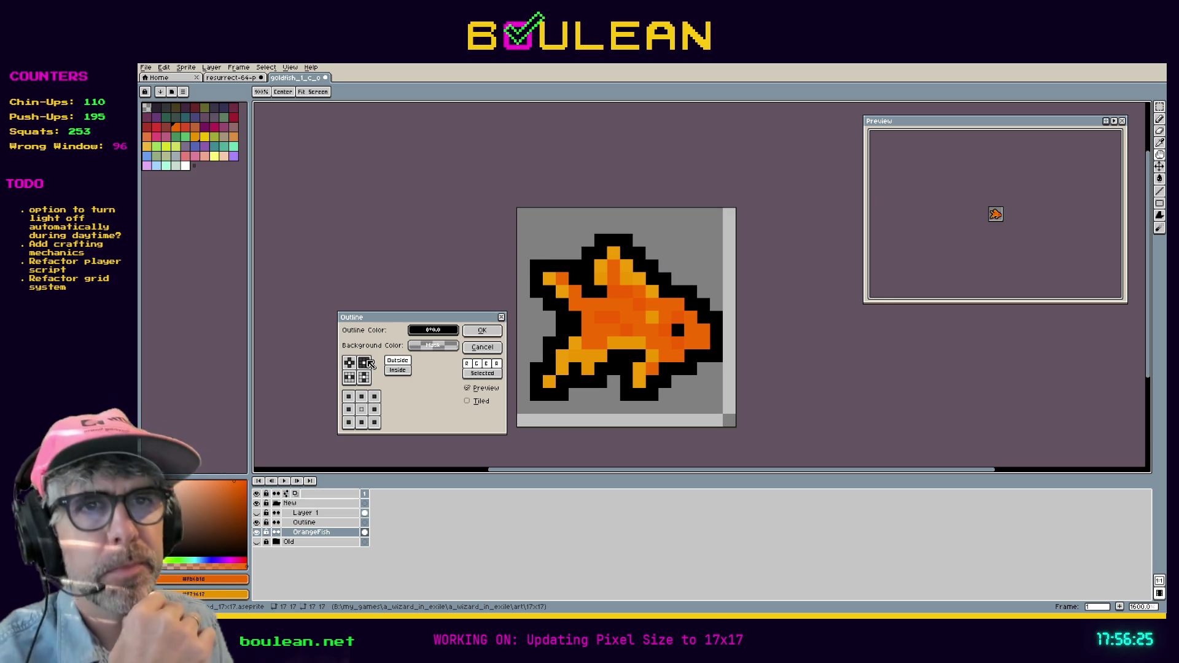
{"action": "left_click", "coordinate": [482, 331]}
{"action": "left_click", "coordinate": [551, 353]}
{"action": "key", "text": "ctrl+z"}
Step: Magic-wand the black outline pixels and move them from the fish onto the Outline layer
{"action": "key", "text": "w"}
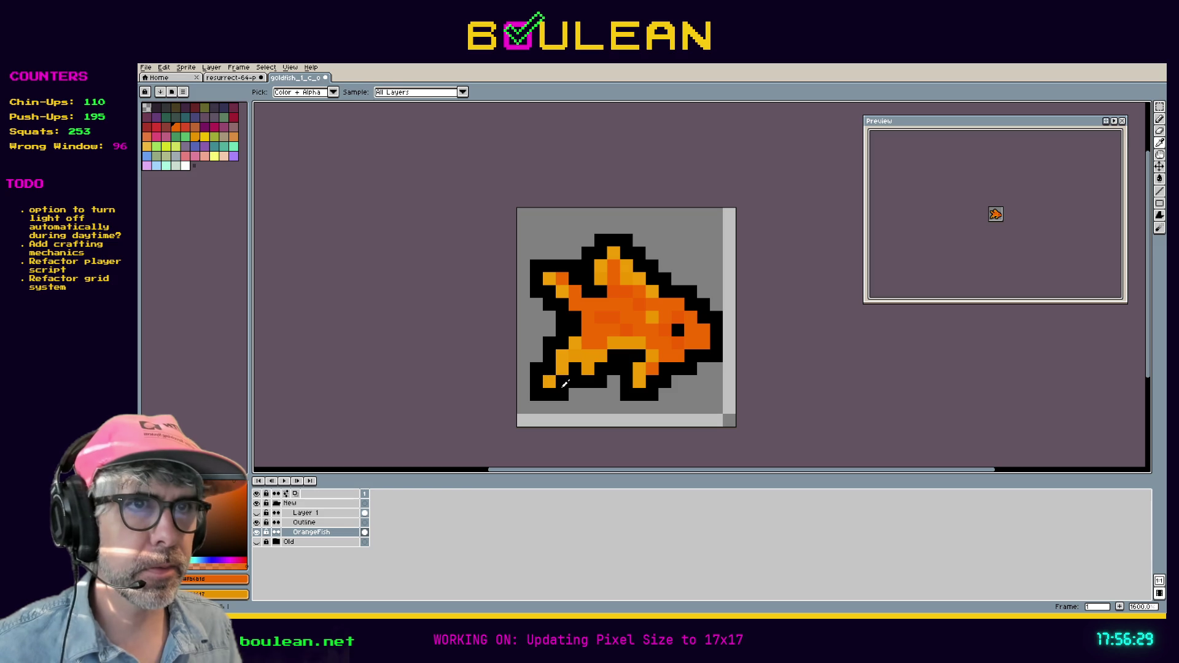
{"action": "left_click", "coordinate": [569, 387]}
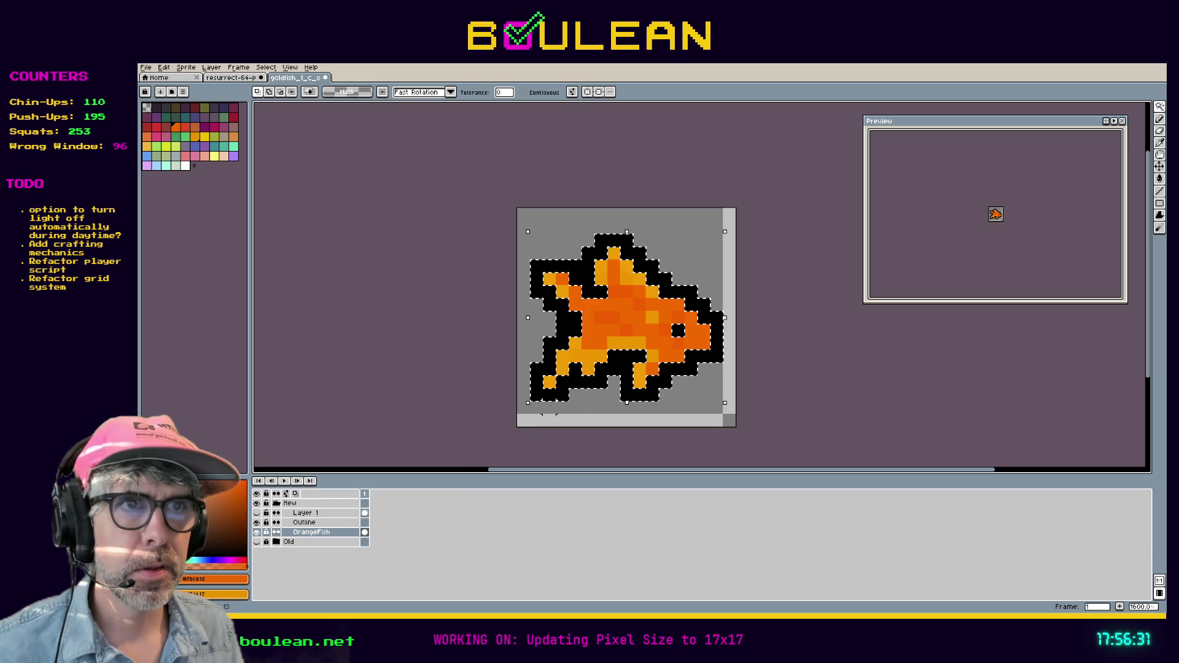
{"action": "key", "text": "Delete"}
{"action": "left_click", "coordinate": [307, 522]}
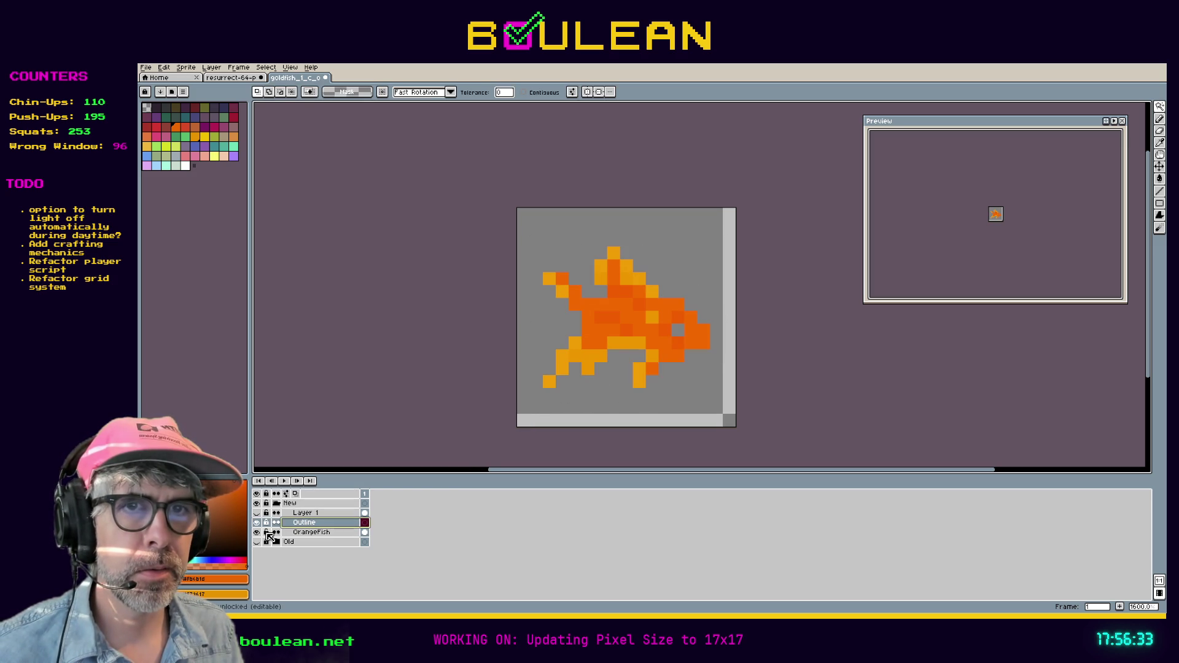
{"action": "key", "text": "ctrl+z"}
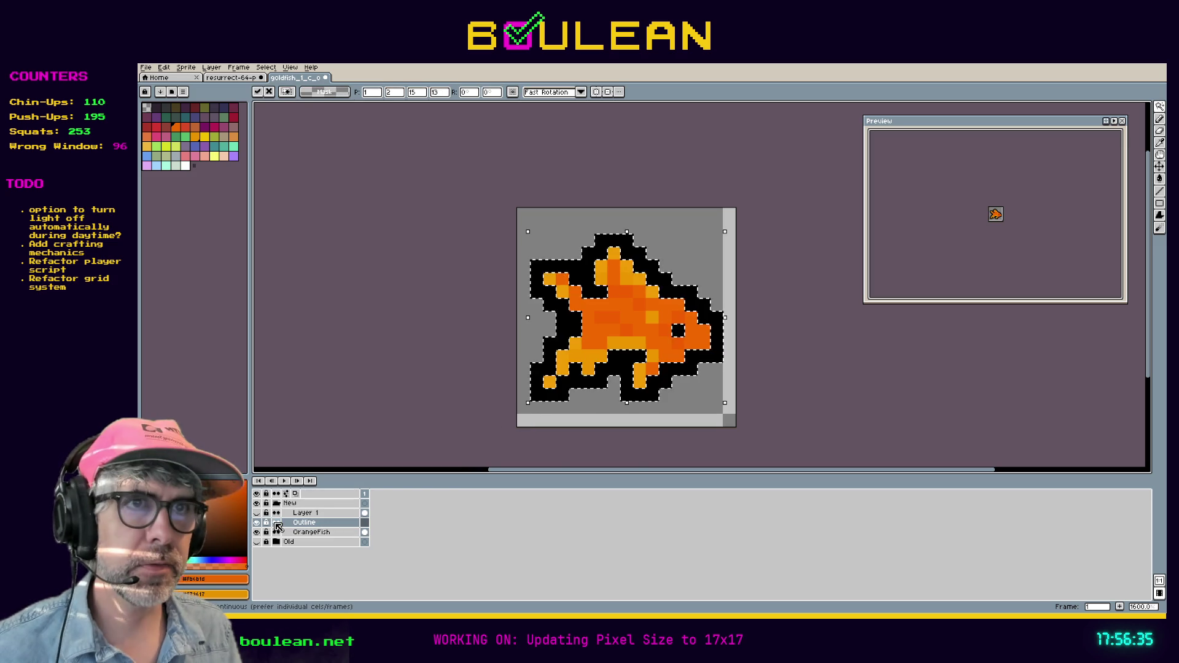
Step: Check the Outline layer's visibility and erase the eye pixel from the outline
{"action": "left_click", "coordinate": [258, 522]}
{"action": "left_click", "coordinate": [258, 522]}
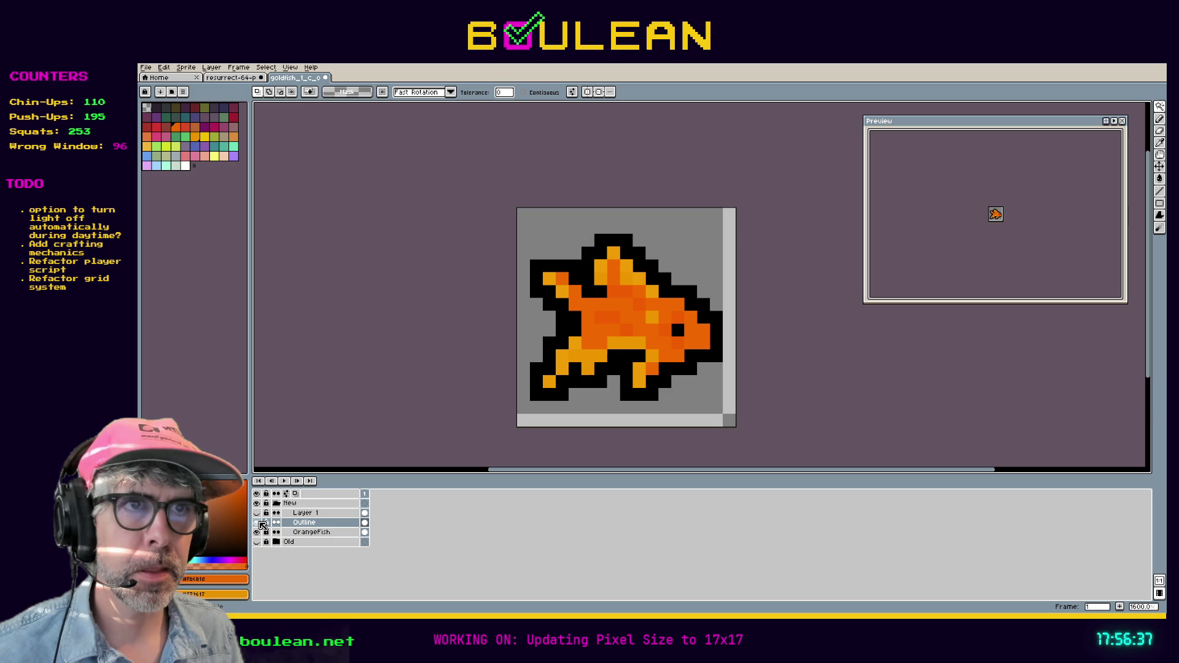
{"action": "left_click", "coordinate": [307, 523]}
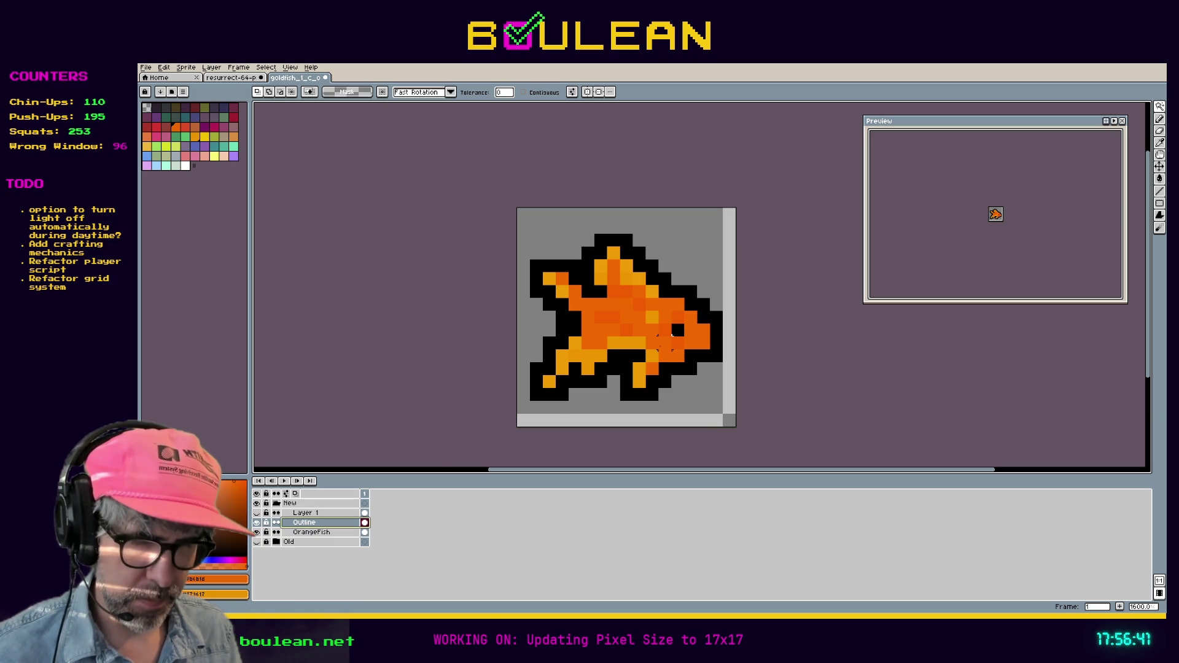
{"action": "key", "text": "e"}
{"action": "left_click", "coordinate": [678, 330]}
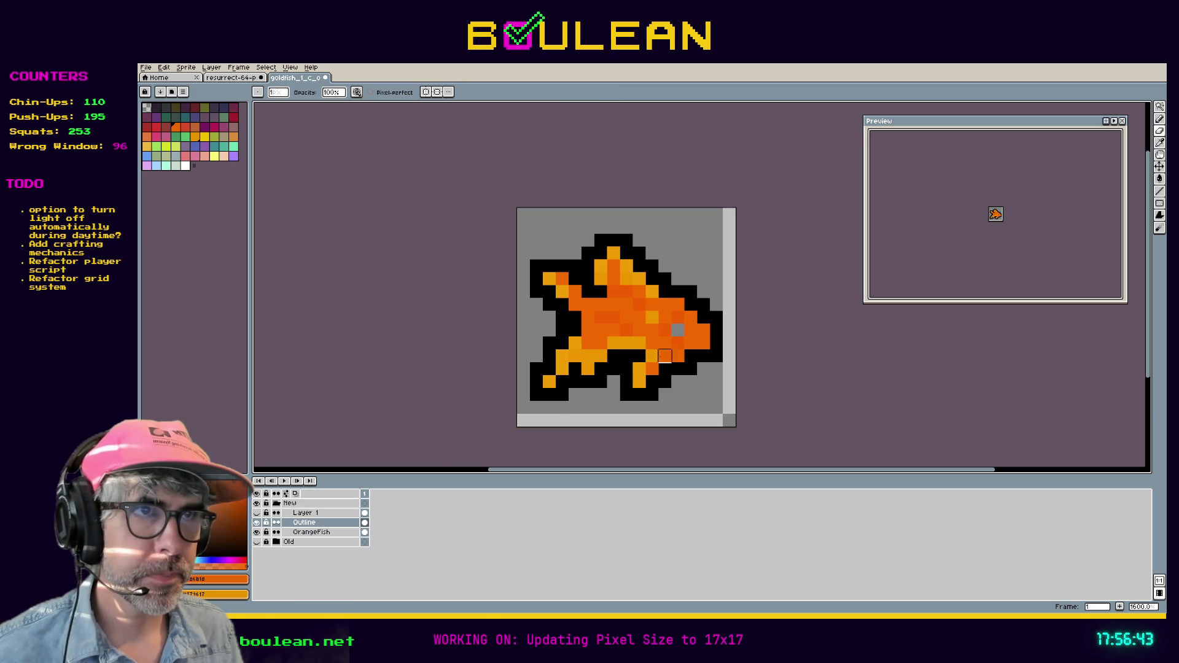
Step: Eyedrop black and repaint the eye pixel on OrangeFish, checking it against the outline, then sample fish orange
{"action": "key", "text": "i"}
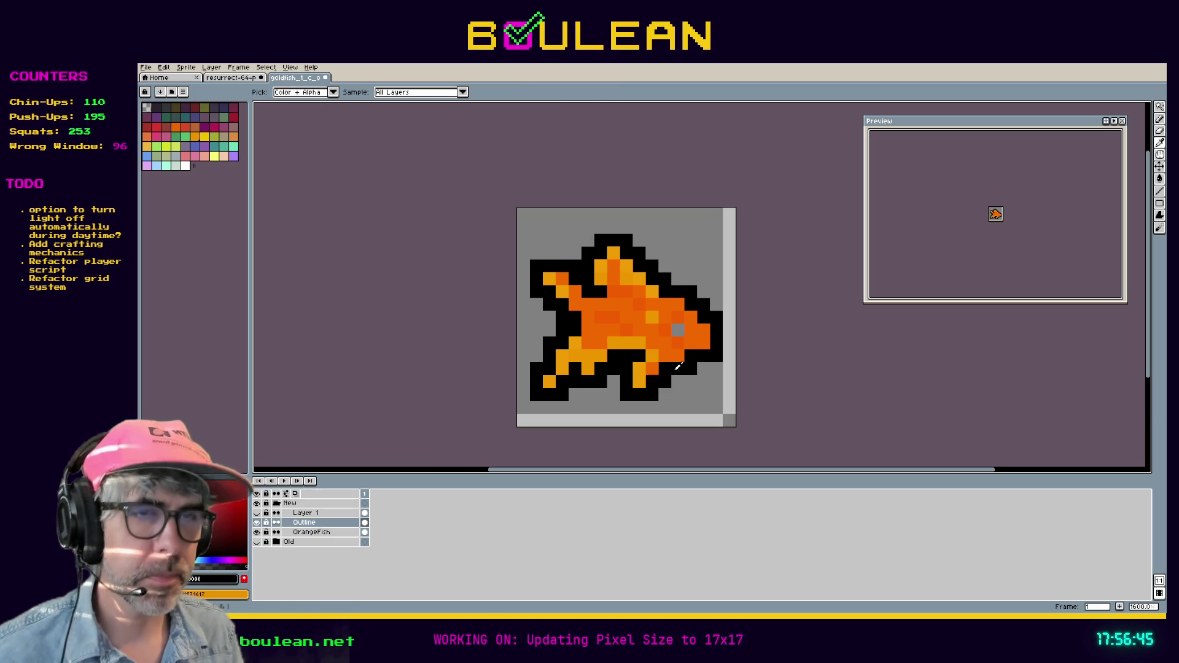
{"action": "left_click", "coordinate": [312, 532]}
{"action": "key", "text": "b"}
{"action": "left_click", "coordinate": [674, 330]}
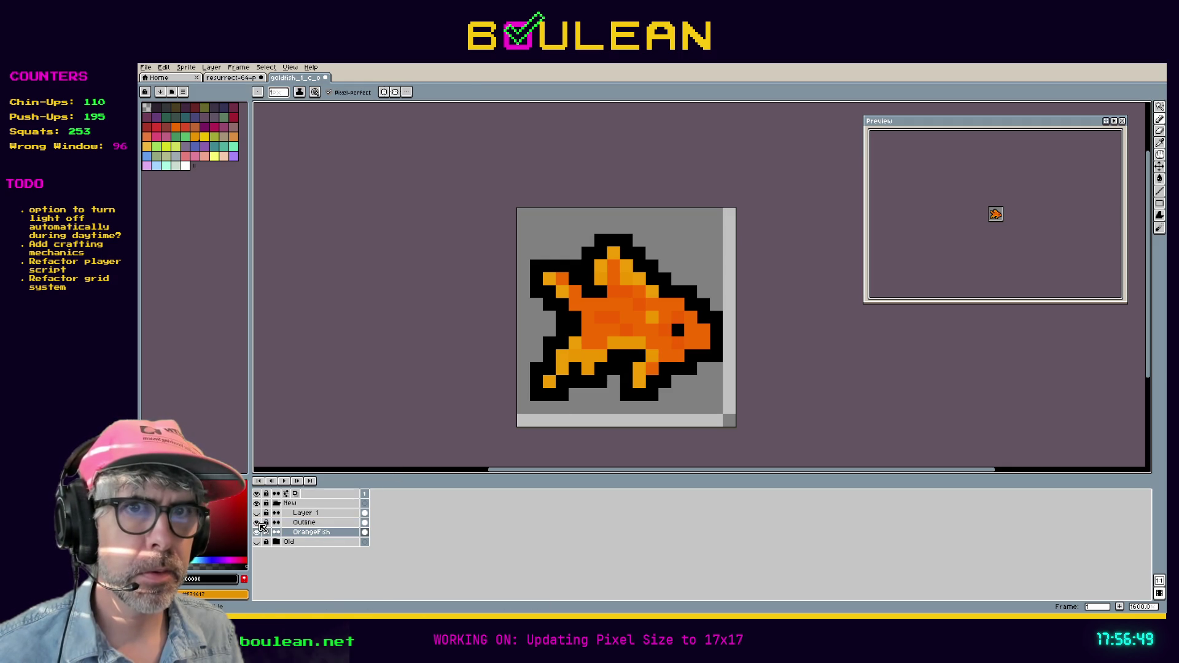
{"action": "left_click", "coordinate": [257, 523]}
{"action": "left_click", "coordinate": [257, 523]}
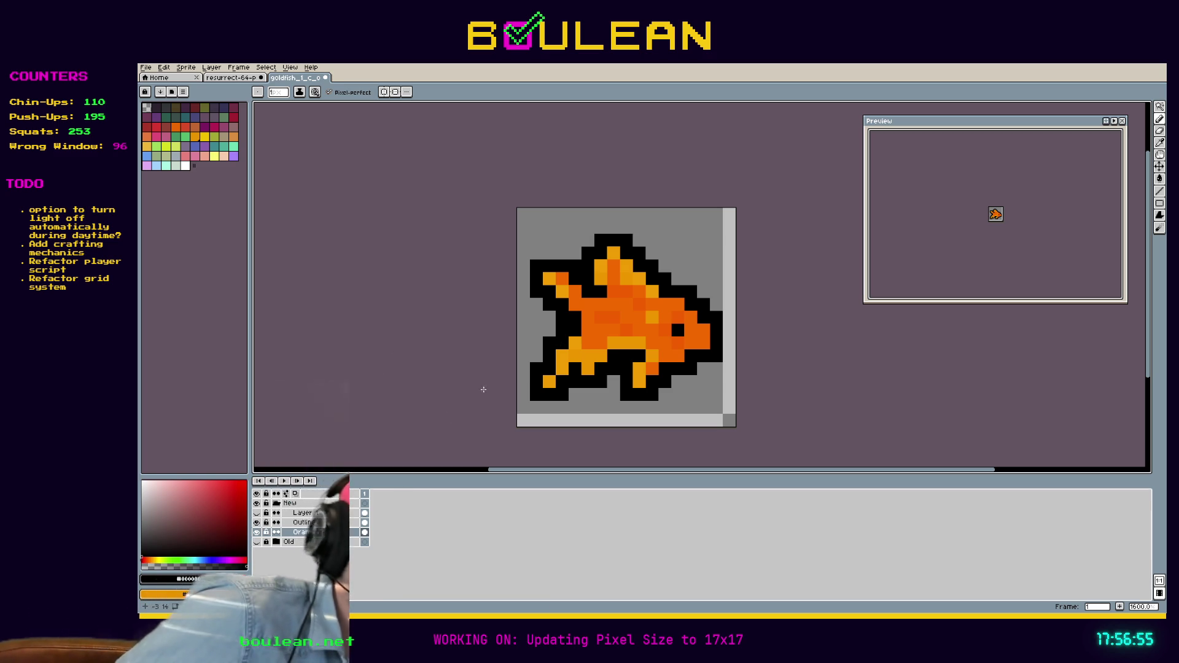
{"action": "key", "text": "i"}
{"action": "left_click", "coordinate": [590, 352]}
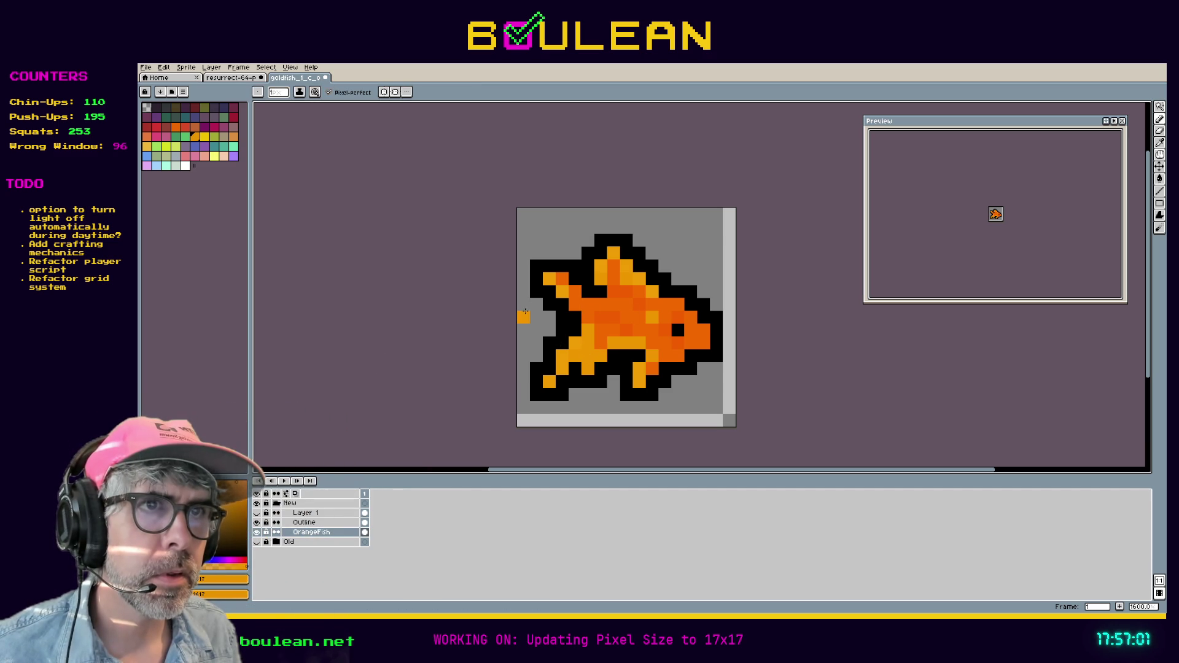
Step: Repaint a few fish body pixels in lighter and darker orange, undoing the unwanted changes
{"action": "left_click", "coordinate": [613, 322]}
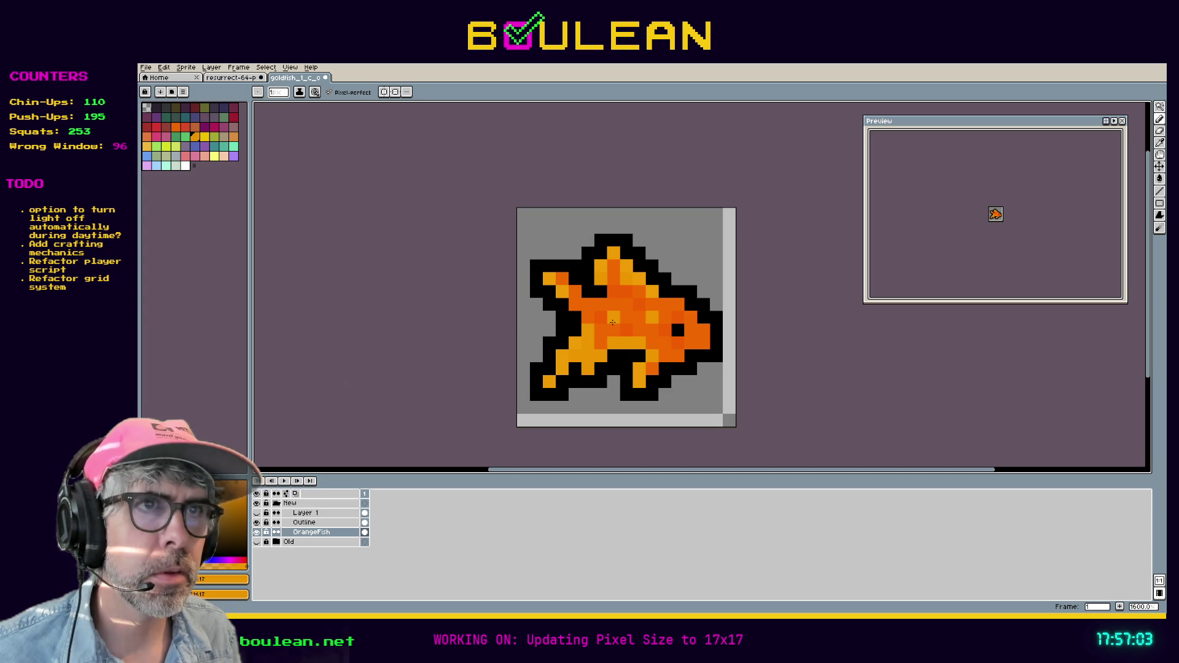
{"action": "left_click", "coordinate": [612, 316], "text": "alt"}
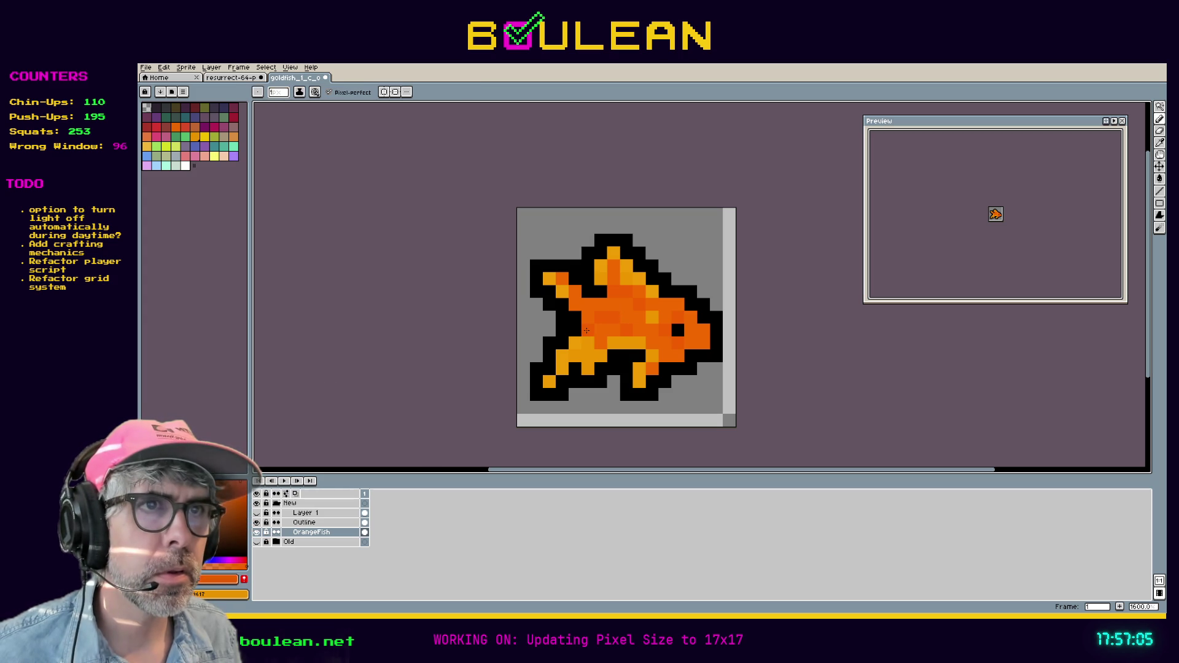
{"action": "left_click", "coordinate": [586, 337]}
{"action": "key", "text": "ctrl+z"}
{"action": "left_click", "coordinate": [576, 346]}
{"action": "key", "text": "ctrl+z"}
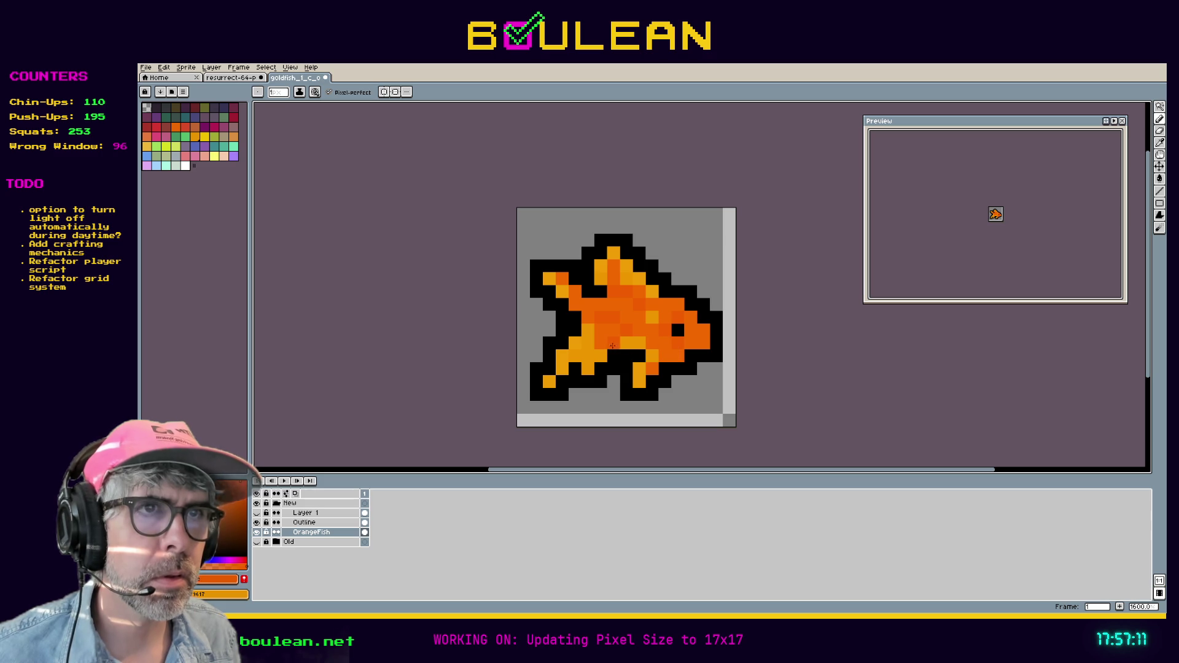
Step: Sample another orange from the canvas, return to the pencil, and save the goldfish sprite
{"action": "key", "text": "alt"}
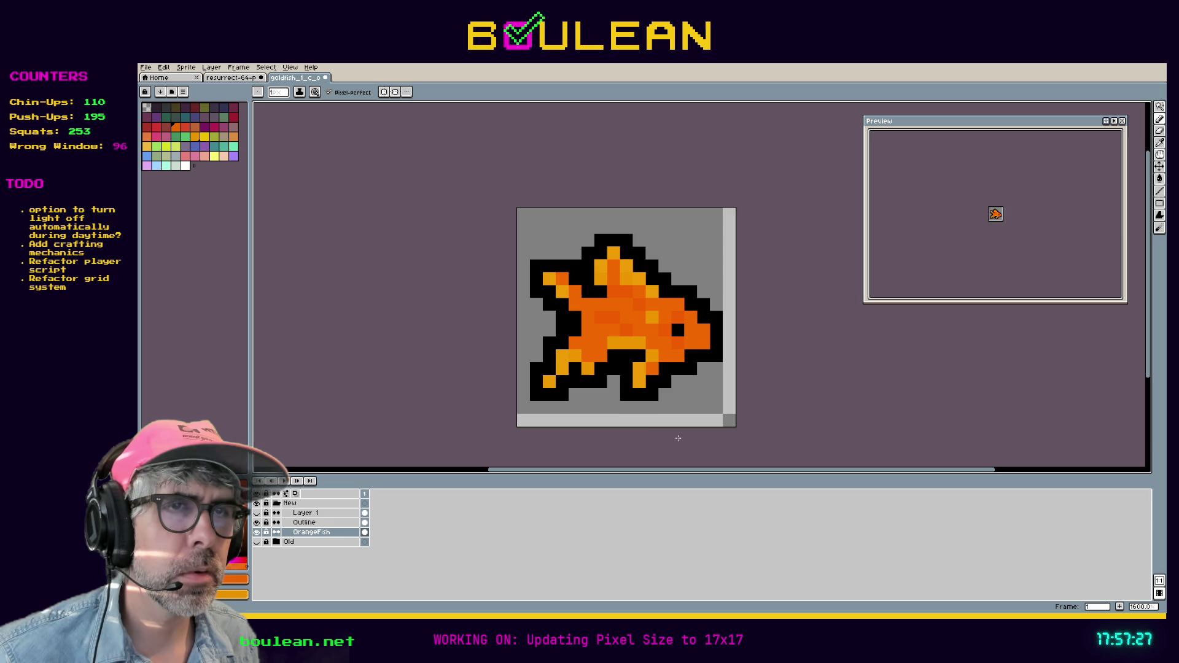
{"action": "key", "text": "i"}
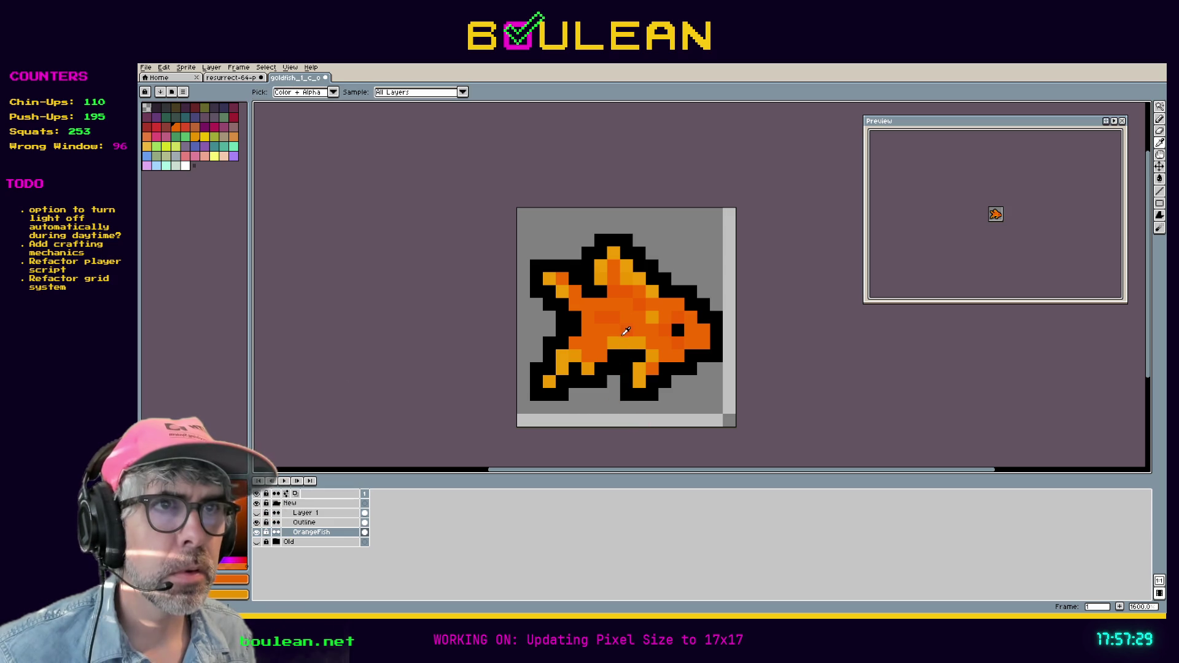
{"action": "key", "text": "b"}
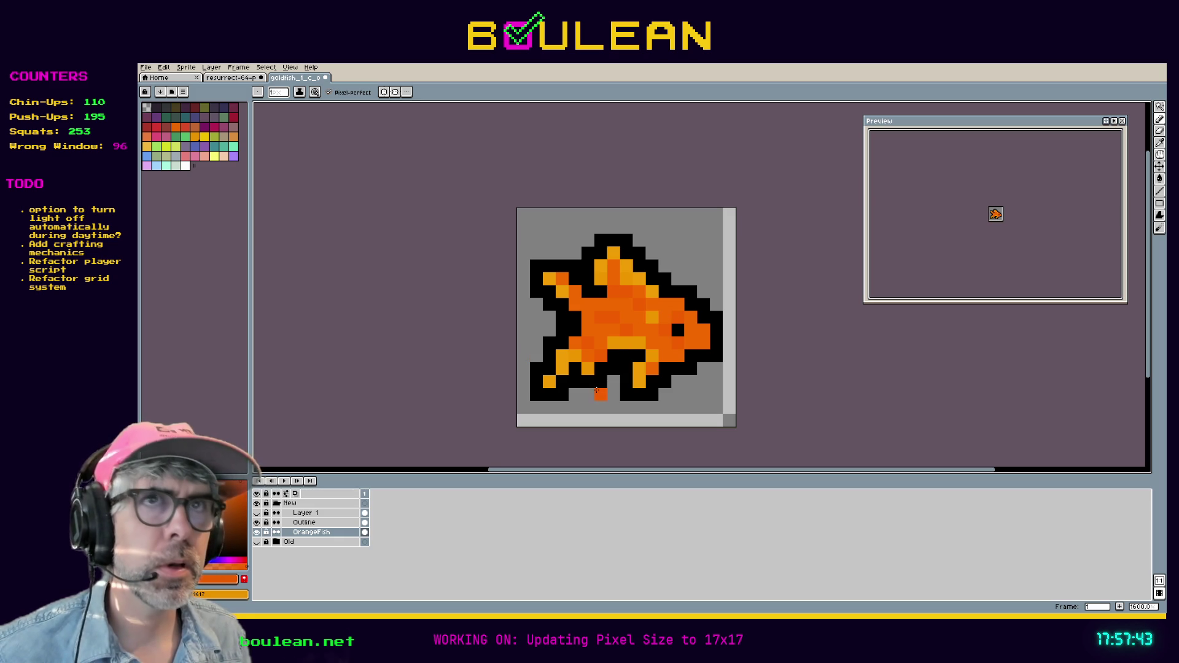
{"action": "key", "text": "ctrl+s"}
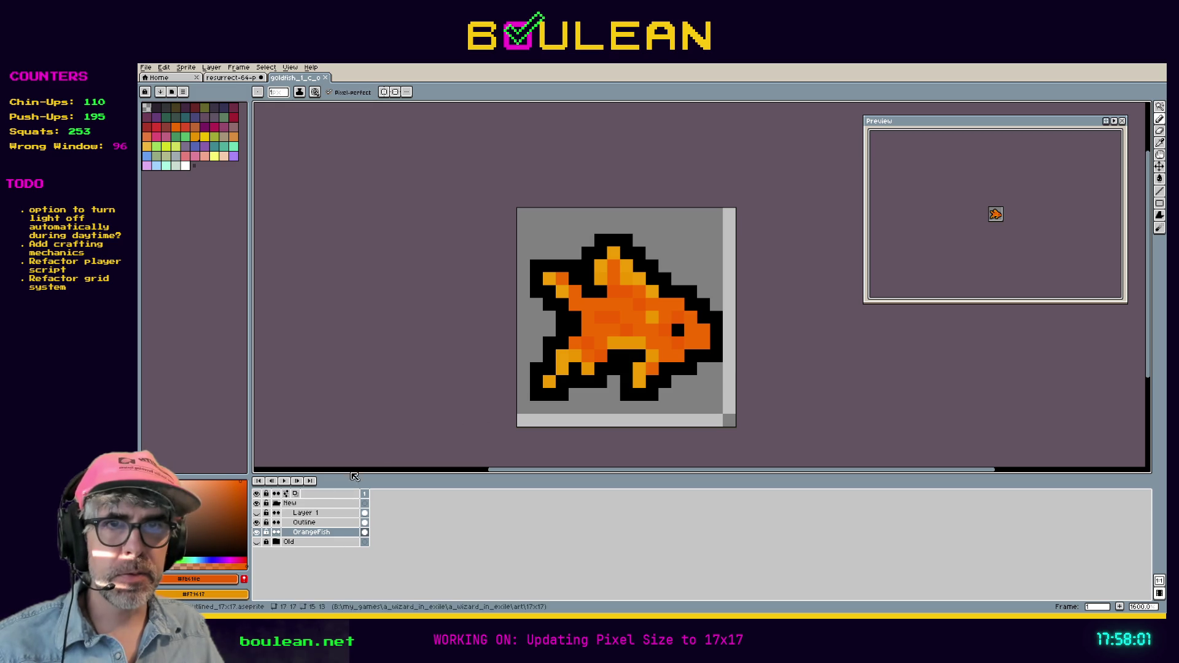
Step: Toggle the Old, OrangeFish and Outline layers and the New group to compare old and new fish
{"action": "left_click", "coordinate": [258, 542]}
{"action": "left_click", "coordinate": [257, 532]}
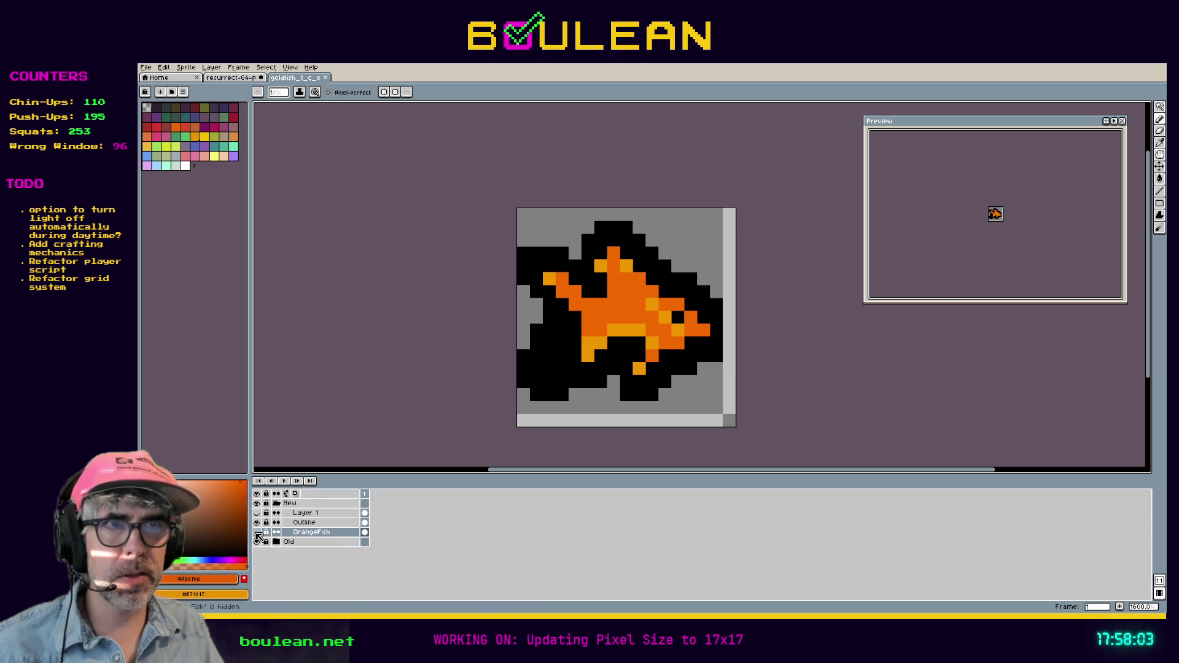
{"action": "left_click", "coordinate": [257, 523]}
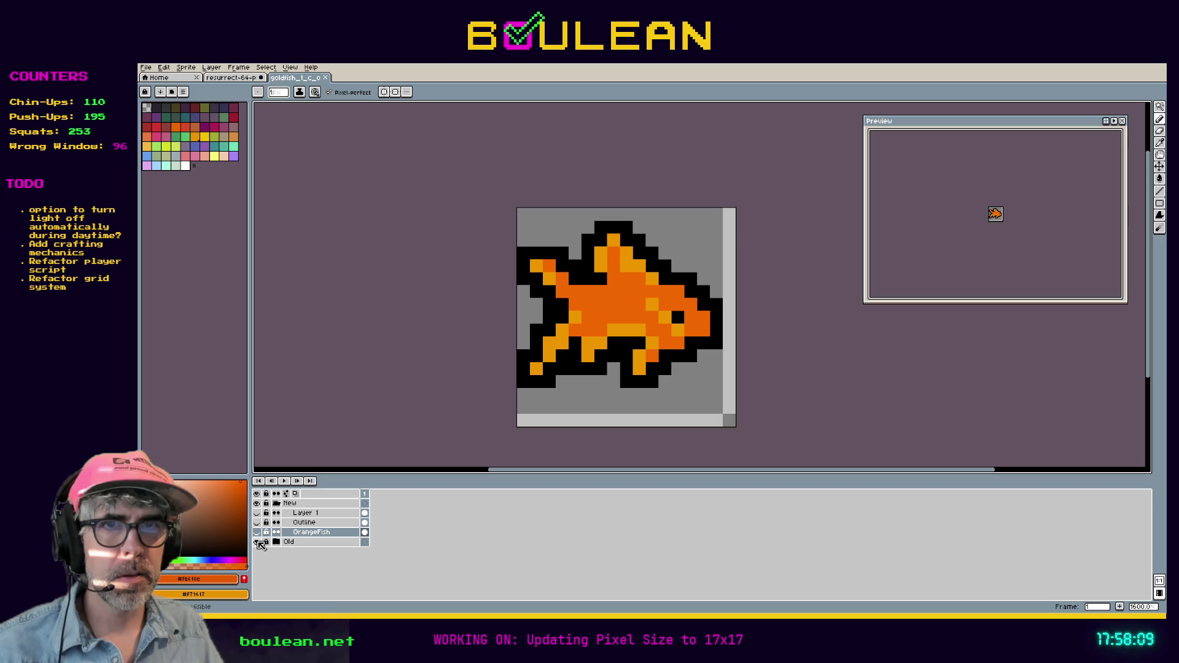
{"action": "left_click", "coordinate": [256, 542]}
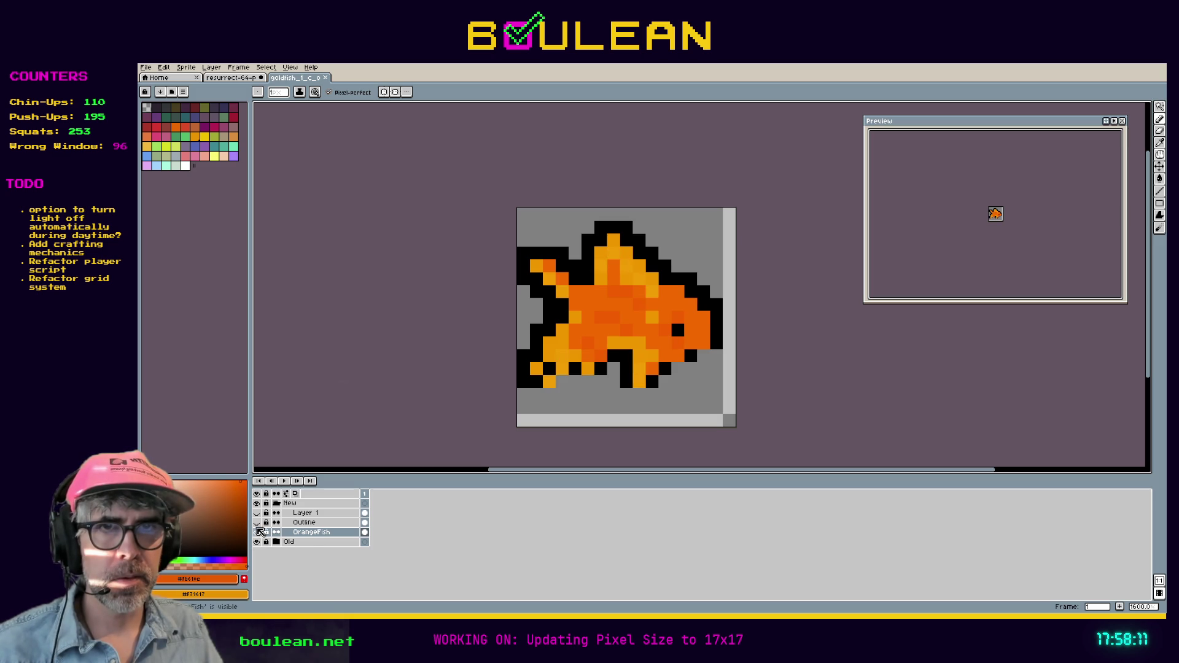
{"action": "left_click", "coordinate": [257, 523]}
{"action": "left_click", "coordinate": [257, 503]}
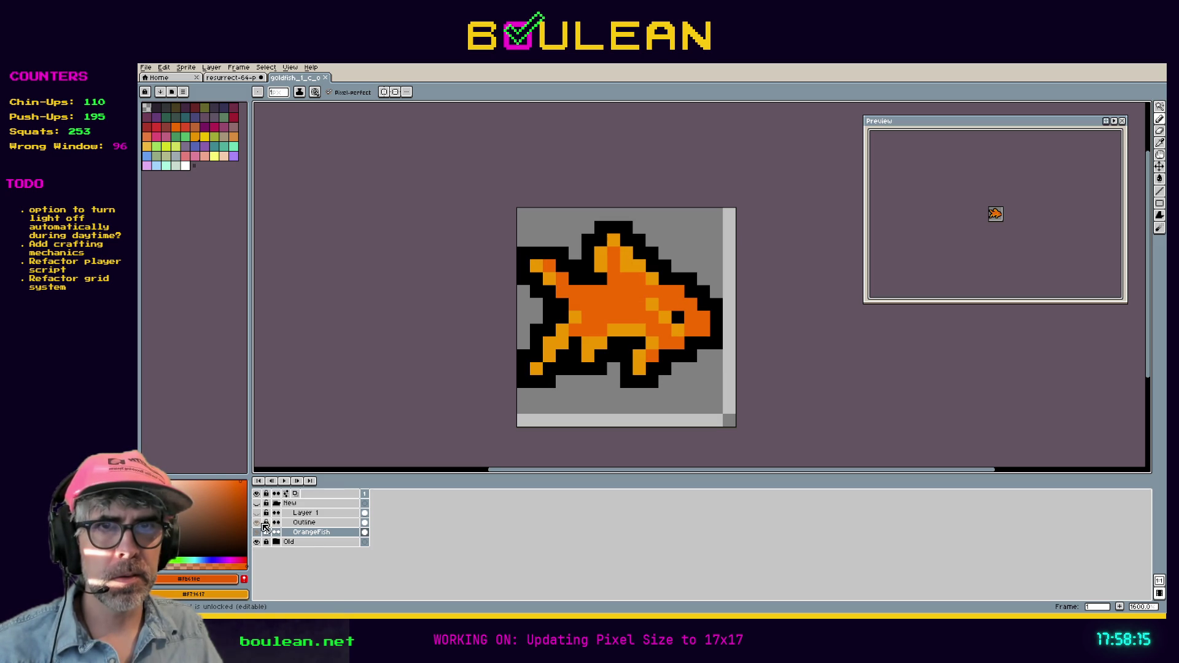
{"action": "left_click", "coordinate": [257, 542]}
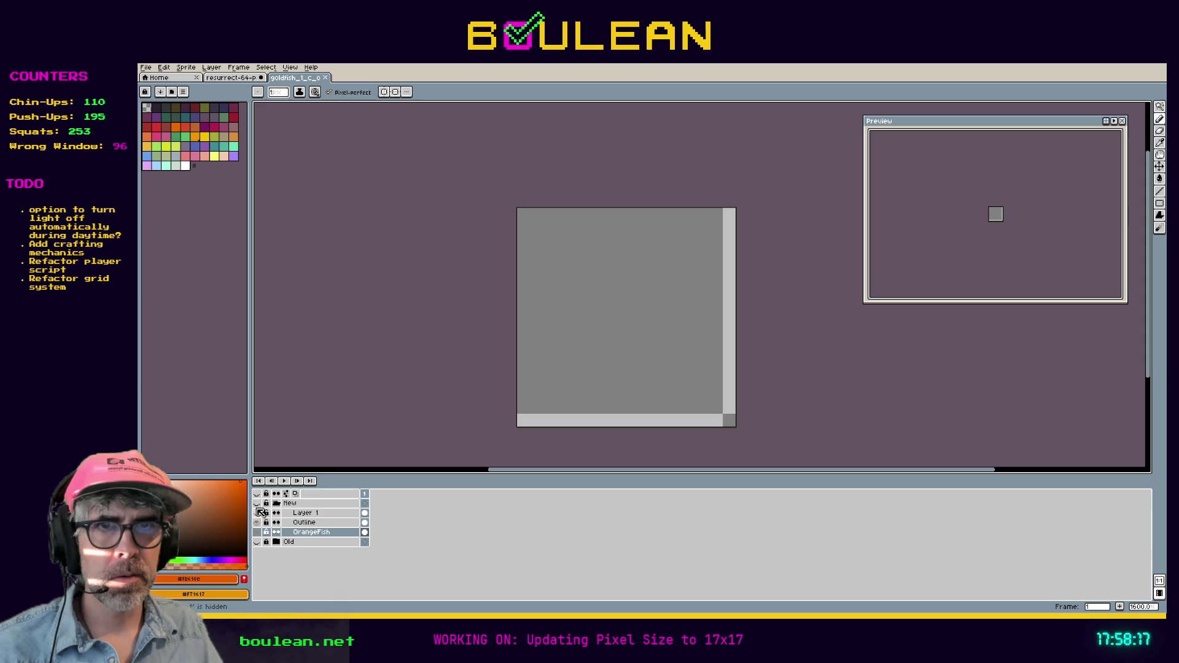
{"action": "left_click", "coordinate": [258, 514]}
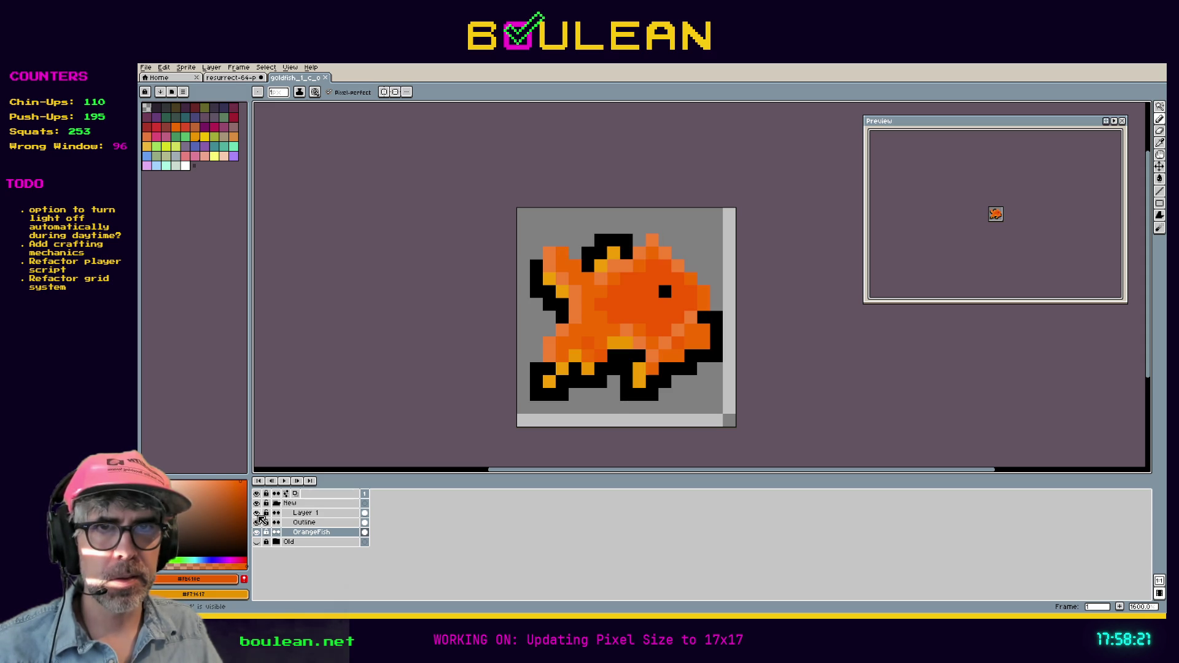
Step: Compare the Old and New goldfish again, ending with Layer 1 hidden and the New group shown
{"action": "left_click", "coordinate": [258, 513]}
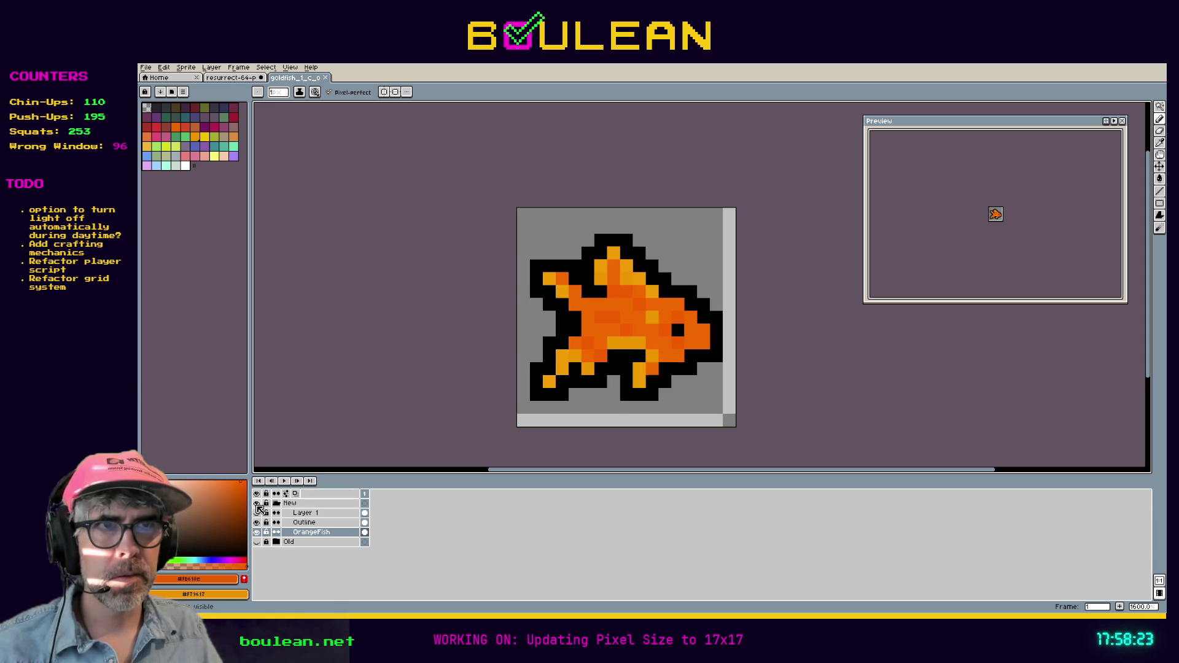
{"action": "left_click", "coordinate": [257, 503]}
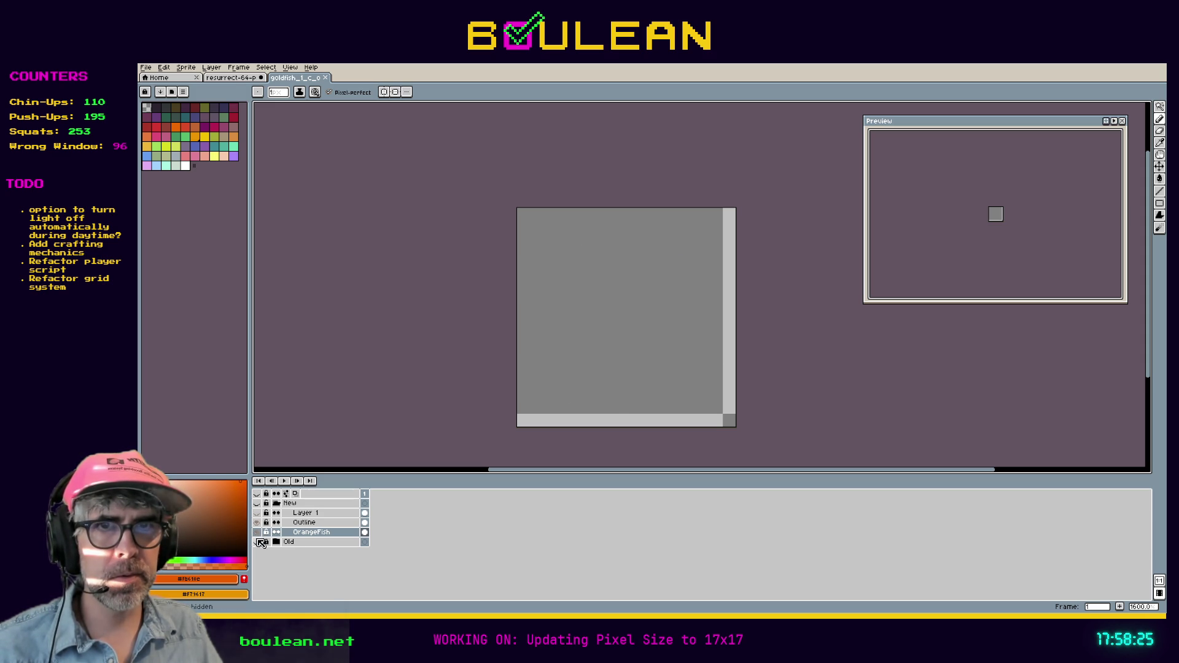
{"action": "left_click", "coordinate": [258, 542]}
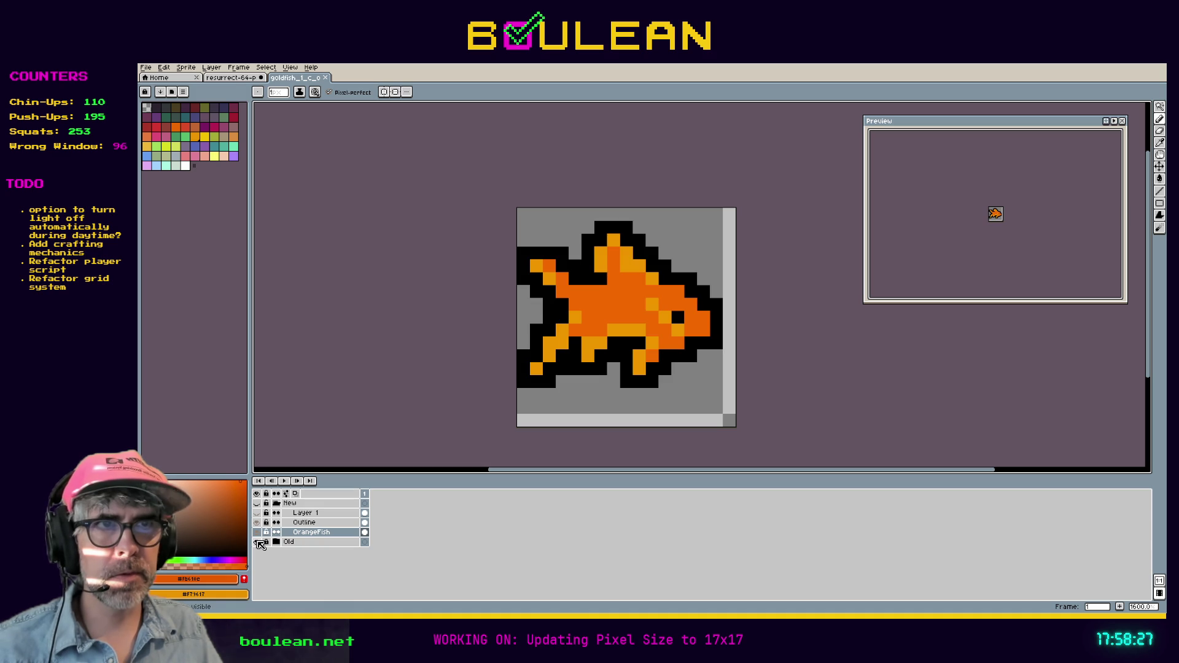
{"action": "left_click", "coordinate": [258, 543]}
{"action": "left_click", "coordinate": [260, 519]}
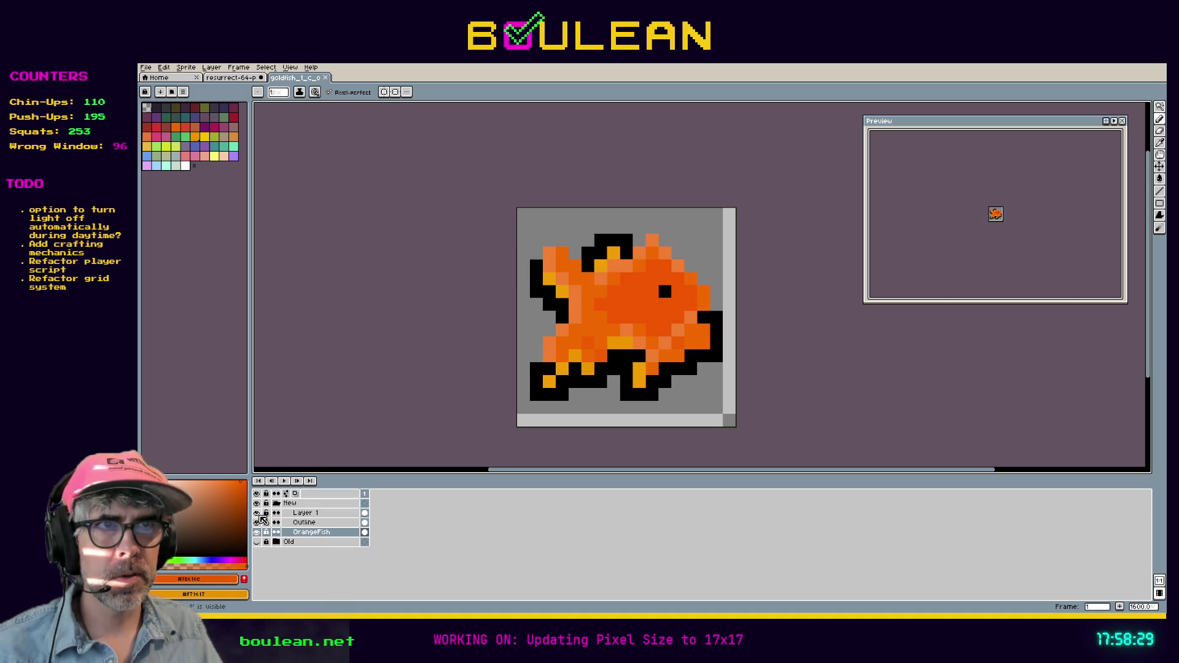
{"action": "left_click", "coordinate": [258, 513]}
{"action": "left_click", "coordinate": [258, 504]}
{"action": "left_click", "coordinate": [258, 503]}
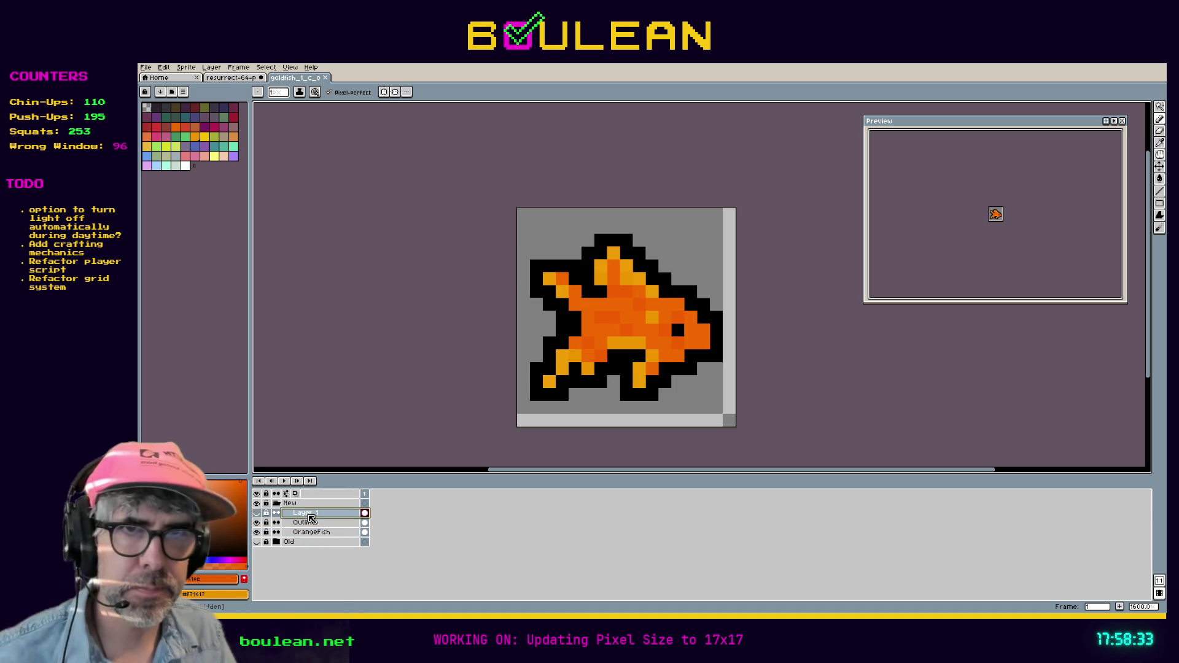
Step: Delete Layer 1, collapse the New group, and save the 17x17 goldfish file
{"action": "right_click", "coordinate": [309, 515]}
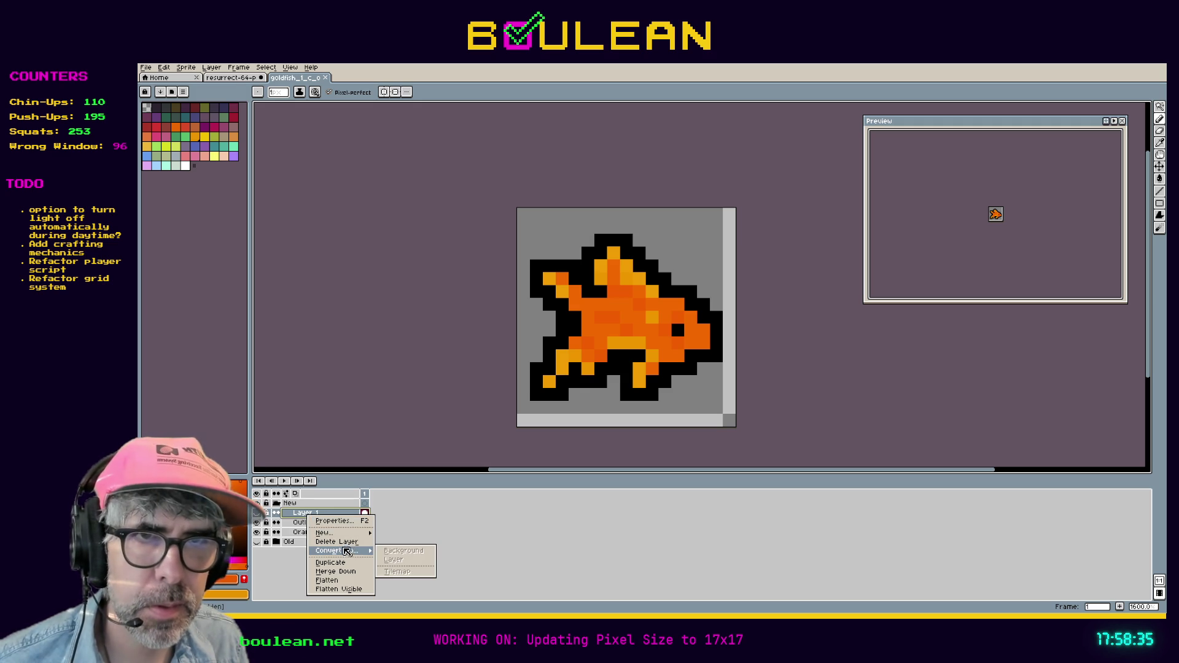
{"action": "left_click", "coordinate": [340, 543]}
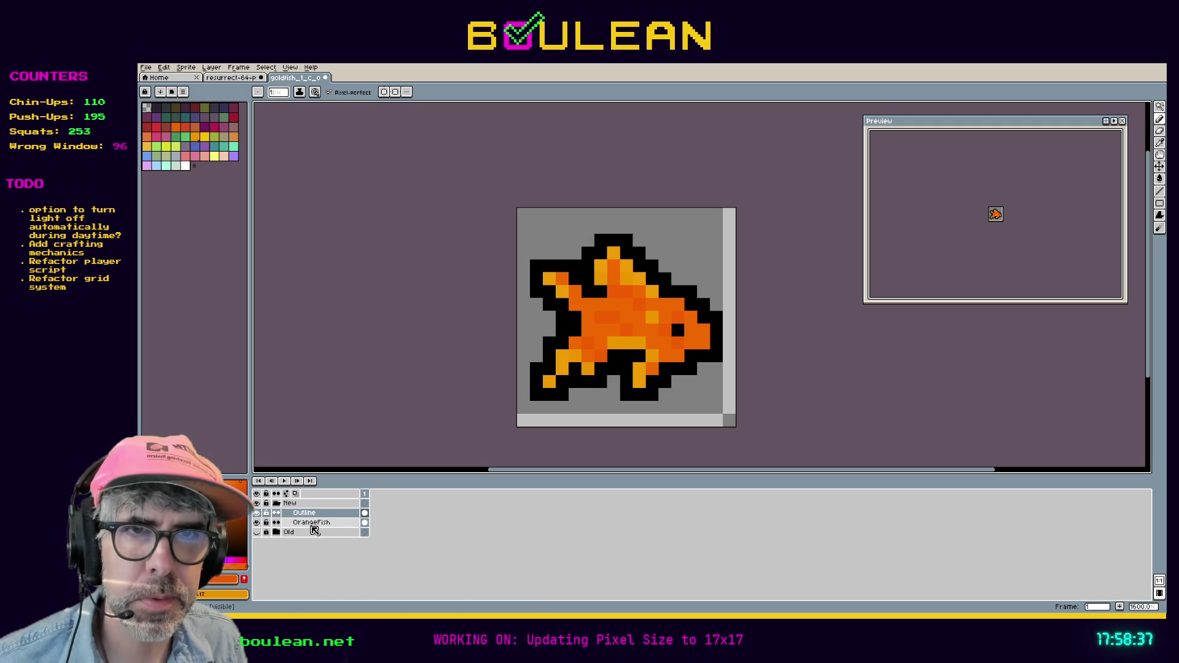
{"action": "left_click", "coordinate": [304, 536]}
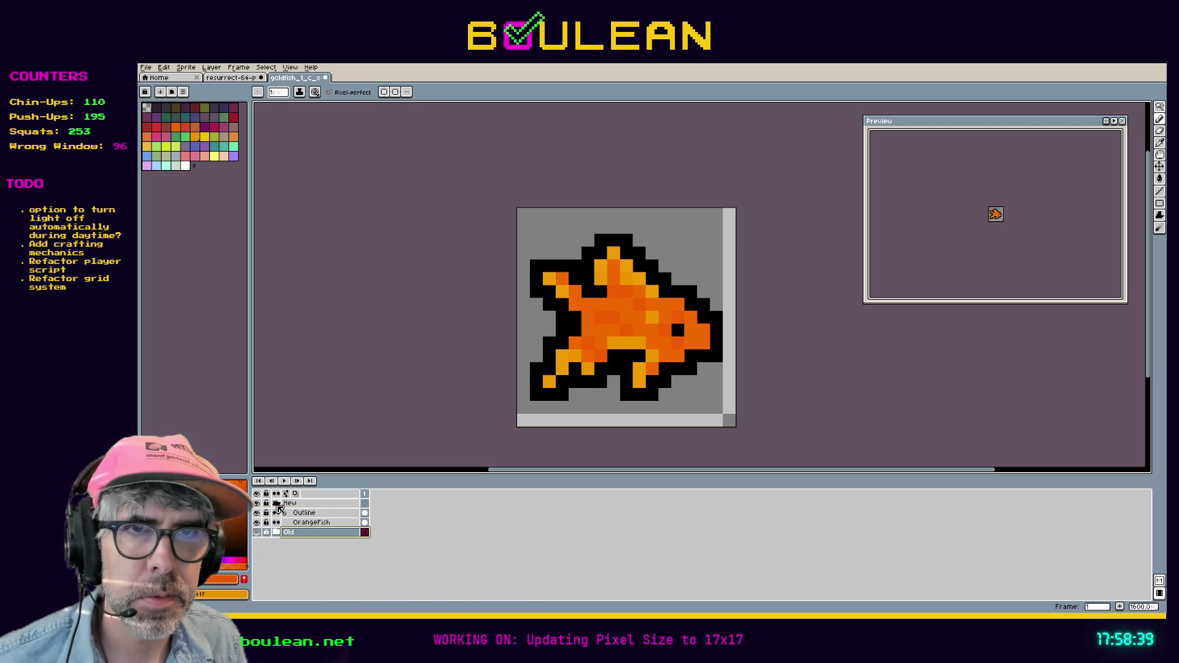
{"action": "left_click", "coordinate": [278, 506]}
{"action": "key", "text": "ctrl+s"}
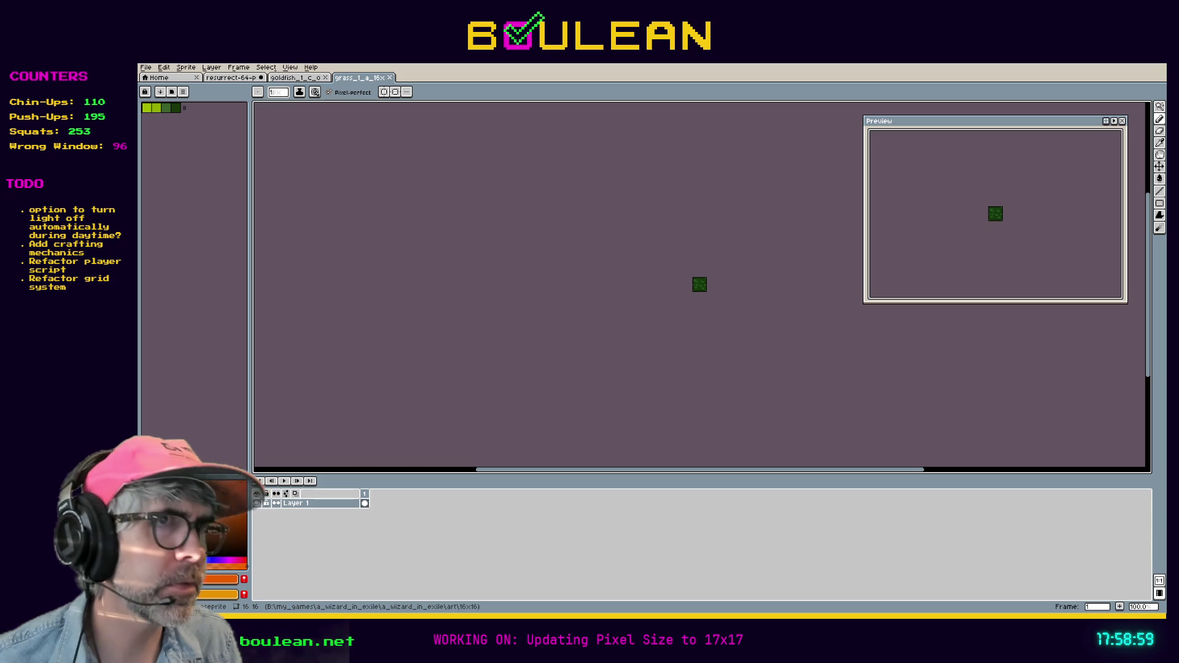
Step: Zoom in on the grass tile, then switch to the Resurrect 64 palette image
{"action": "scroll", "coordinate": [717, 277], "scroll_direction": "up", "scroll_amount": 5}
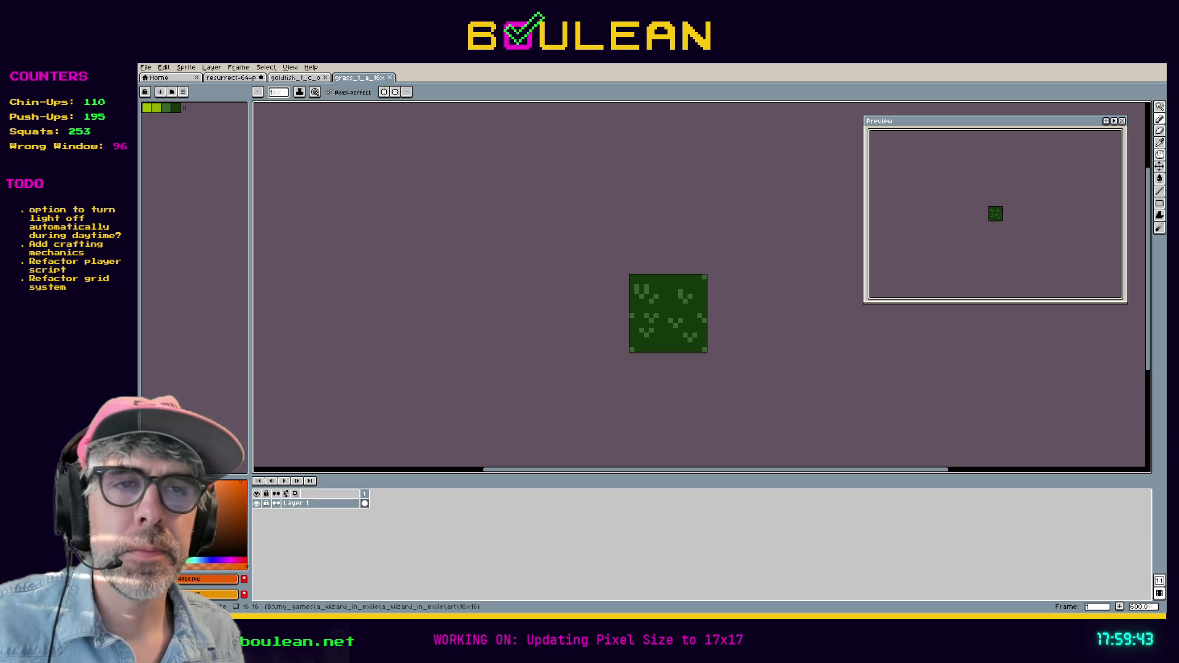
{"action": "left_click", "coordinate": [231, 77]}
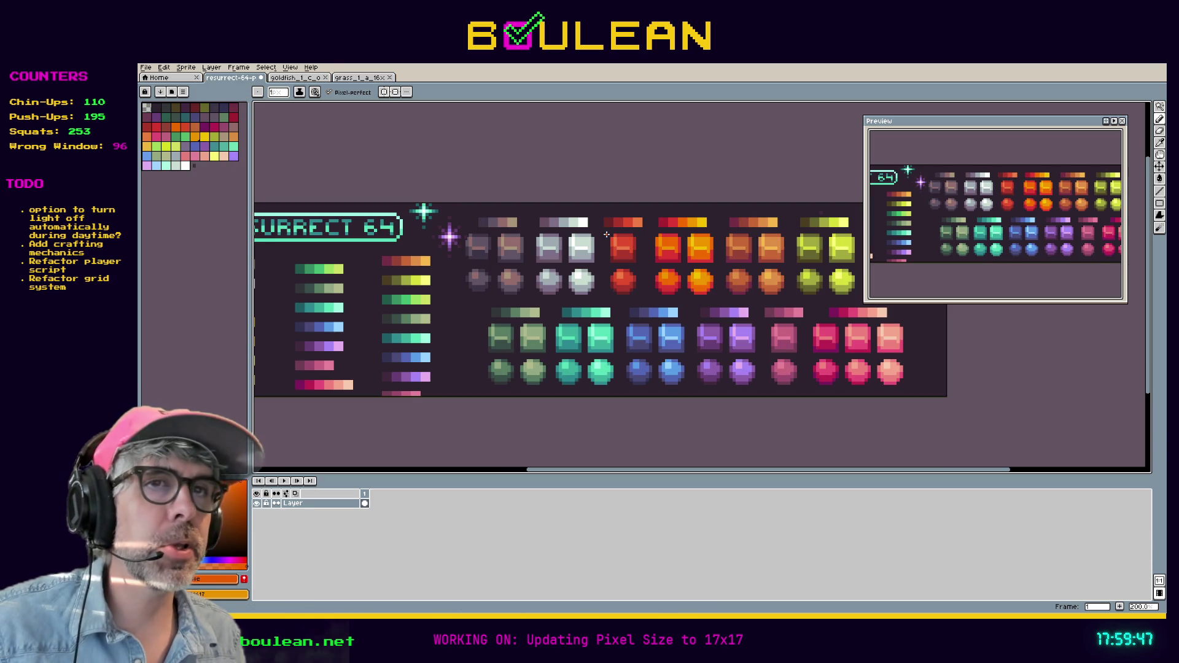
Step: Sample a Resurrect 64 green as background colour, then save the grass tile under a new name
{"action": "key", "text": "i"}
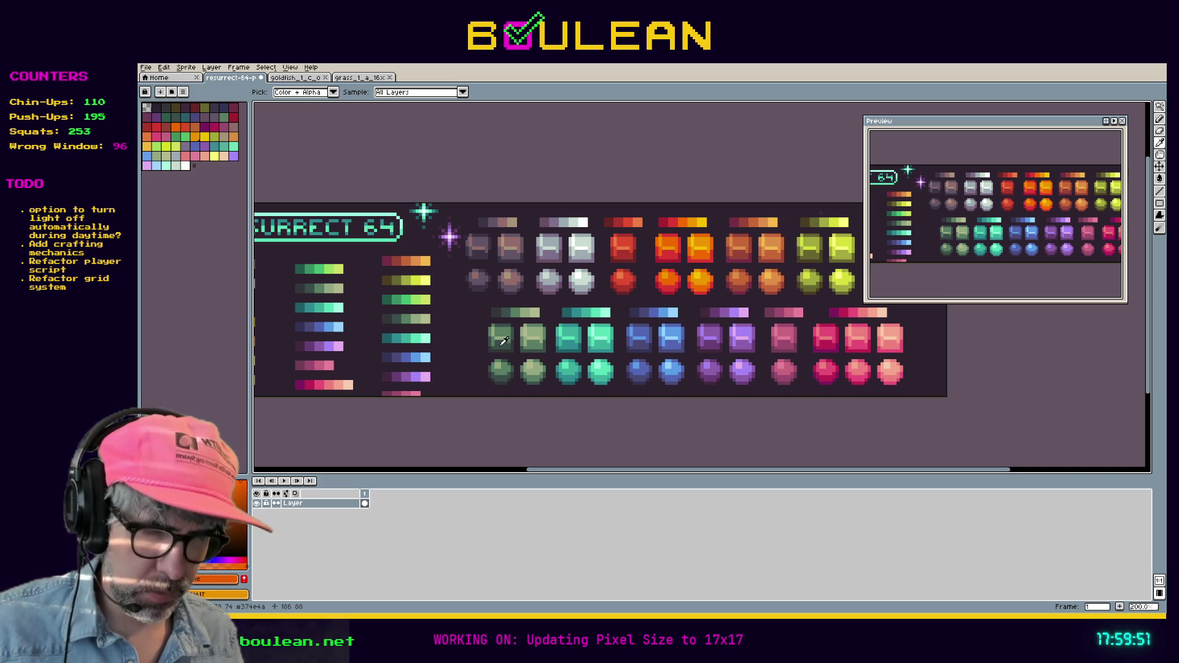
{"action": "right_click", "coordinate": [507, 327]}
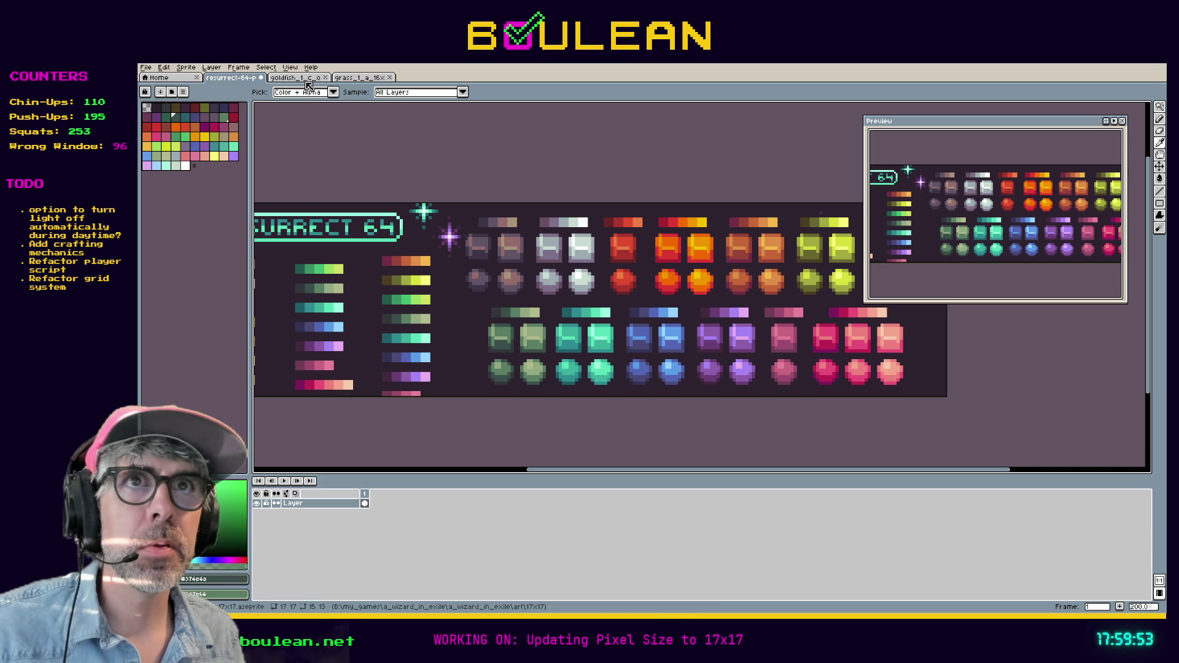
{"action": "left_click", "coordinate": [345, 78]}
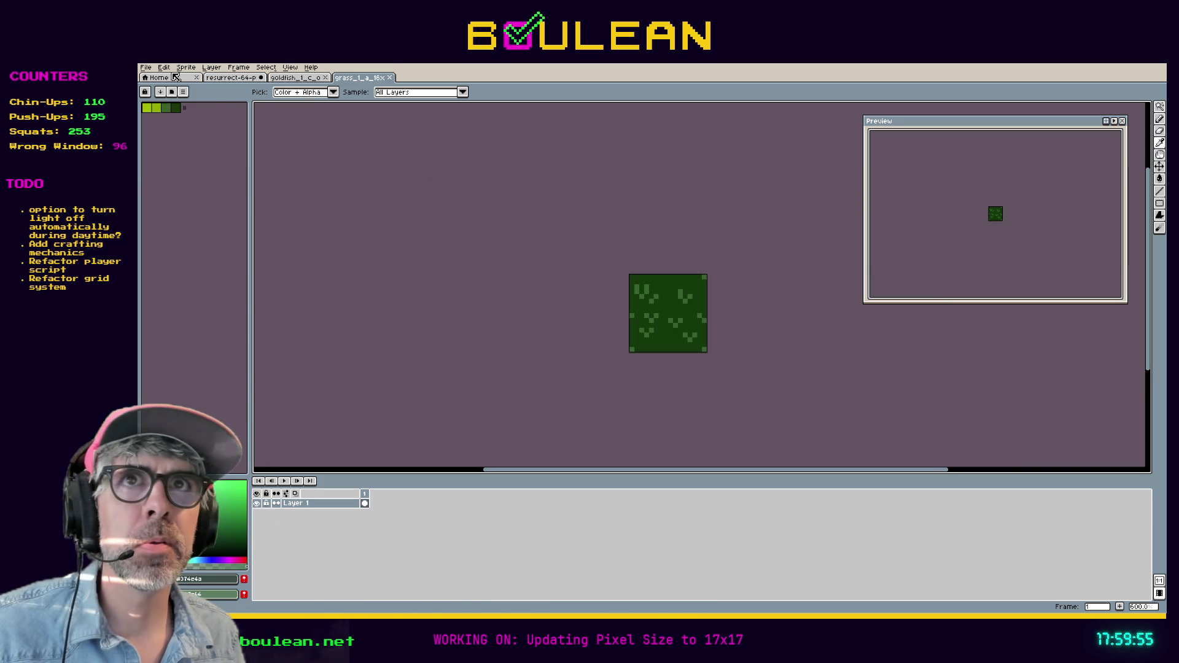
{"action": "left_click", "coordinate": [154, 69]}
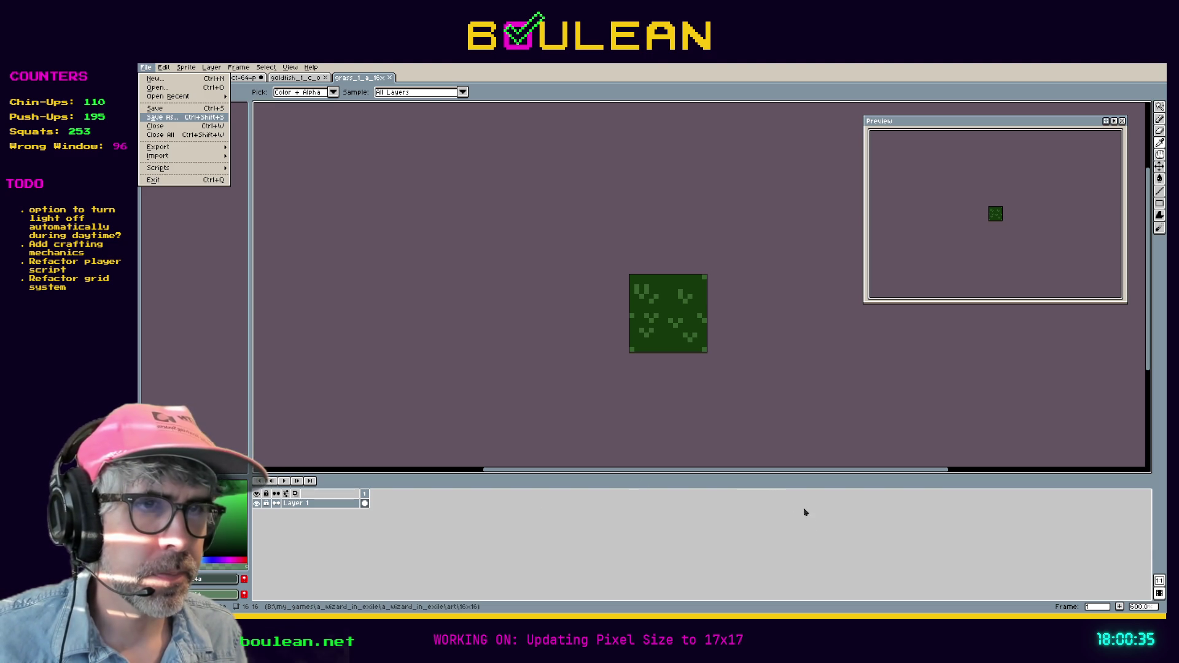
{"action": "key", "text": "Return"}
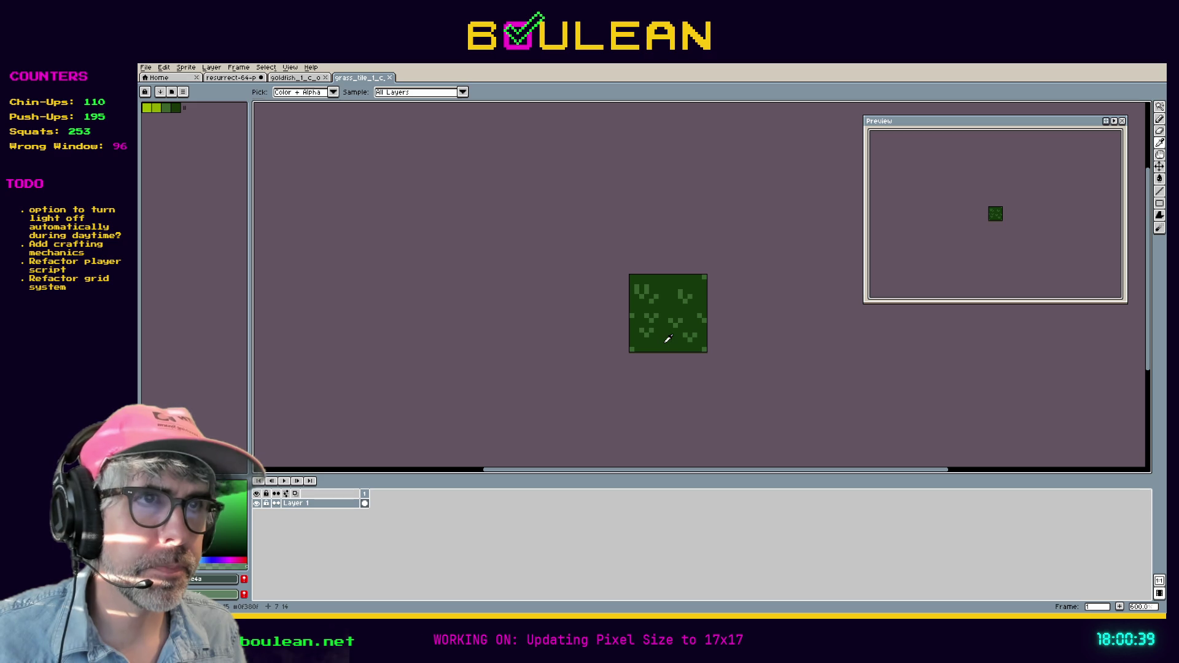
Step: Bucket-fill the tile's dark background with grey-green, then marquee-select the Resurrect 64 green swatches
{"action": "key", "text": "g"}
{"action": "left_click", "coordinate": [659, 341]}
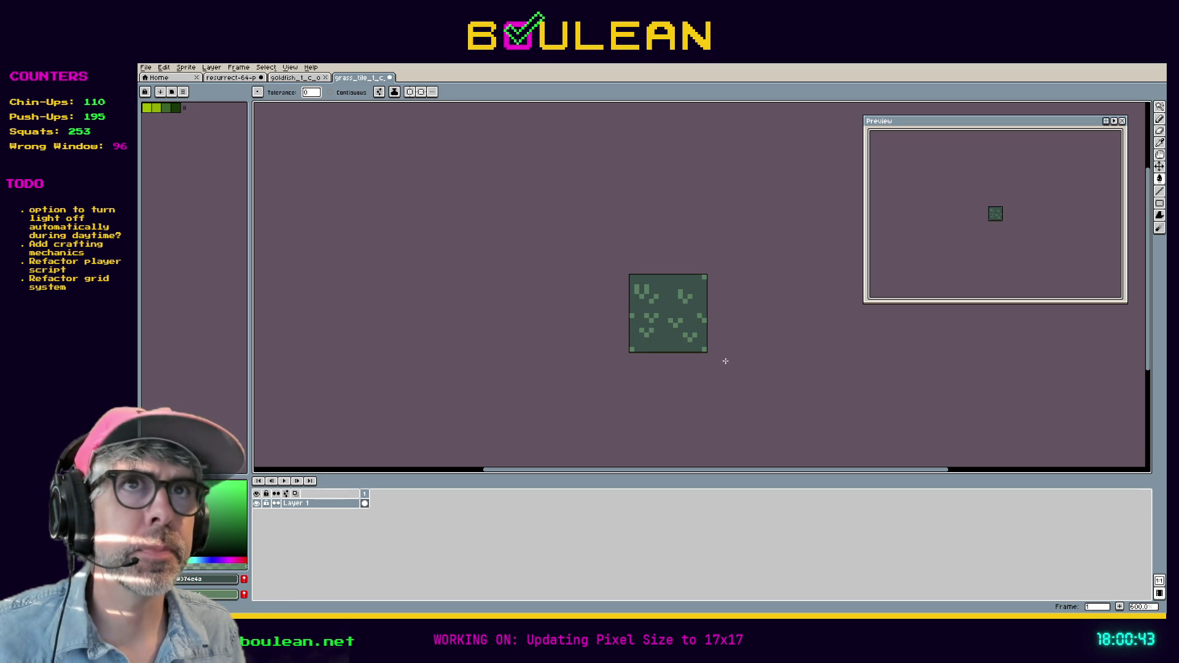
{"action": "left_click", "coordinate": [225, 78]}
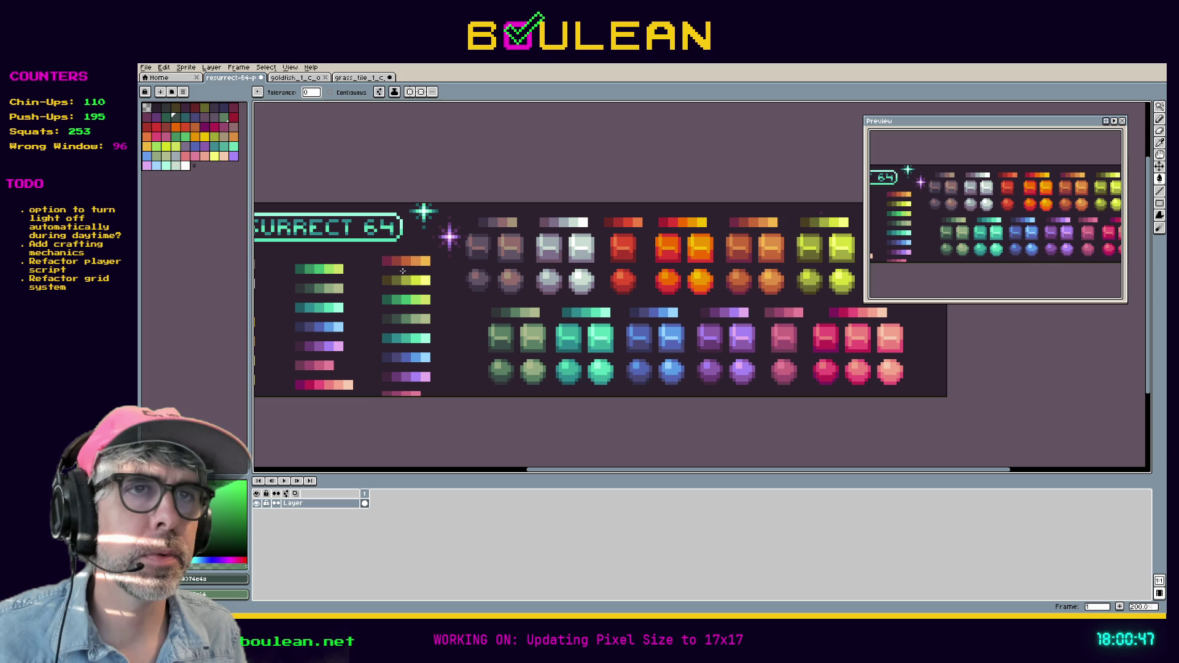
{"action": "key", "text": "m"}
{"action": "left_click_drag", "start_coordinate": [471, 302], "coordinate": [551, 389]}
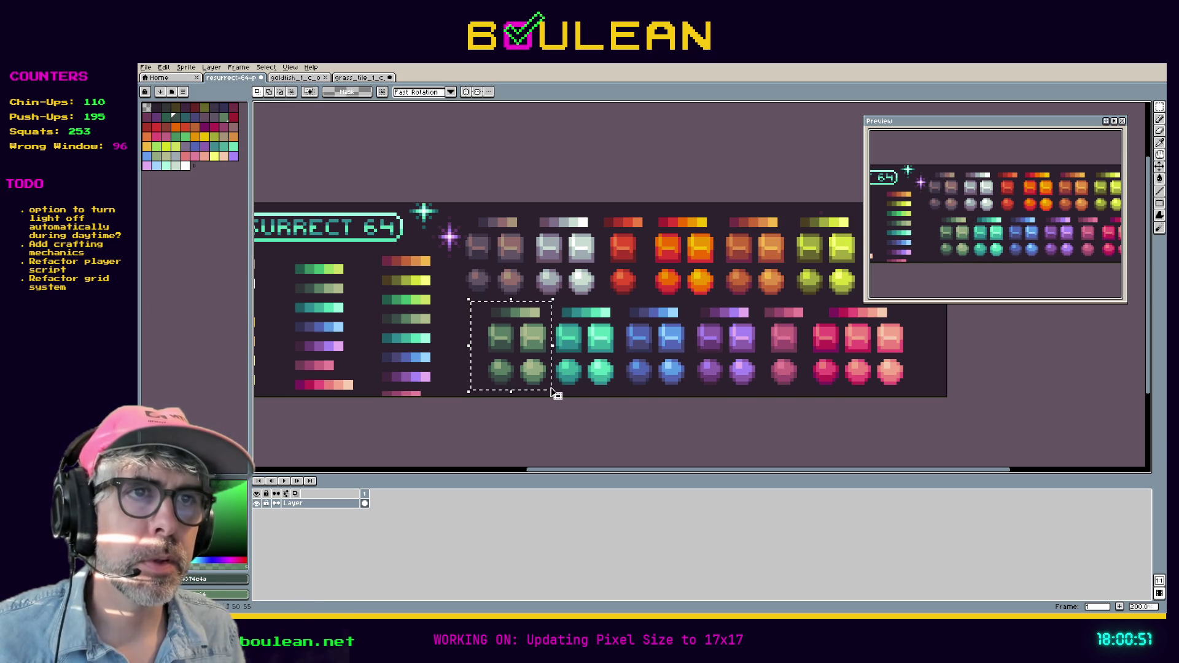
{"action": "left_click", "coordinate": [183, 93]}
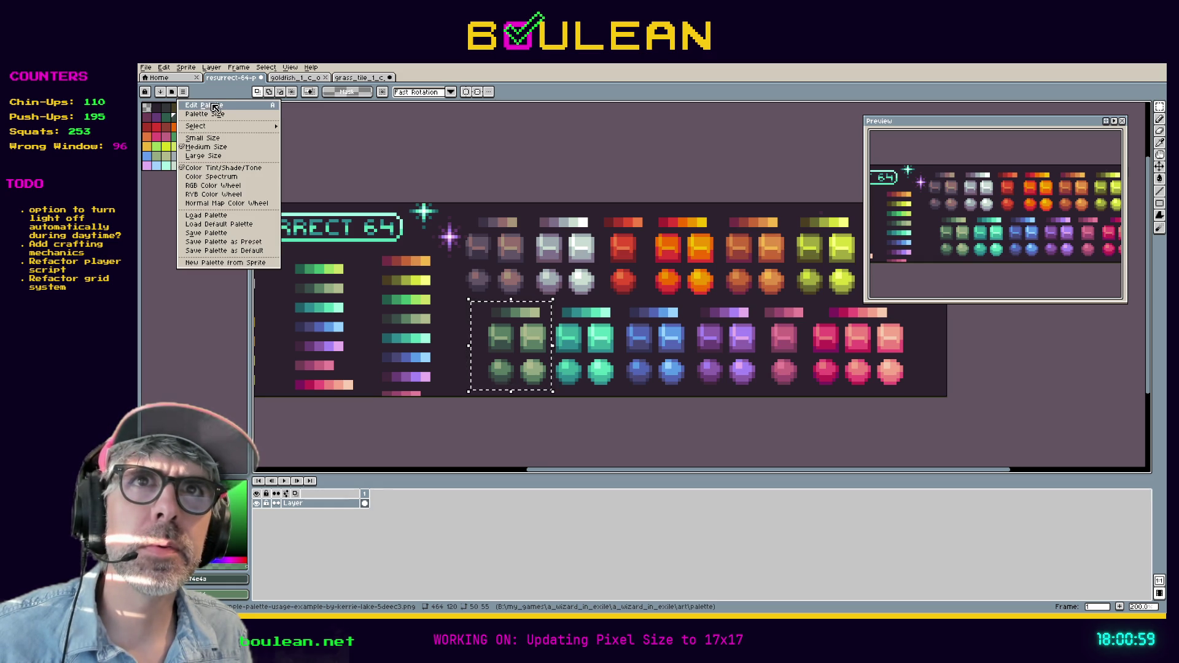
{"action": "mouse_move", "coordinate": [228, 127]}
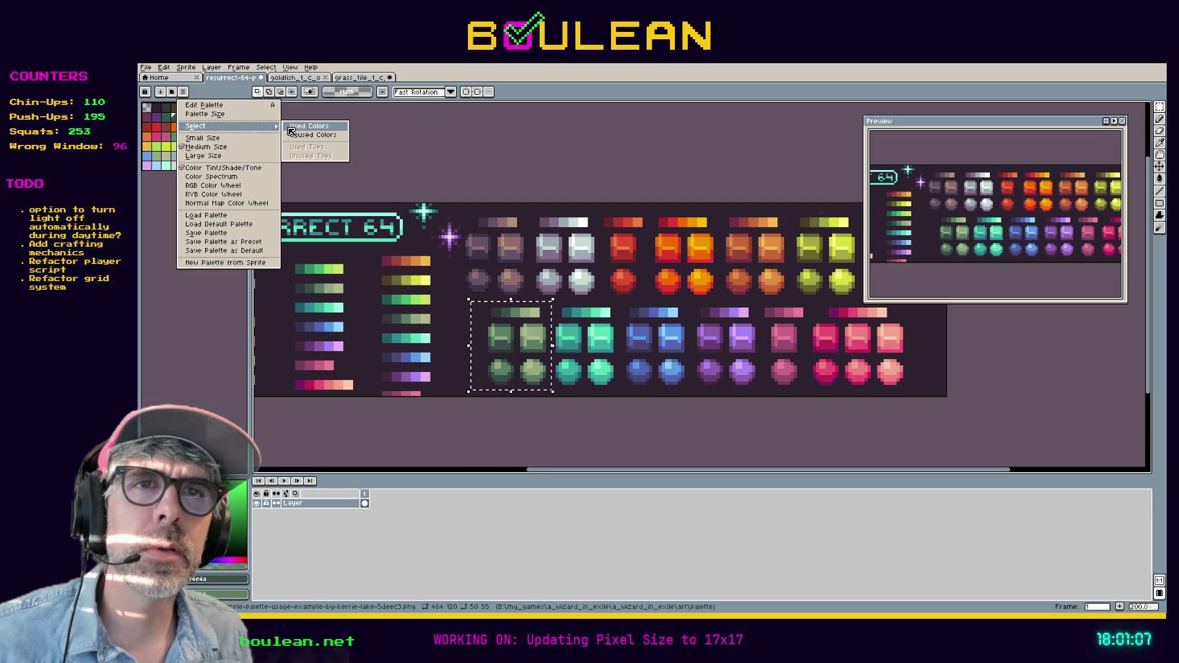
{"action": "left_click", "coordinate": [207, 316]}
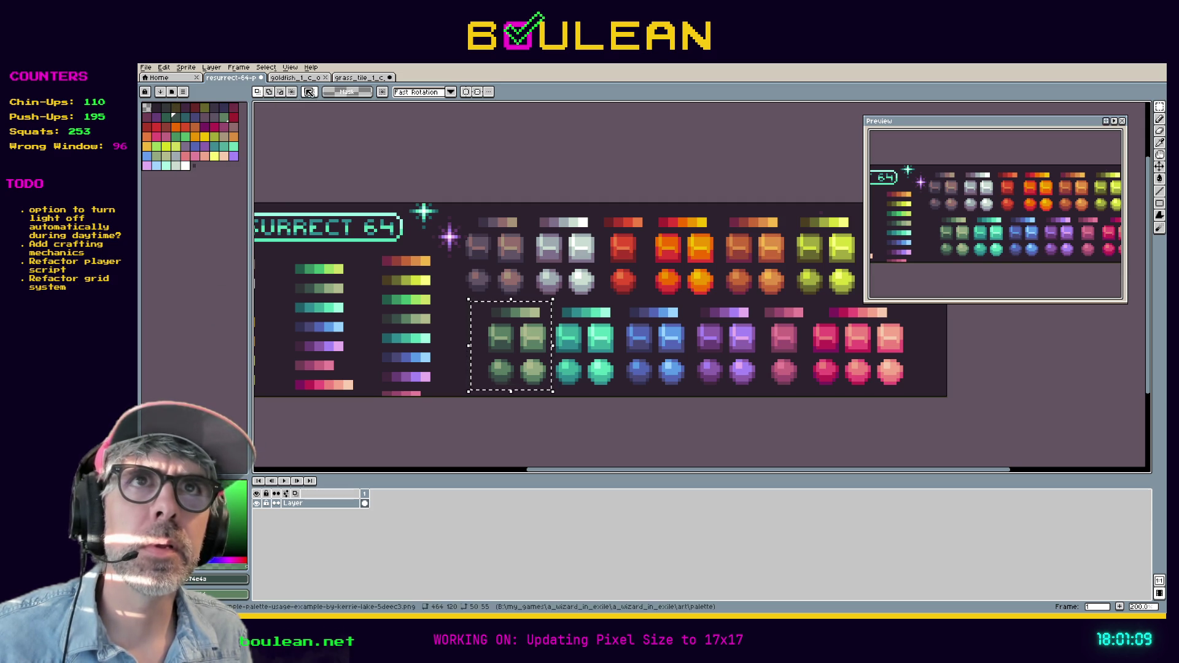
Step: Glance over the grass tile and goldfish, then reselect the green swatch block in the palette image
{"action": "left_click", "coordinate": [361, 77]}
{"action": "left_click", "coordinate": [294, 78]}
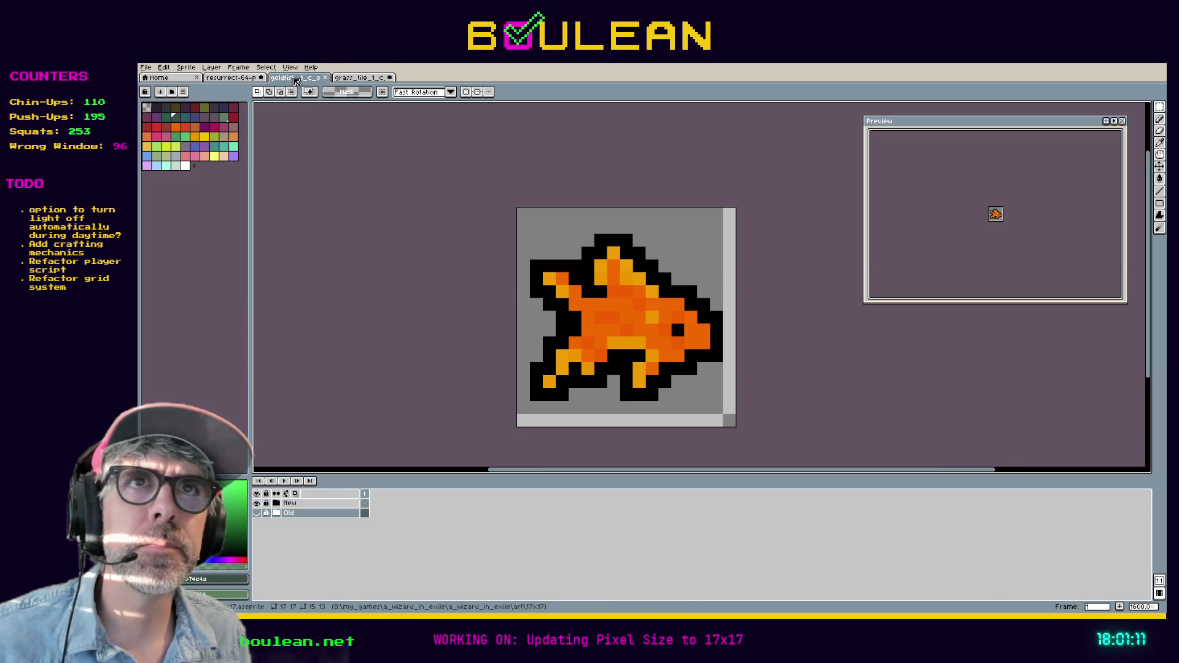
{"action": "left_click", "coordinate": [355, 78]}
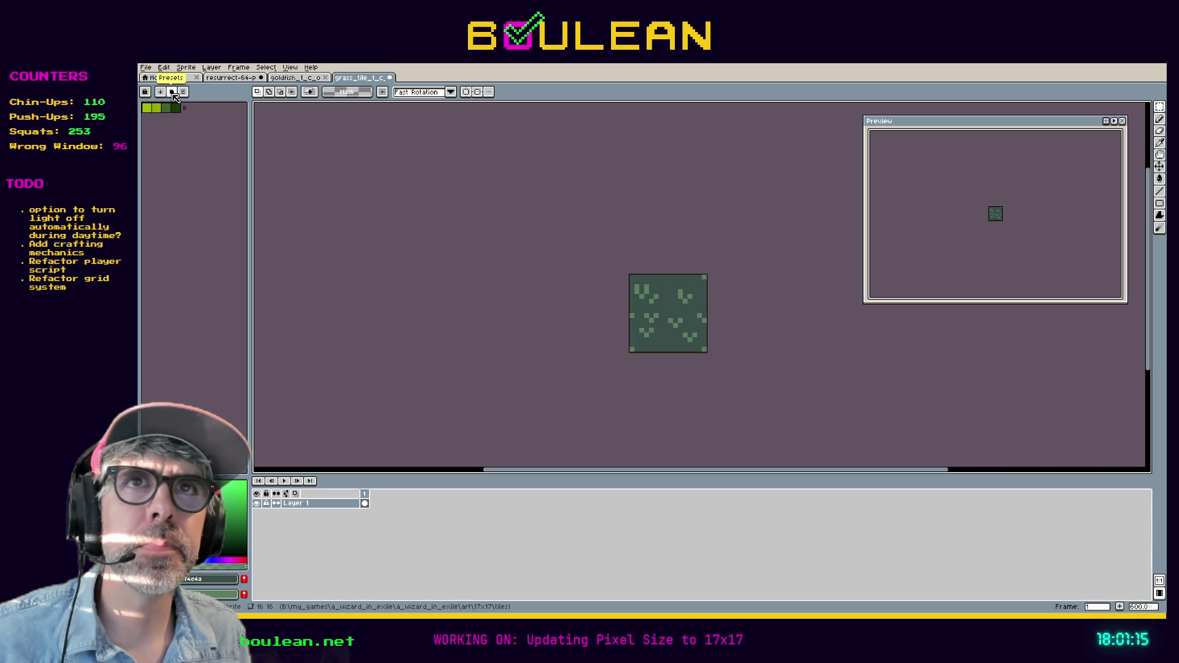
{"action": "left_click", "coordinate": [238, 78]}
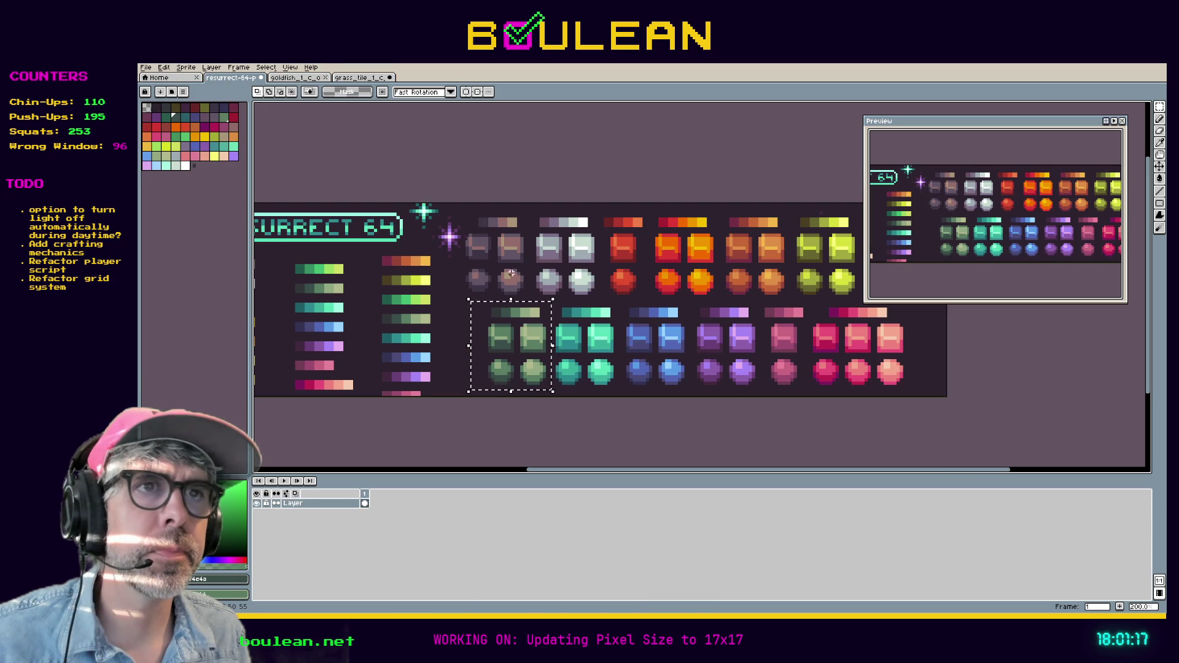
{"action": "left_click_drag", "start_coordinate": [467, 300], "coordinate": [557, 394]}
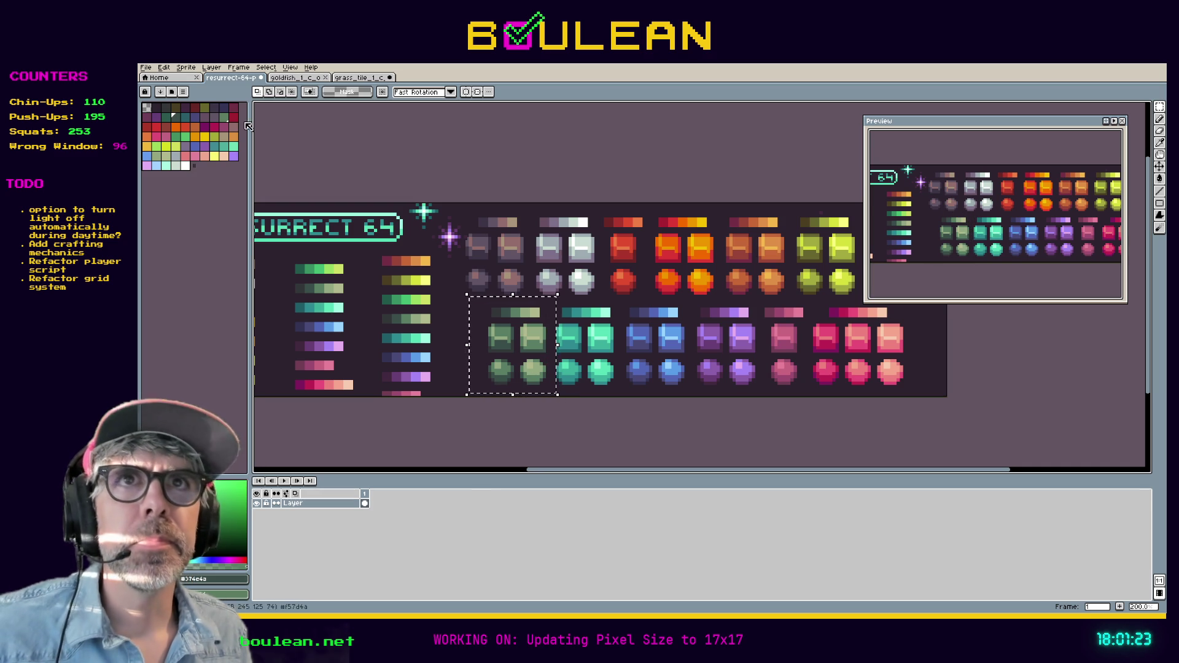
{"action": "left_click", "coordinate": [296, 78]}
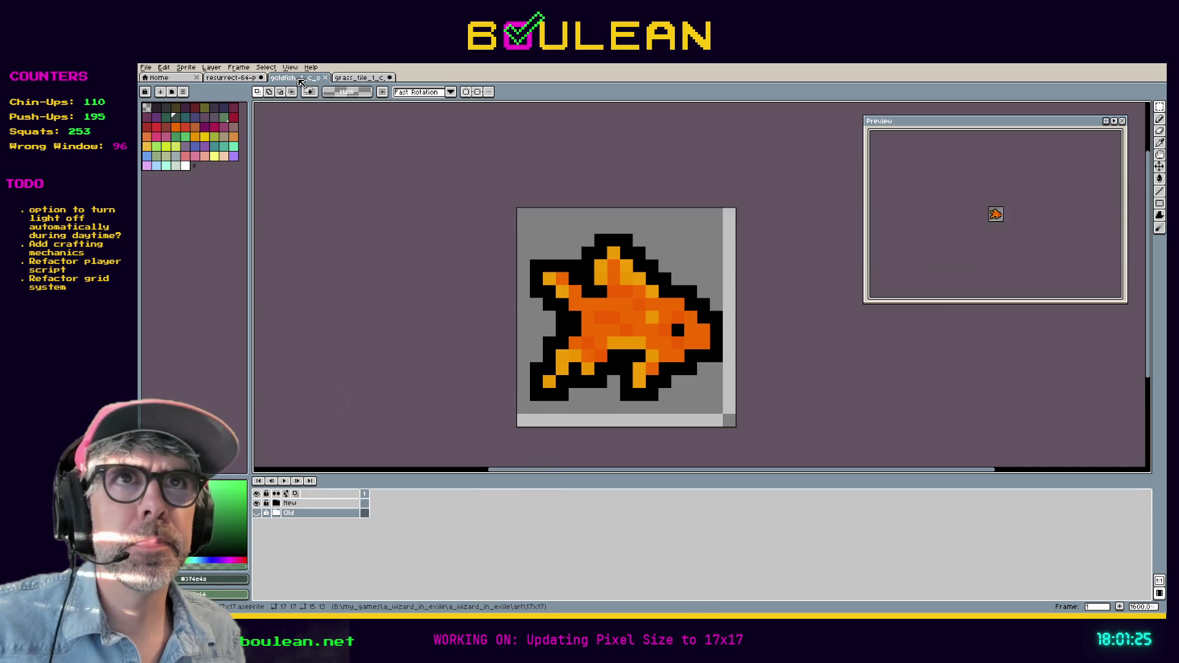
{"action": "left_click", "coordinate": [363, 80]}
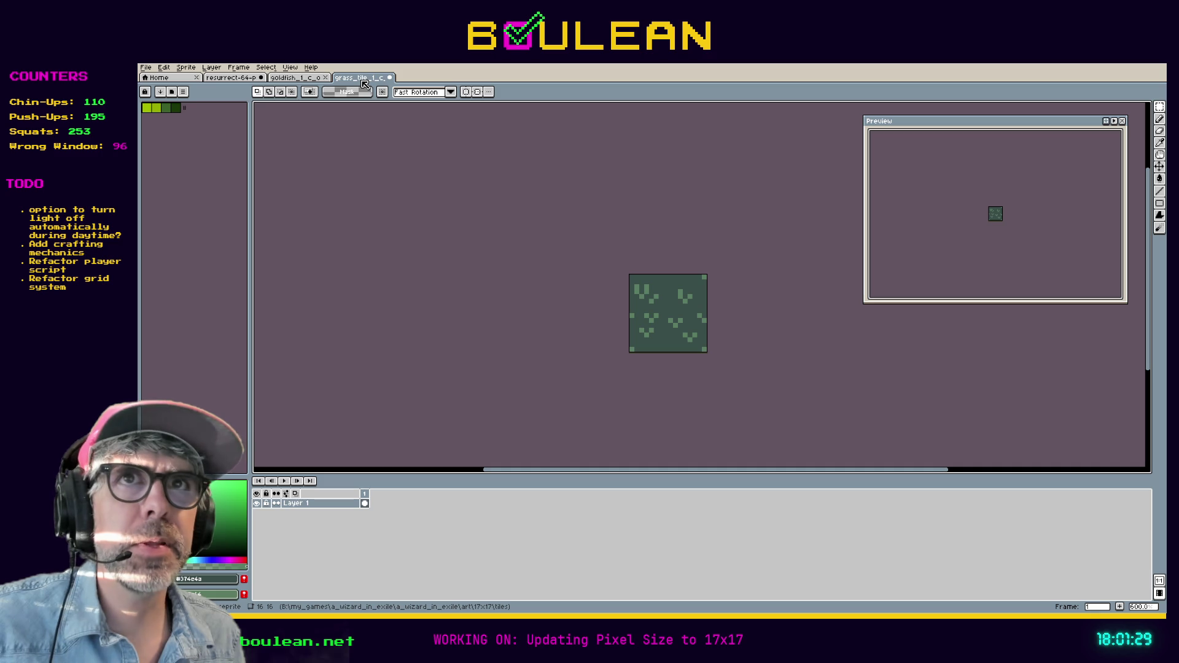
Step: Load the resurrect_64_palette preset as the grass tile's palette
{"action": "left_click", "coordinate": [174, 94]}
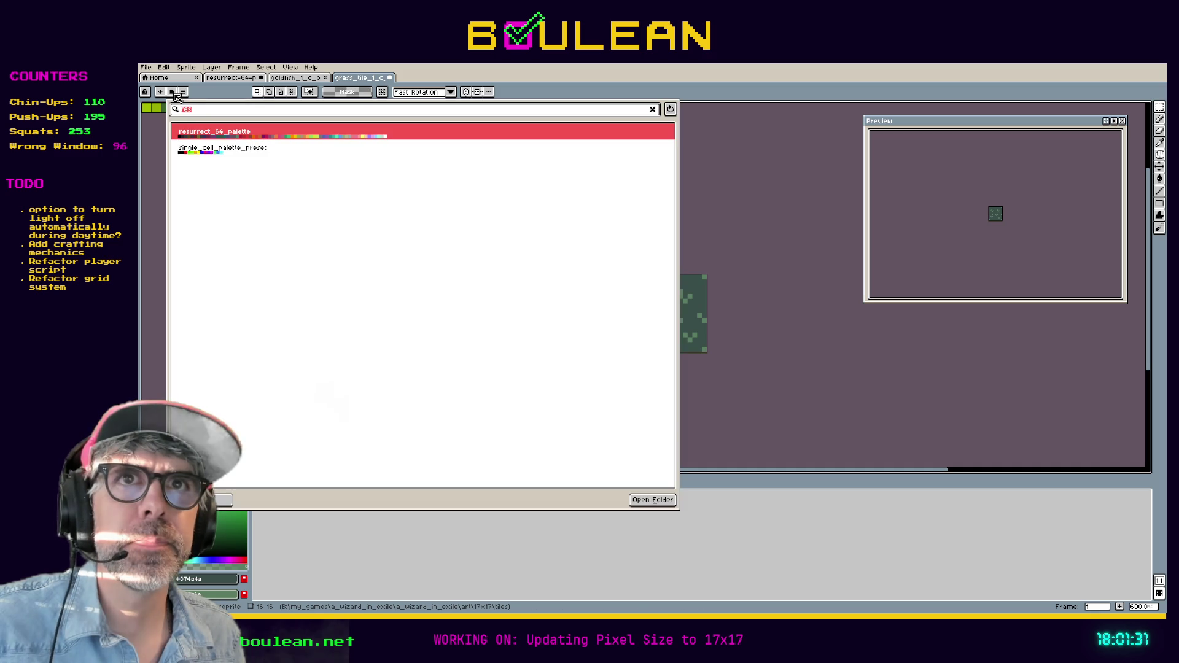
{"action": "left_click", "coordinate": [208, 135]}
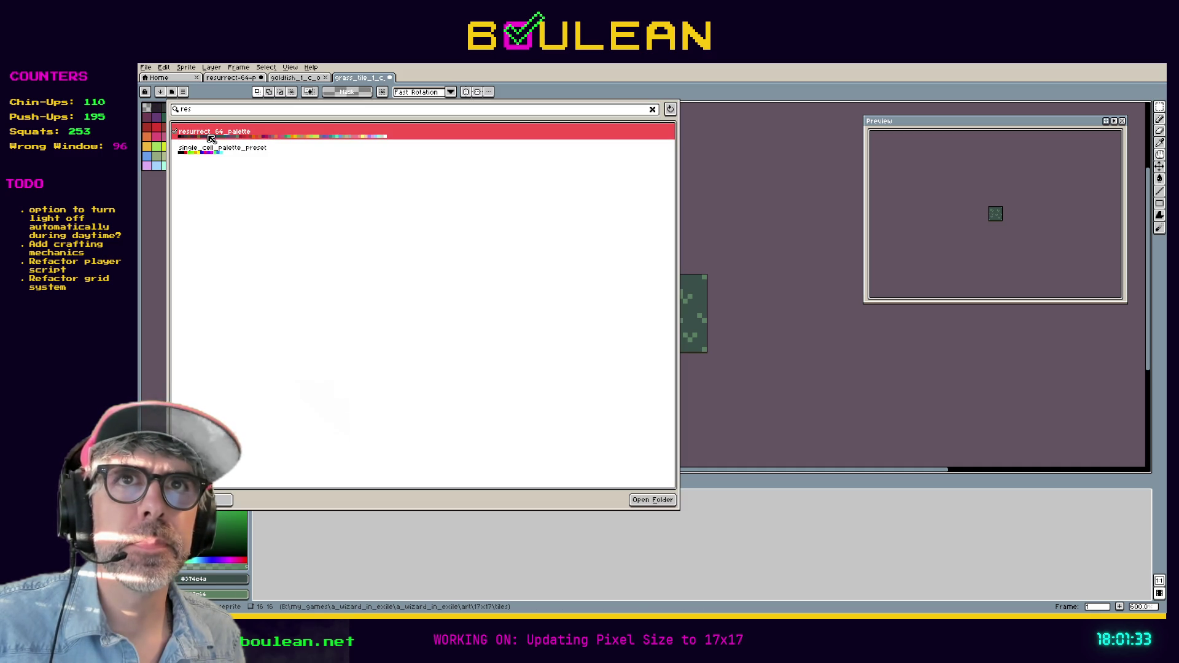
{"action": "left_click", "coordinate": [696, 152]}
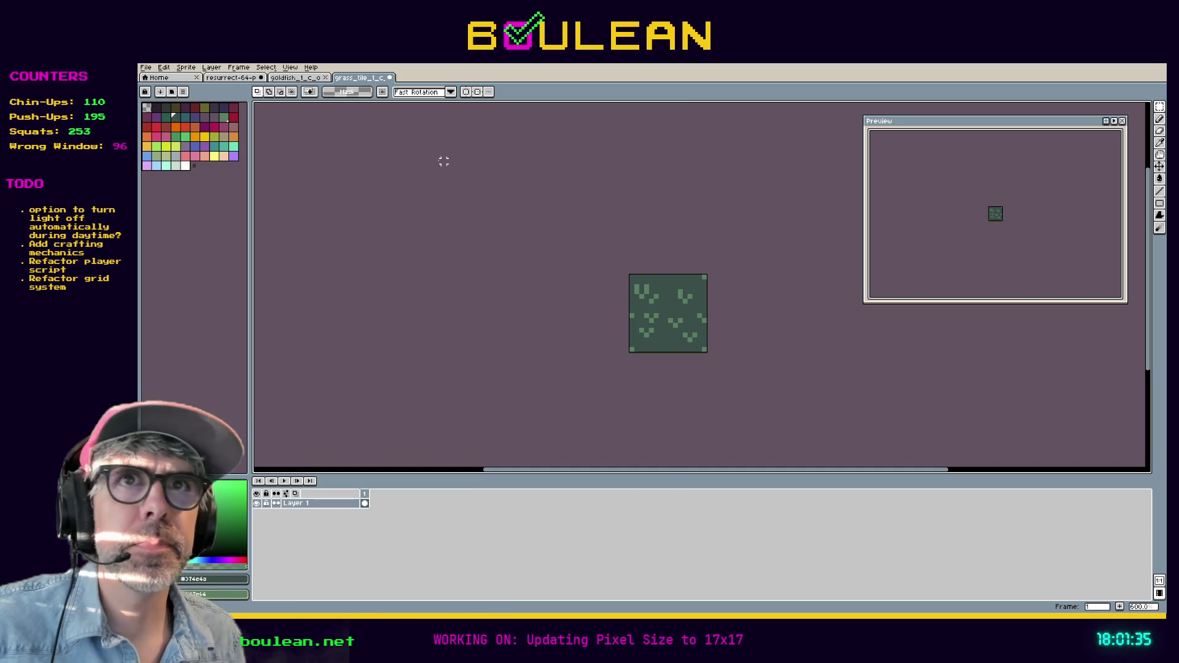
Step: Bucket-fill the tile's background with a lighter palette green and the grass marks bright green
{"action": "key", "text": "i"}
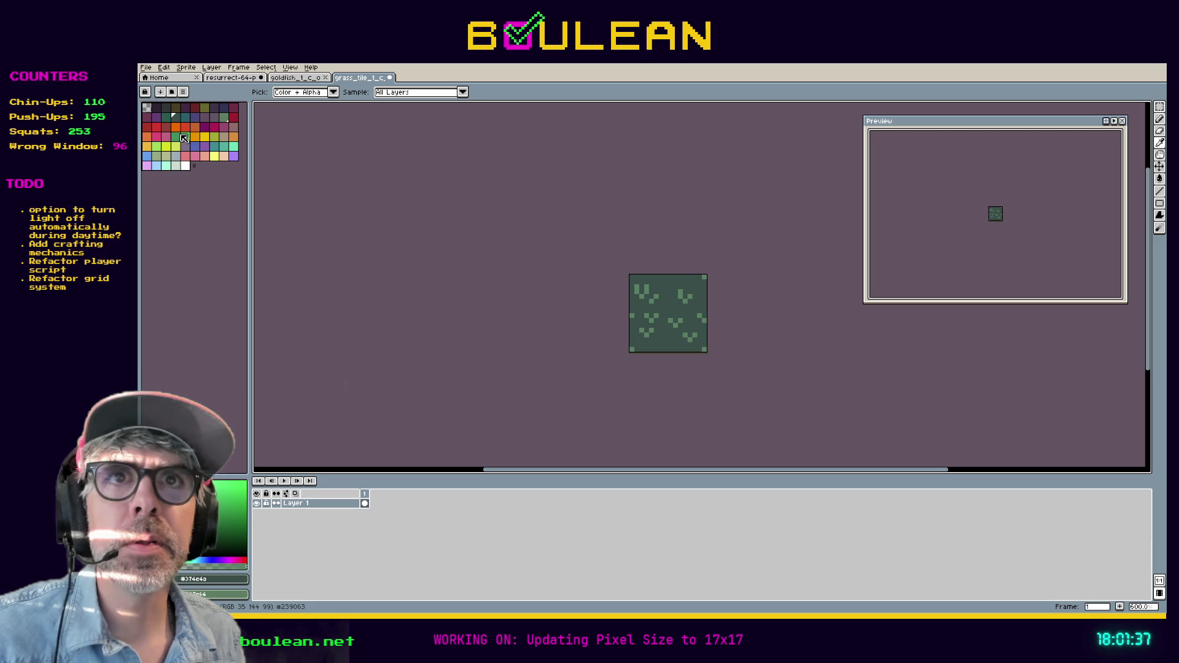
{"action": "left_click", "coordinate": [180, 138]}
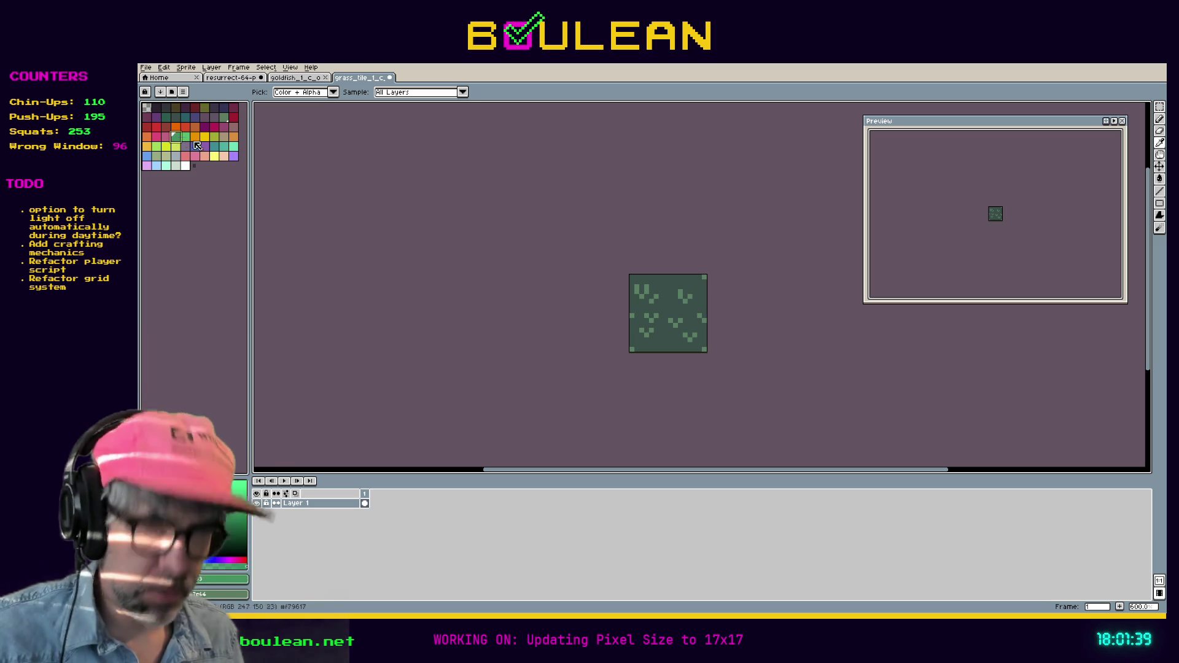
{"action": "key", "text": "g"}
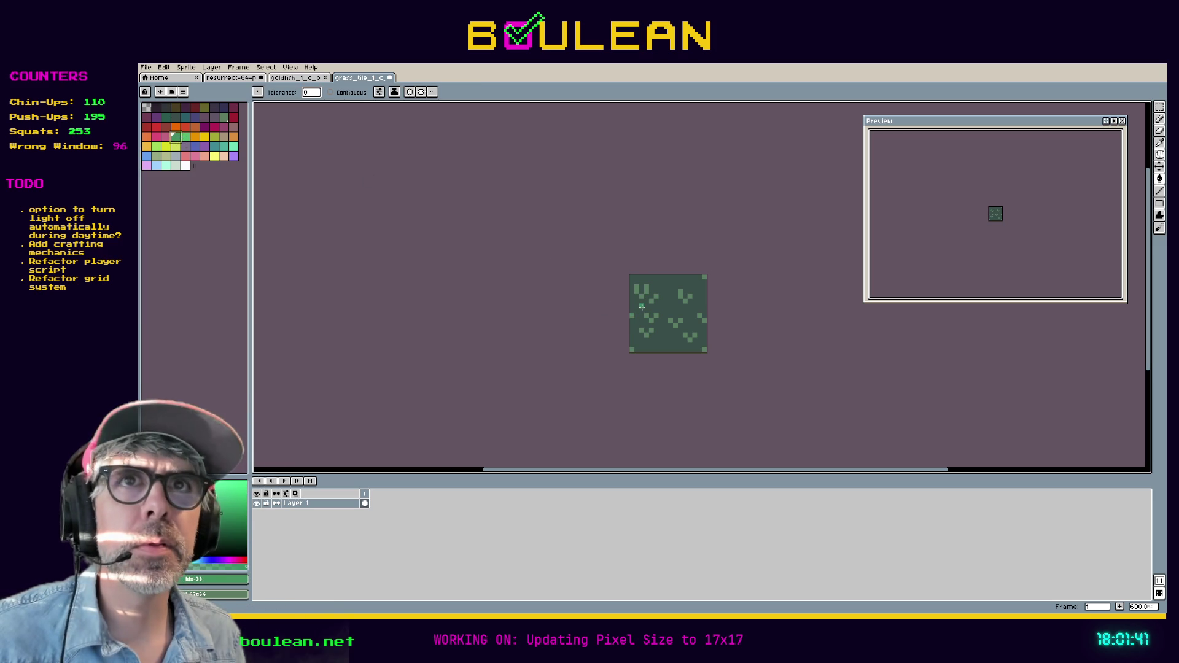
{"action": "left_click", "coordinate": [642, 308]}
{"action": "key", "text": "i"}
{"action": "left_click", "coordinate": [184, 137]}
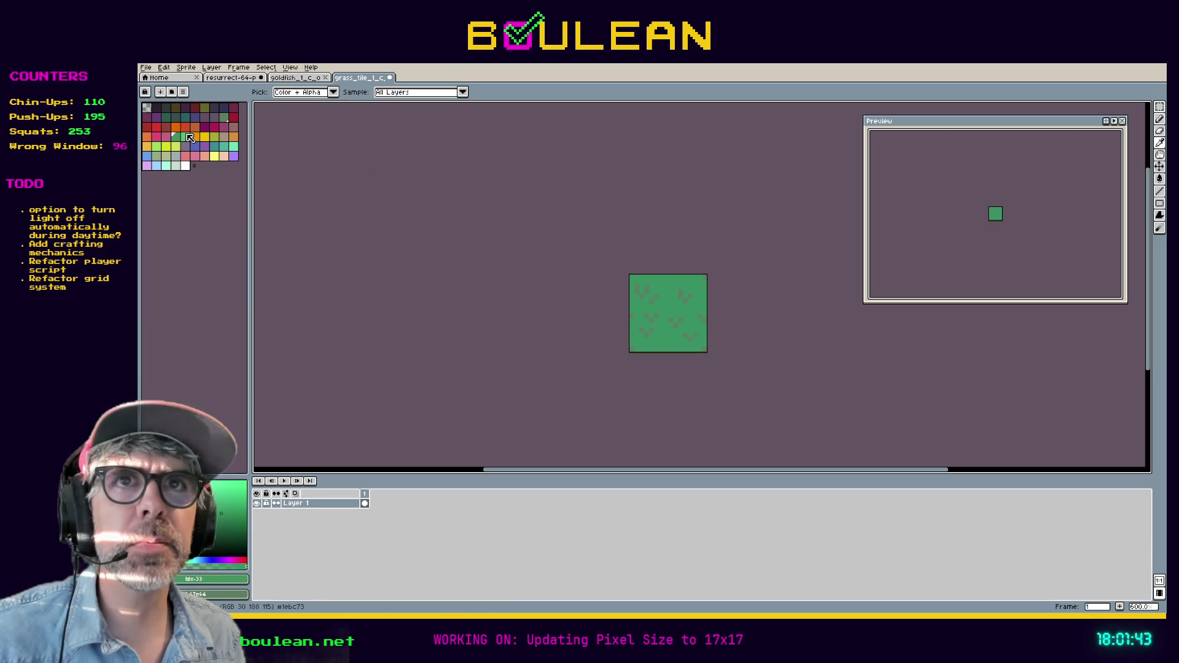
{"action": "key", "text": "g"}
{"action": "left_click", "coordinate": [651, 320]}
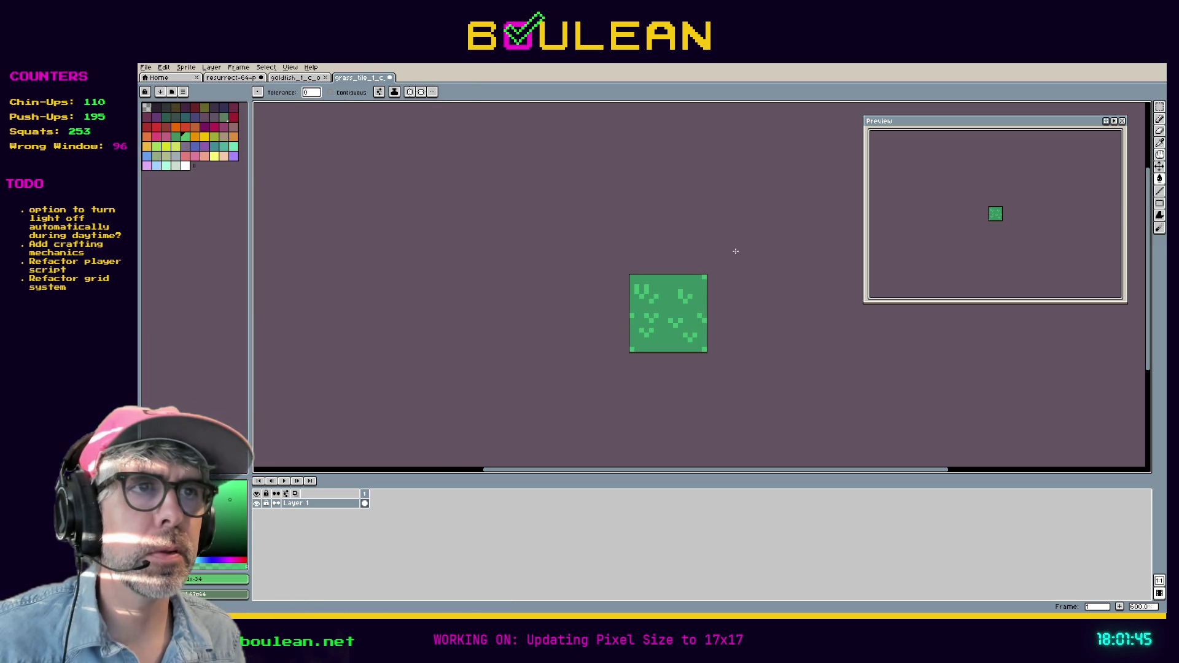
Step: Try teal and then several dark palette greens as the tile's base fill
{"action": "key", "text": "i"}
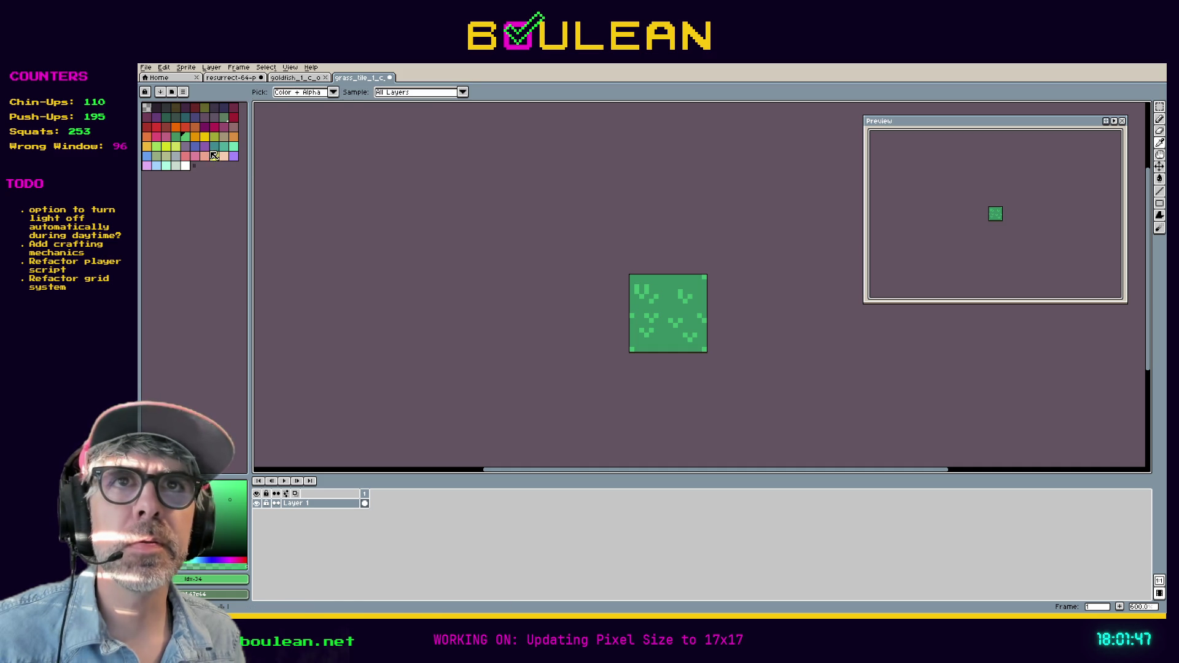
{"action": "left_click", "coordinate": [224, 146]}
{"action": "key", "text": "g"}
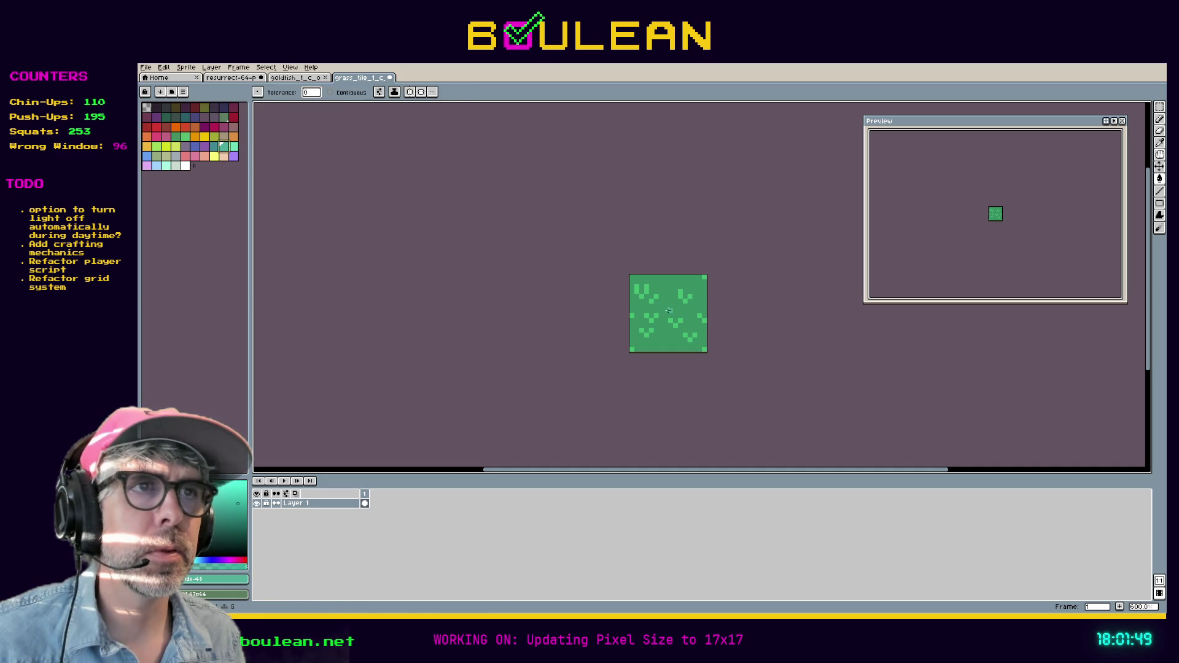
{"action": "left_click", "coordinate": [664, 310]}
{"action": "key", "text": "ctrl+z"}
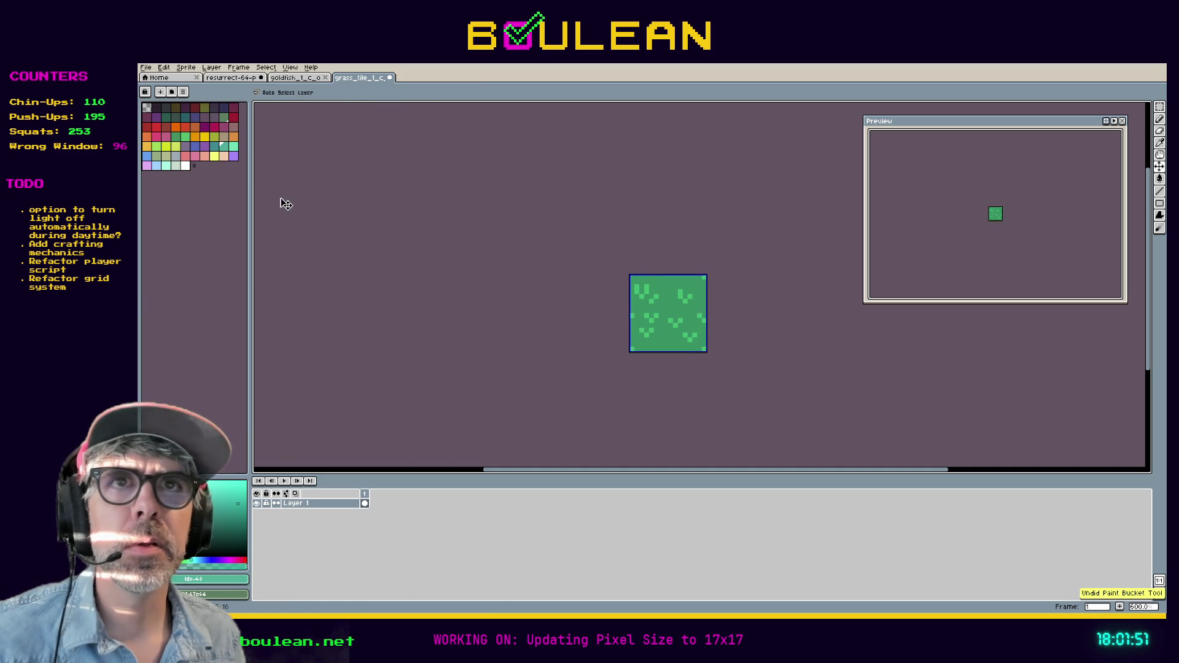
{"action": "left_click", "coordinate": [224, 117]}
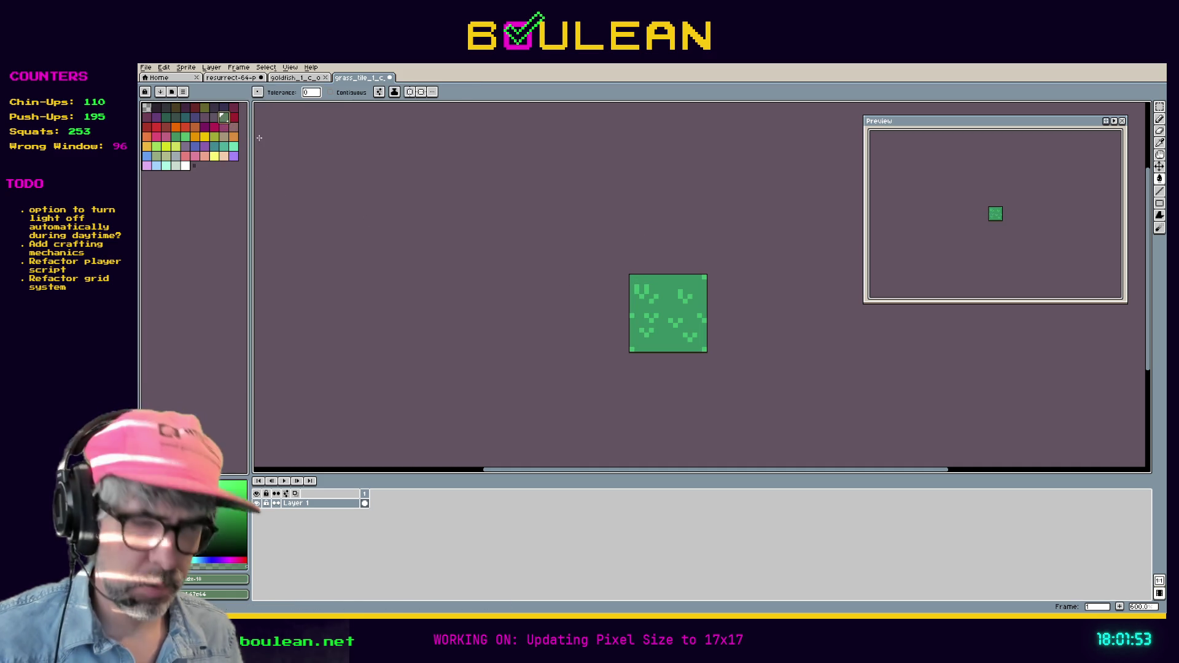
{"action": "left_click", "coordinate": [665, 302]}
{"action": "left_click", "coordinate": [166, 118]}
{"action": "left_click", "coordinate": [666, 309]}
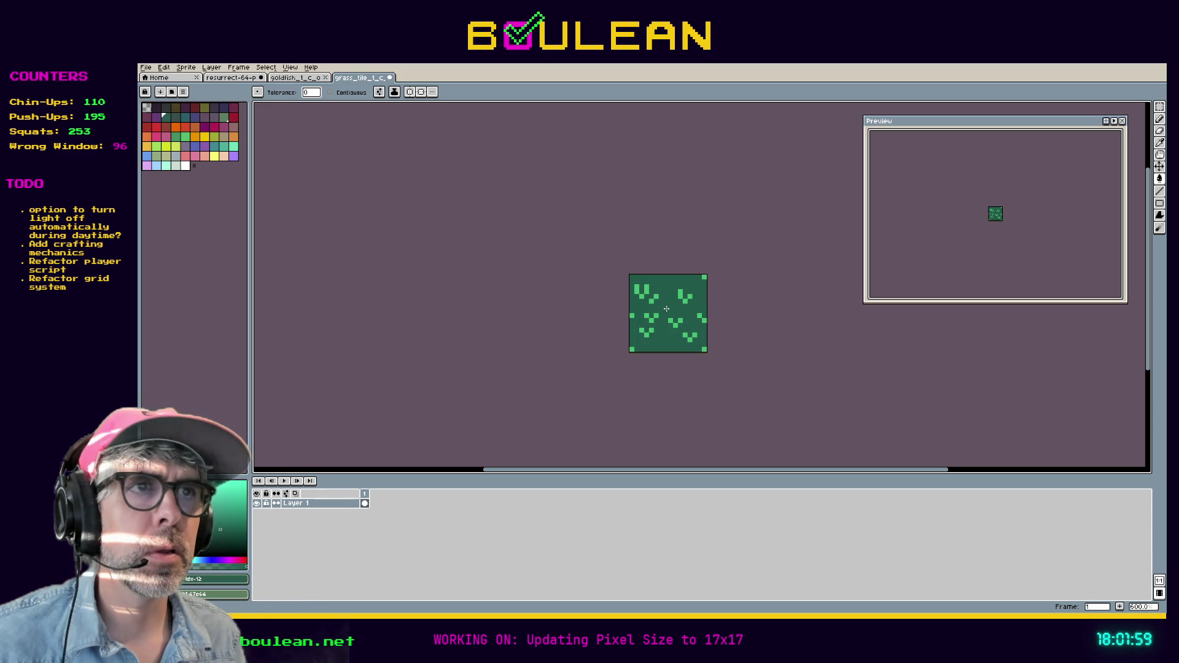
Step: Try dark teal for the grass marks, undo it, and settle on a slightly darker bright green
{"action": "left_click", "coordinate": [185, 118]}
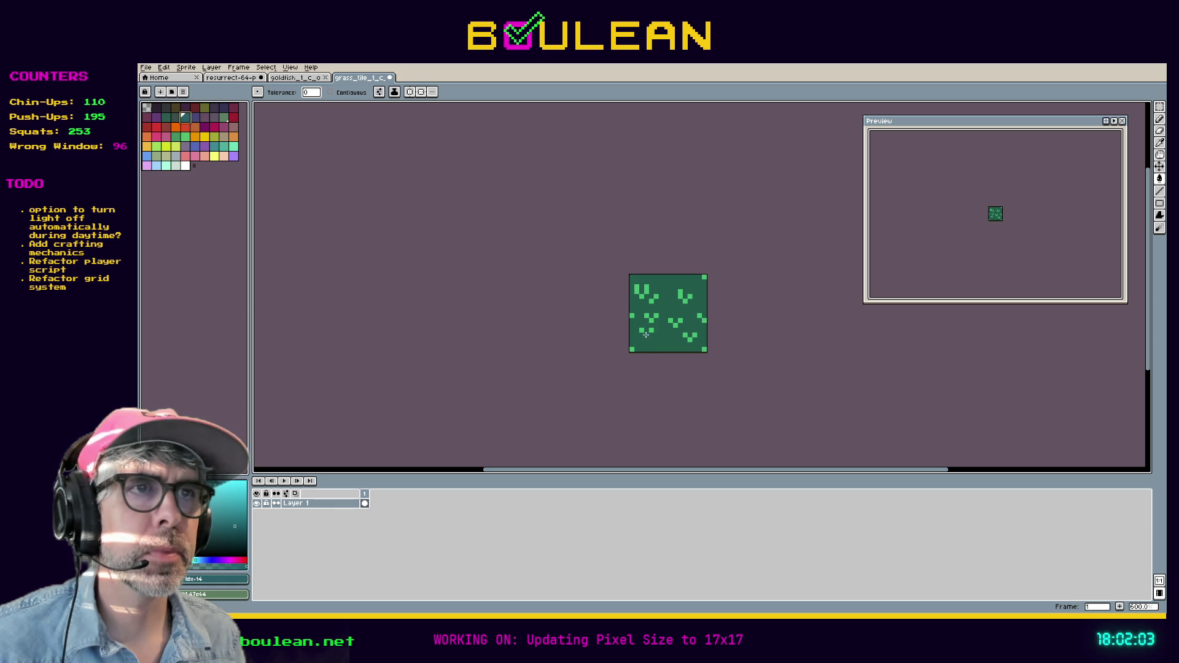
{"action": "left_click", "coordinate": [646, 335]}
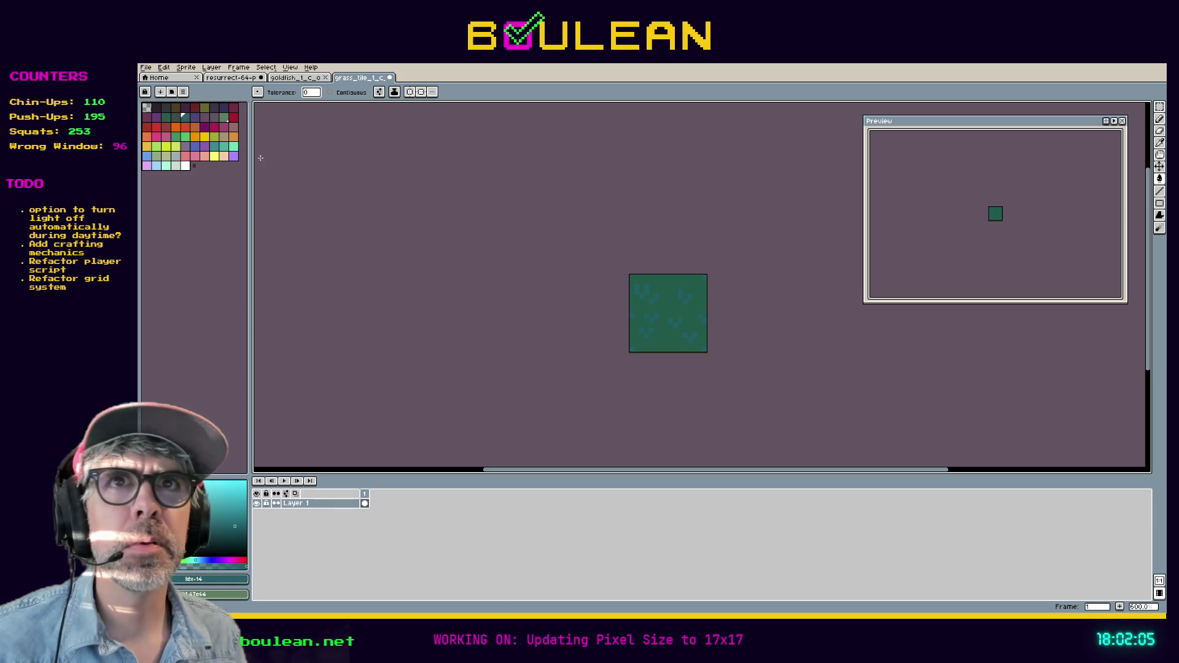
{"action": "key", "text": "ctrl+z"}
{"action": "left_click", "coordinate": [642, 291], "text": "alt"}
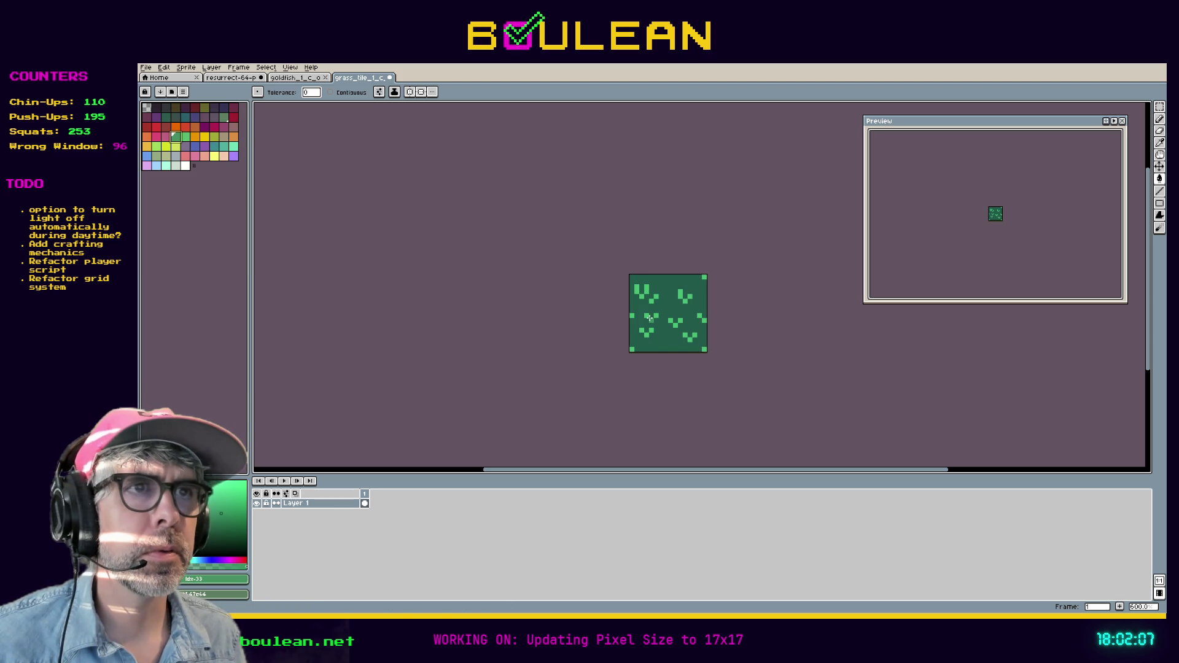
{"action": "left_click", "coordinate": [649, 318]}
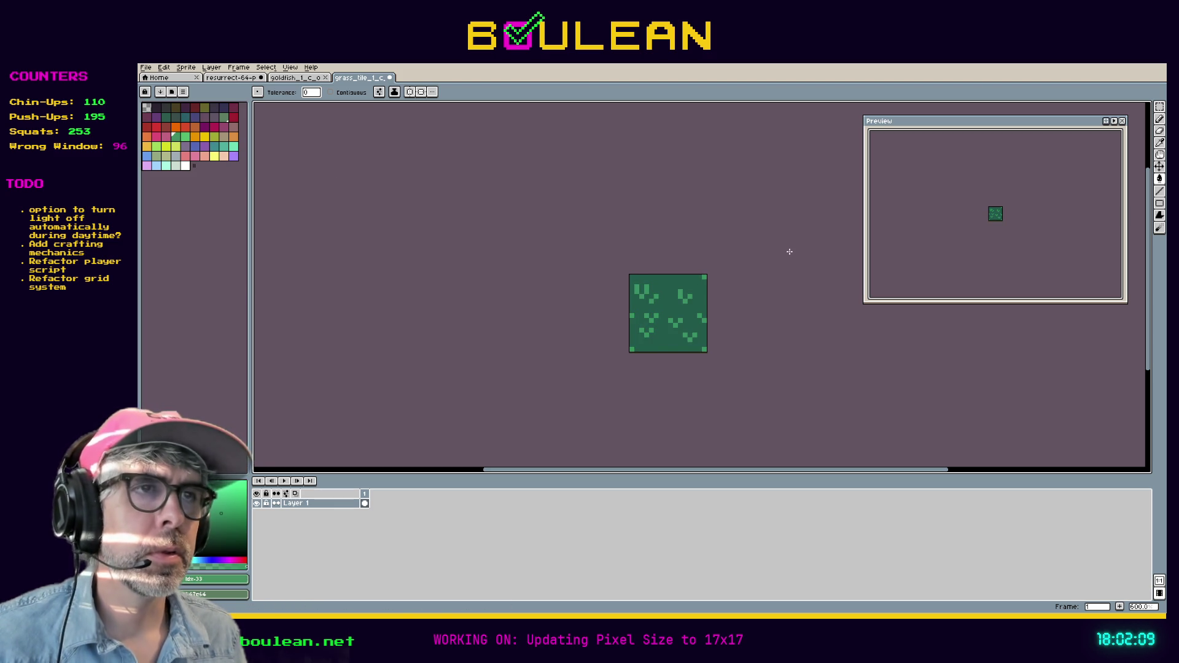
Step: Set the Canvas Size width and height to 17 pixels and apply
{"action": "left_click", "coordinate": [184, 68]}
{"action": "left_click", "coordinate": [250, 128]}
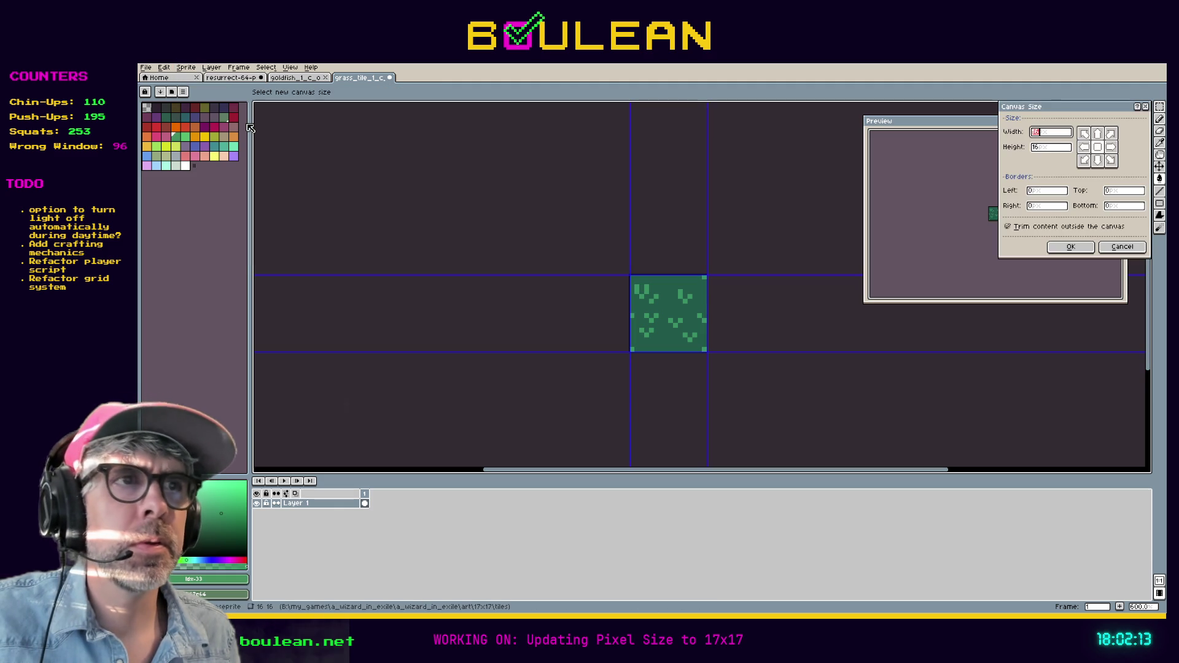
{"action": "type", "text": "17"}
{"action": "key", "text": "Tab"}
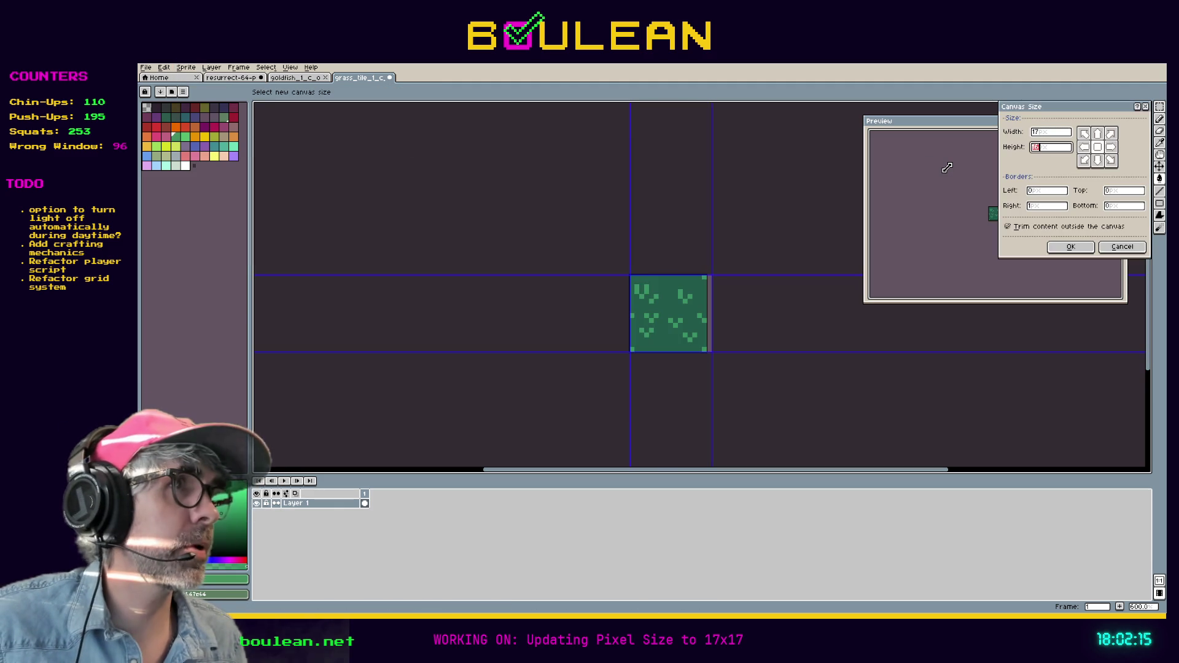
{"action": "type", "text": "17"}
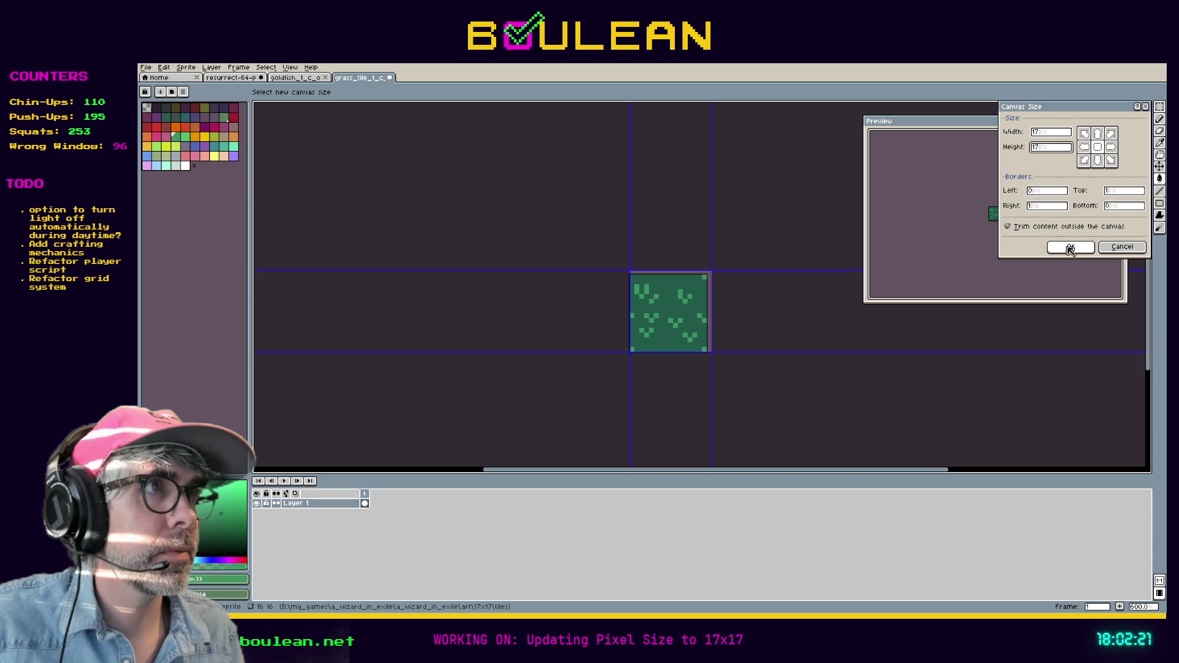
{"action": "left_click", "coordinate": [1070, 247]}
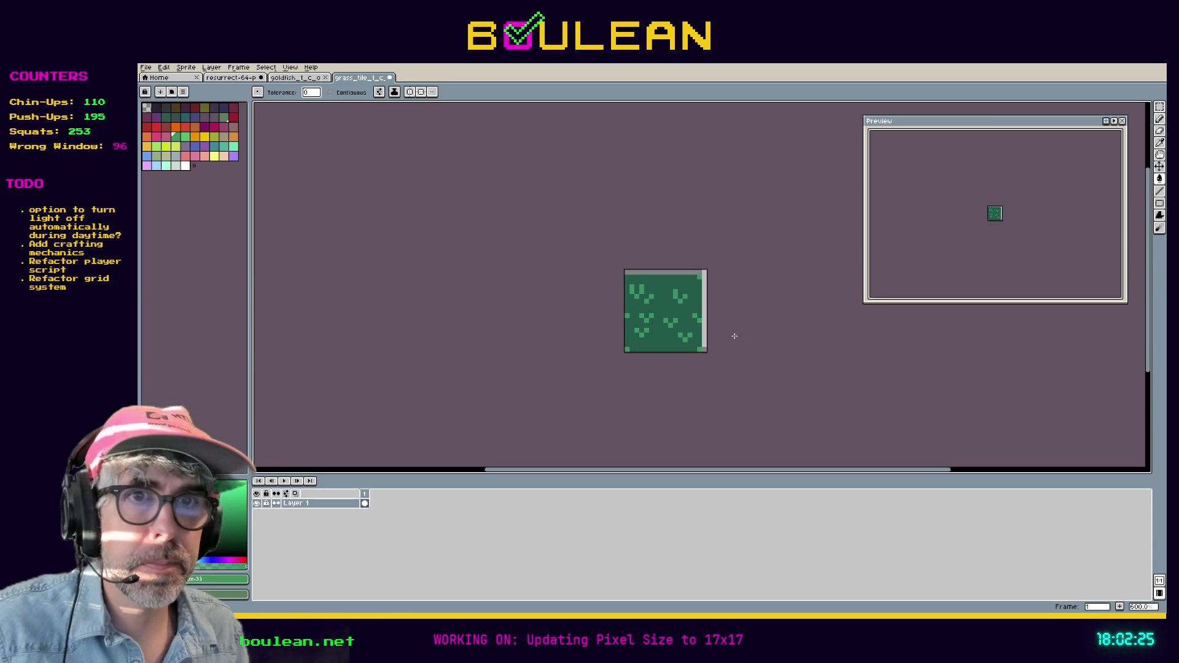
Step: Fill the new edge strips with the dark green base and pencil a few bright-green grass pixels along the edges
{"action": "left_click", "coordinate": [684, 339], "text": "alt"}
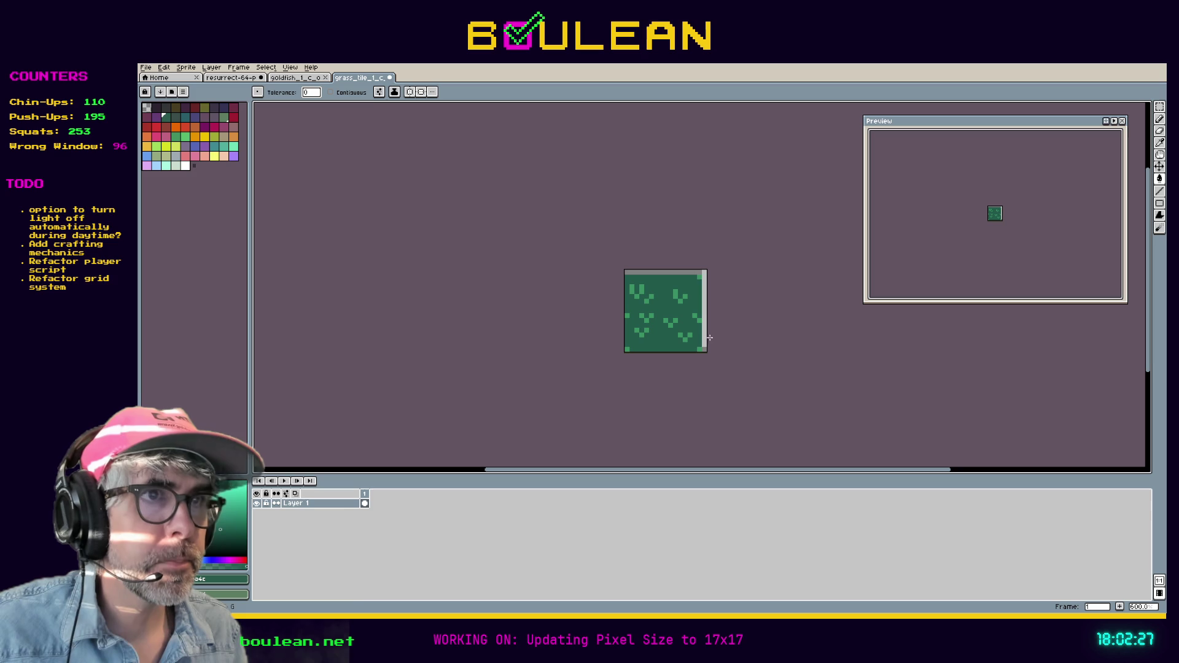
{"action": "left_click", "coordinate": [704, 335]}
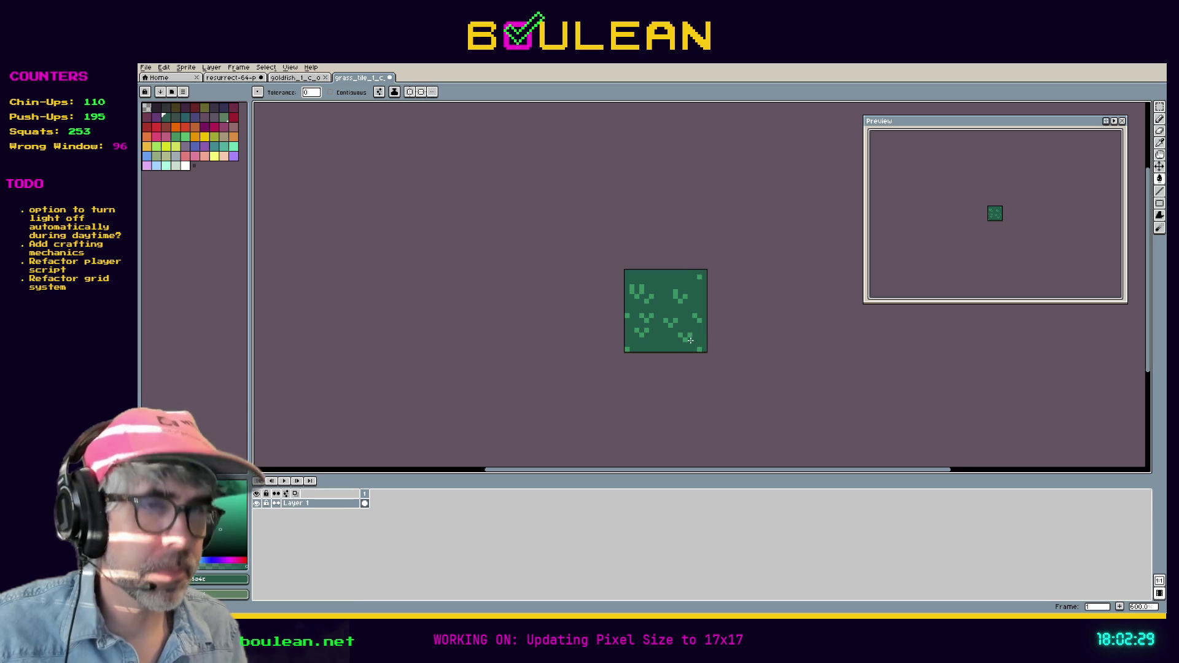
{"action": "left_click", "coordinate": [687, 336], "text": "alt"}
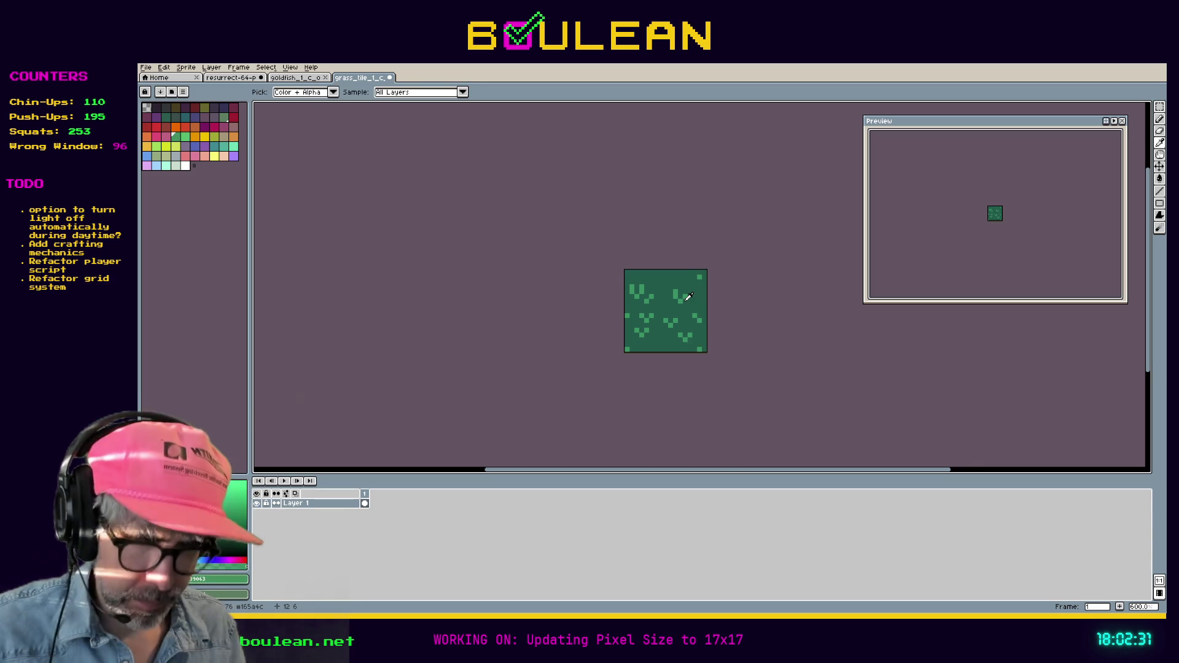
{"action": "scroll", "coordinate": [687, 337], "scroll_direction": "up", "scroll_amount": 1}
{"action": "left_click", "coordinate": [651, 277]}
{"action": "left_click", "coordinate": [658, 271]}
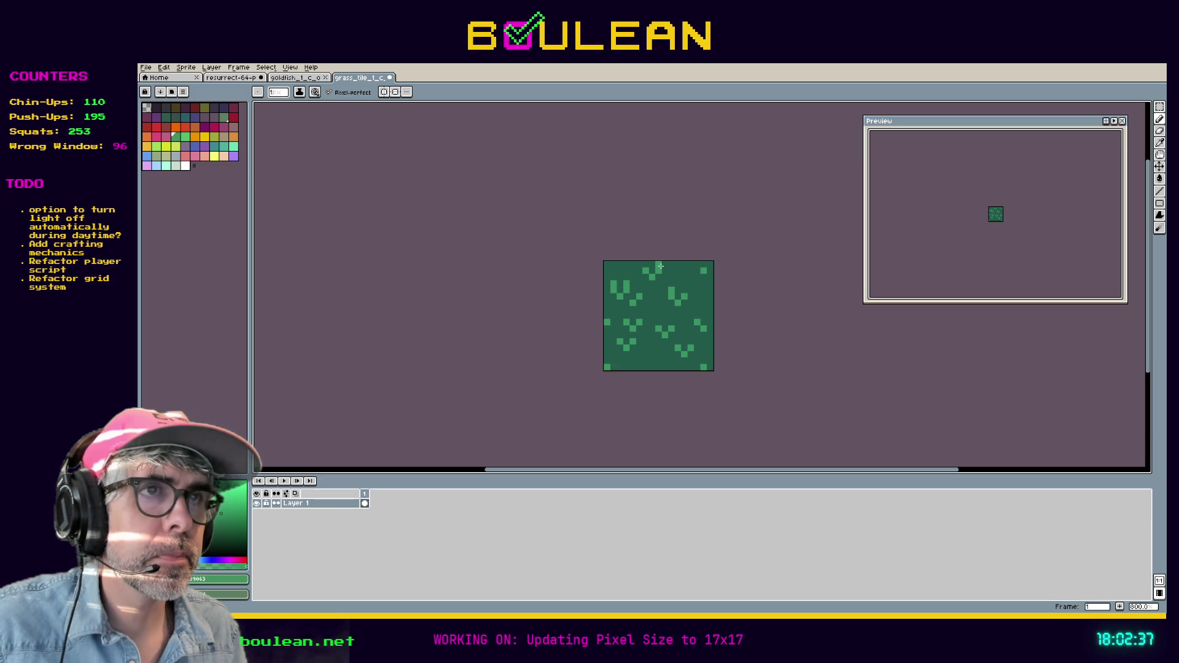
{"action": "left_click", "coordinate": [665, 264]}
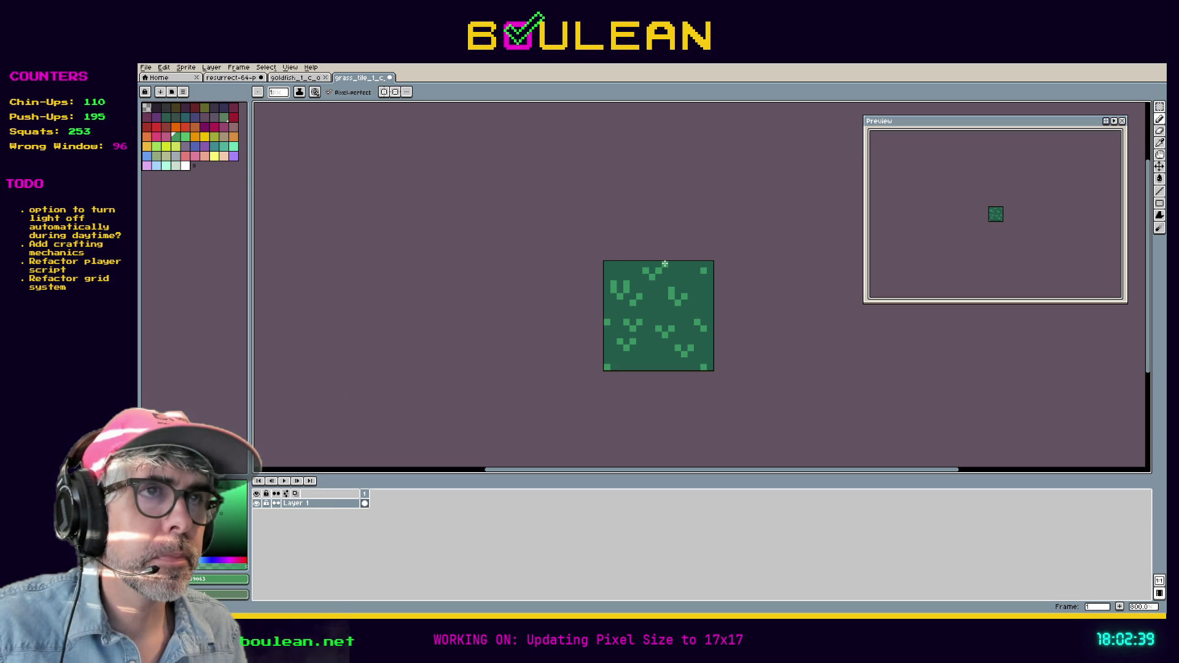
{"action": "left_click", "coordinate": [710, 308]}
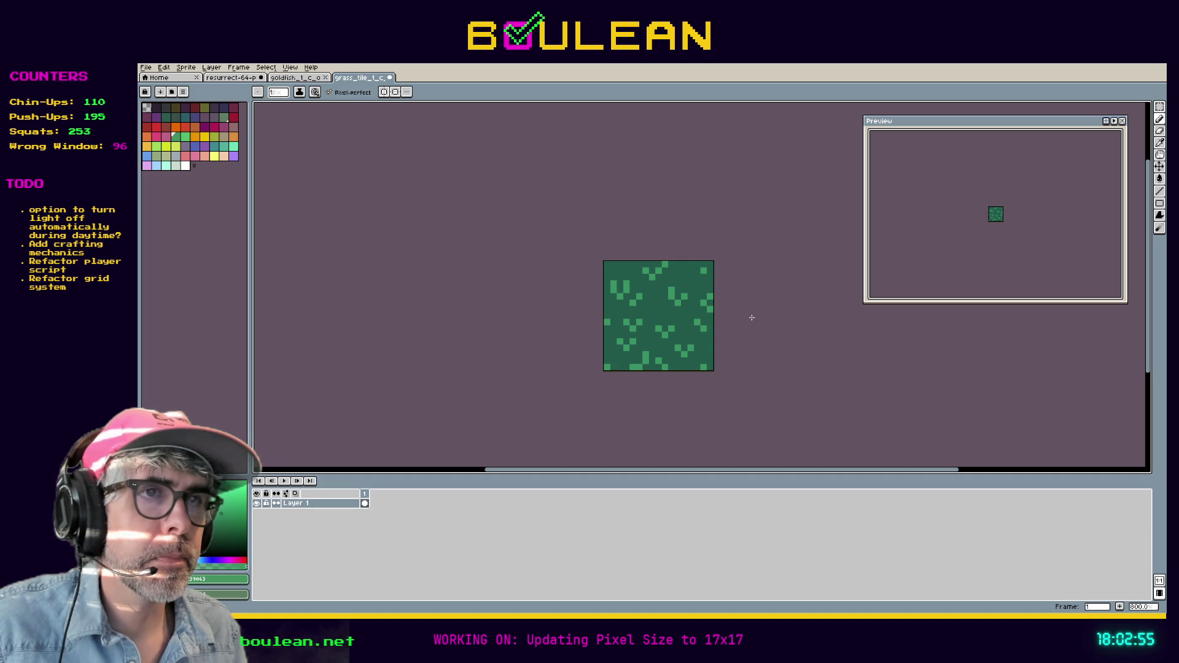
{"action": "key", "text": "ctrl+z"}
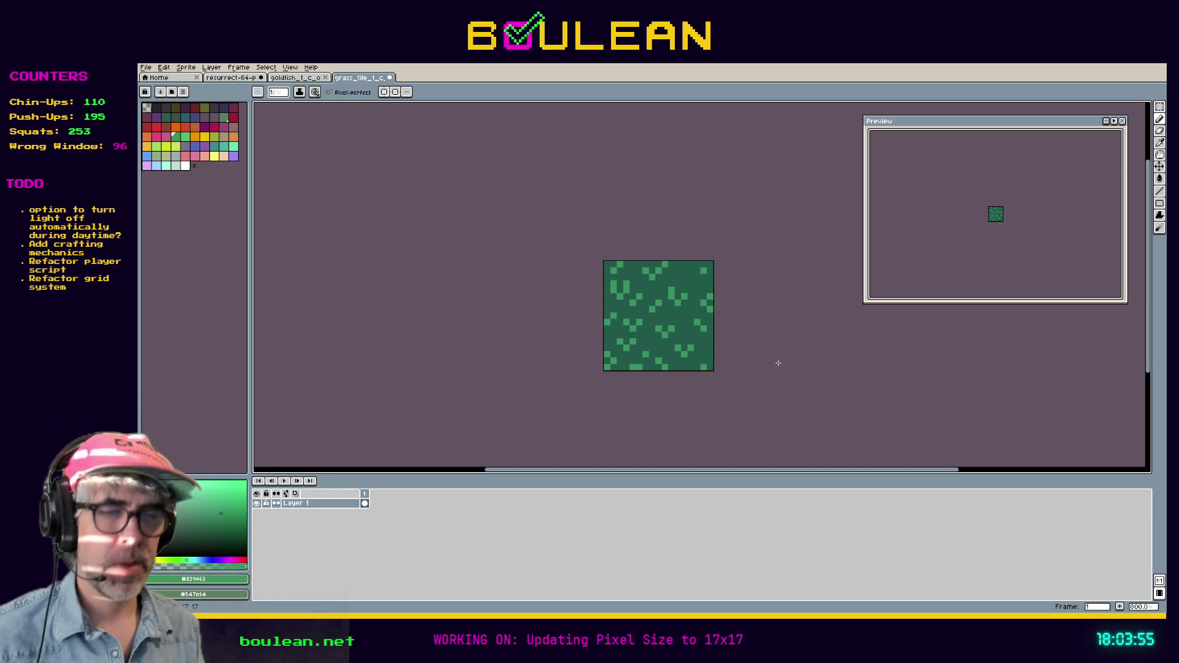
Step: Undo one more of the recently drawn grass pixels
{"action": "key", "text": "ctrl+z"}
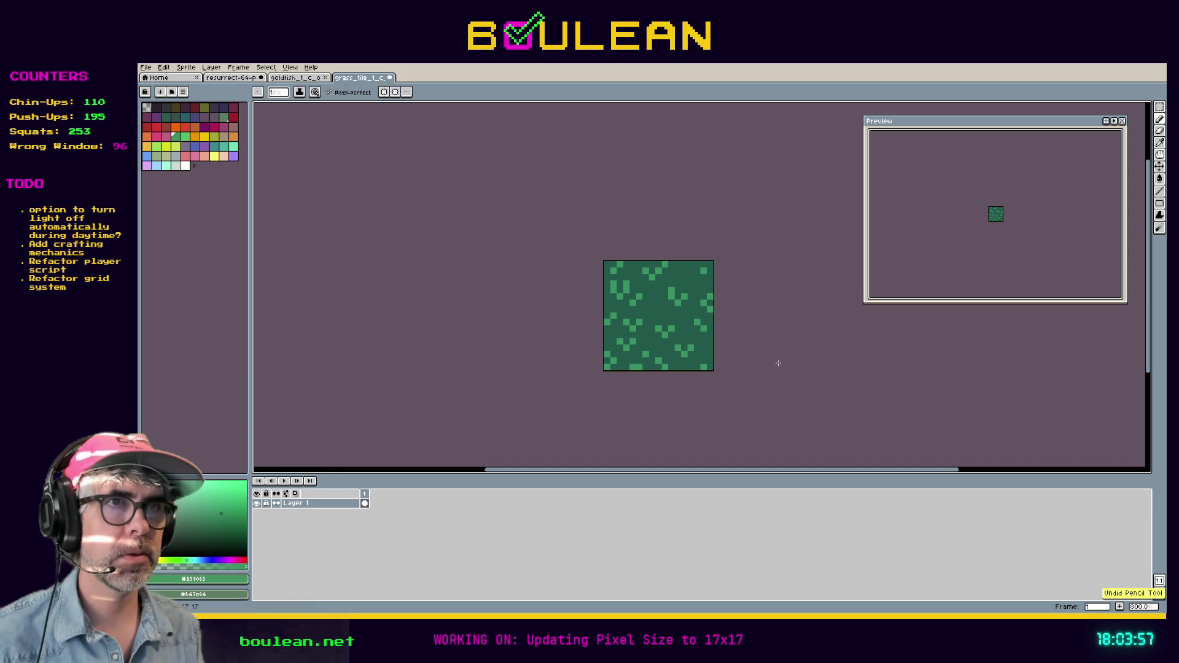
{"action": "key", "text": "ctrl"}
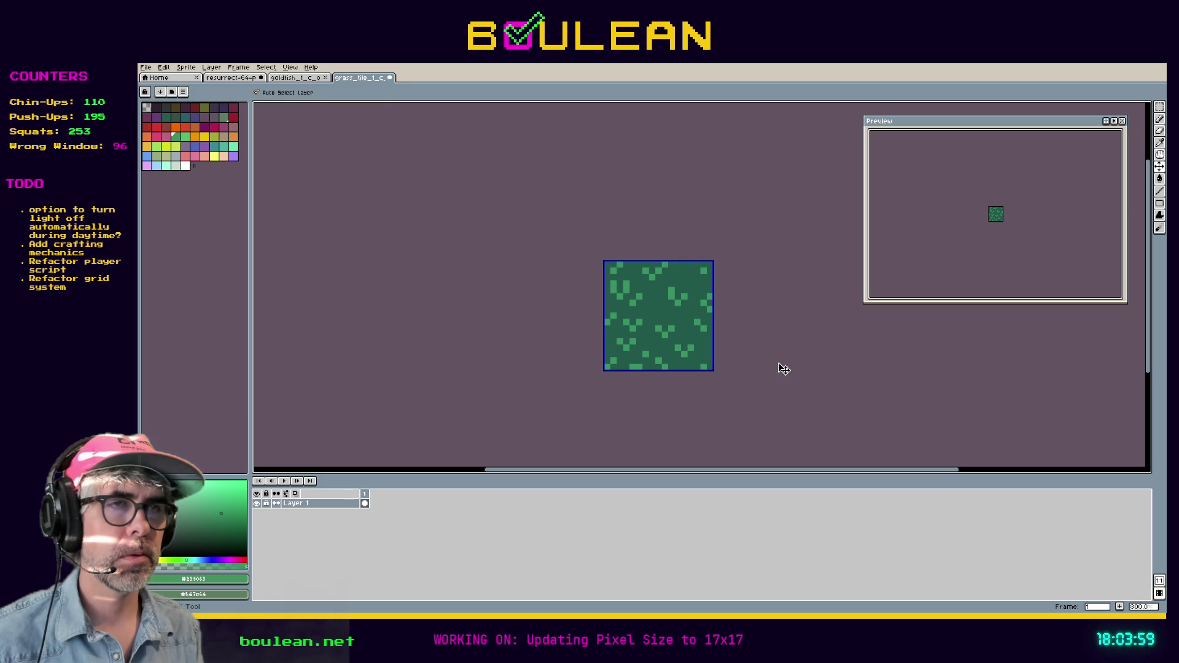